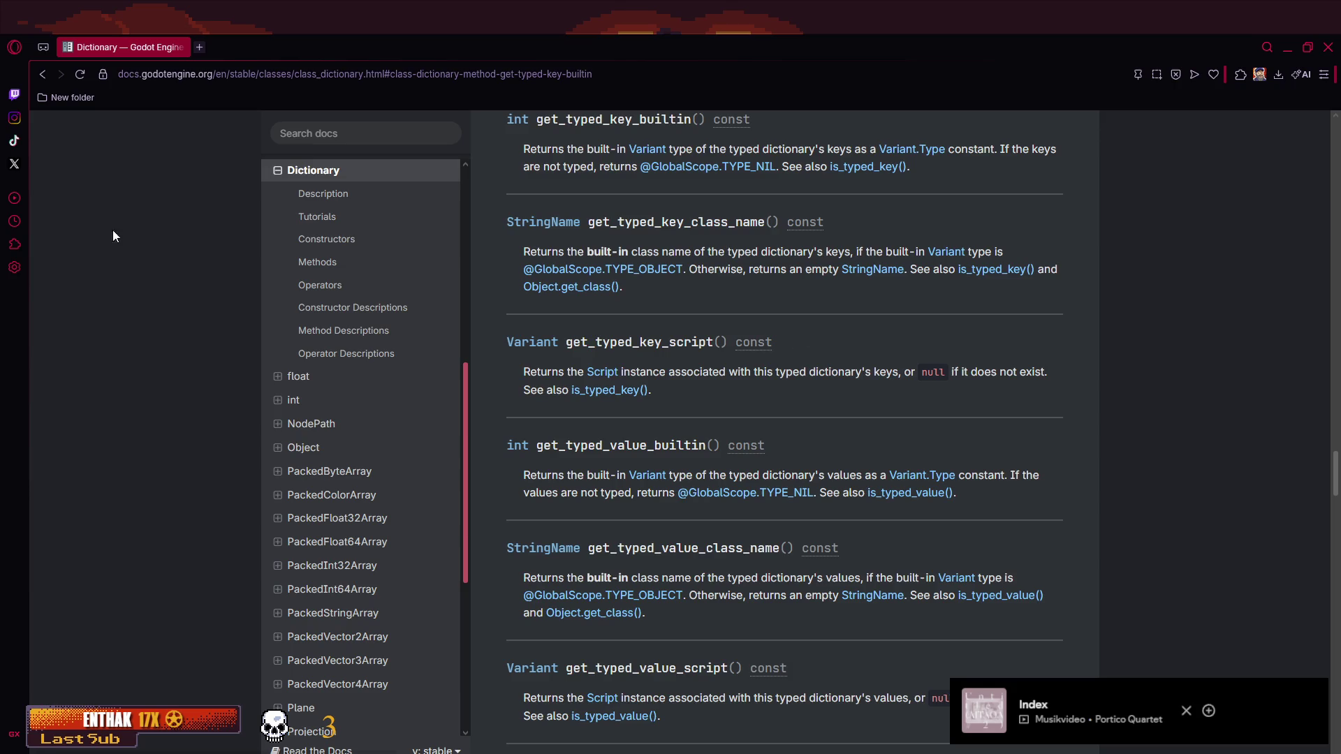
Return to the Dictionary class reference and scroll through its Methods table.
click(43, 71)
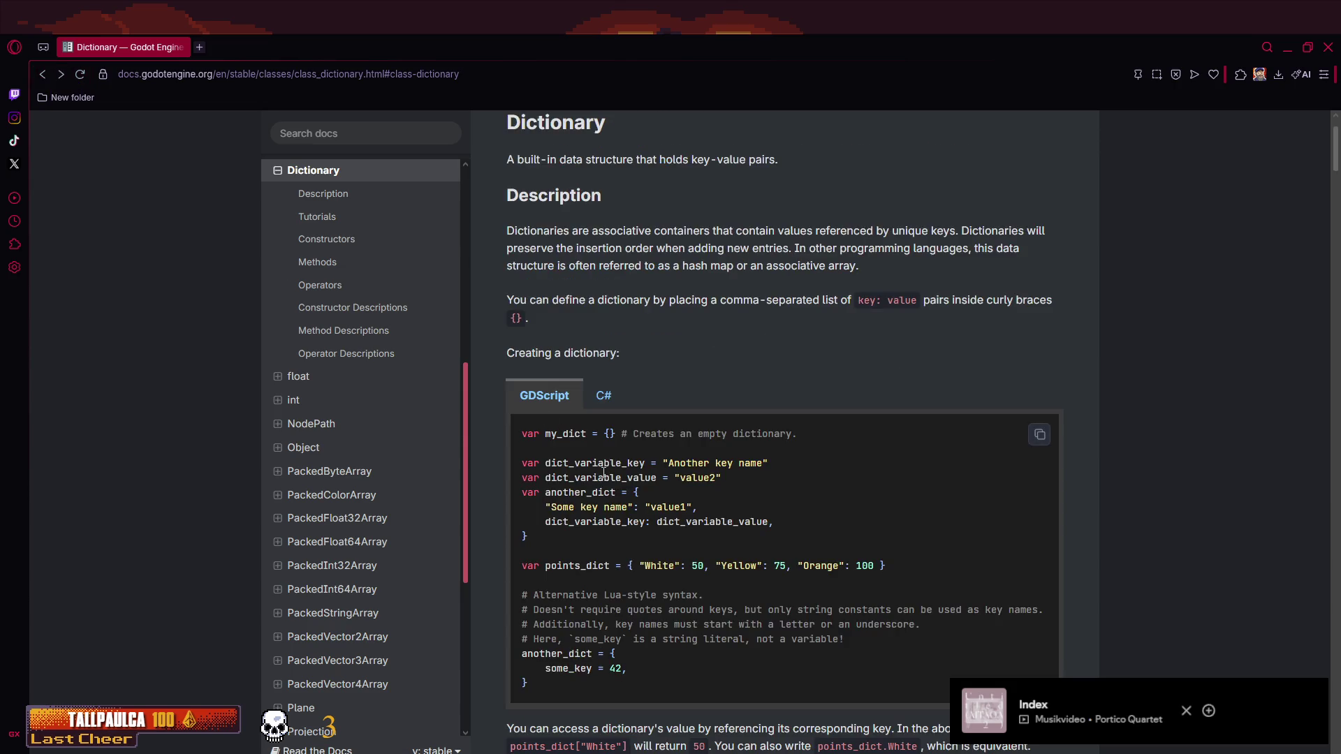
scroll(656, 514, down, 5)
scroll(656, 514, down, 20)
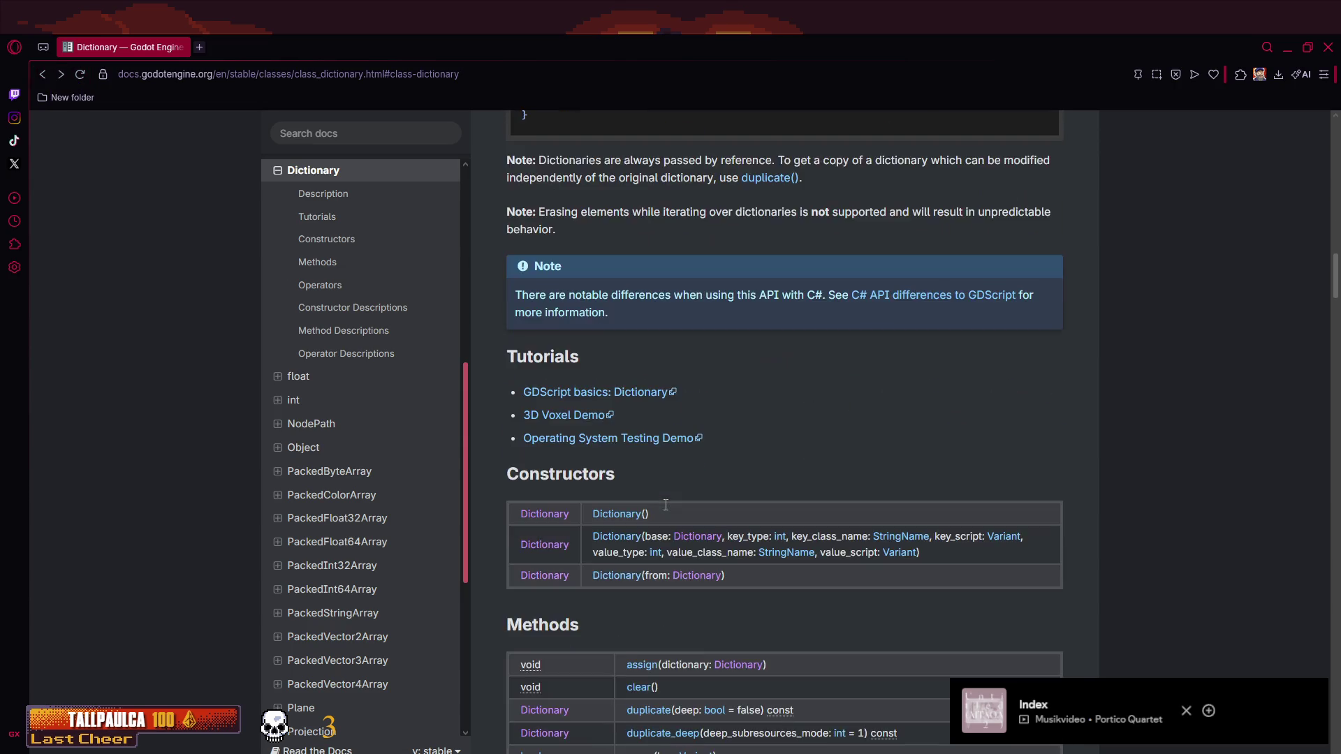
scroll(666, 505, down, 4)
scroll(651, 499, up, 2)
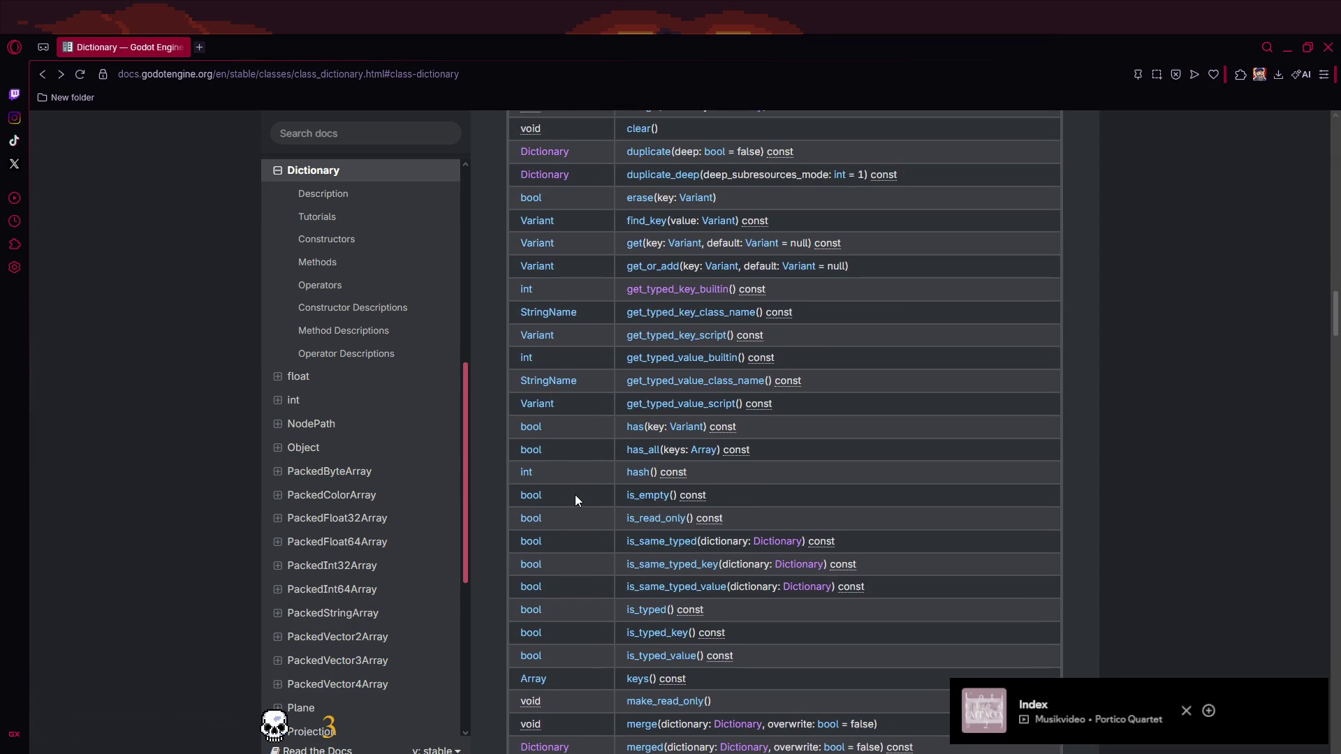
scroll(584, 517, down, 3)
scroll(585, 505, up, 3)
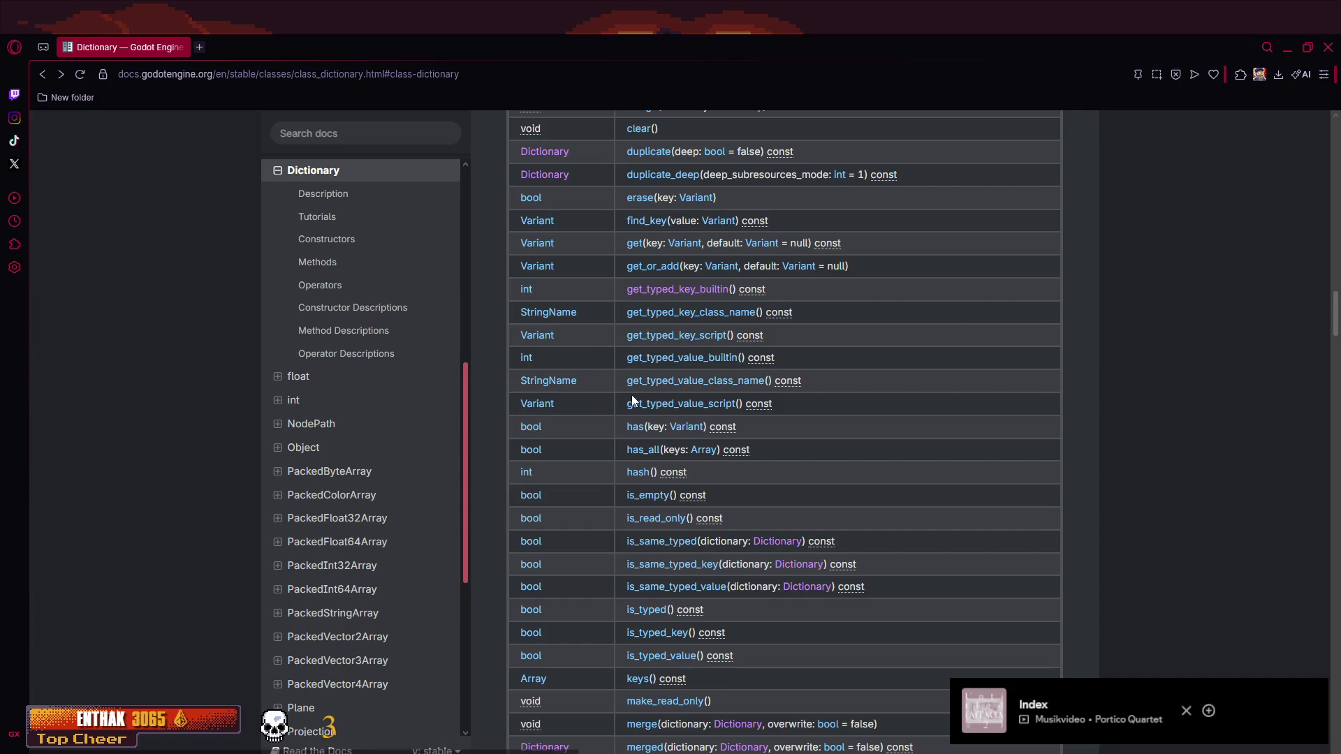
scroll(593, 477, up, 1)
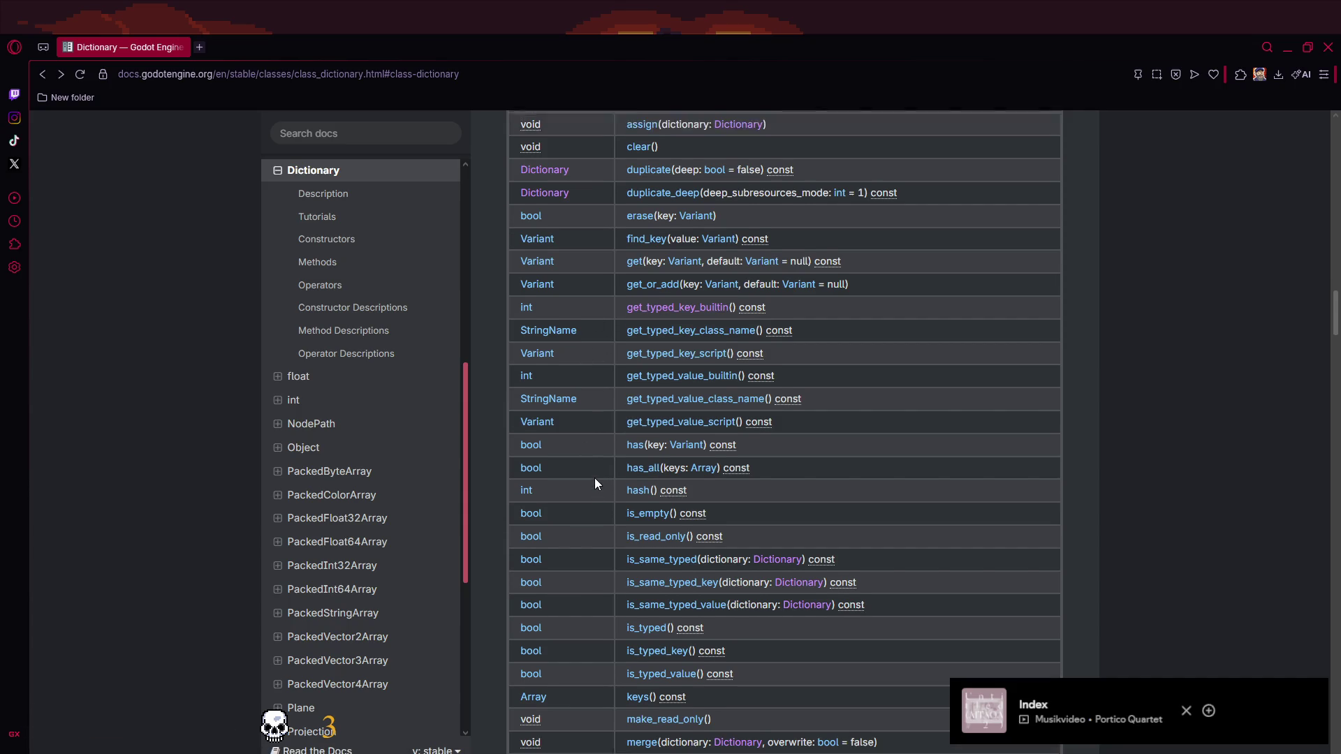
scroll(594, 468, down, 2)
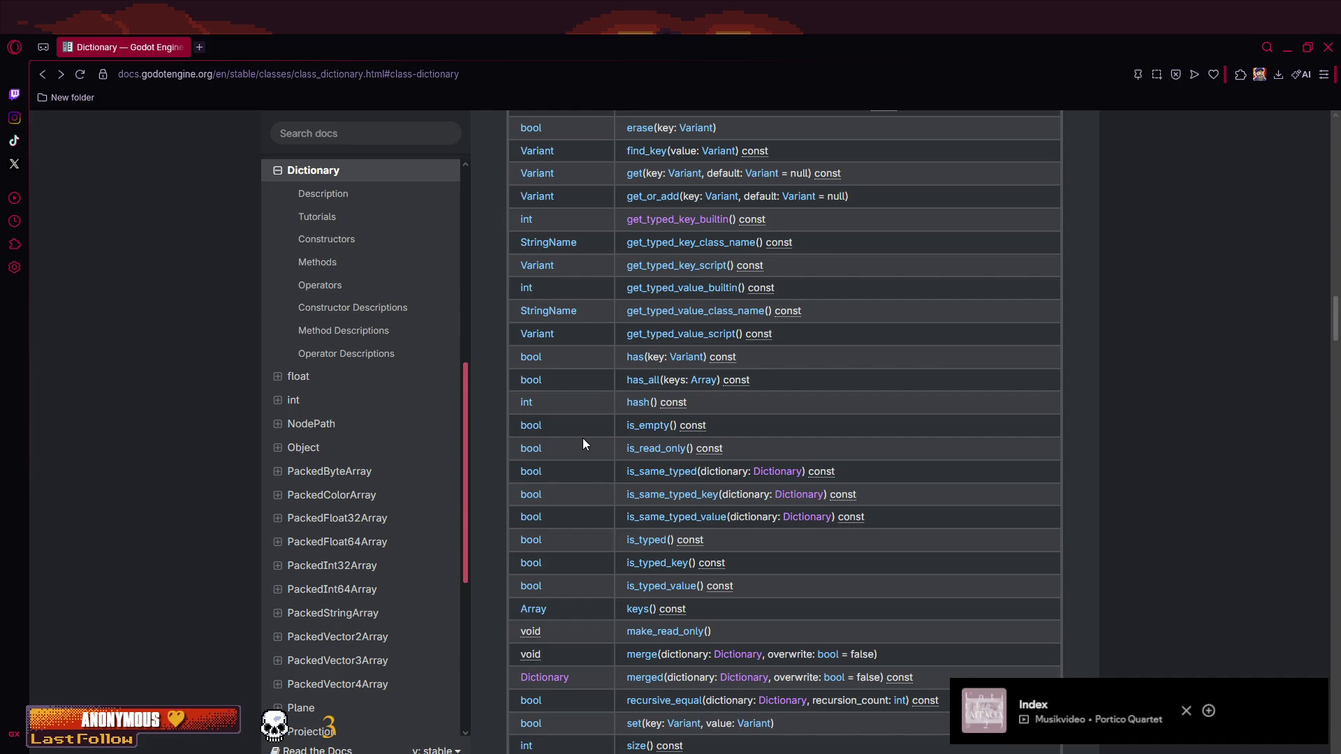
scroll(585, 439, down, 2)
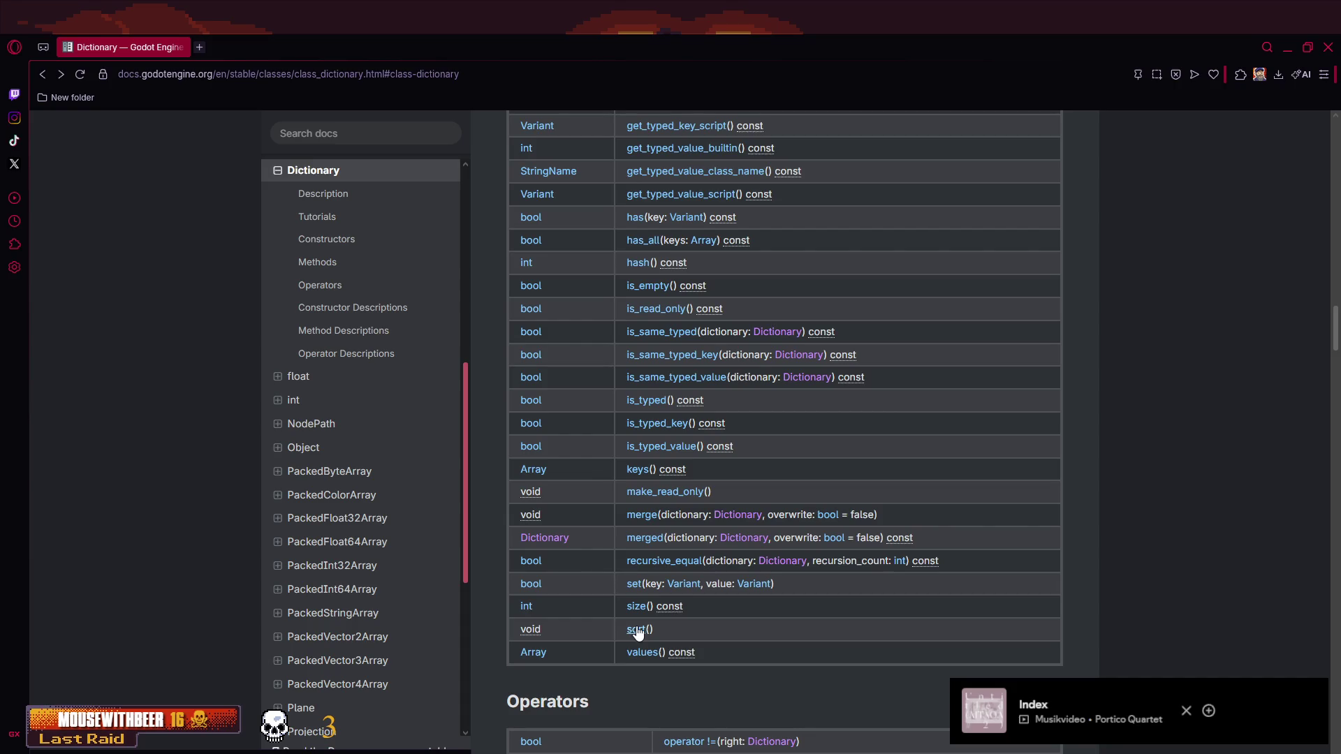
scroll(606, 526, up, 1)
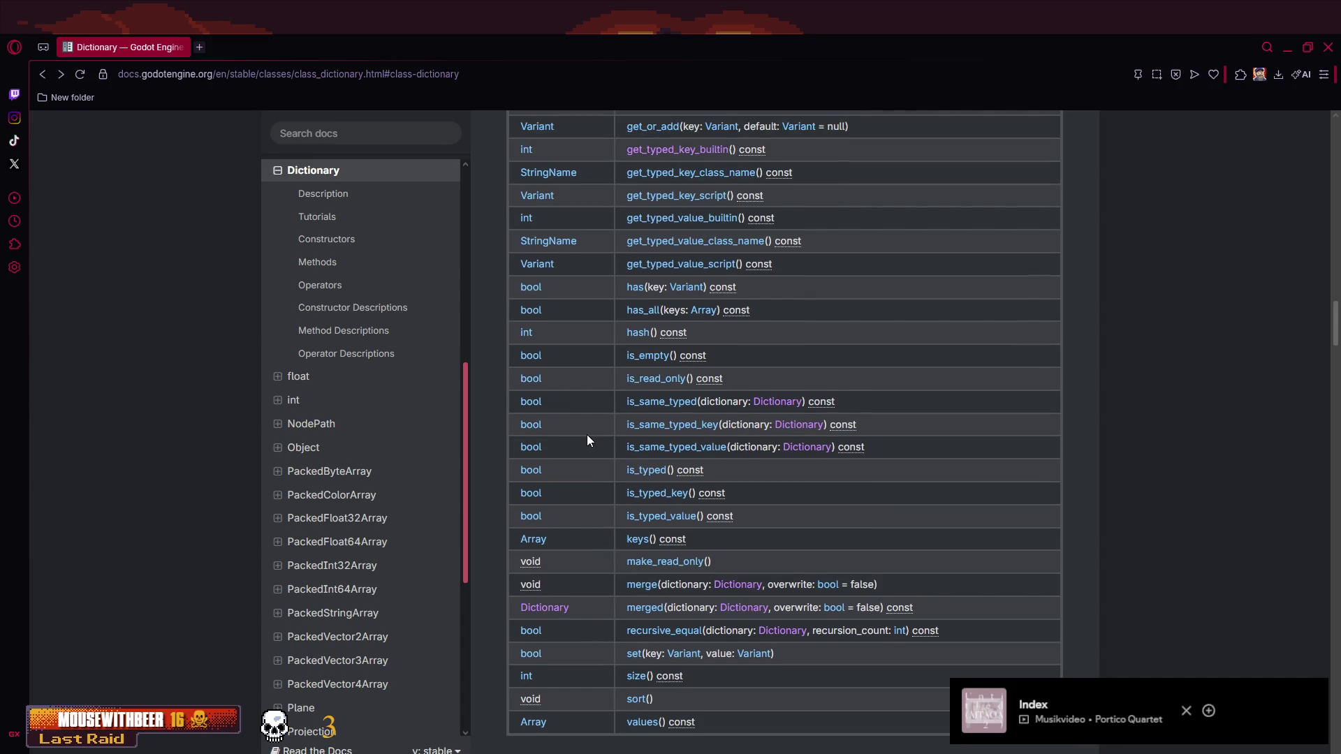
scroll(587, 438, up, 1)
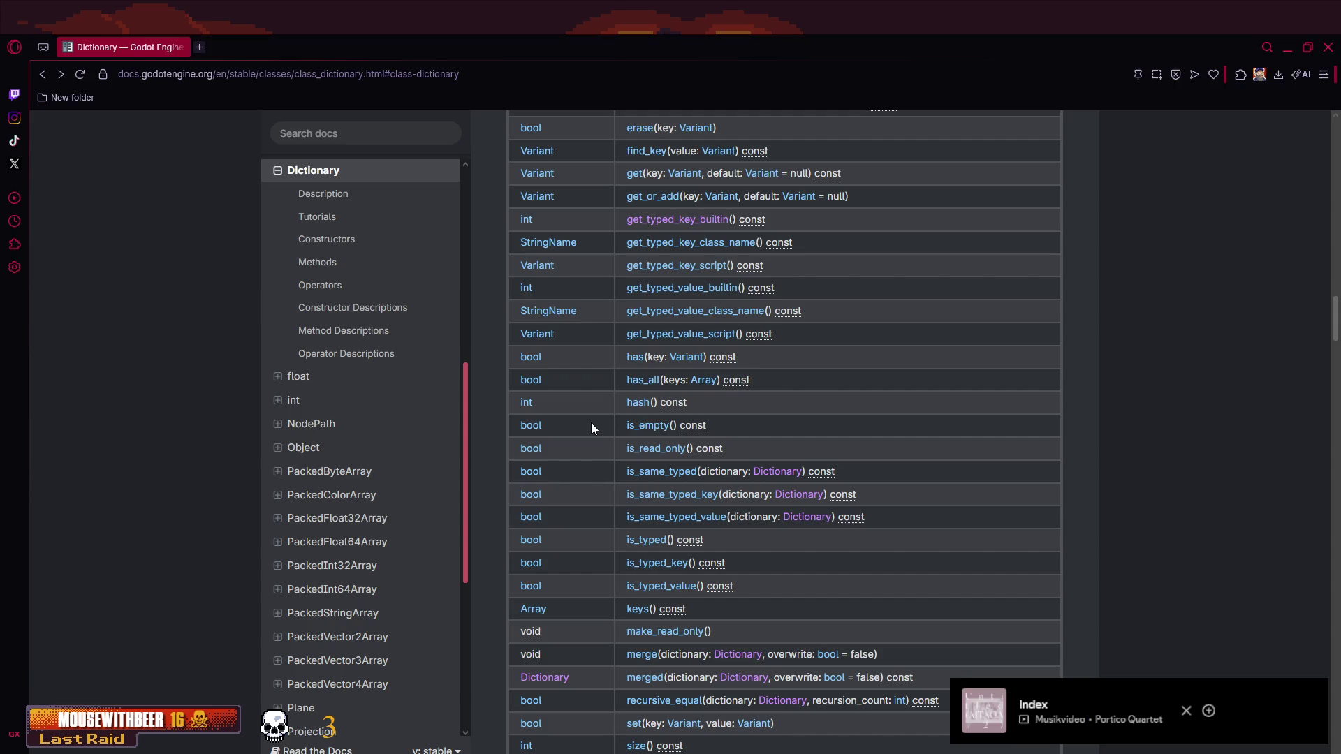
scroll(591, 423, up, 1)
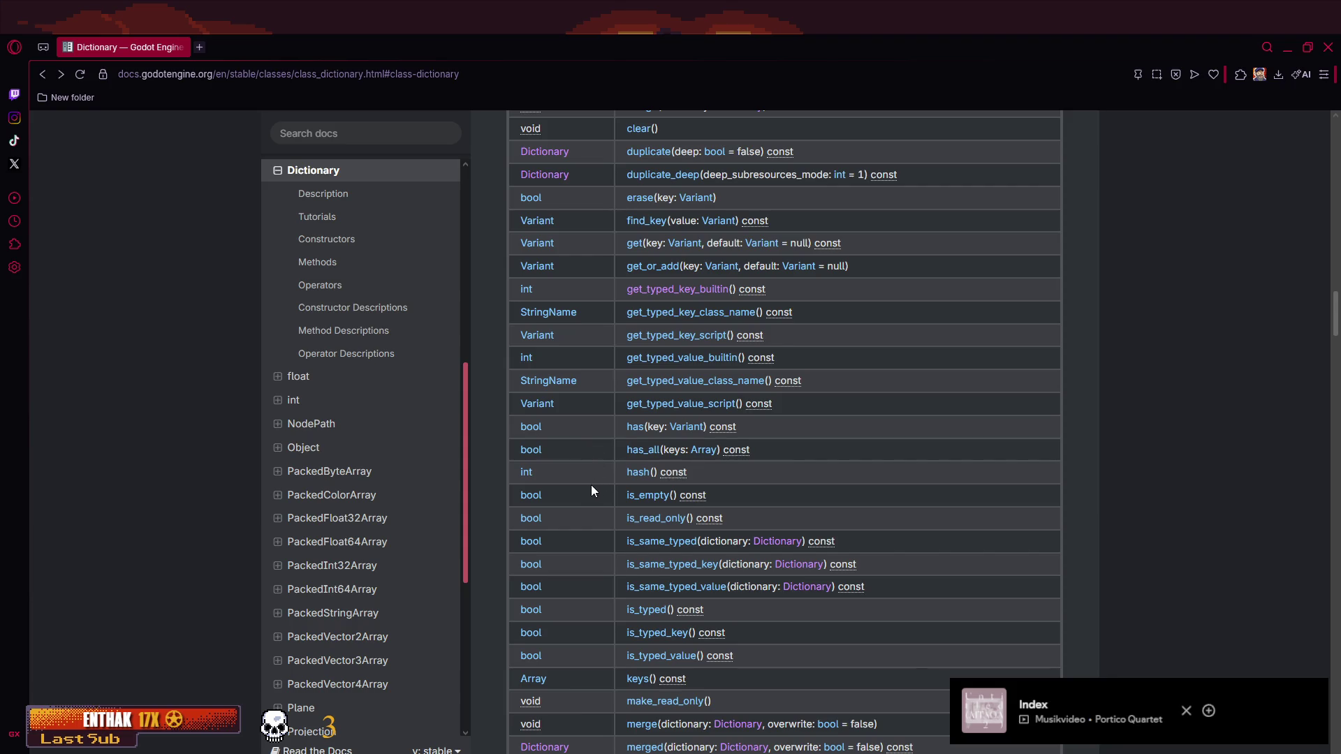
scroll(591, 485, down, 5)
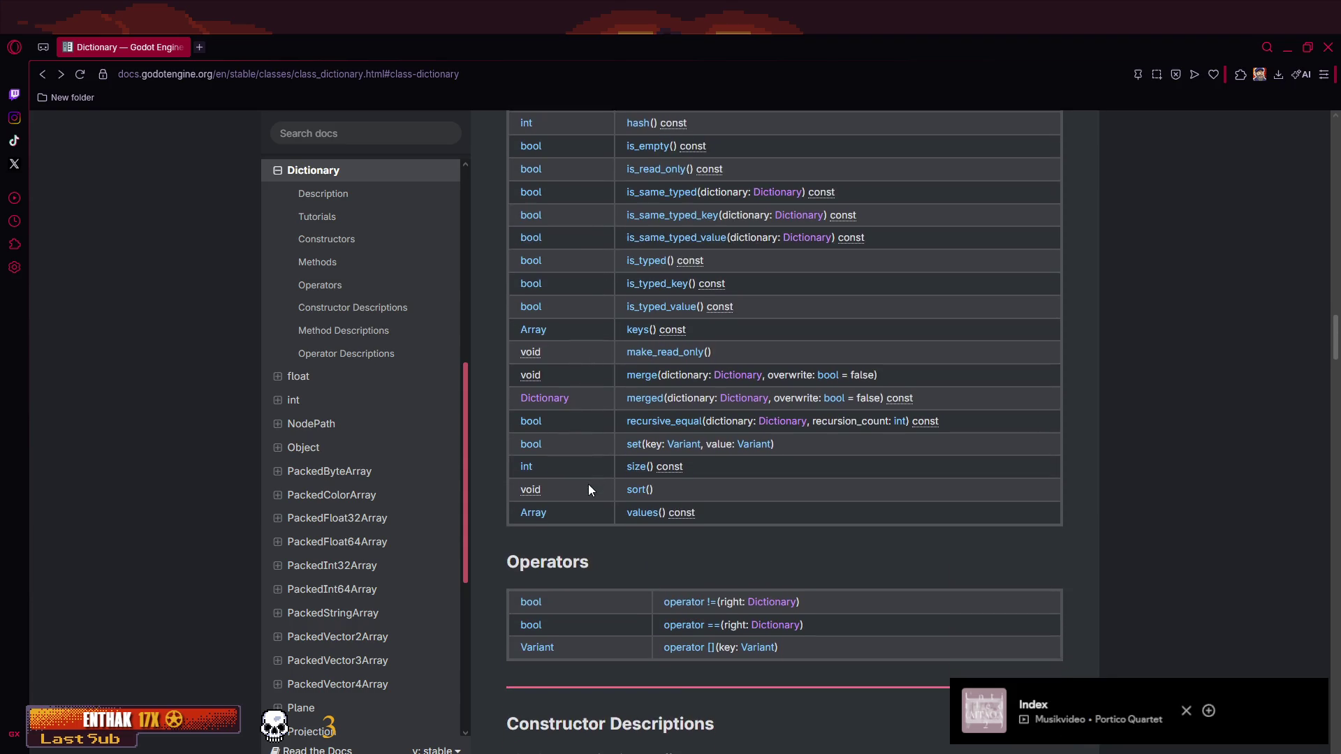
scroll(588, 489, down, 3)
scroll(588, 489, up, 5)
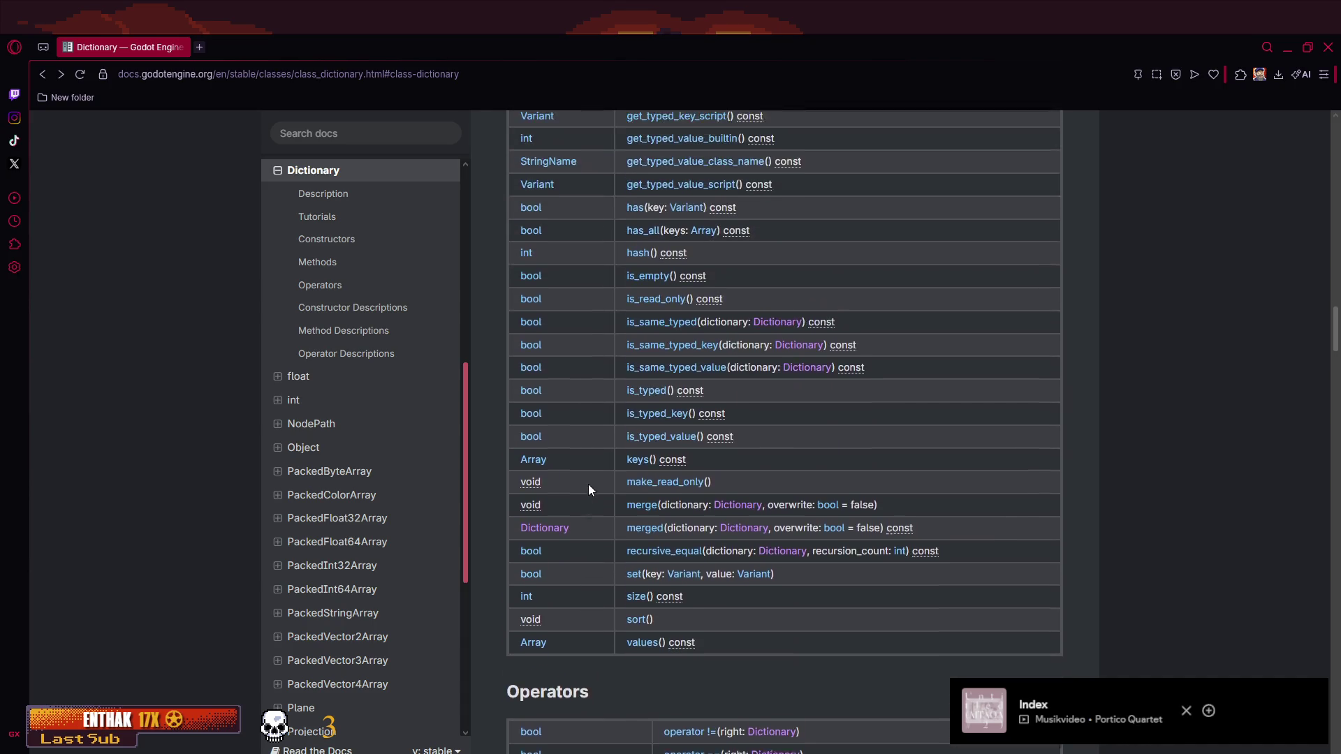
scroll(589, 489, up, 3)
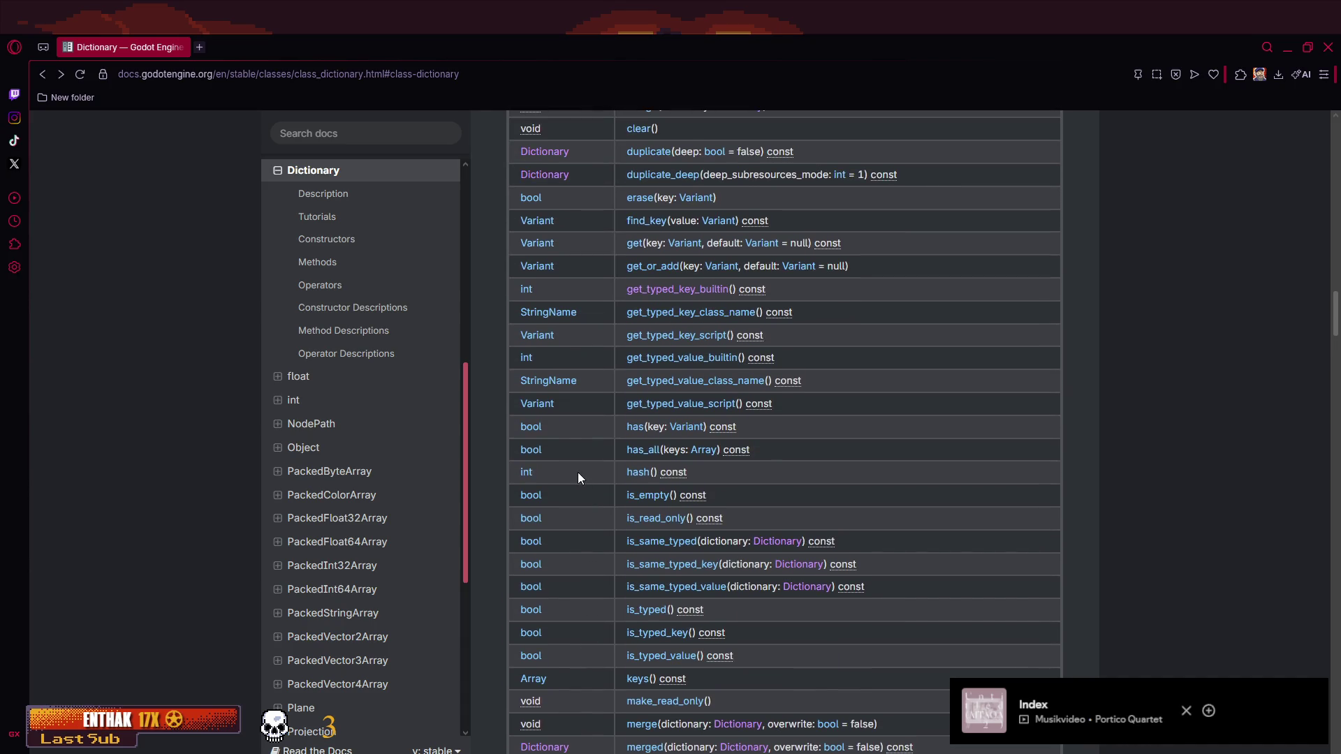
scroll(582, 473, up, 1)
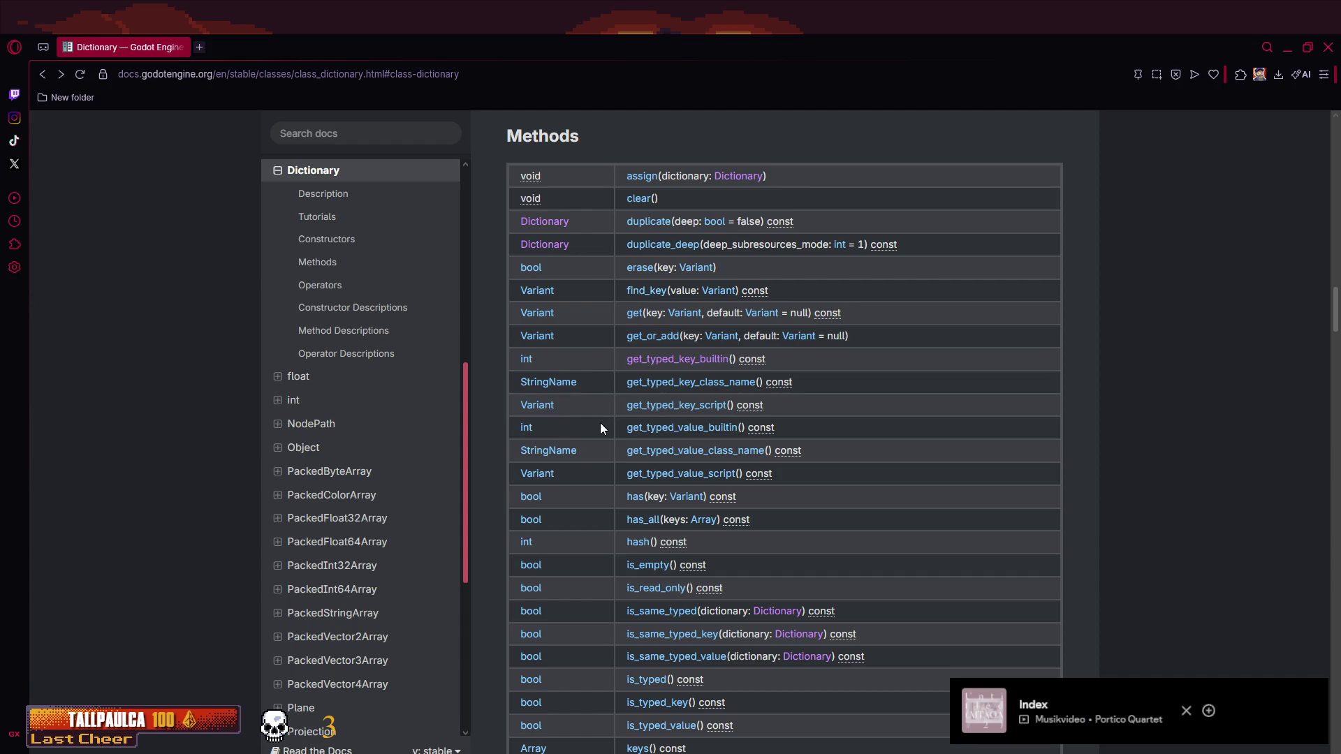
scroll(602, 426, down, 3)
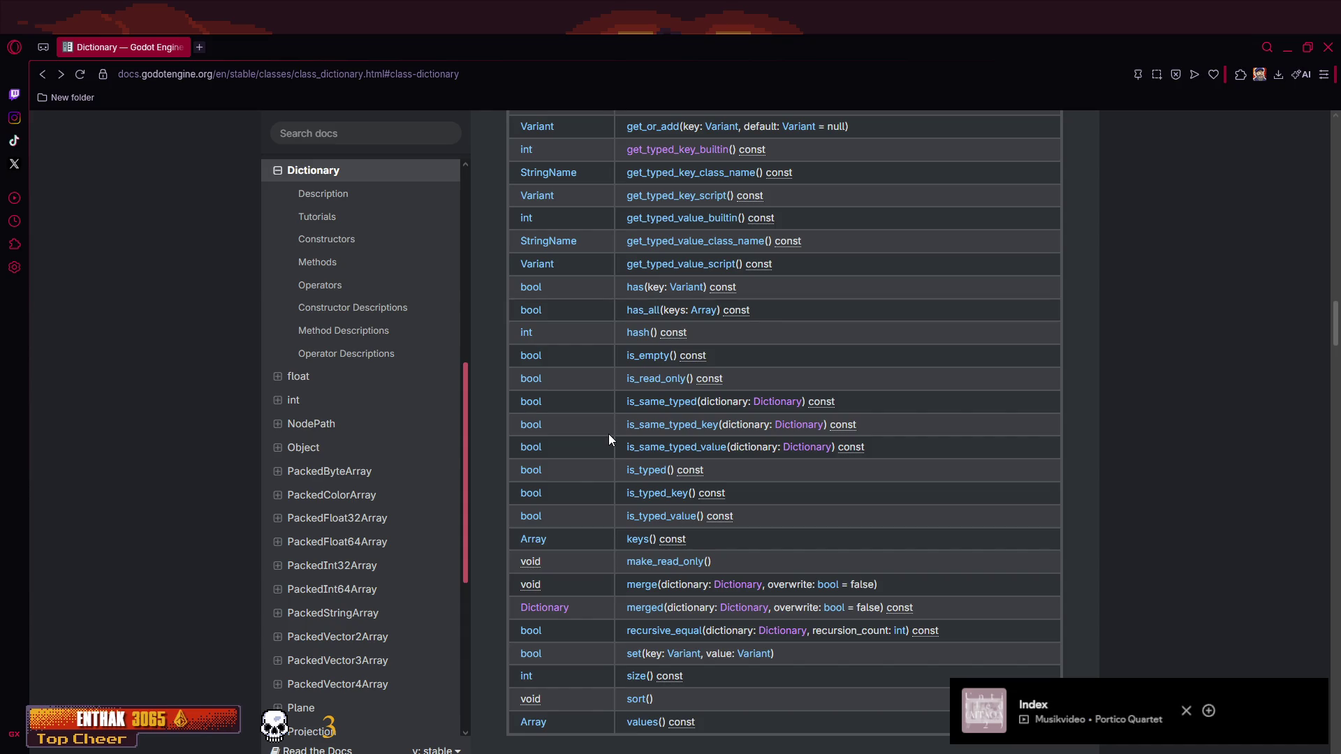
scroll(597, 463, up, 20)
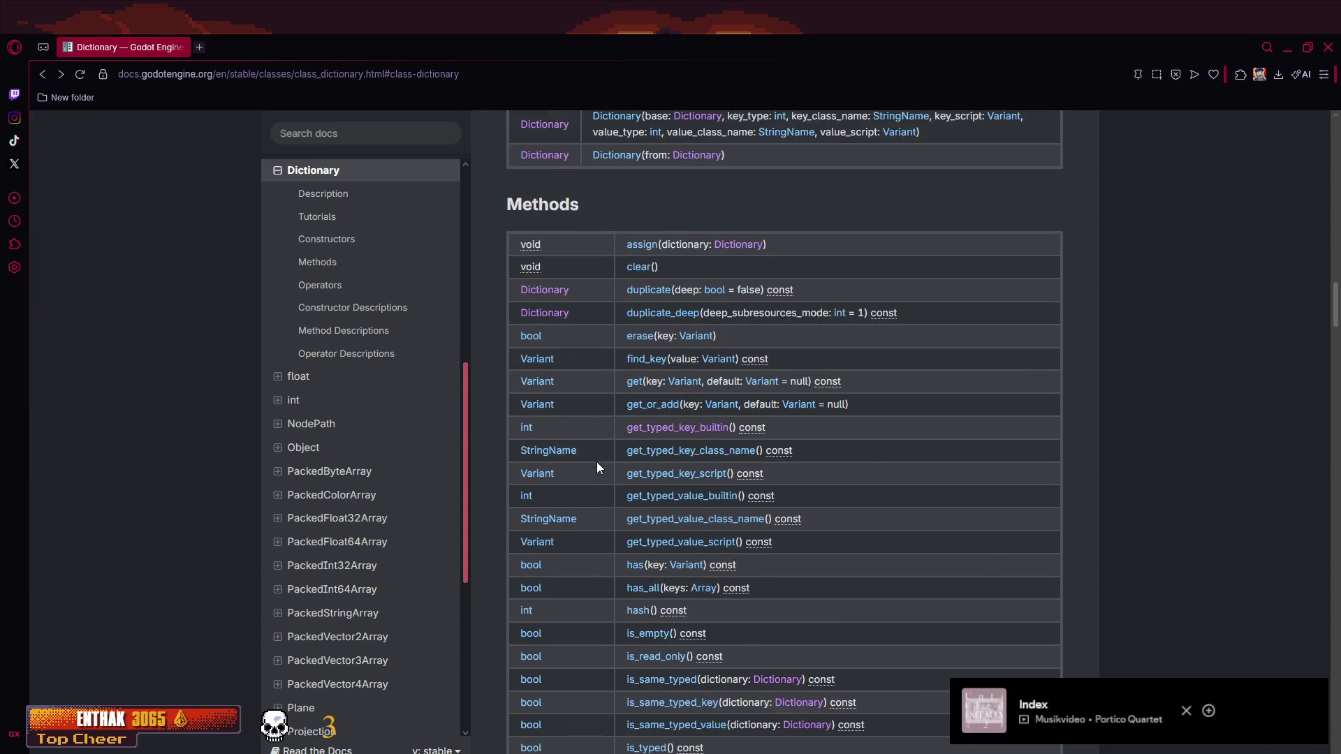
scroll(597, 463, up, 5)
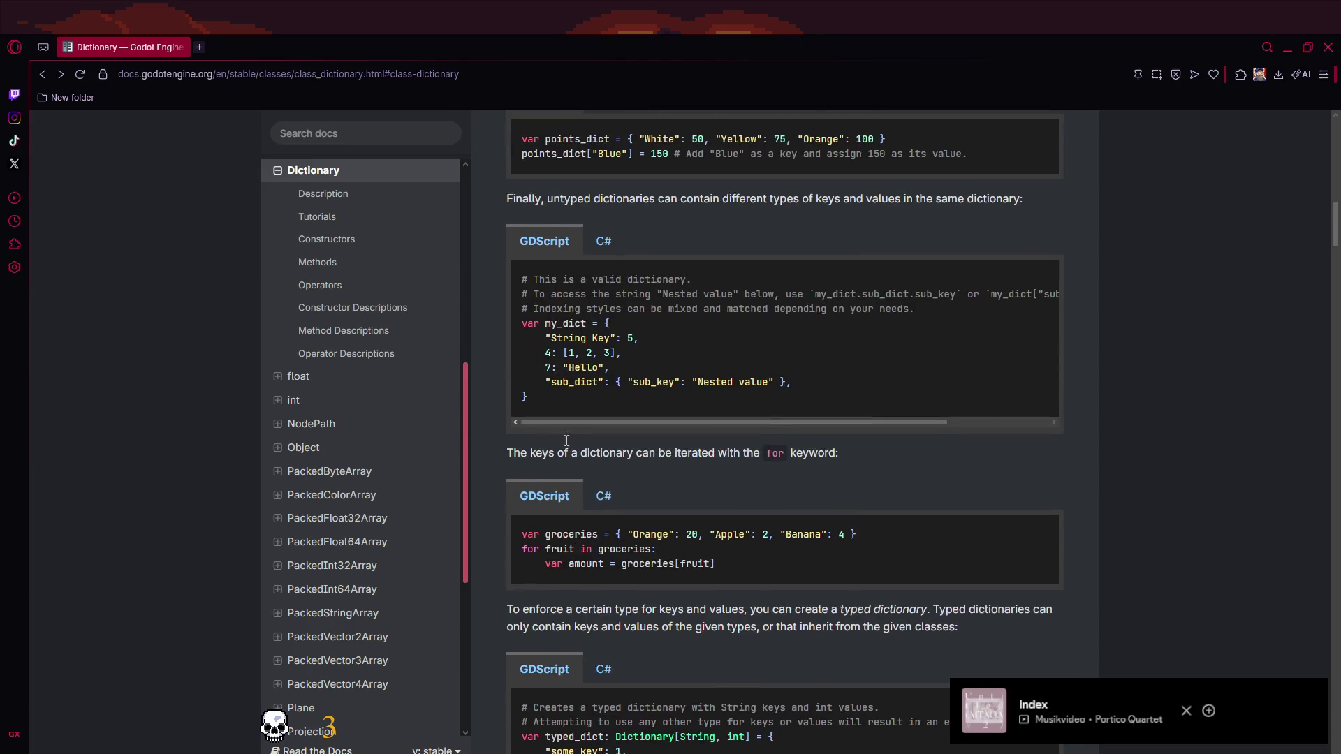
scroll(389, 345, up, 4)
Briefly view the AABB class reference, then go back to the Dictionary page.
click(337, 316)
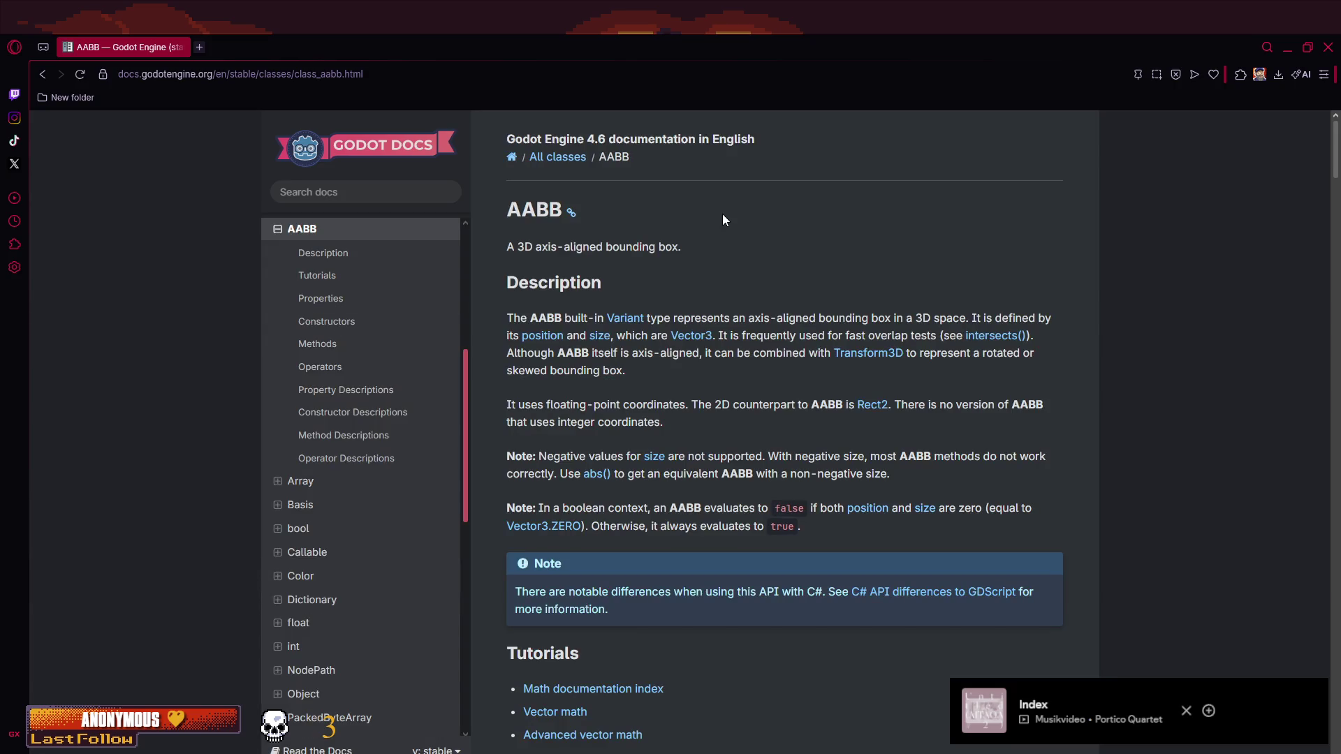
click(44, 77)
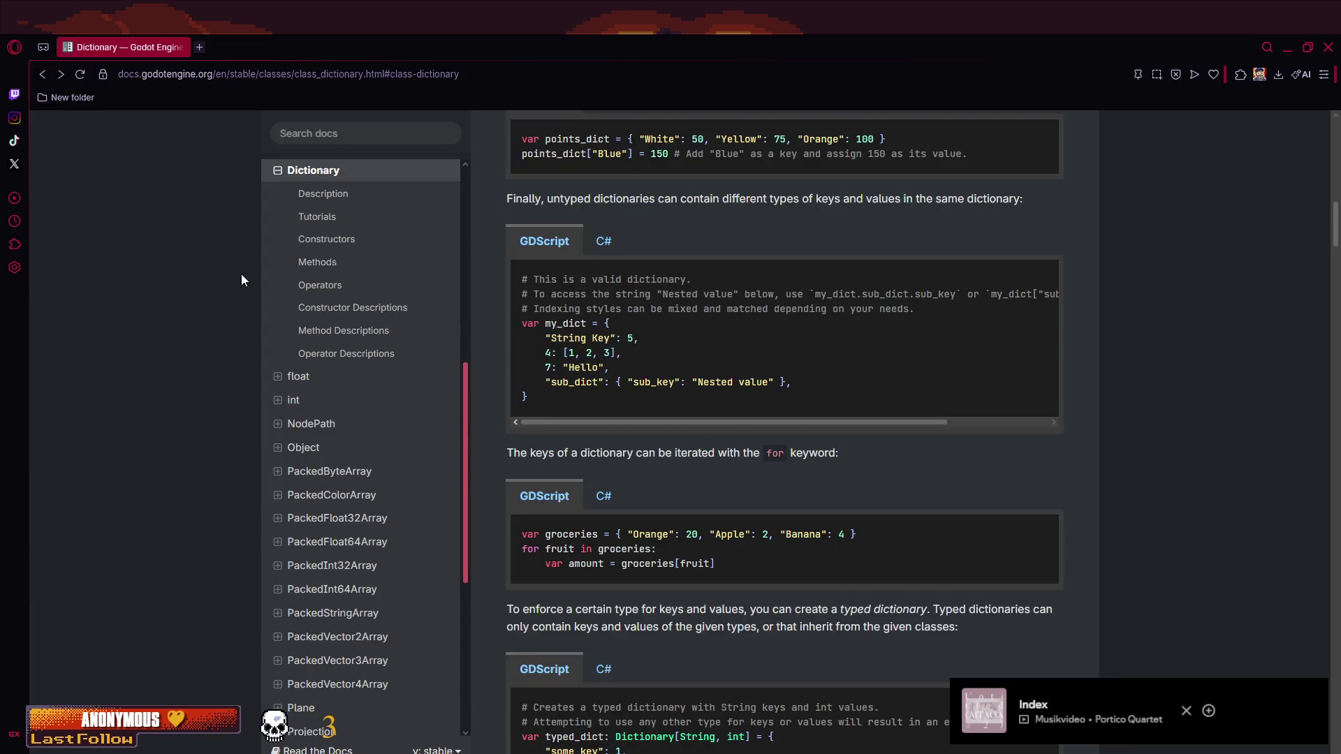
scroll(343, 381, up, 3)
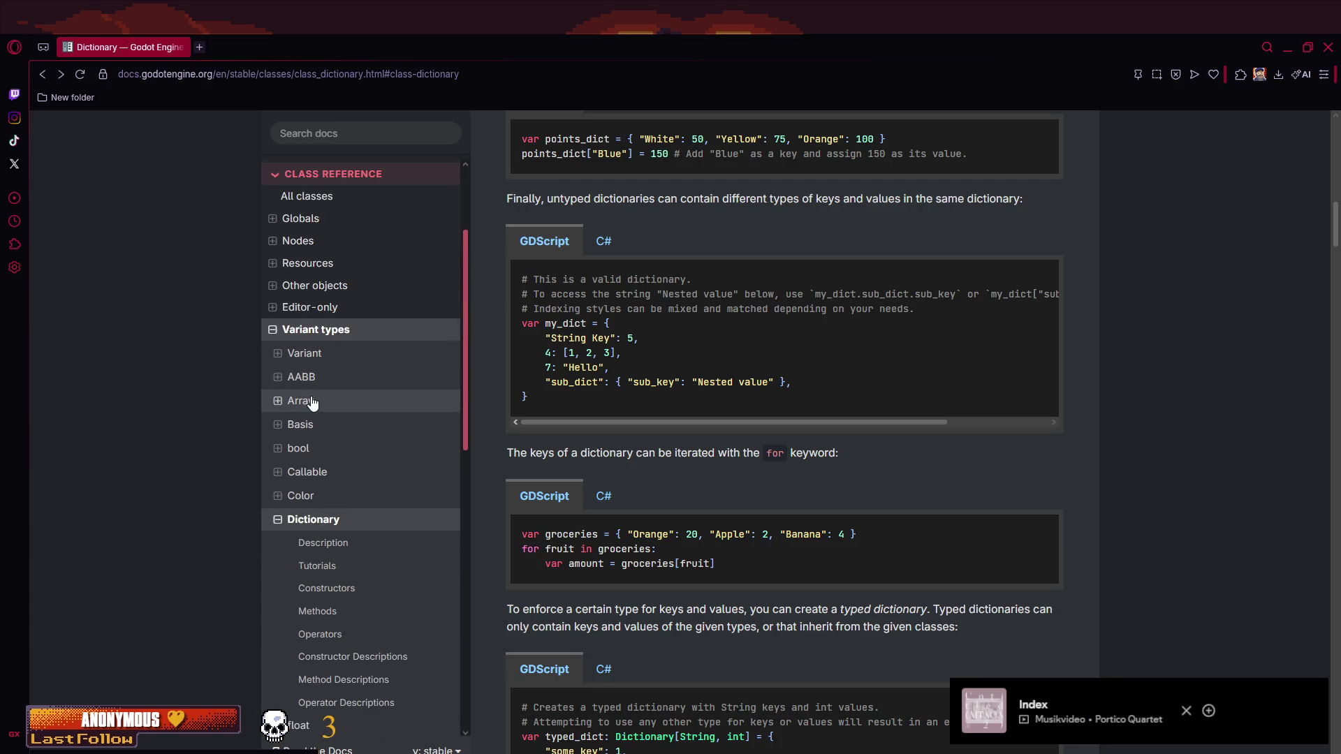
Open the Array class reference and jump to the full description of its filter() method.
click(309, 398)
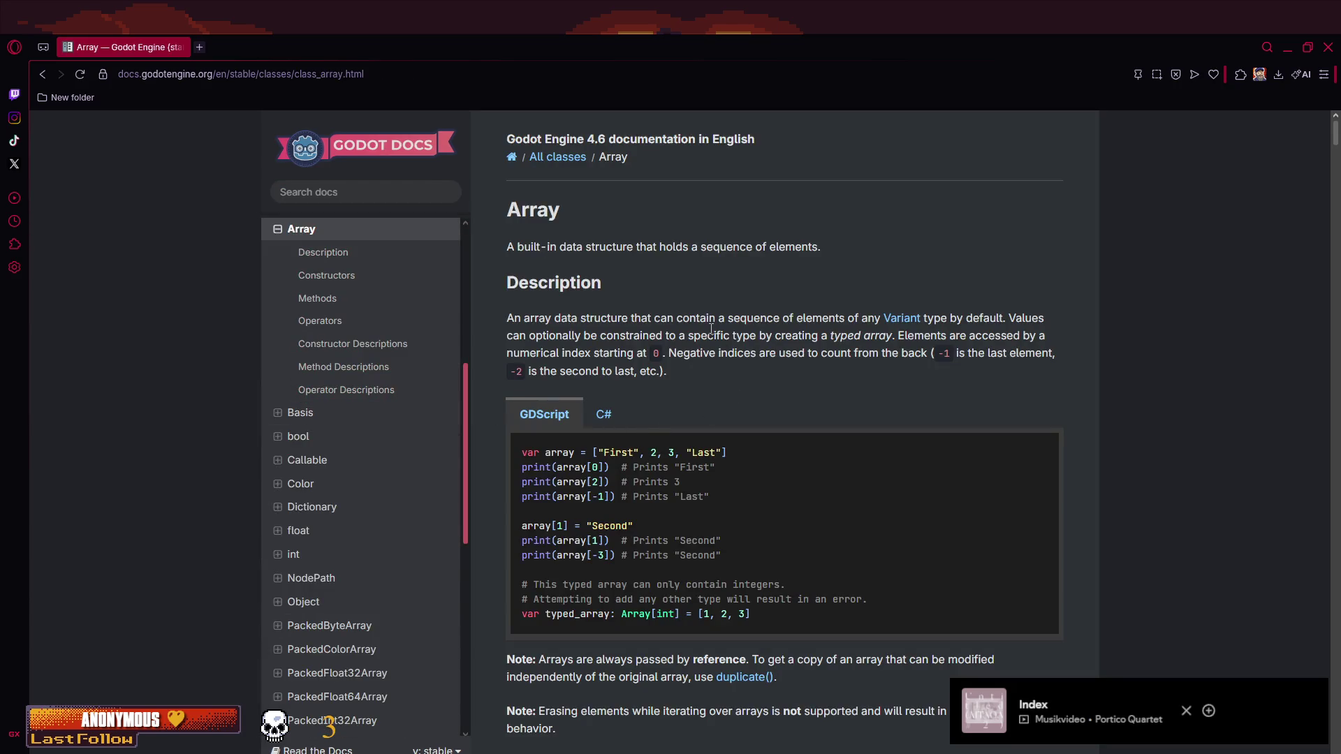
scroll(707, 405, down, 4)
scroll(703, 426, down, 6)
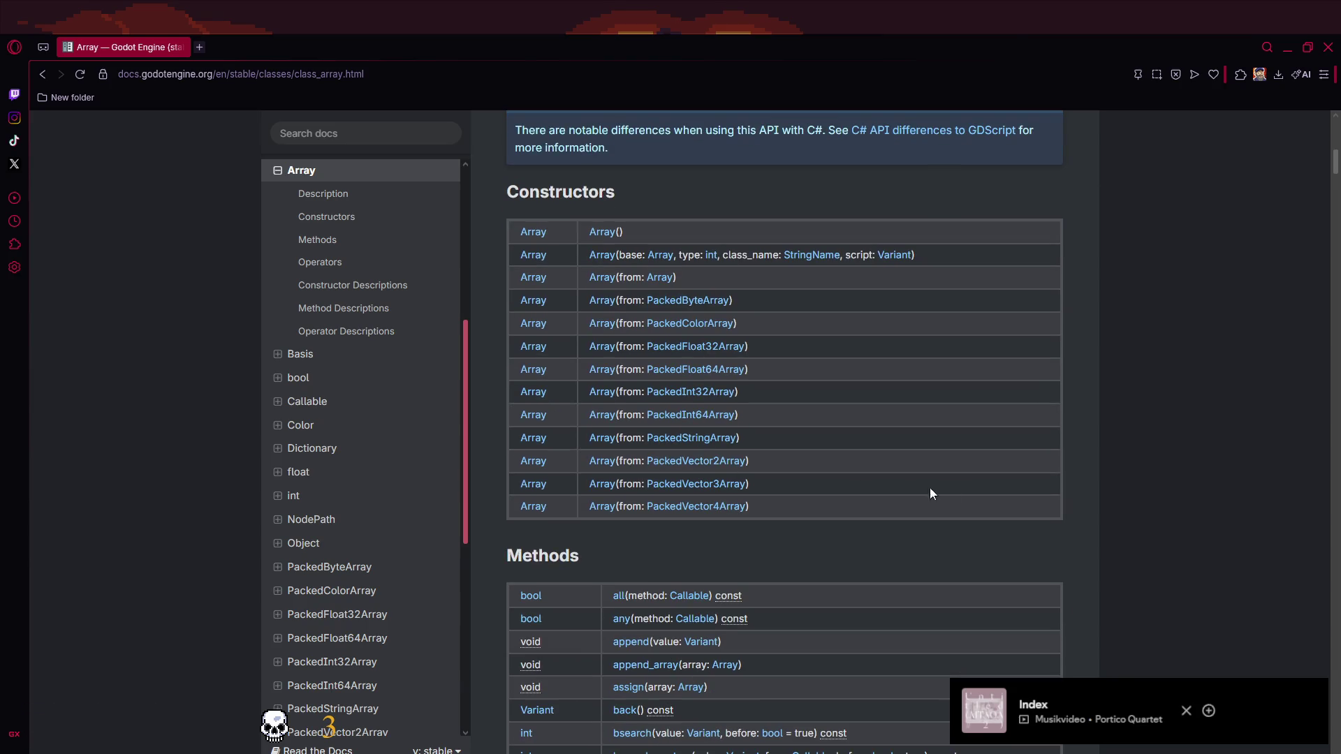
scroll(882, 493, down, 5)
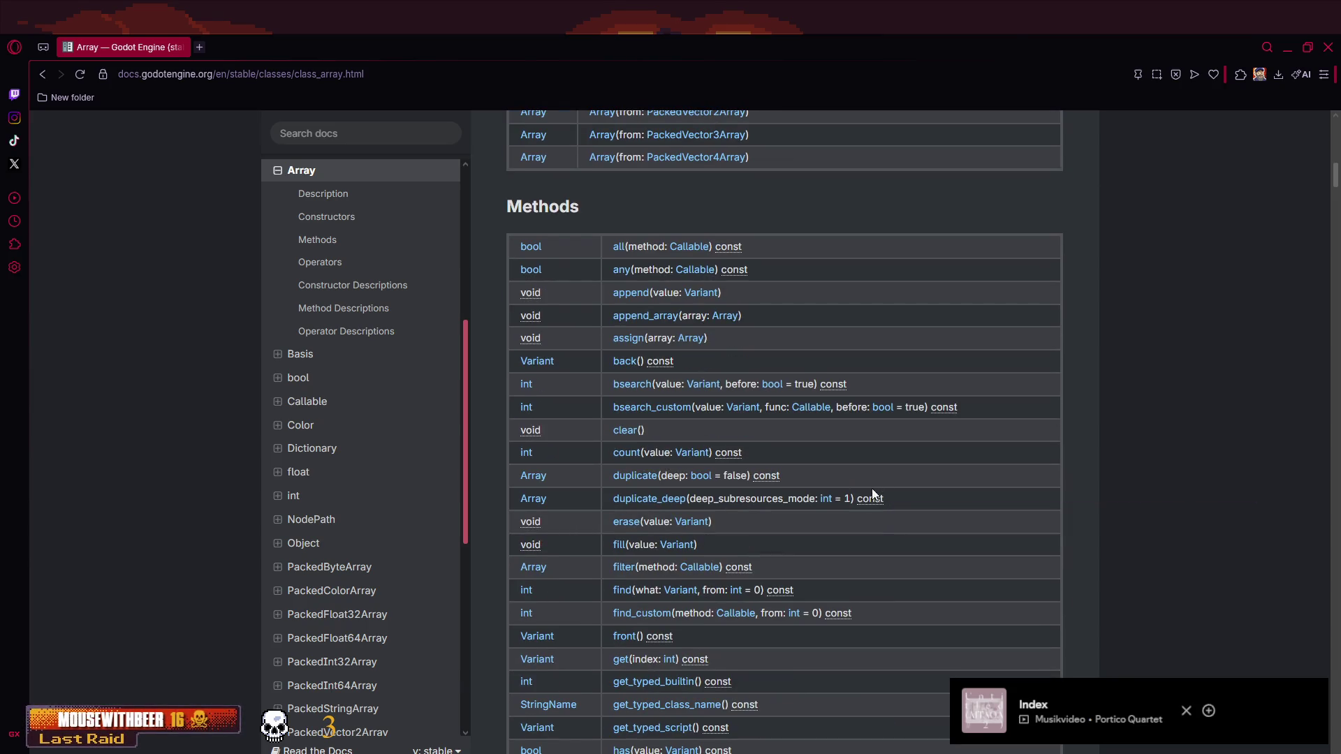
scroll(890, 551, down, 2)
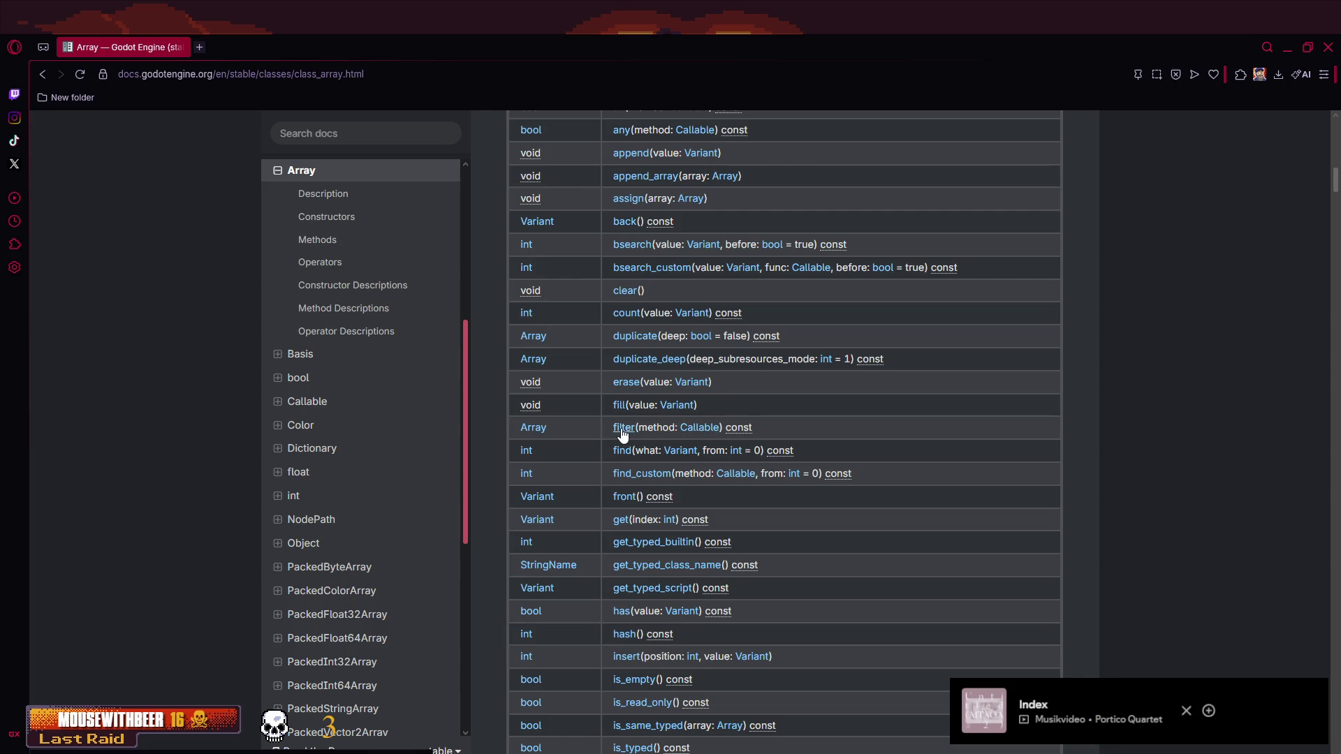
click(623, 429)
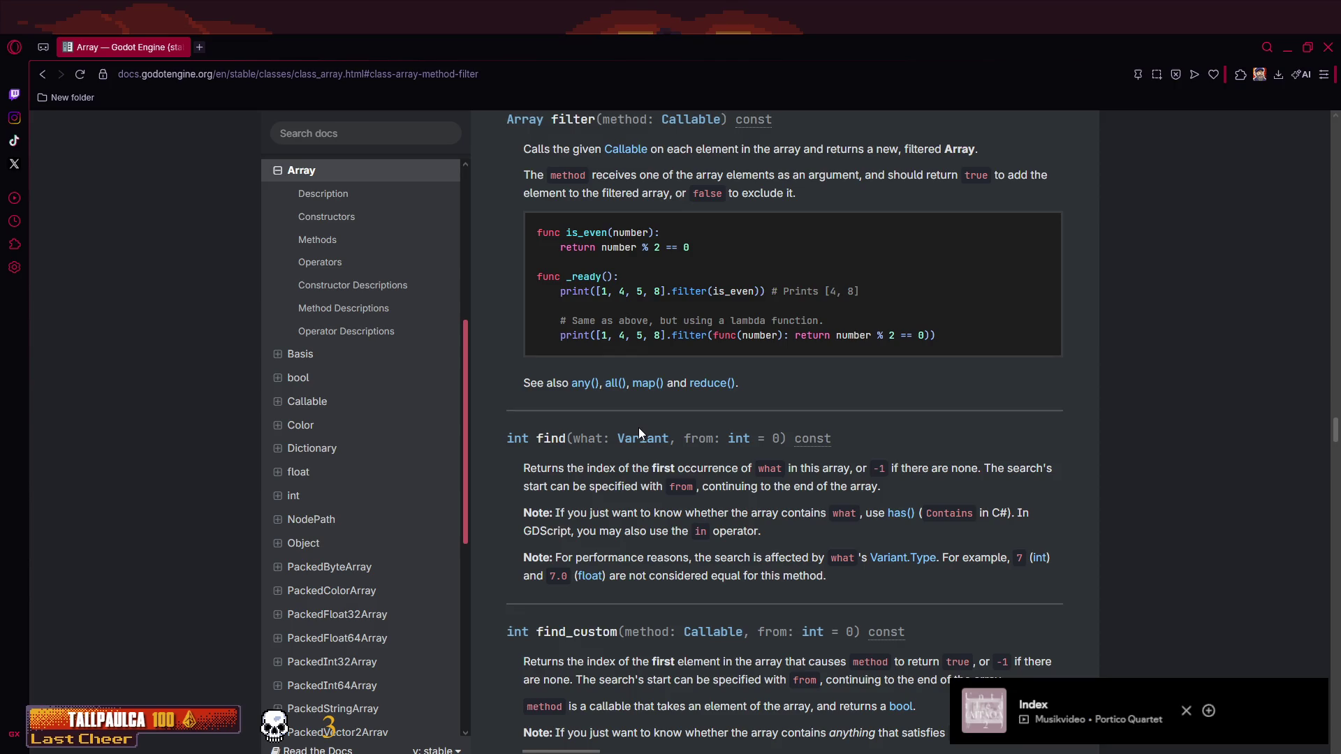
scroll(616, 396, up, 15)
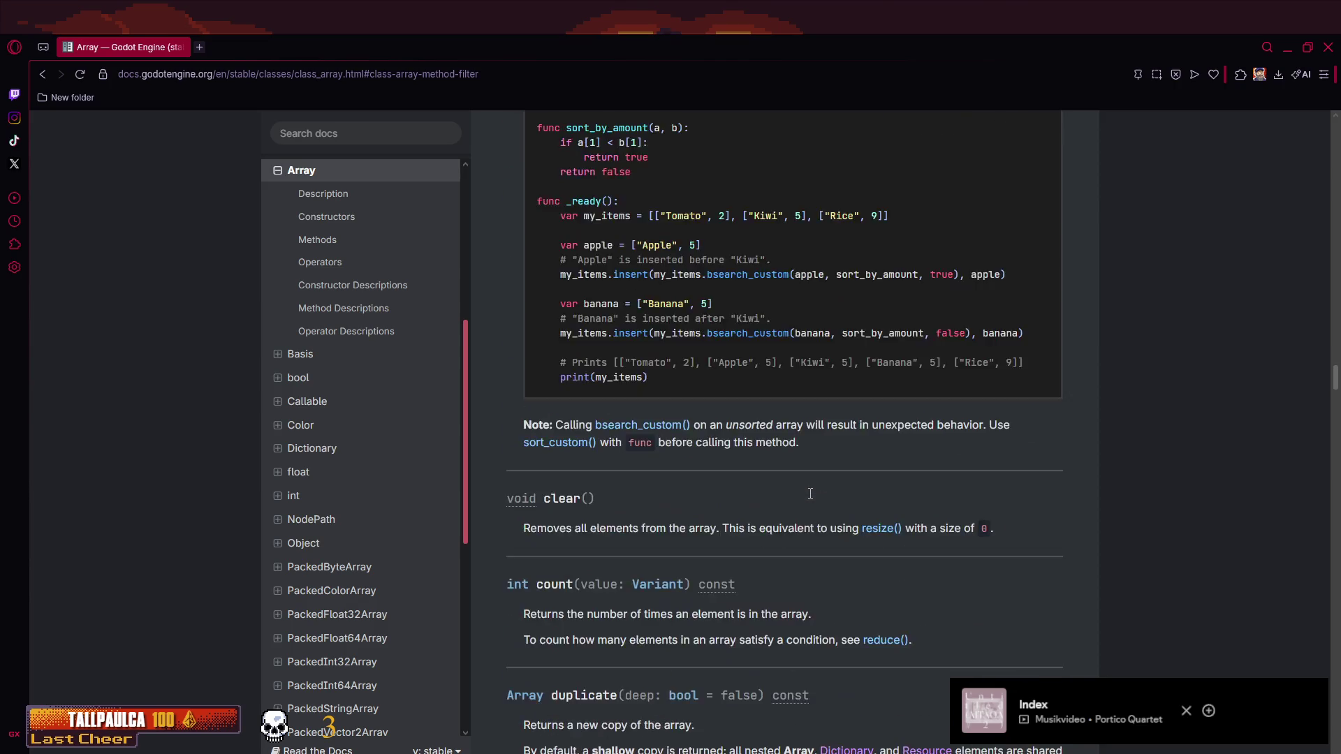
scroll(810, 494, up, 15)
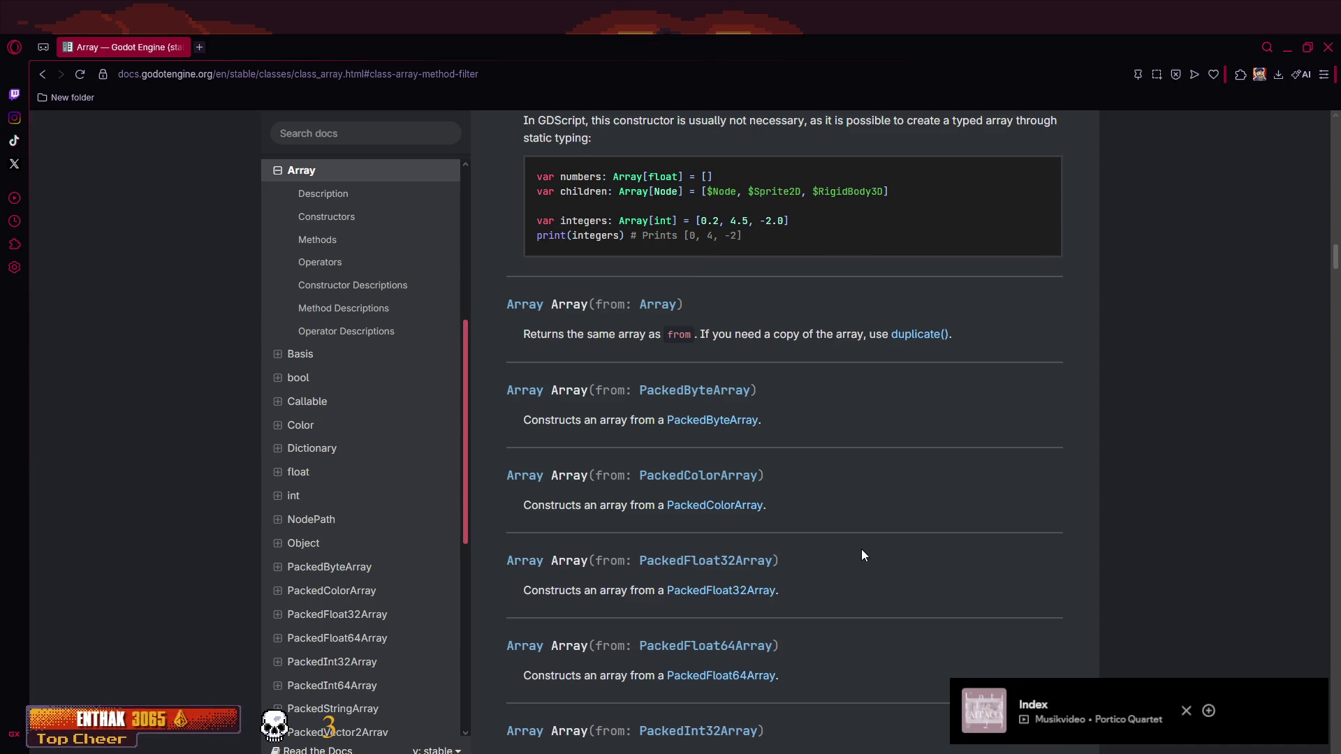
scroll(862, 549, up, 3)
scroll(863, 546, up, 5)
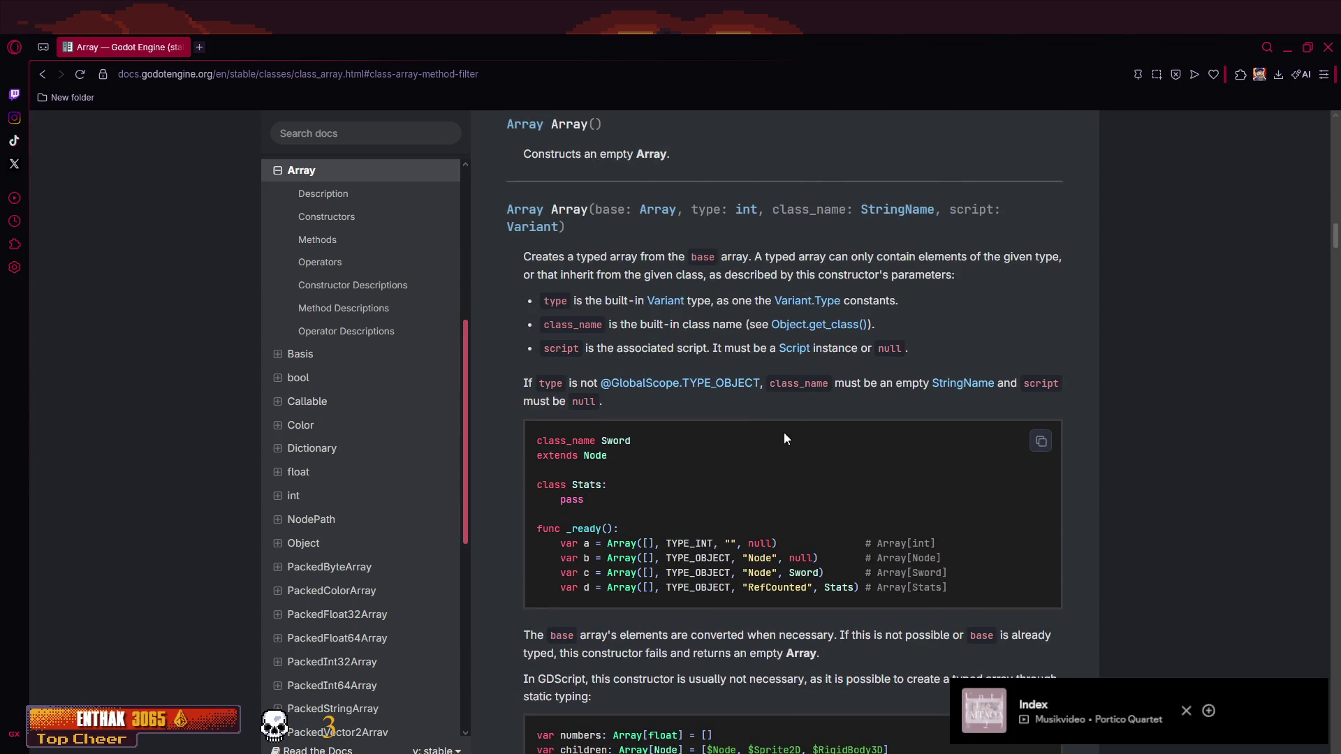
scroll(781, 434, up, 5)
scroll(757, 434, up, 7)
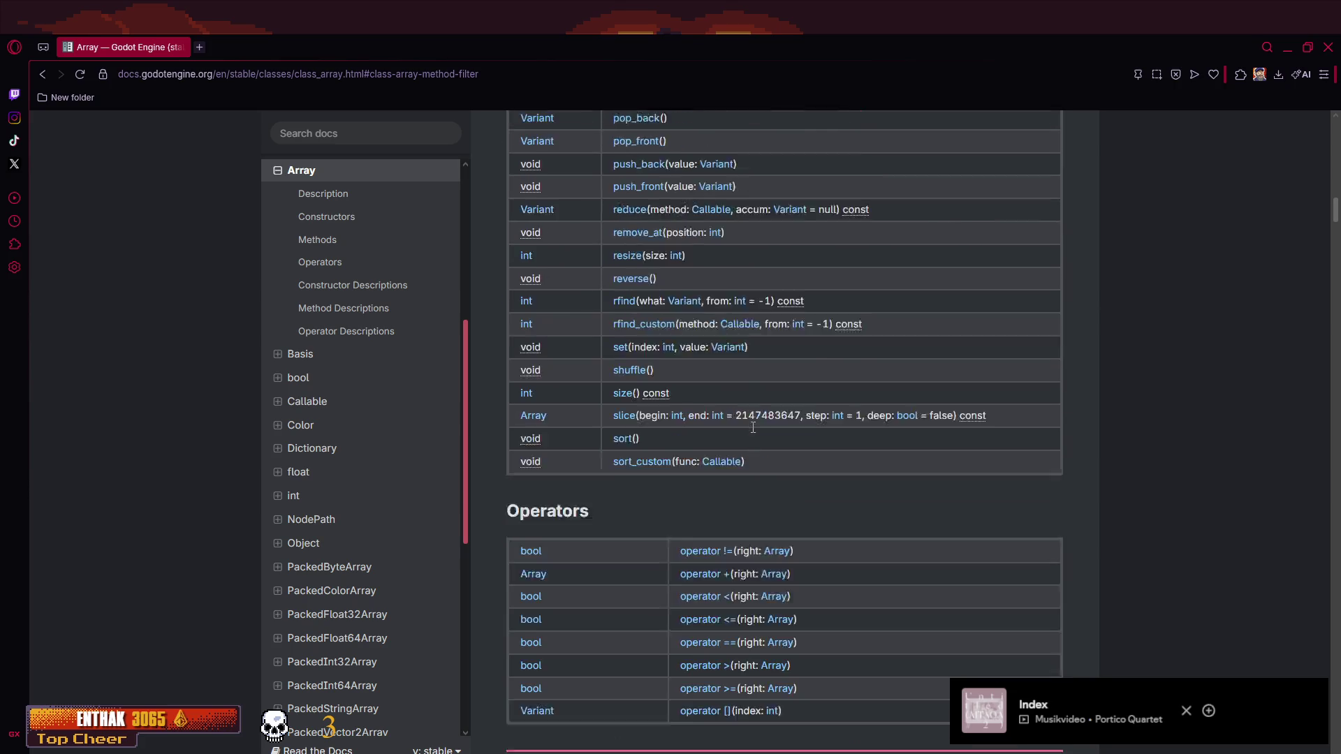
scroll(753, 428, up, 20)
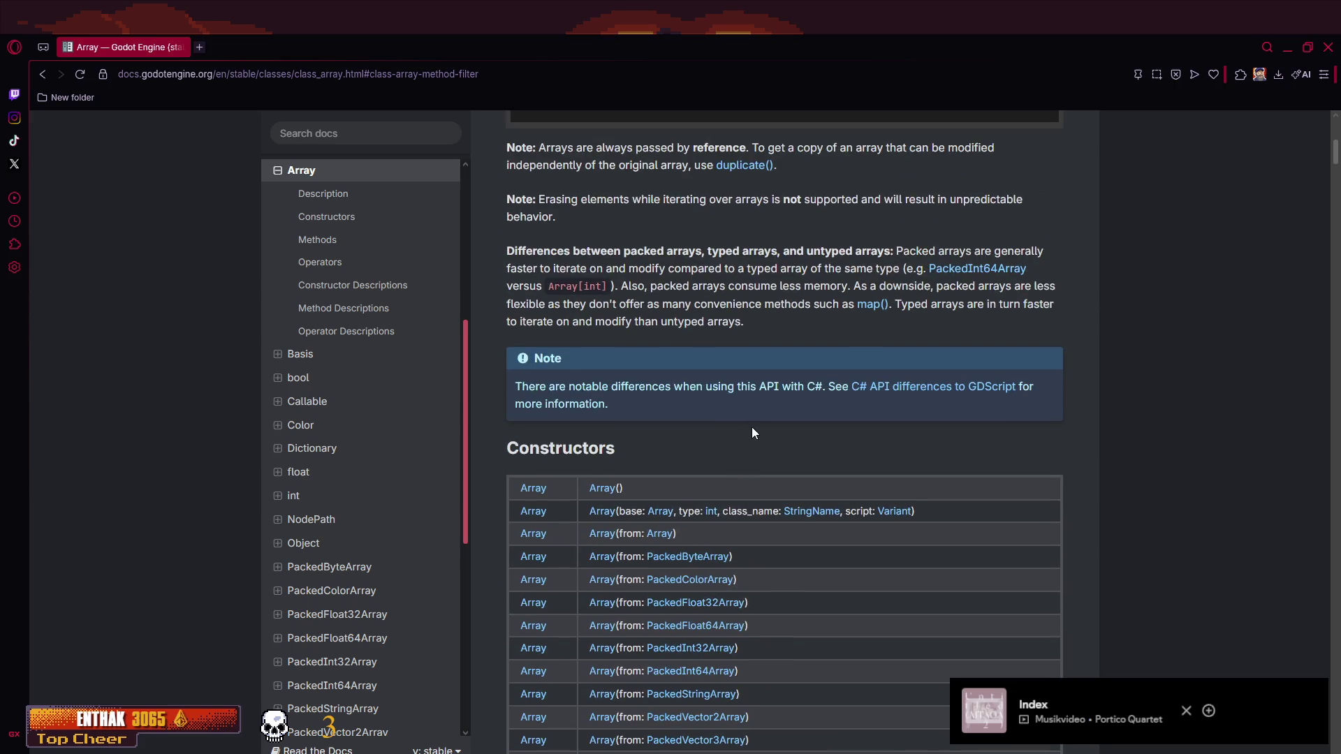
scroll(752, 428, down, 2)
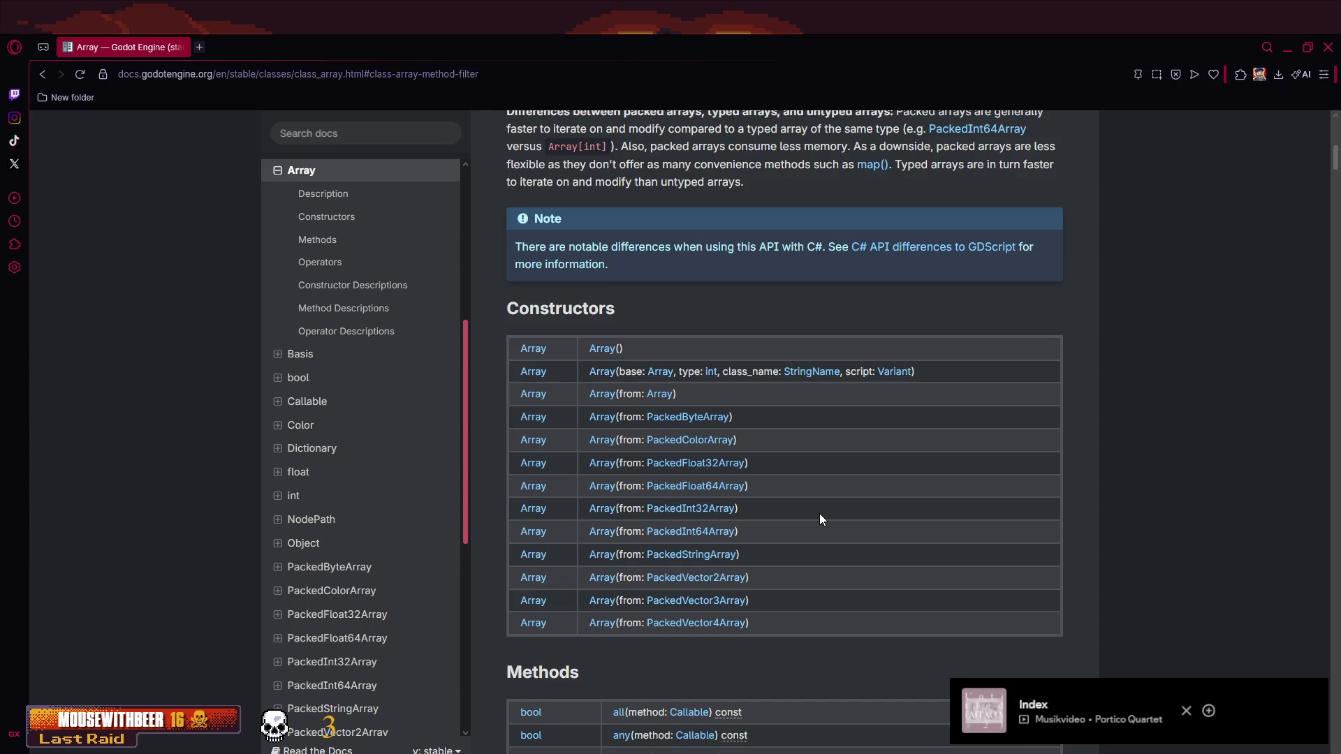
scroll(819, 514, up, 2)
scroll(760, 544, down, 3)
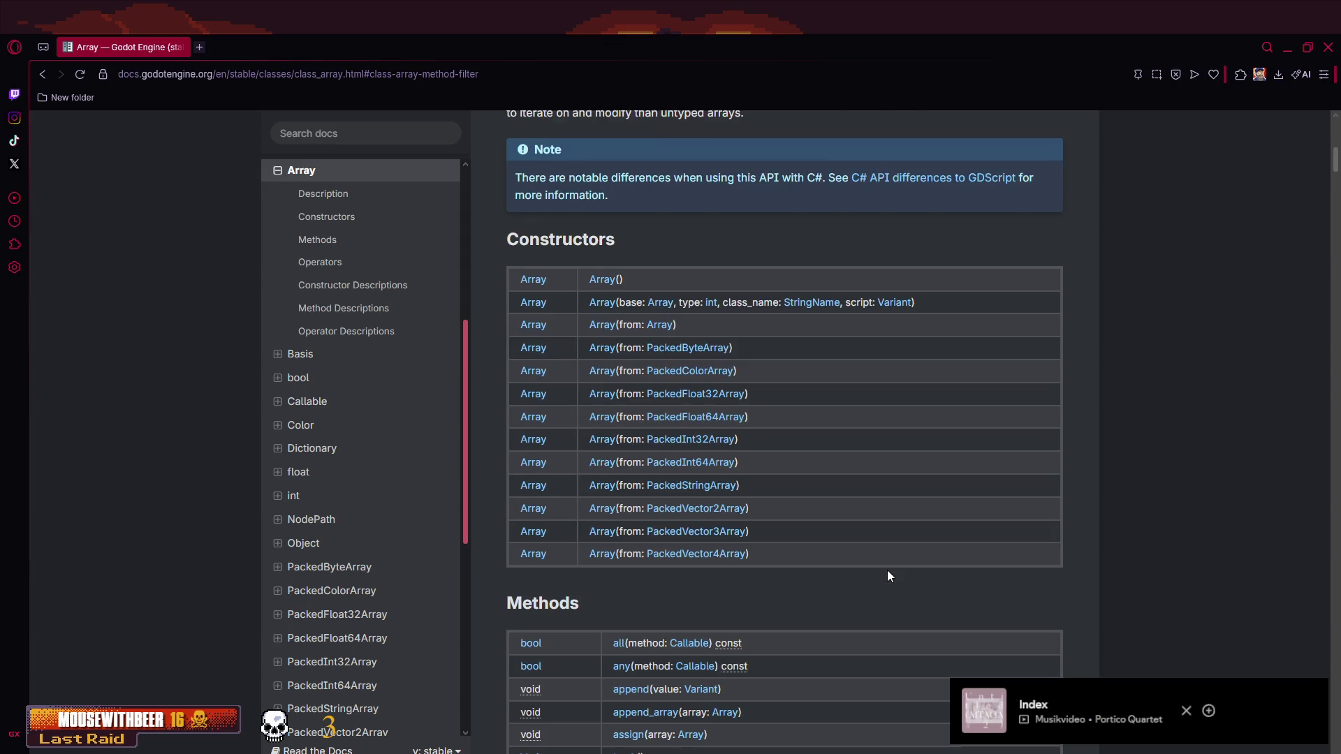
scroll(888, 572, up, 4)
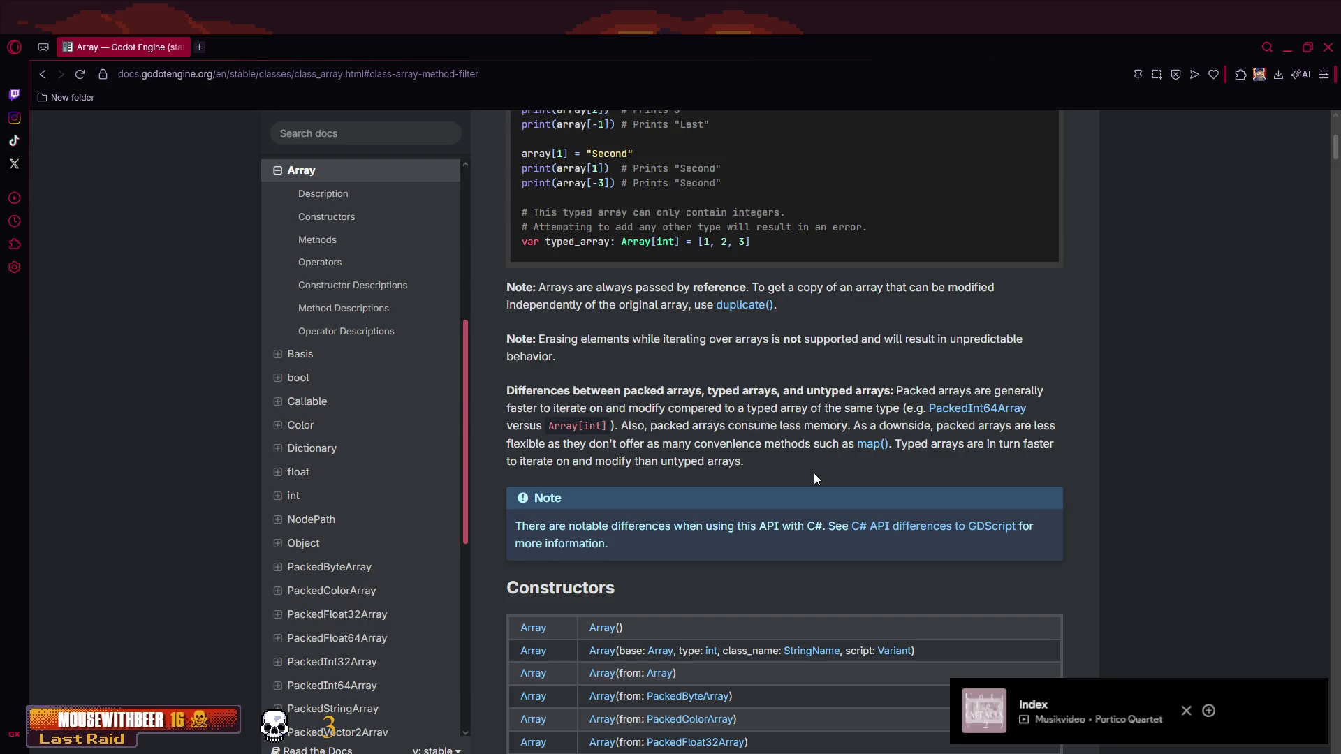
Scroll the Array Methods table to filter(method: Callable), then switch back to the Godot editor.
scroll(752, 406, down, 7)
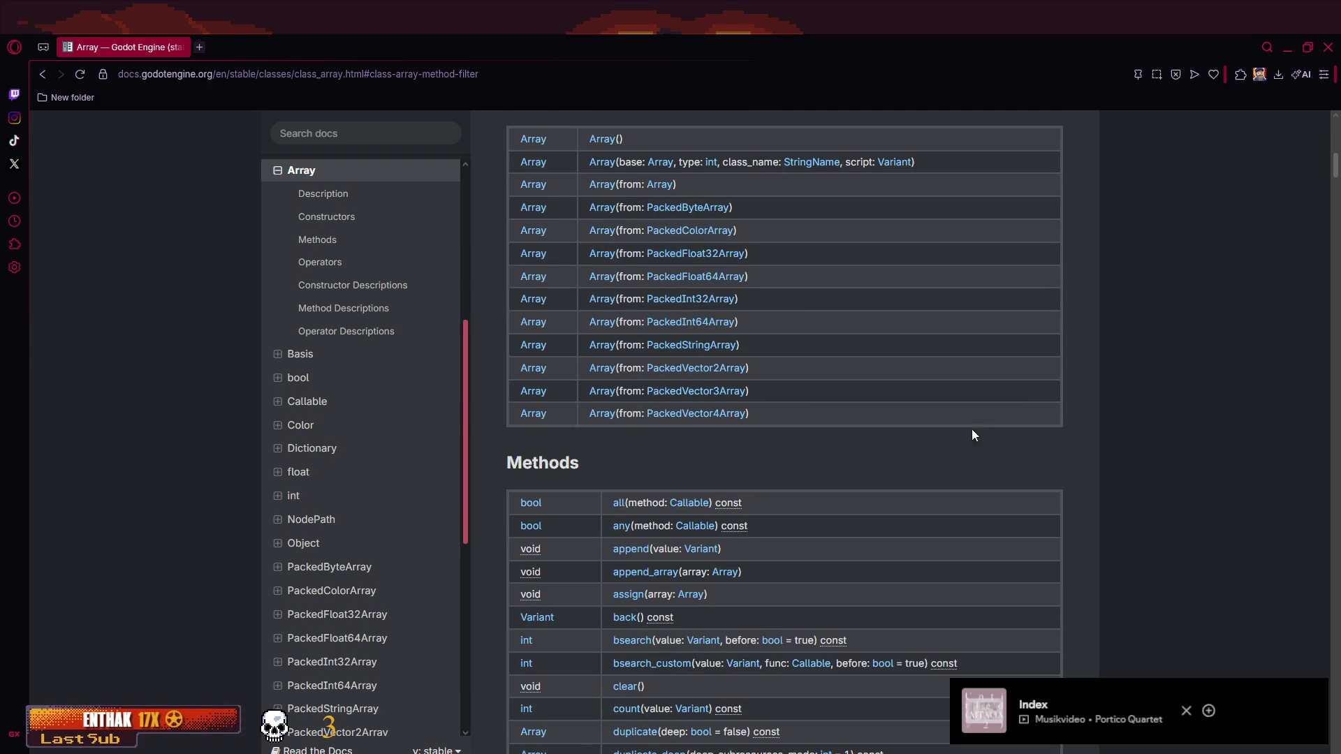
scroll(748, 352, down, 8)
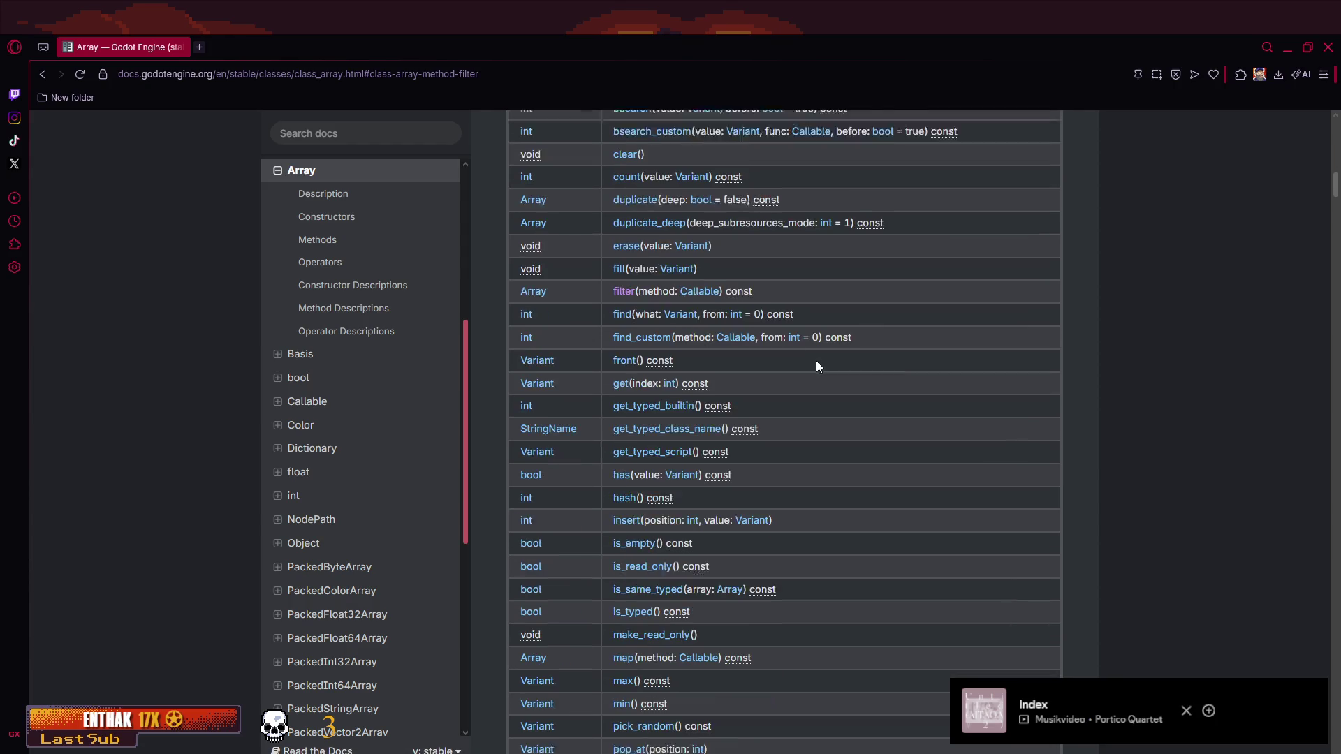
scroll(818, 366, up, 1)
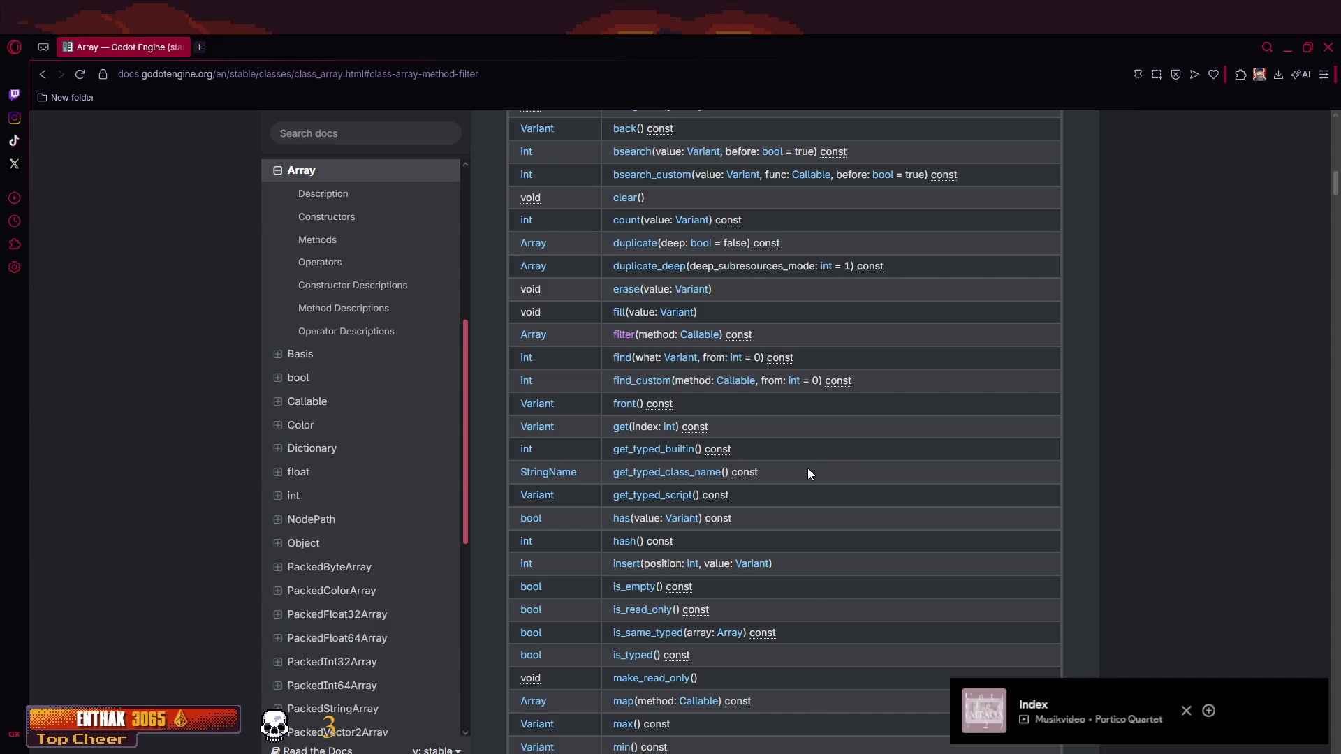
key(alt+Tab)
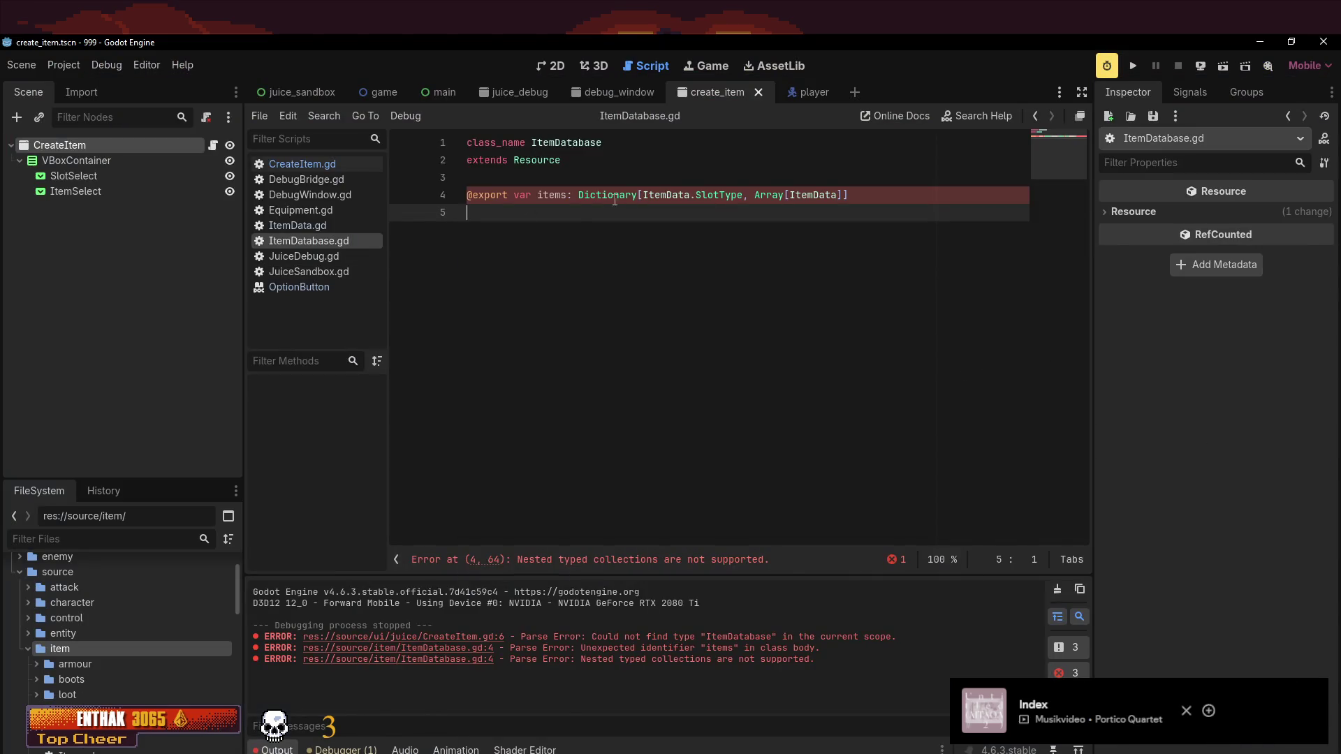
Change line 4's items type from Dictionary[ItemData.SlotType, Array[ItemData]] to Array[ItemData].
click(625, 195)
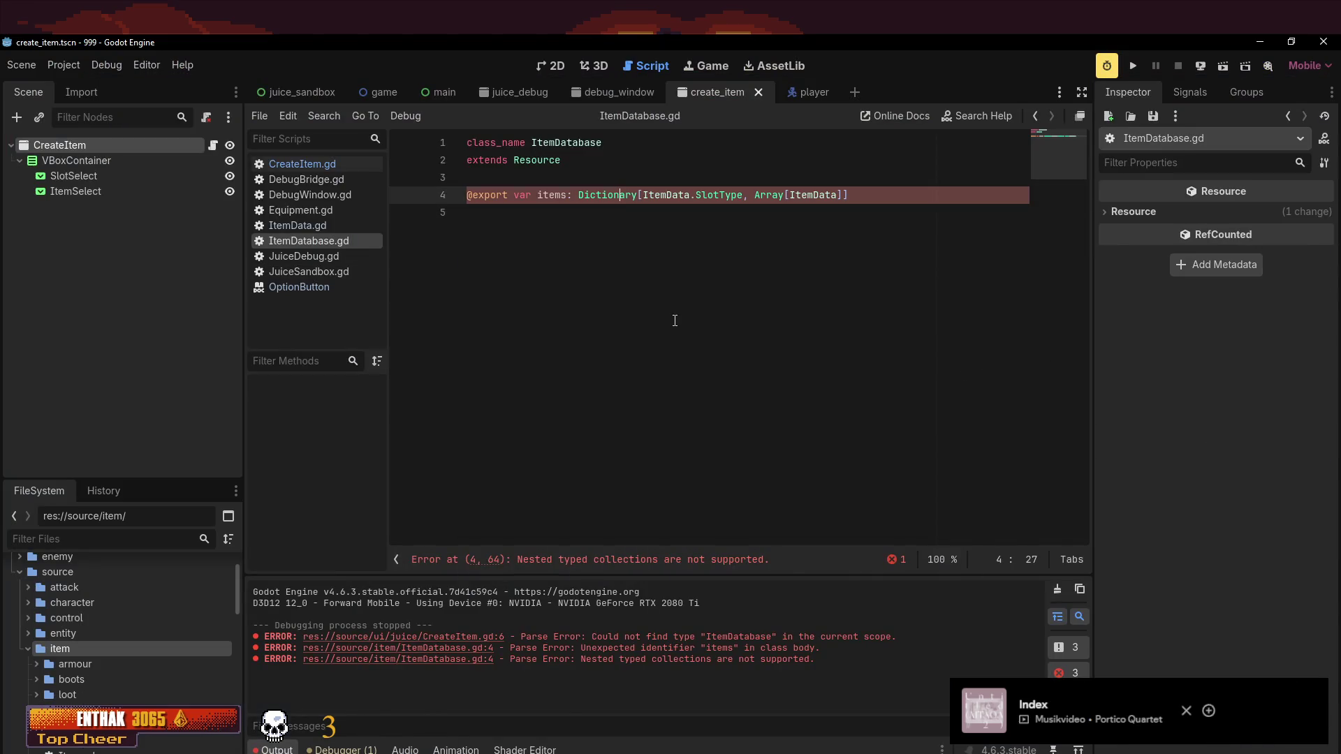
key(shift+Right)
key(shift+Right)
key(shift+Right)
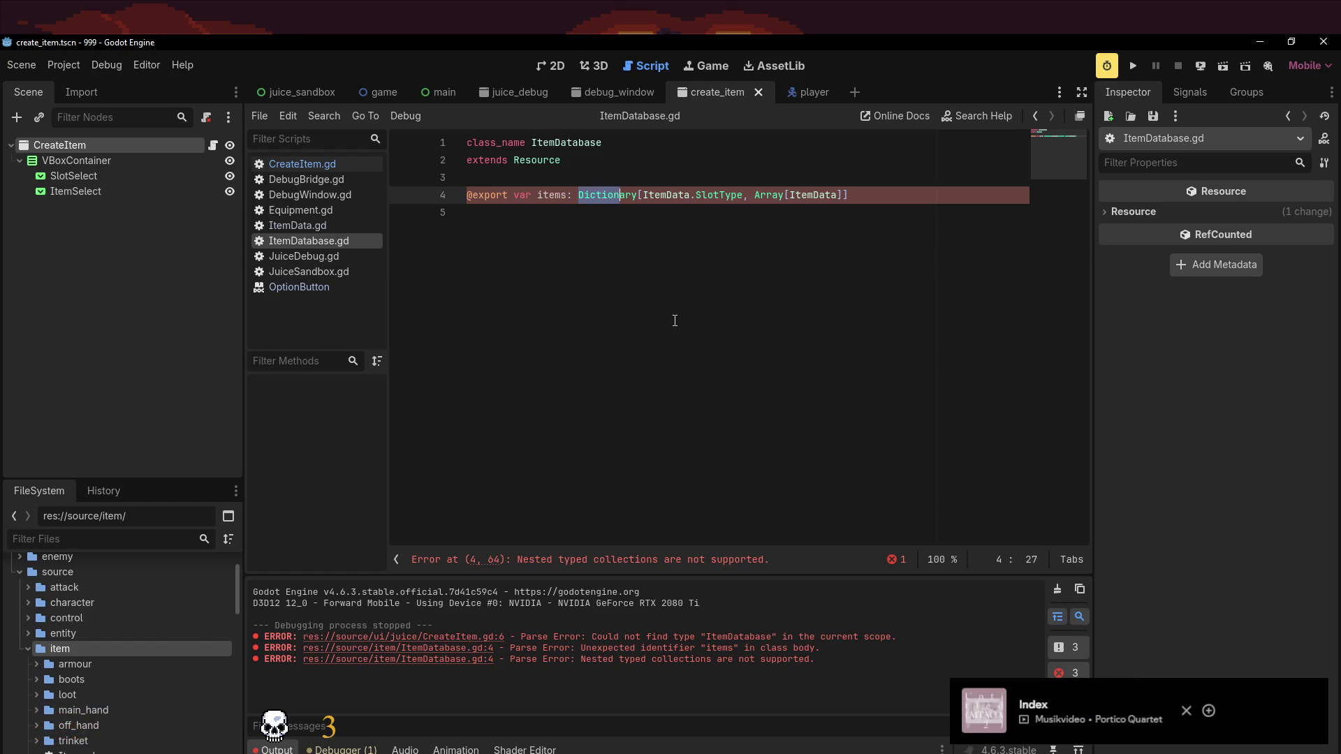
text(Array)
key(Right)
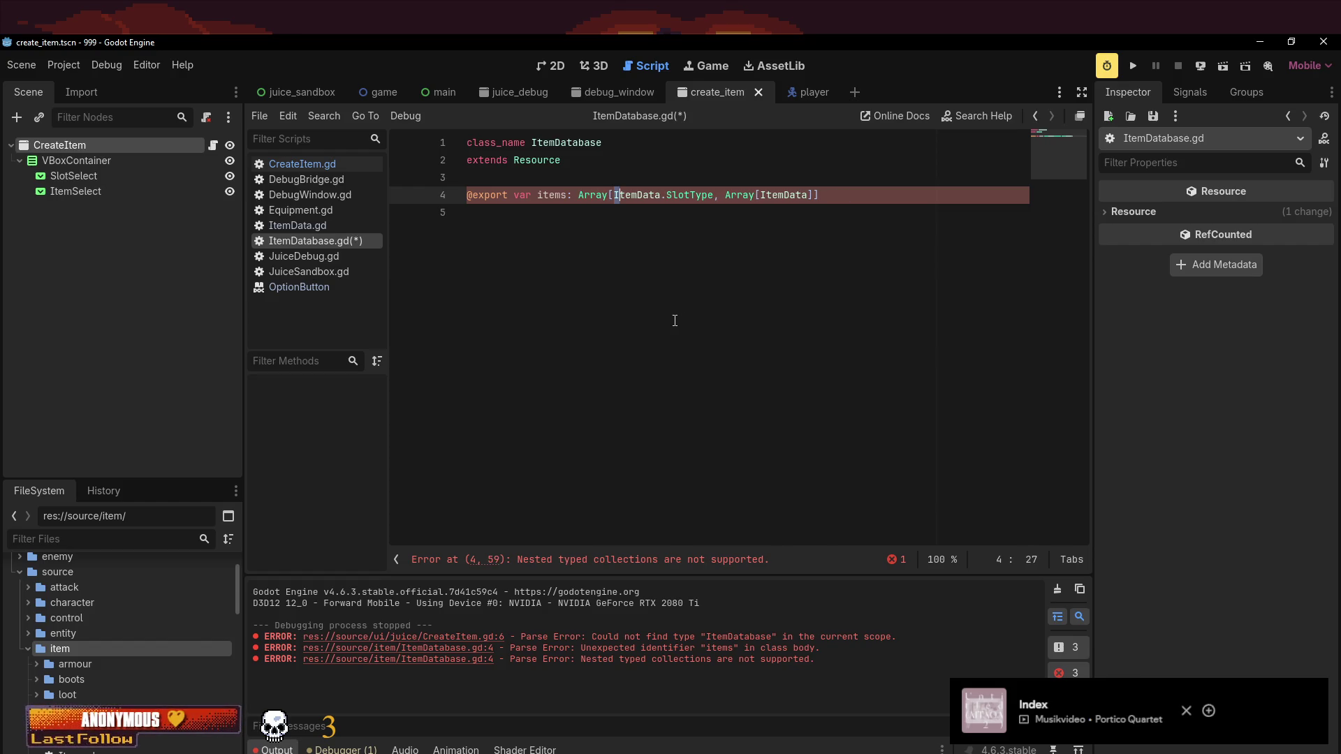
key(shift+Right)
key(shift+Right)
key(shift+Right)
key(Delete)
key(Delete)
key(Right)
key(Right)
key(Right)
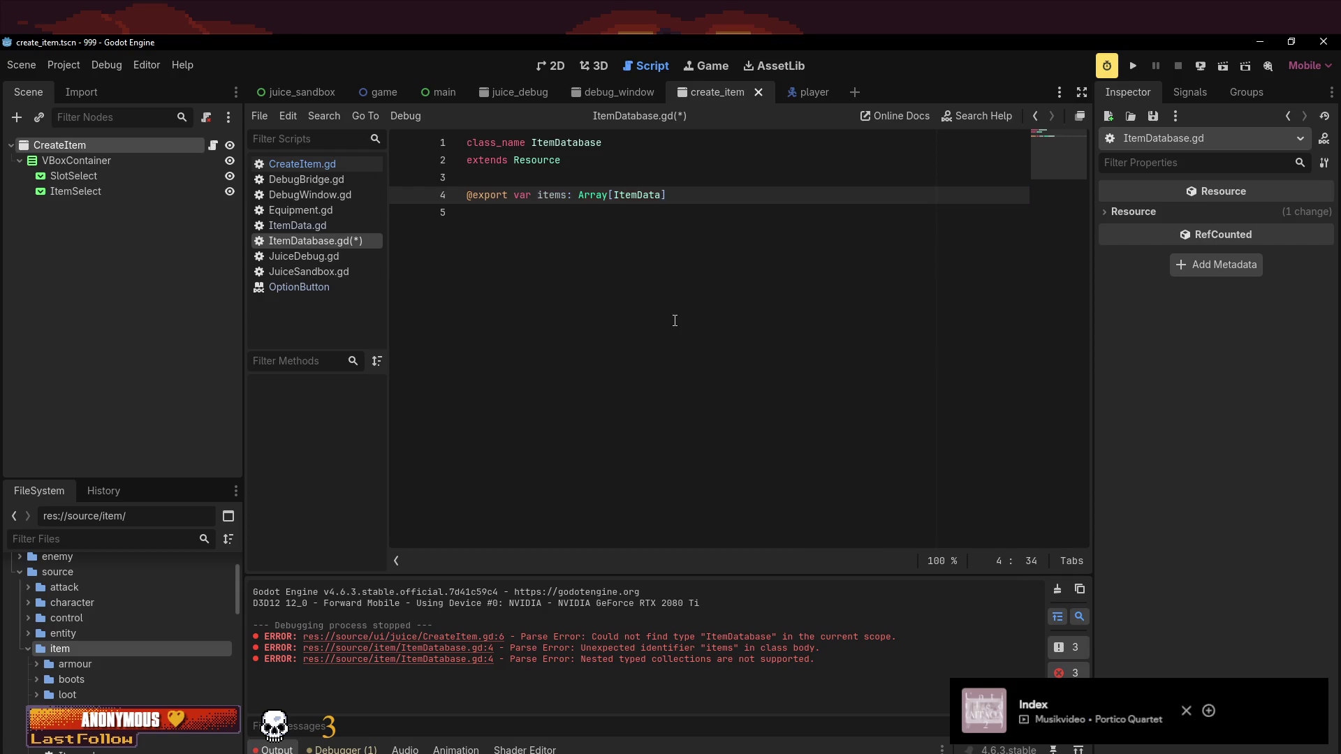
key(Down)
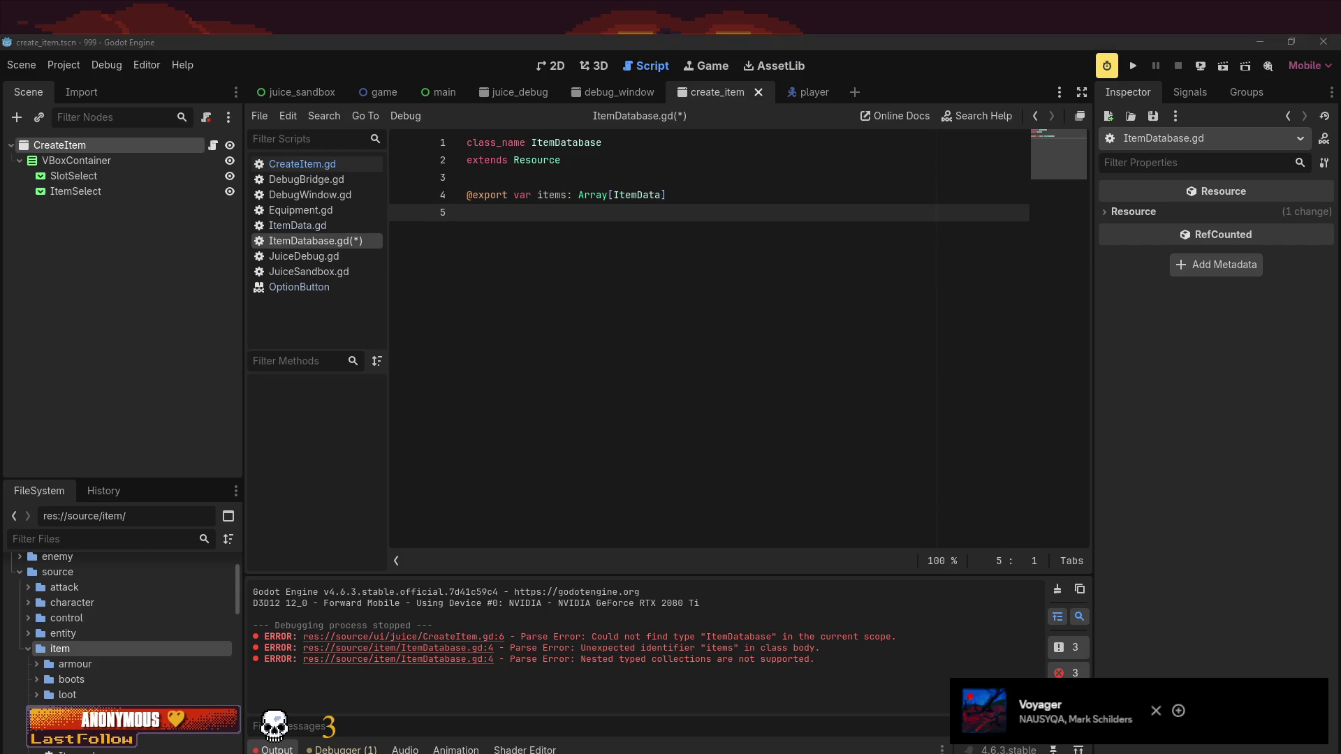
Save ItemDatabase.gd and switch to the juice_debug scene.
click(726, 371)
key(ctrl+s)
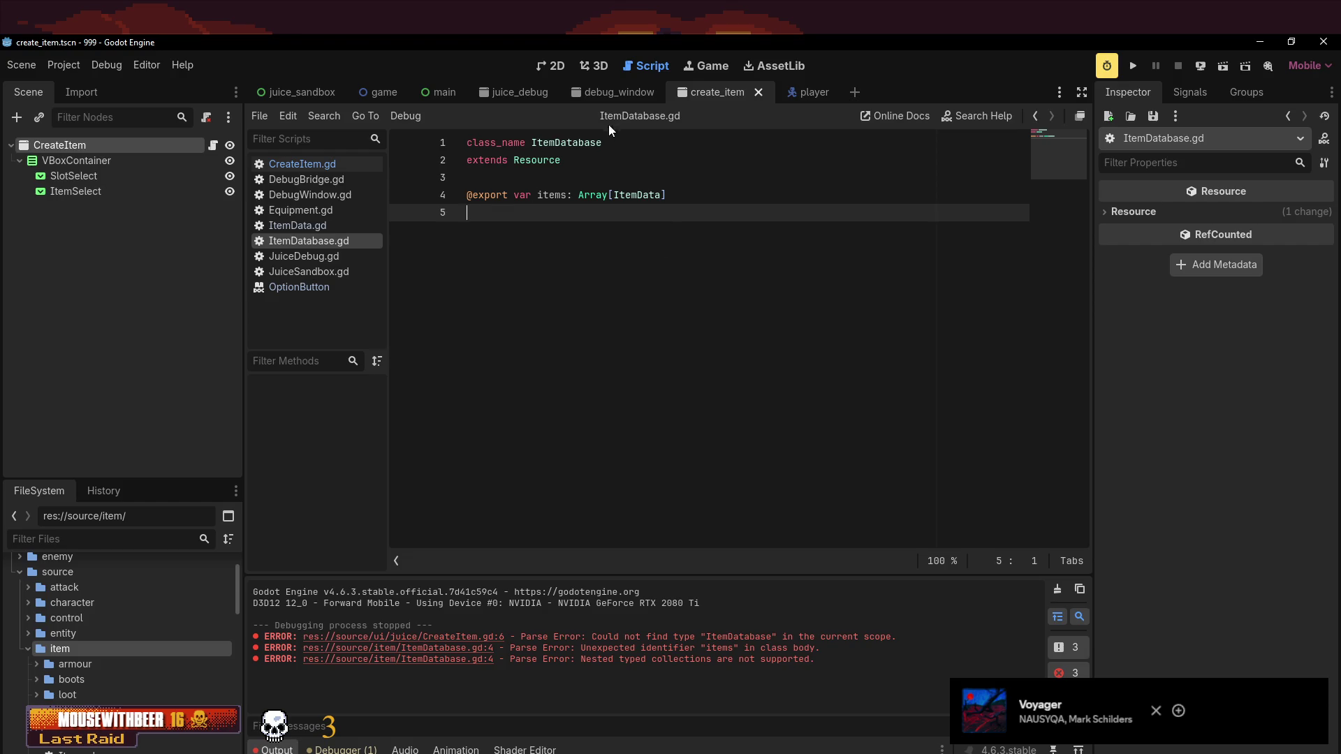
click(508, 91)
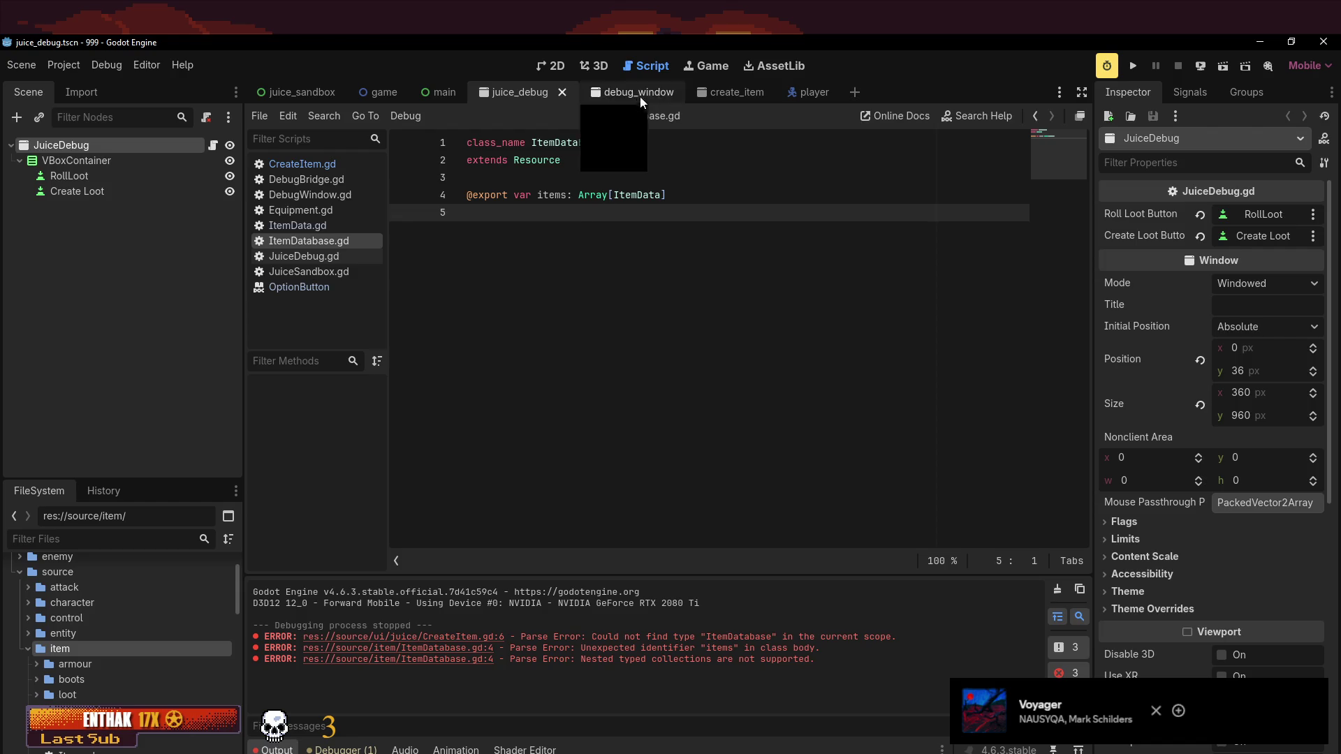
In the create_item scene, create a new ItemData for Item Database, then clear it.
click(743, 95)
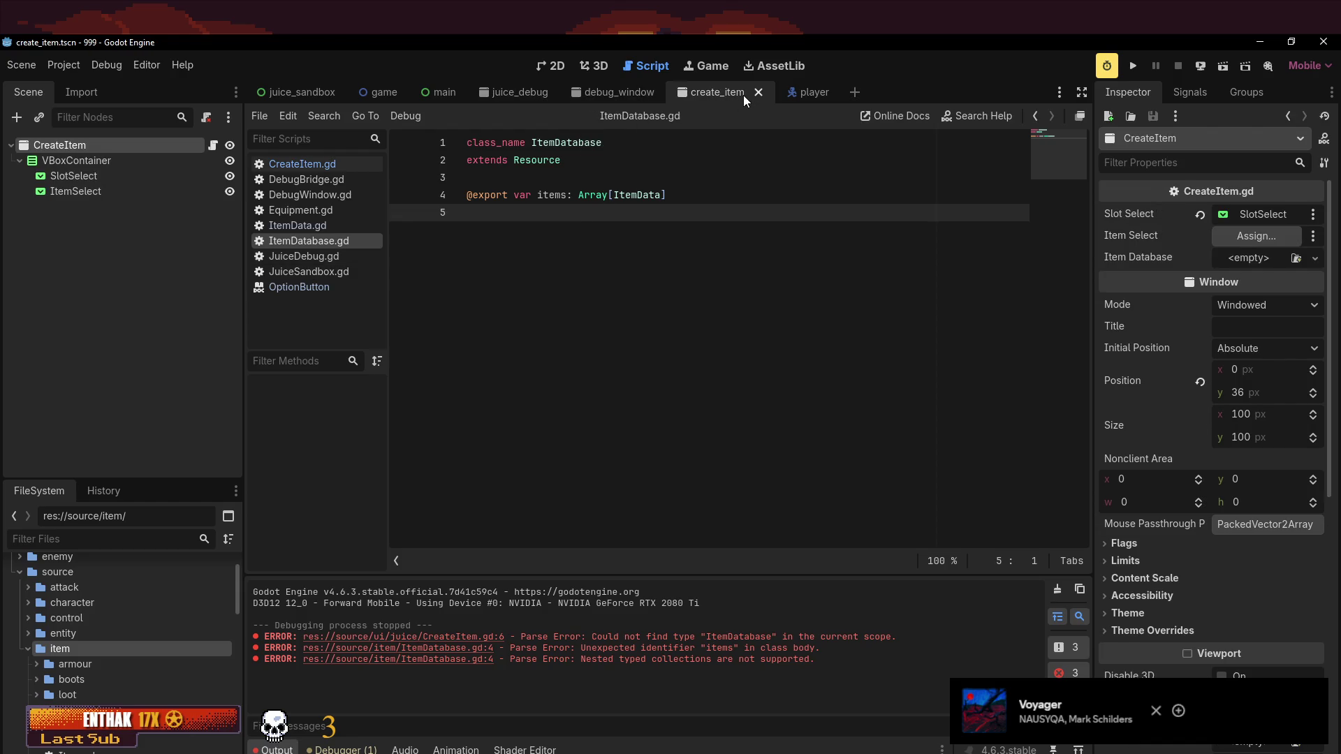
click(1259, 259)
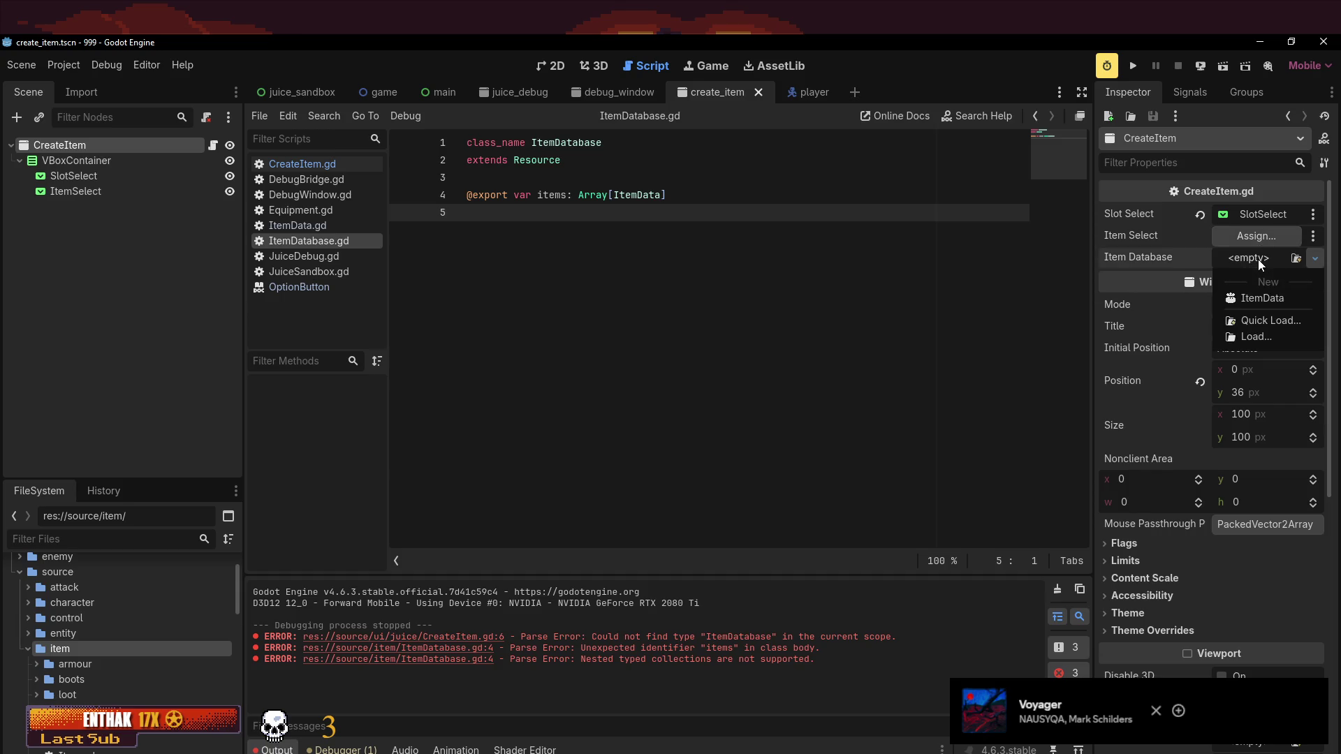
click(1251, 305)
click(1272, 260)
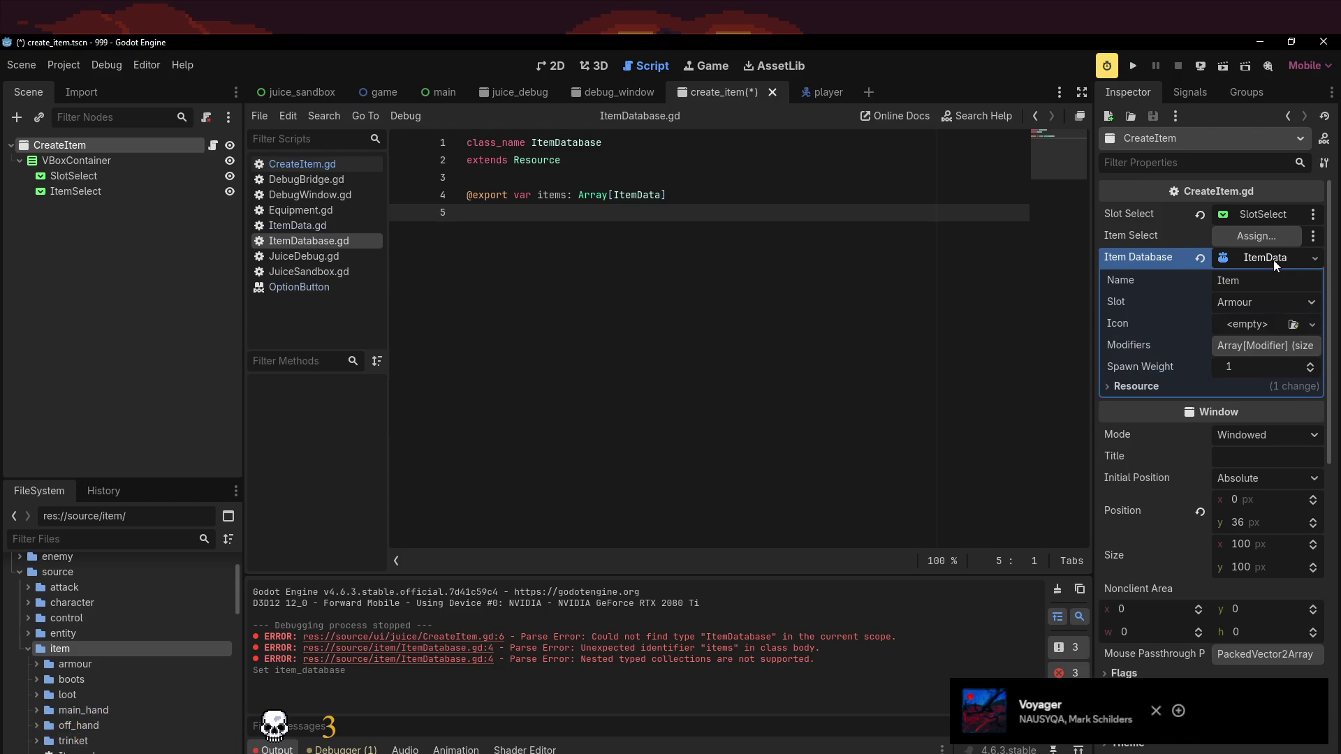
click(1317, 259)
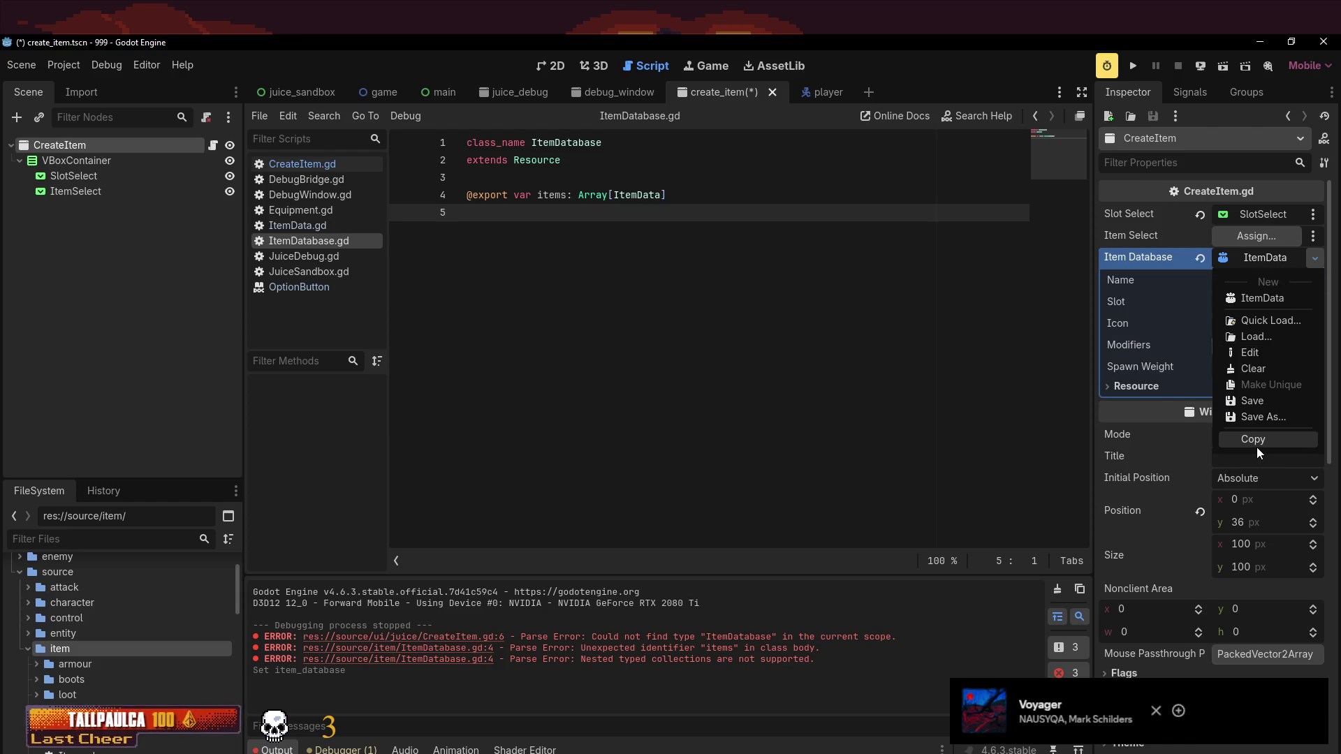
click(1251, 368)
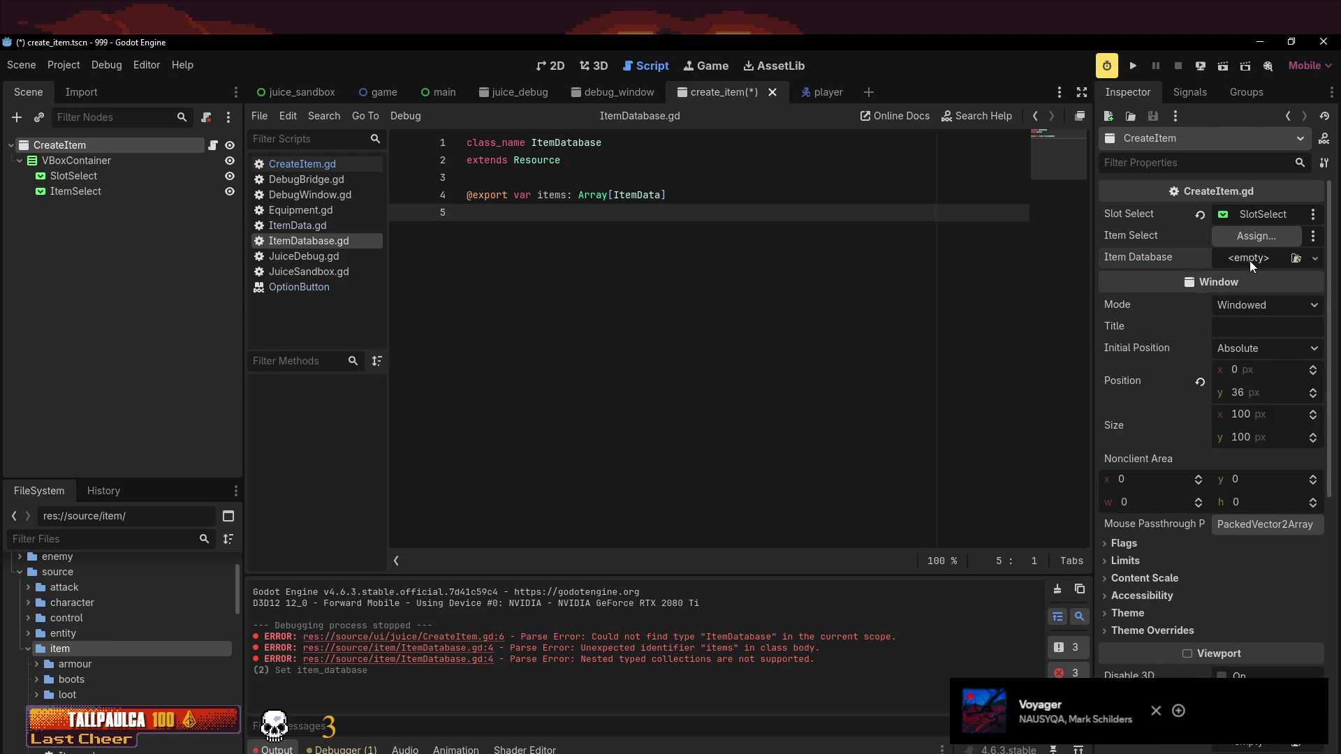
Quick Load wooden_shield.tres into Item Database and add then remove an empty Modifiers element.
click(1296, 259)
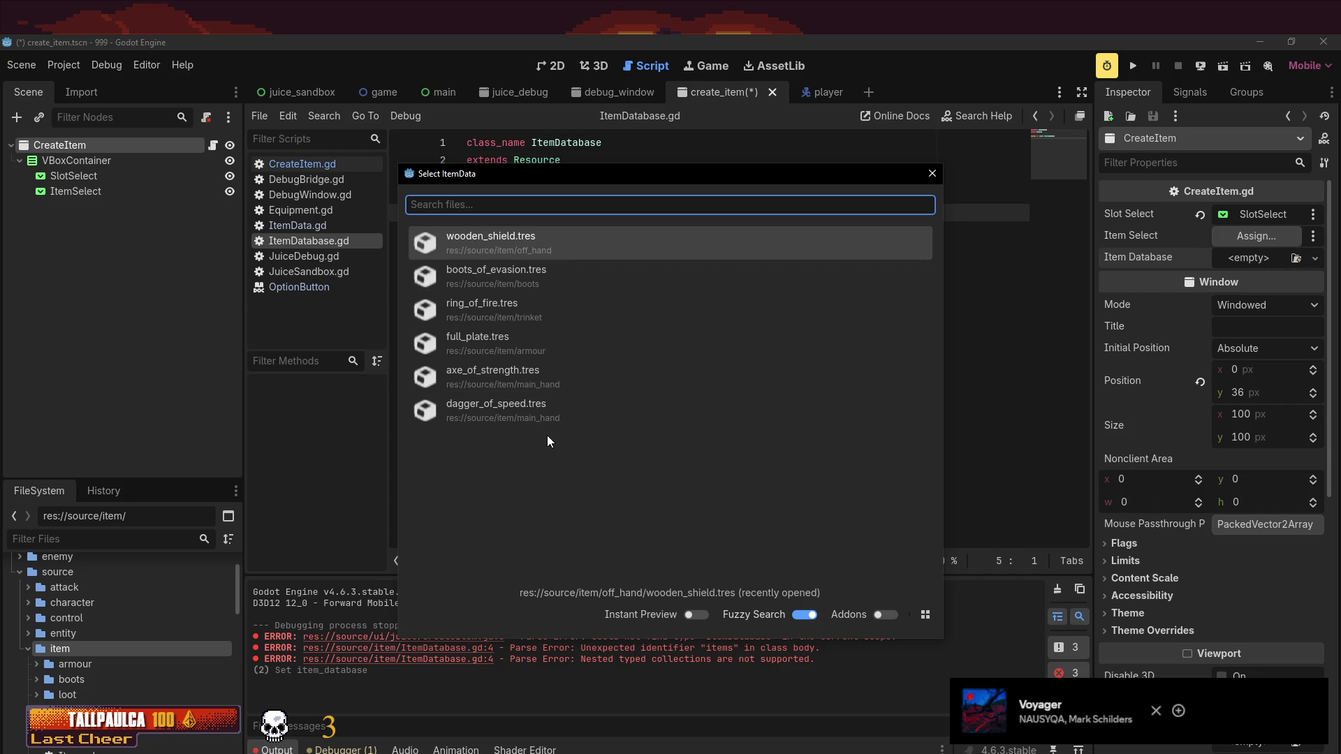
double_click(565, 237)
click(1314, 259)
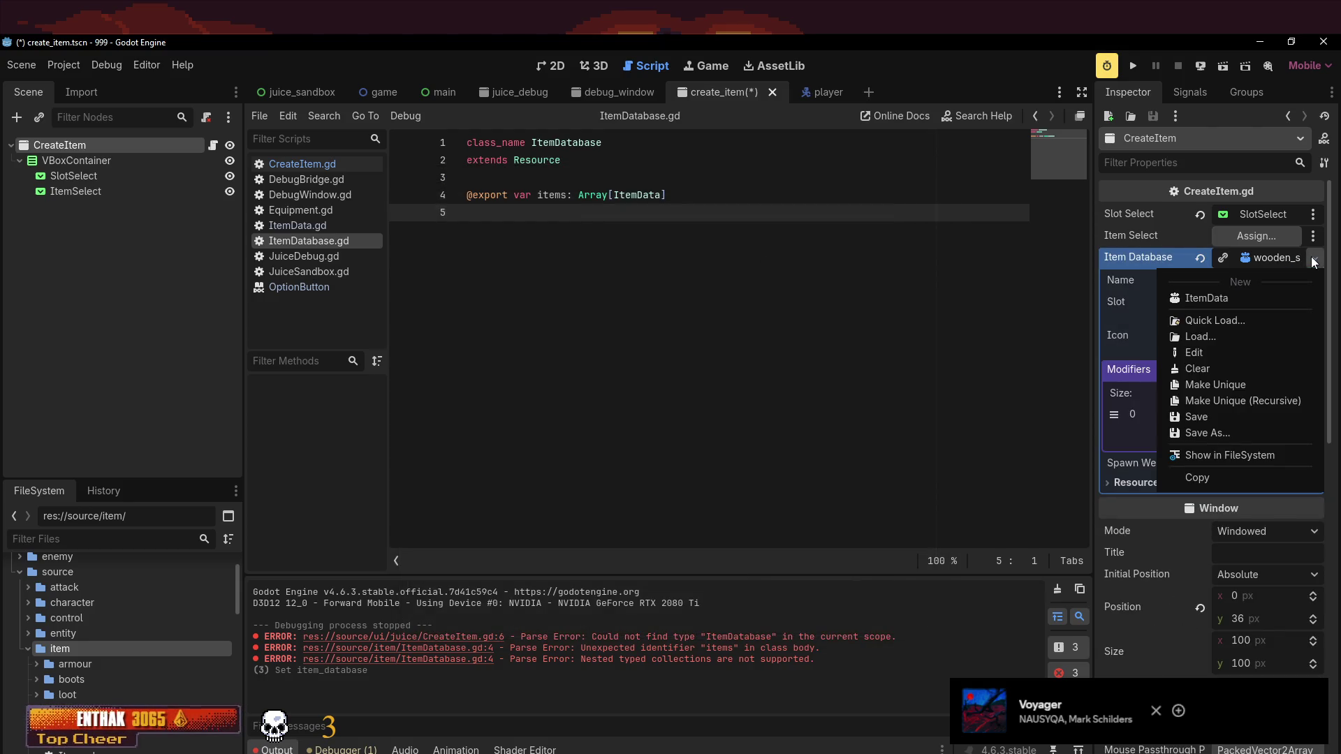
click(1315, 260)
click(1184, 439)
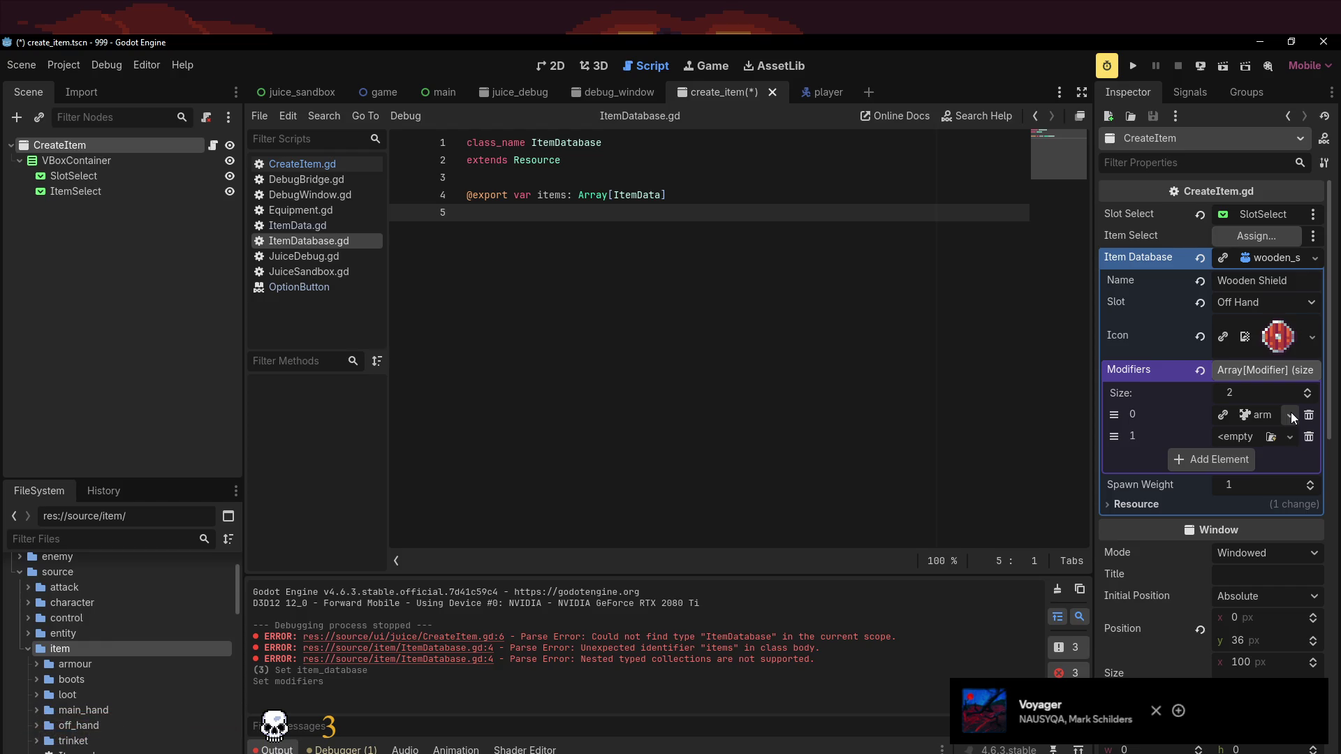
click(1309, 436)
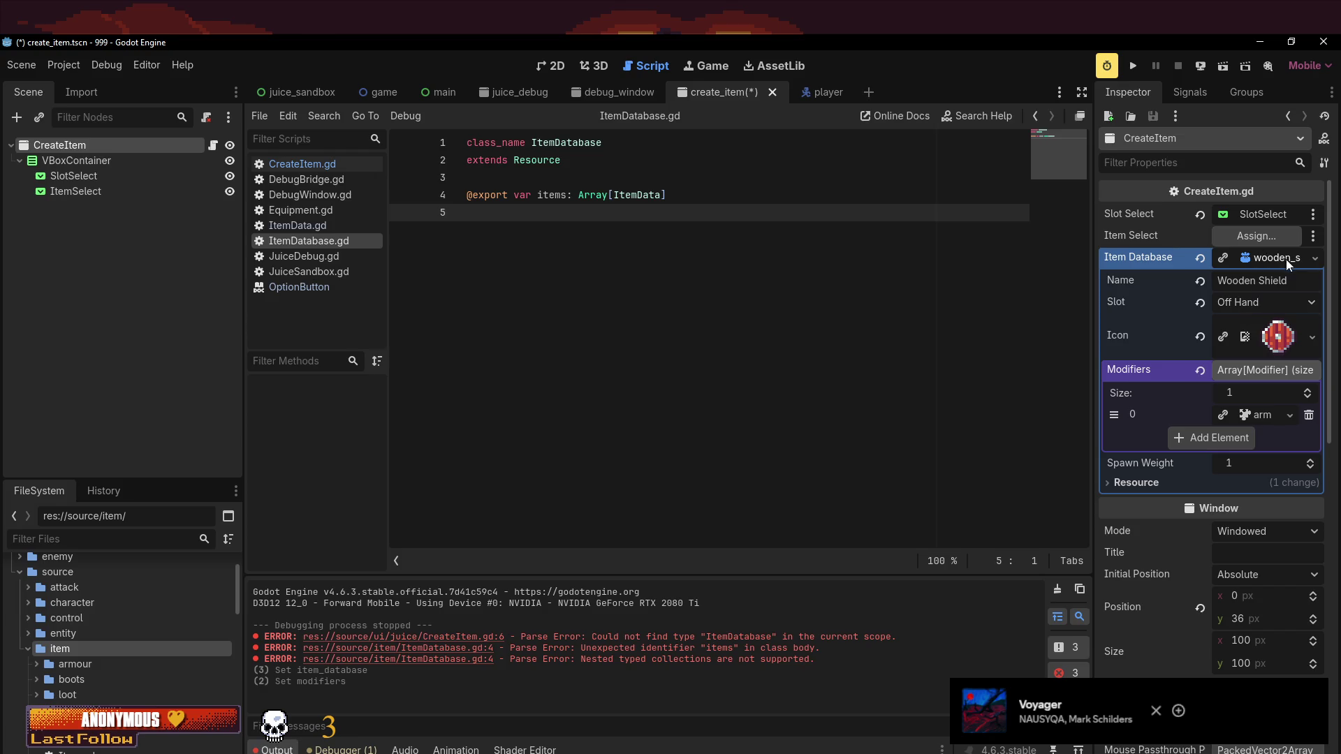
Clear the Item Database property back to empty.
click(1315, 259)
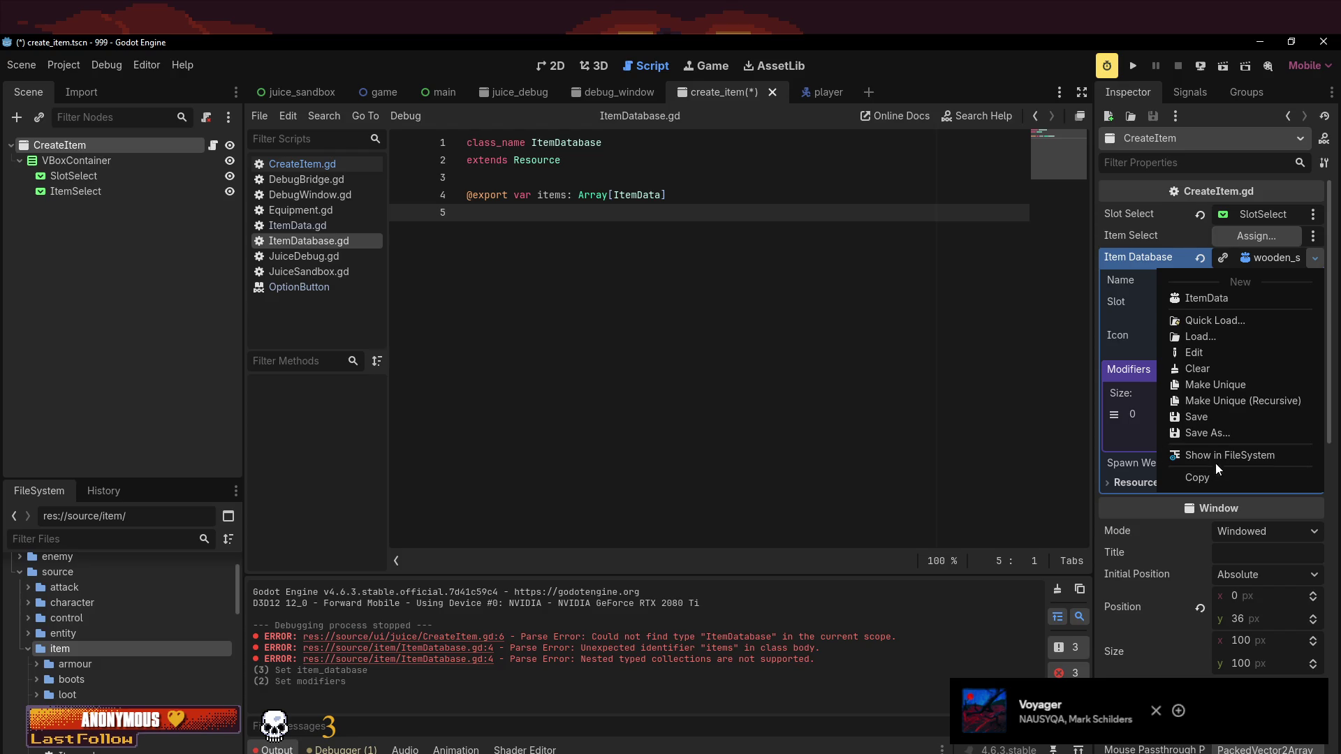
click(1218, 369)
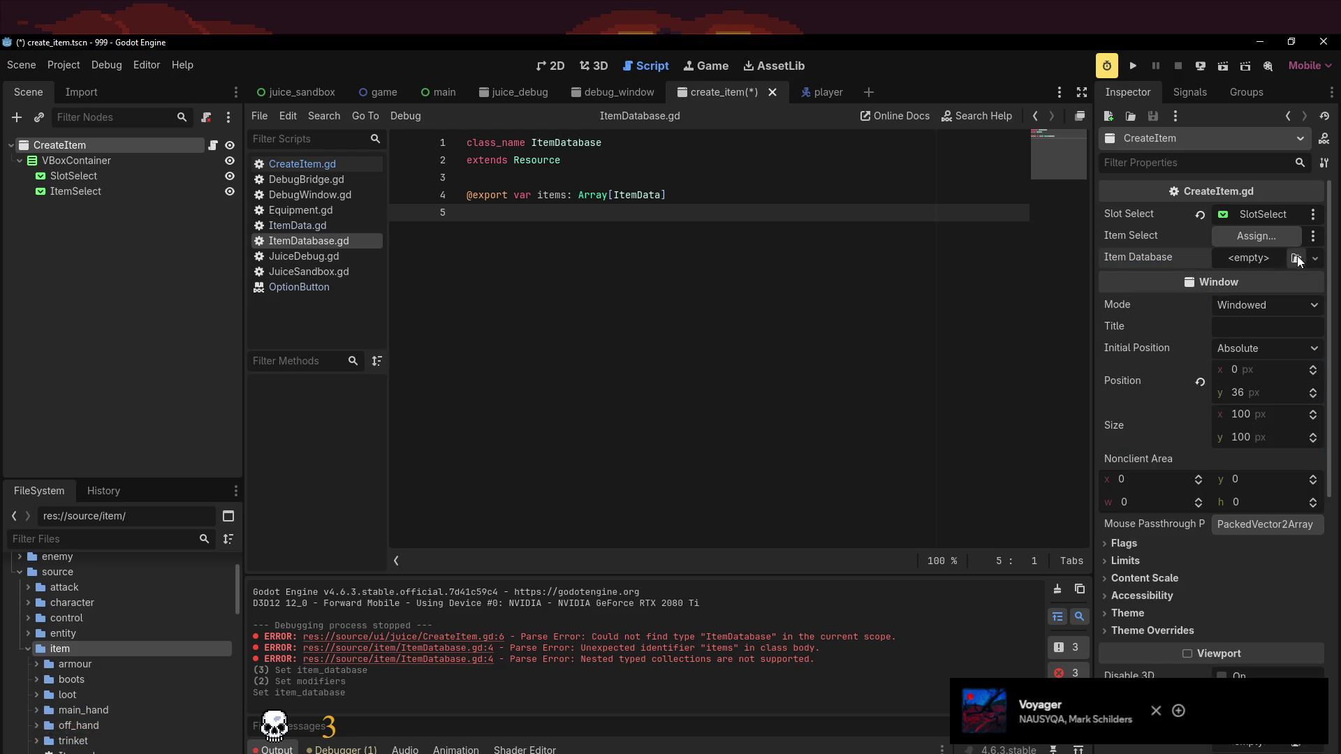
click(1238, 260)
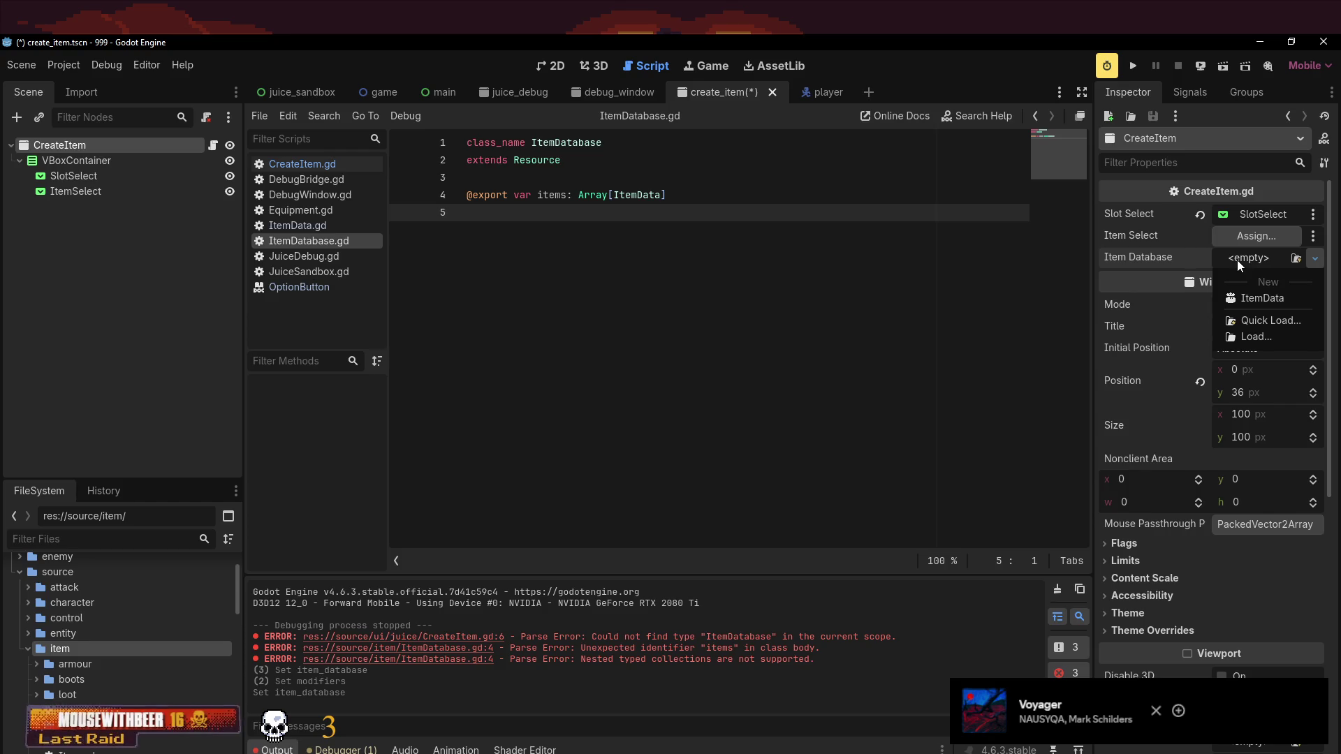
Assign wooden_shield.tres to Item Database and save the create_item scene.
click(1256, 322)
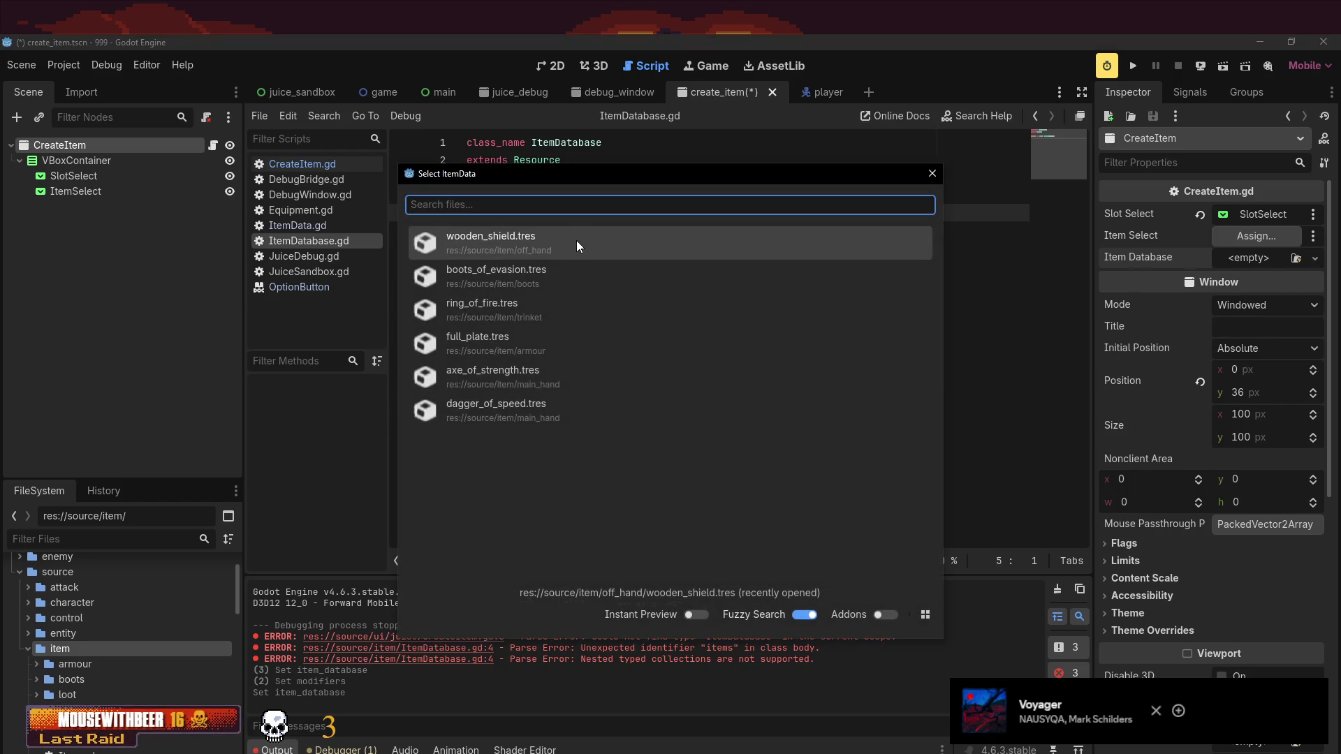
double_click(539, 246)
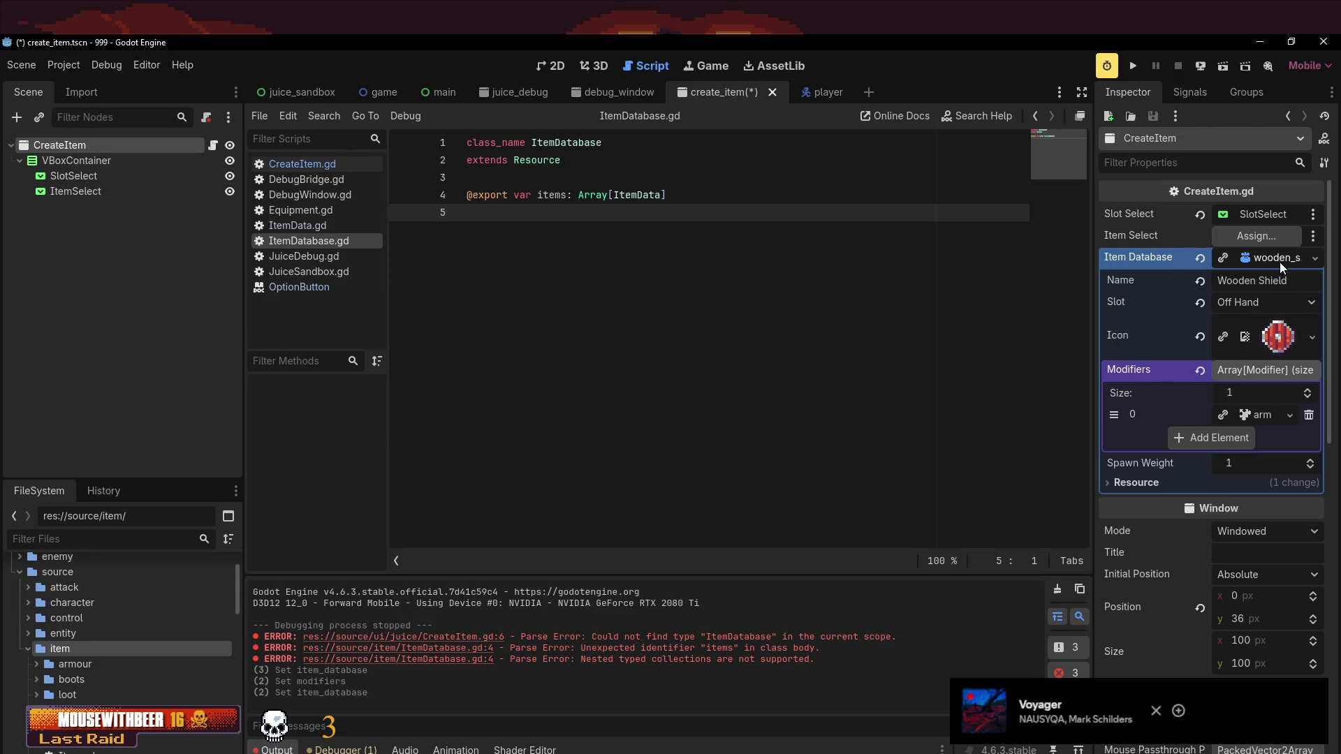
click(1316, 258)
click(1319, 260)
click(1280, 260)
click(1280, 259)
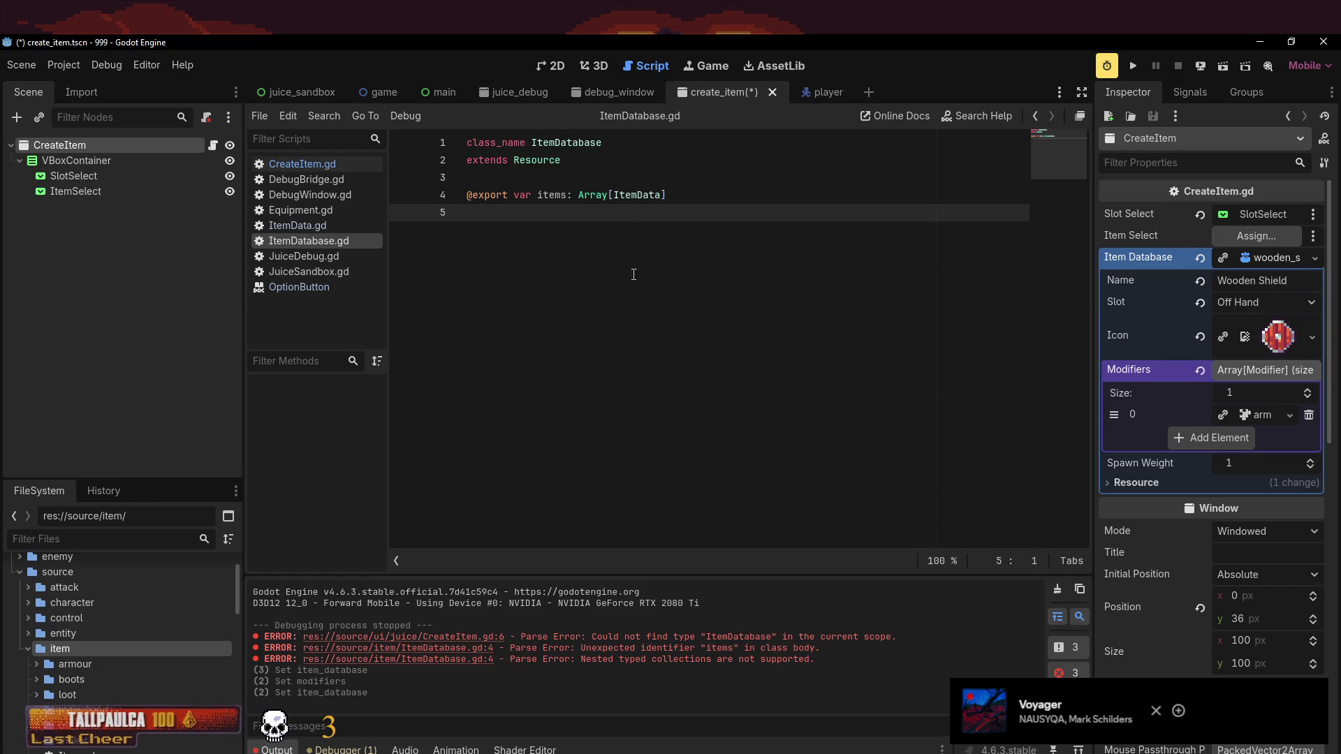
key(ctrl+s)
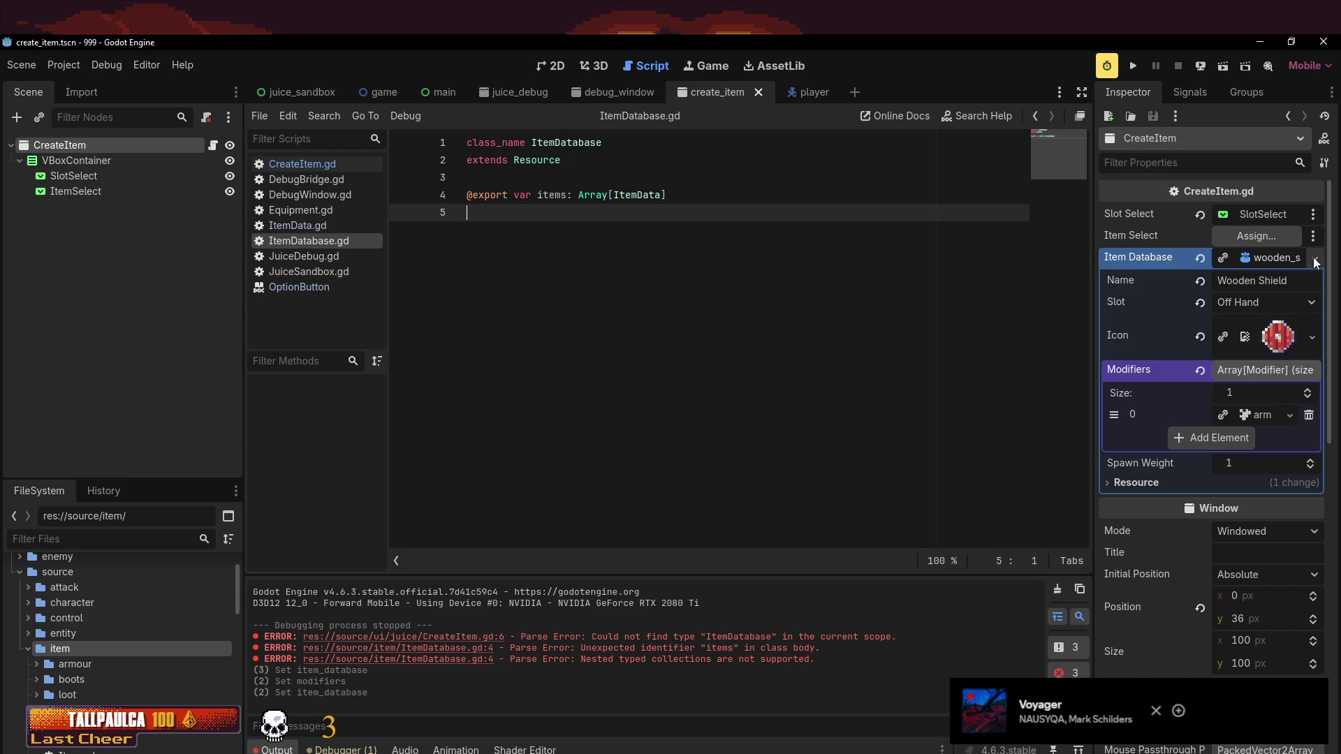
Clear the wooden shield out of Item Database and save the scene again.
click(1316, 262)
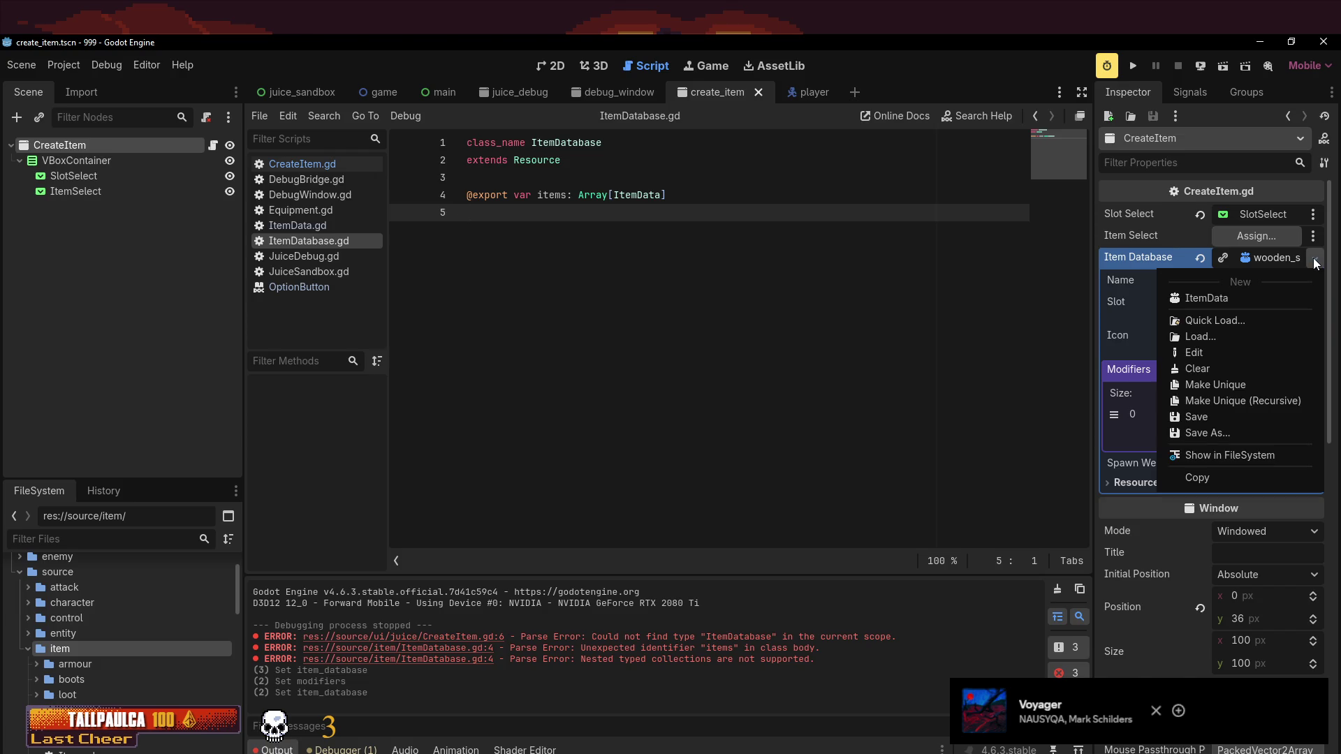
click(1221, 371)
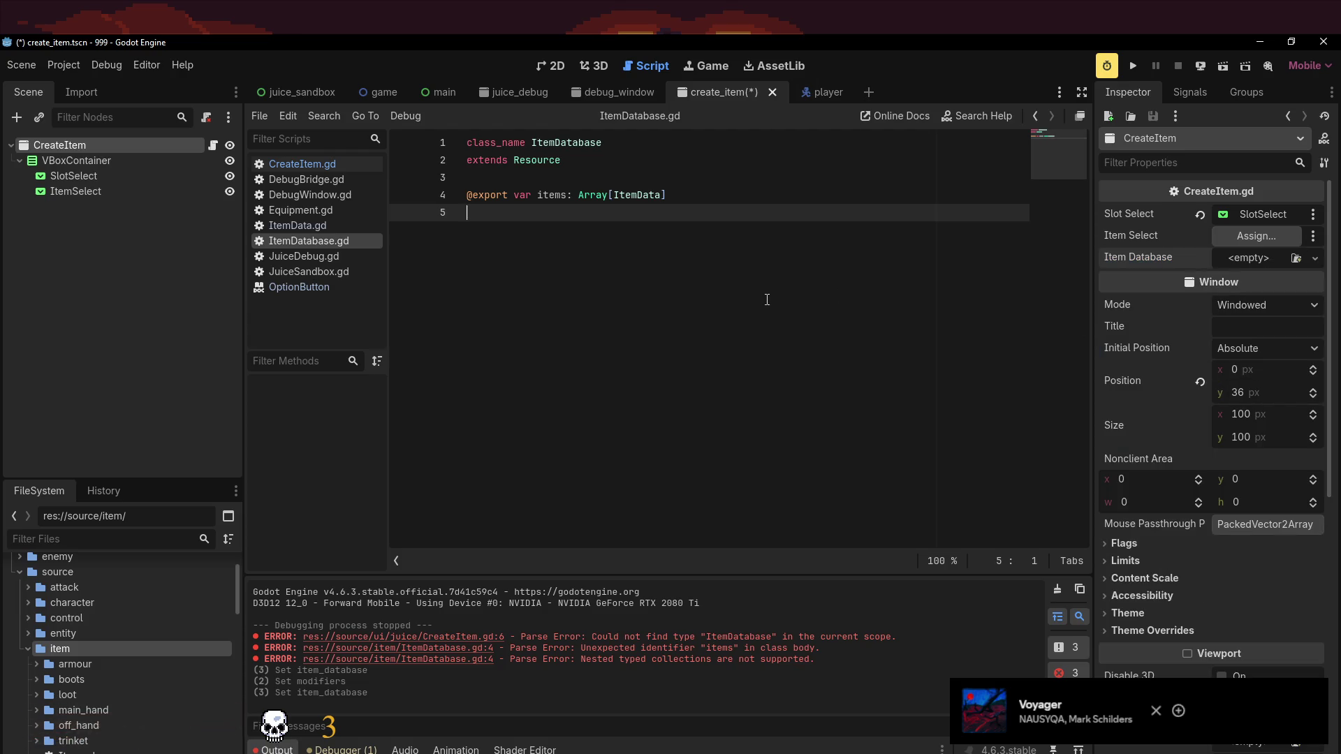
key(ctrl+s)
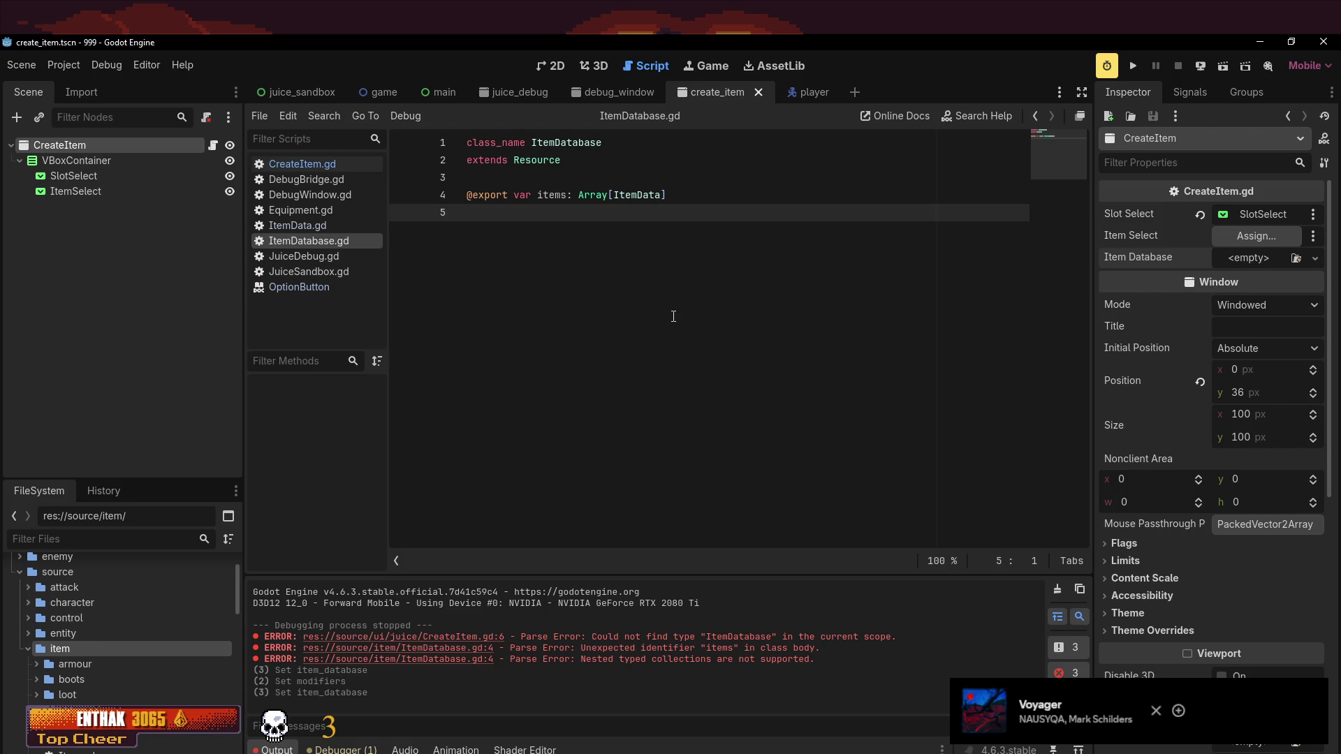
click(538, 198)
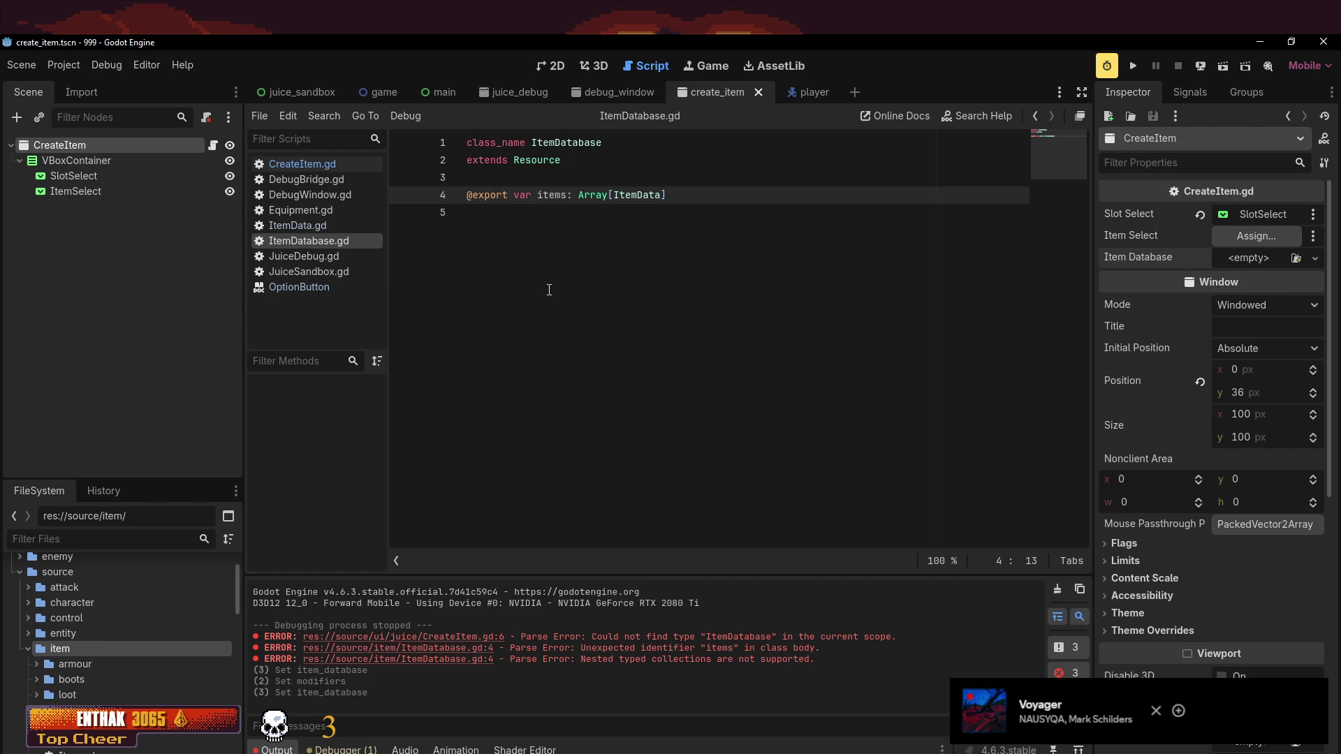
click(1296, 257)
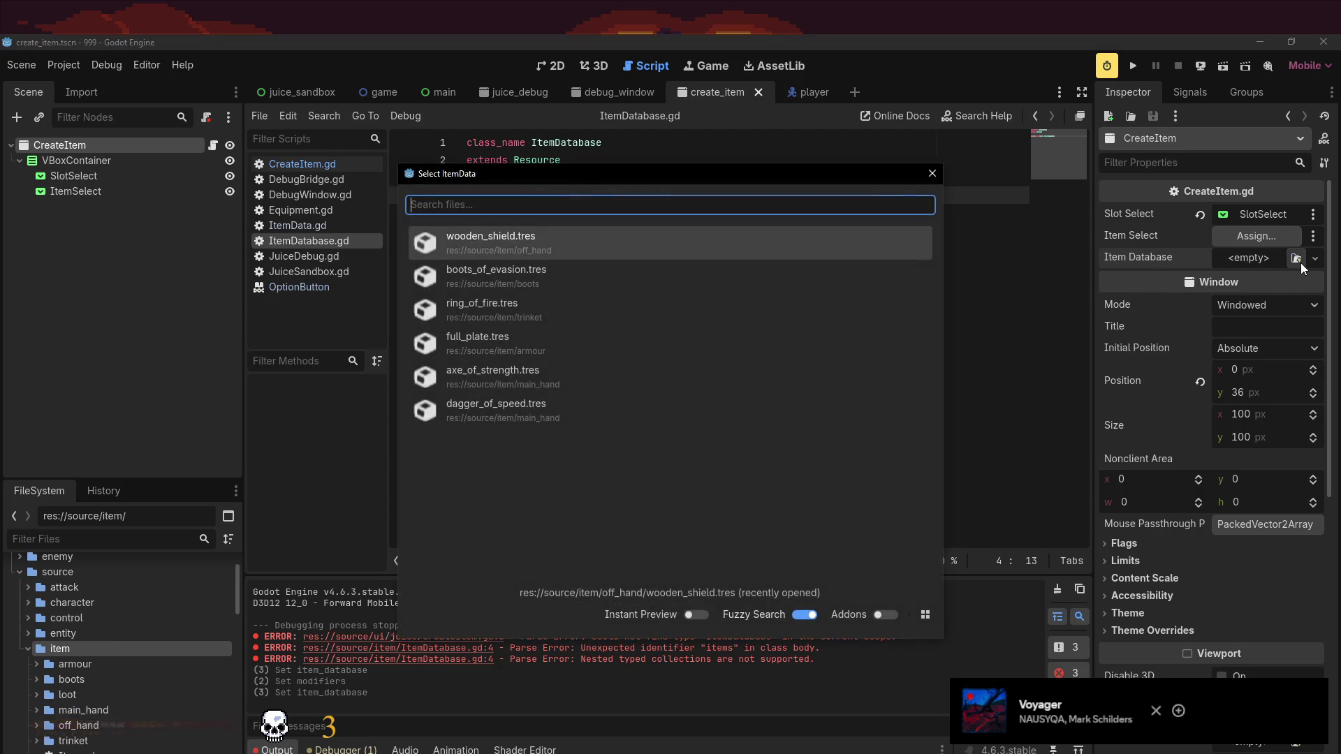
Close the ItemData picker and look over ItemDatabase.gd.
click(933, 173)
click(605, 294)
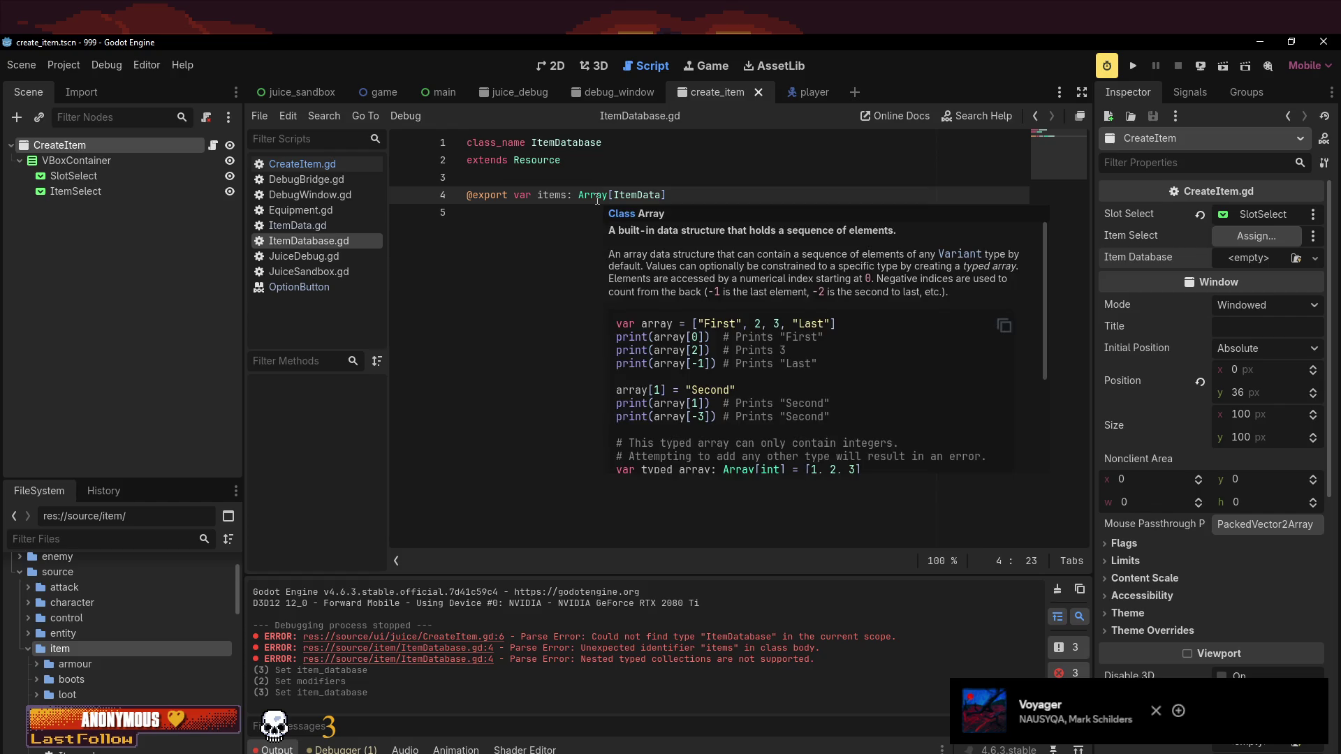
mouse_move(609, 203)
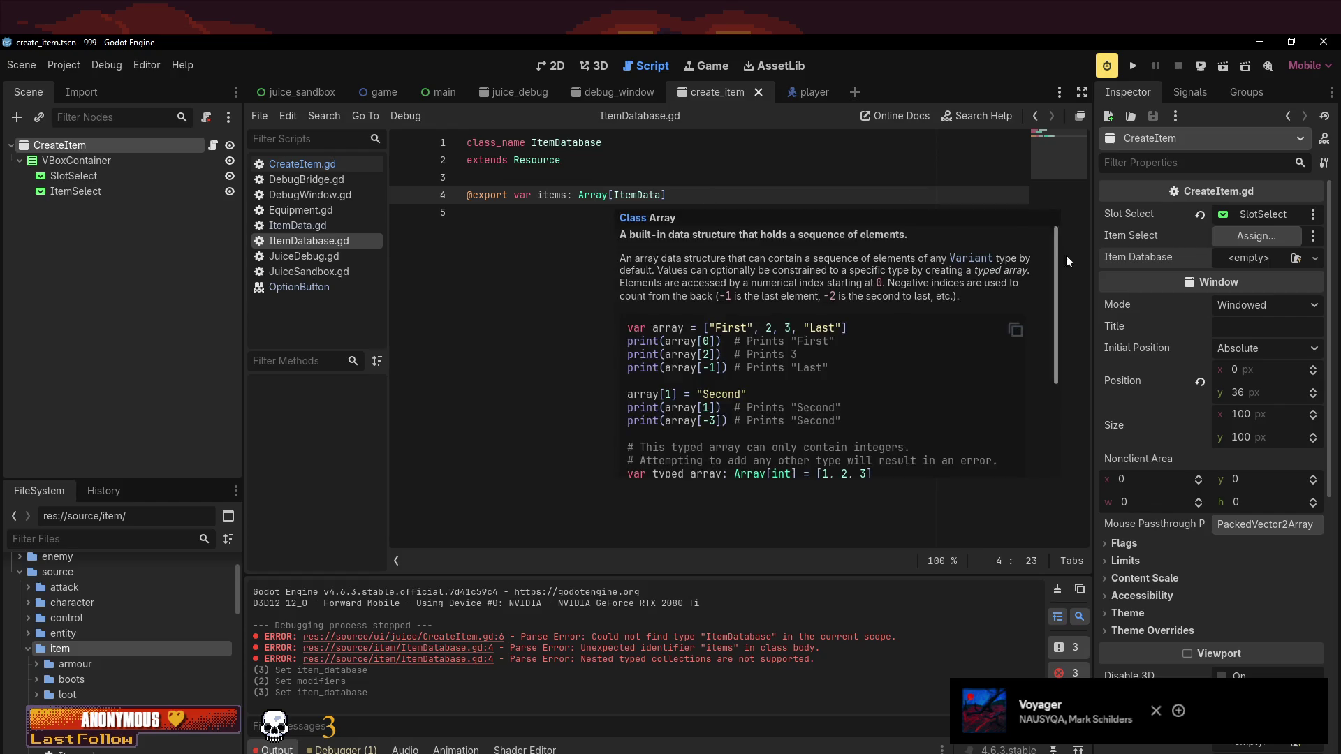
click(591, 279)
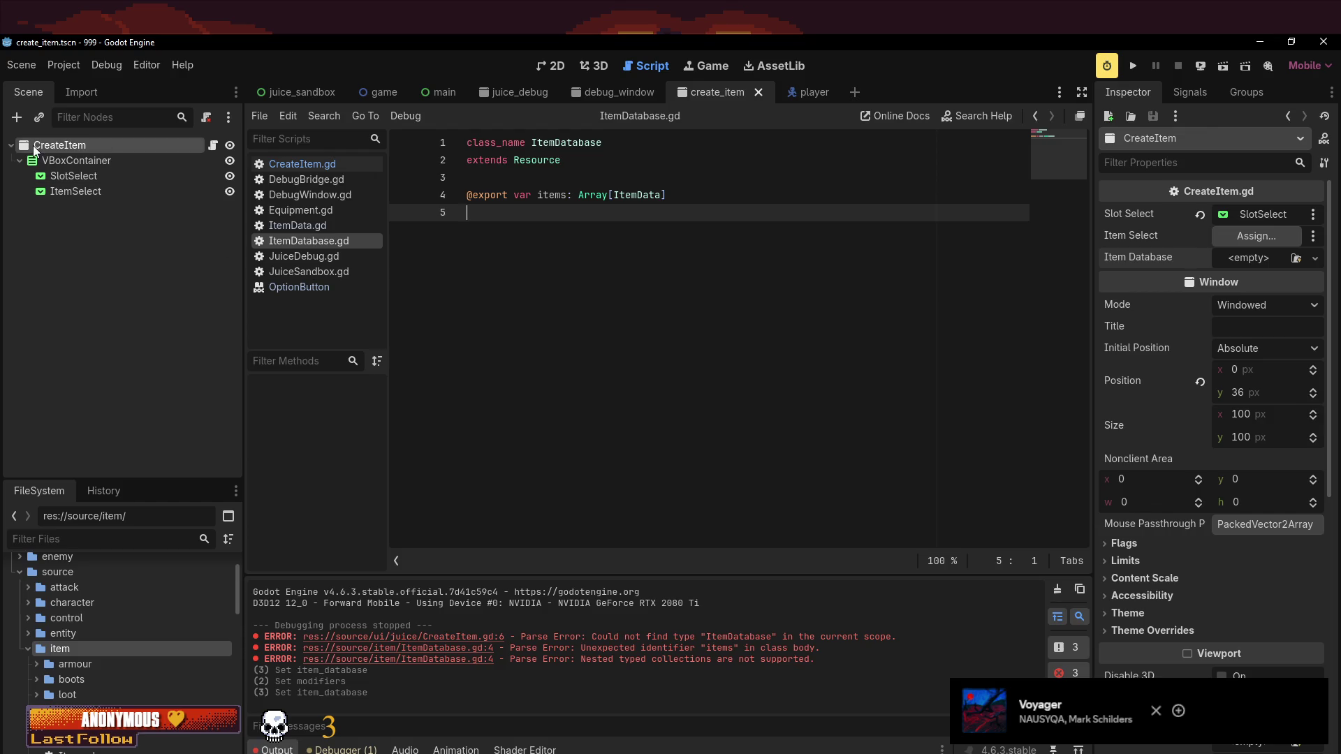
From CreateItem.gd, follow the ItemDatabase type to its class and inspect the items declaration.
click(318, 166)
click(626, 282)
double_click(651, 230)
ctrl+click(652, 227)
click(537, 172)
click(539, 285)
drag(472, 195, 638, 373)
click(638, 373)
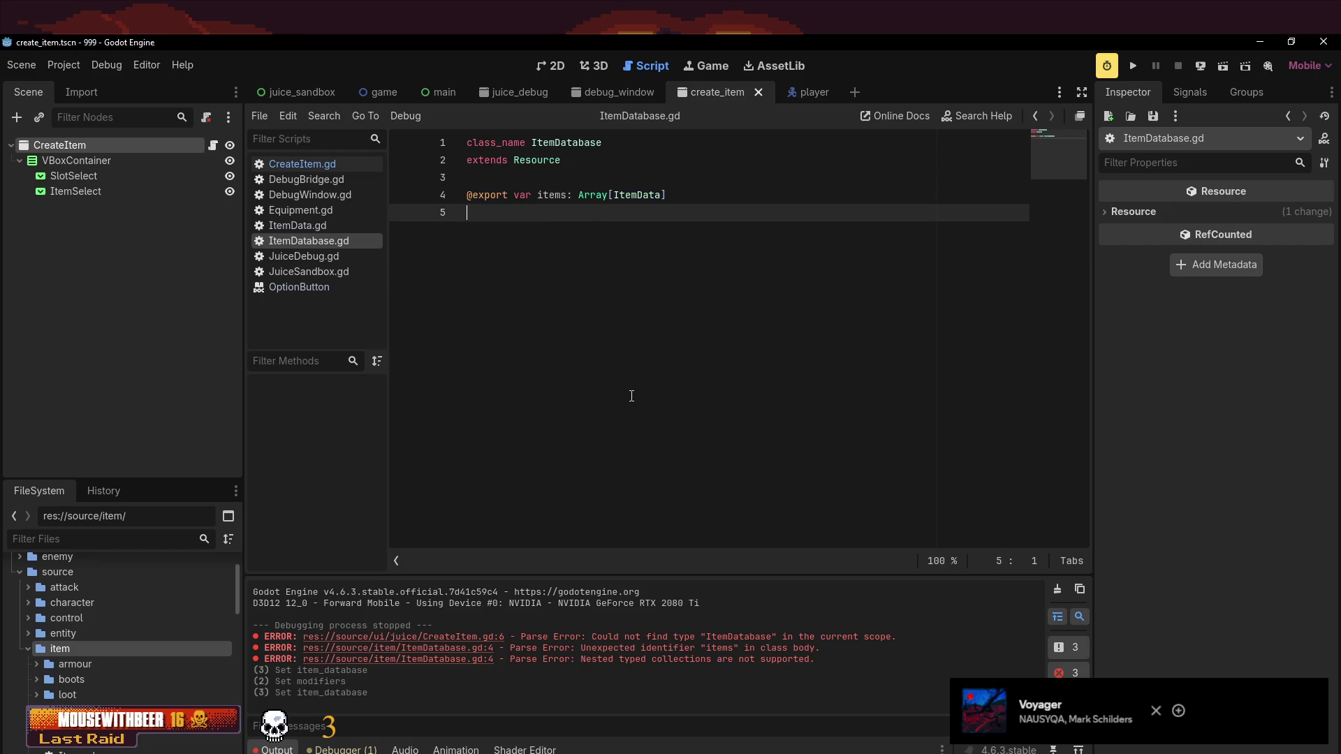
Check the options for CreateItem's empty Item Database without choosing any, then open its script.
click(40, 142)
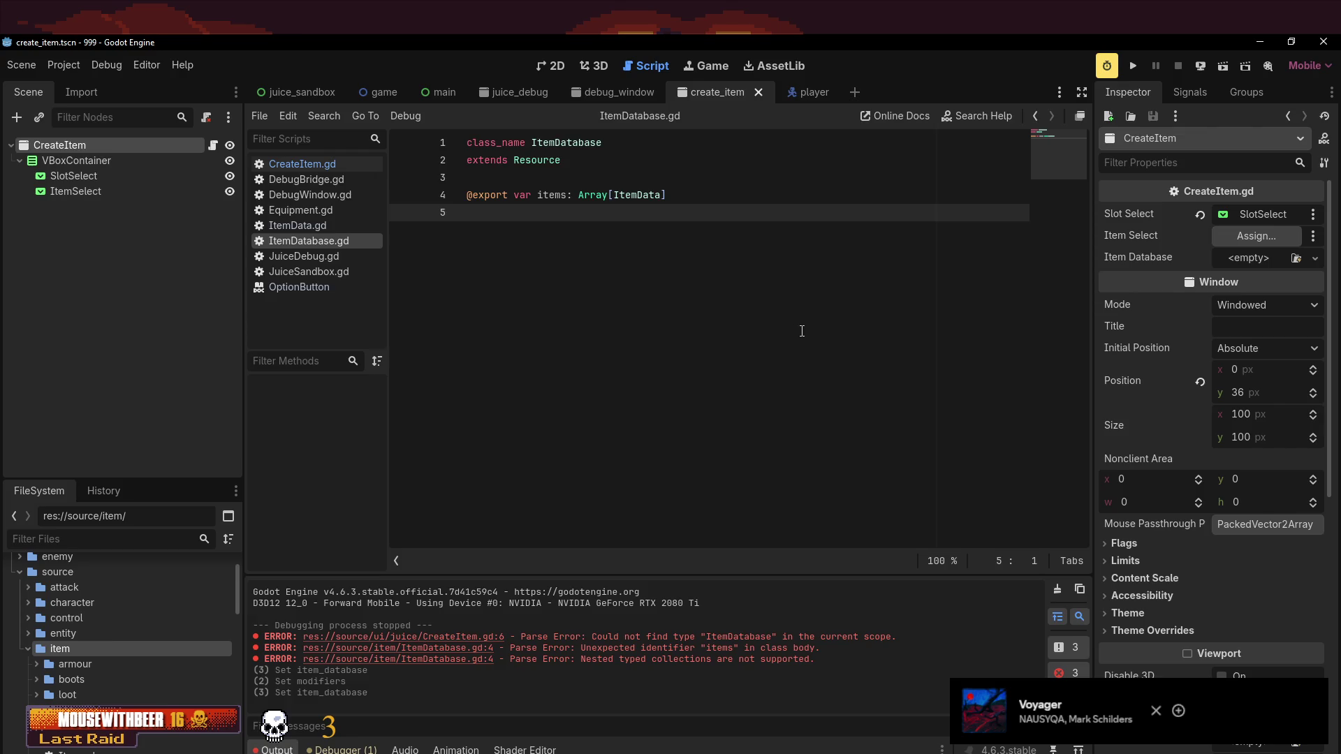
click(1259, 258)
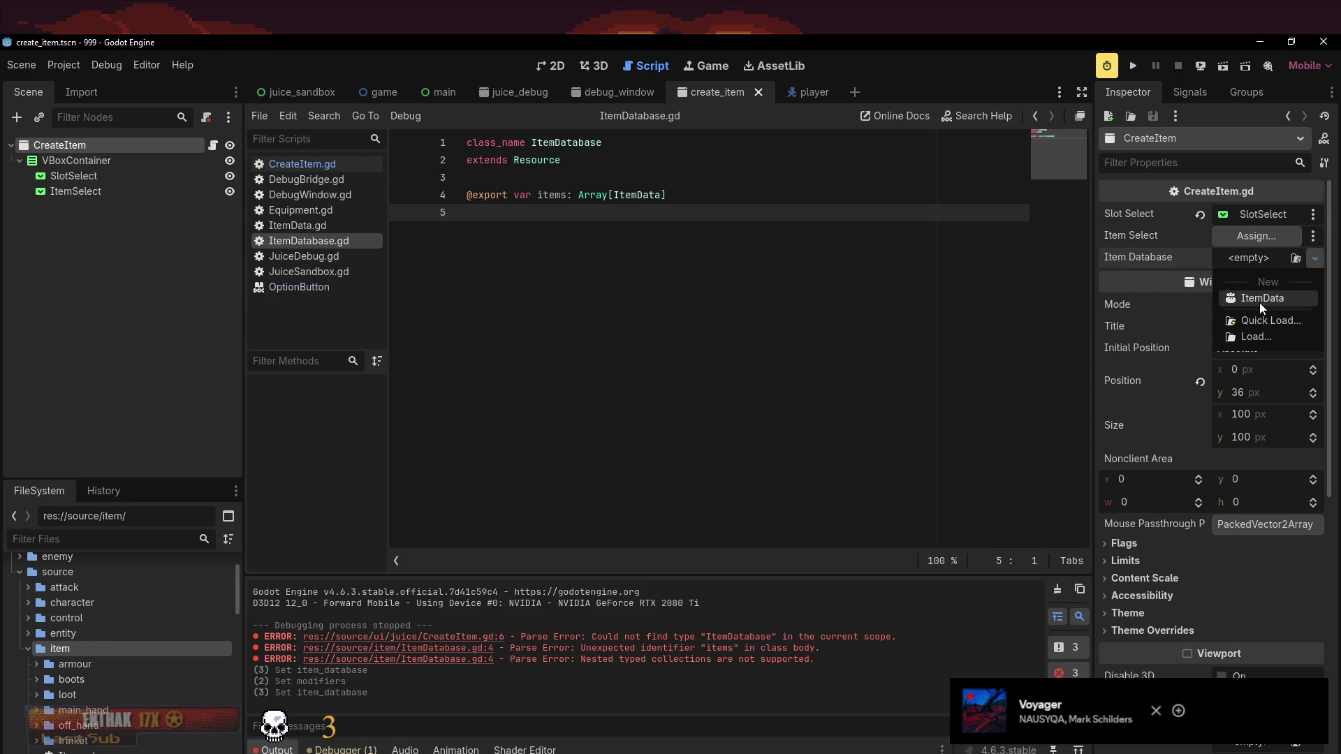
click(504, 325)
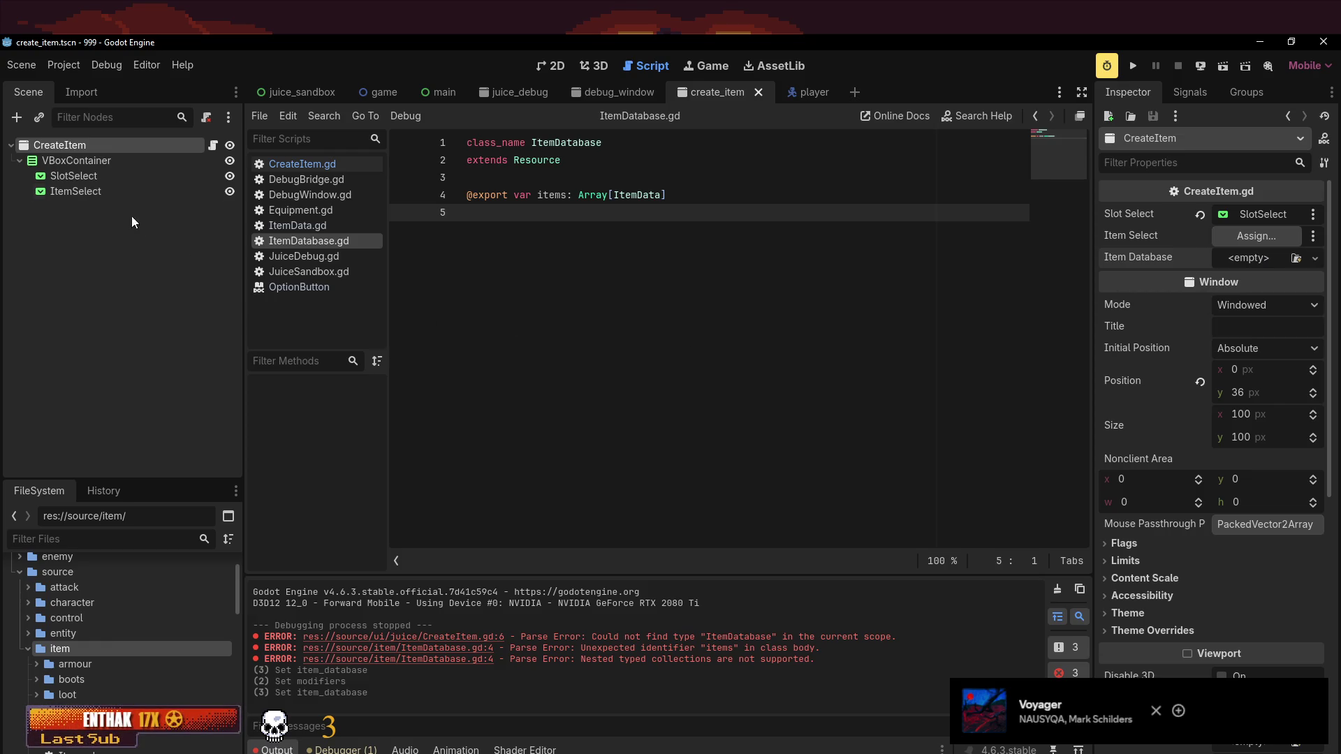
click(212, 146)
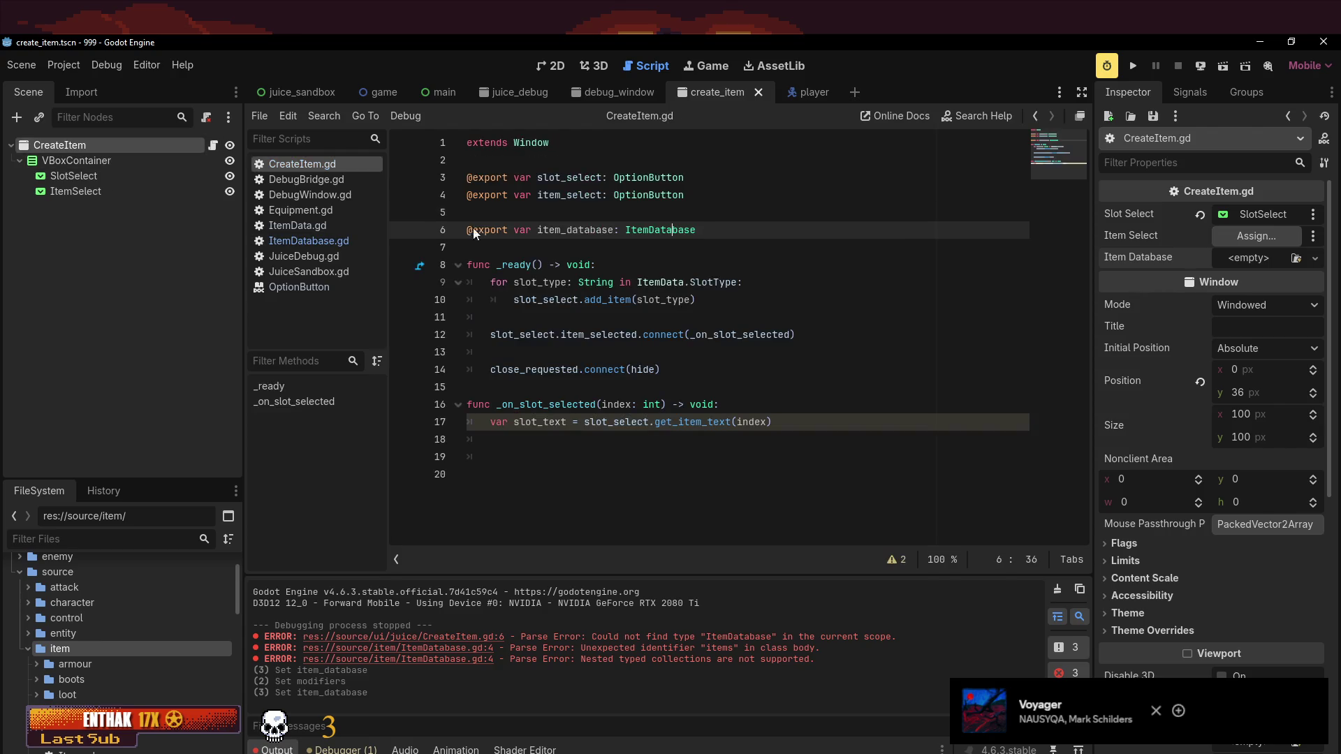
Assign the ItemSelect node to CreateItem's Item Select property and save the scene.
click(593, 230)
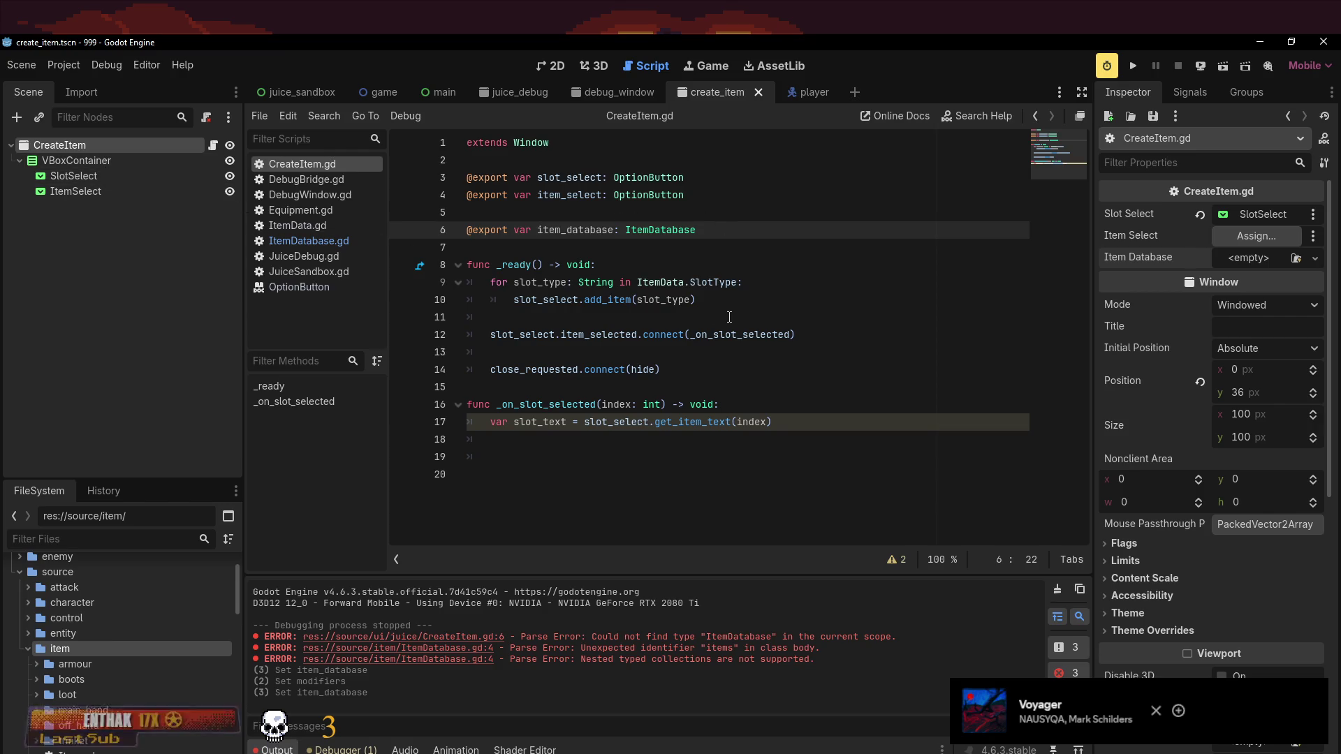
drag(73, 192, 1247, 238)
click(791, 302)
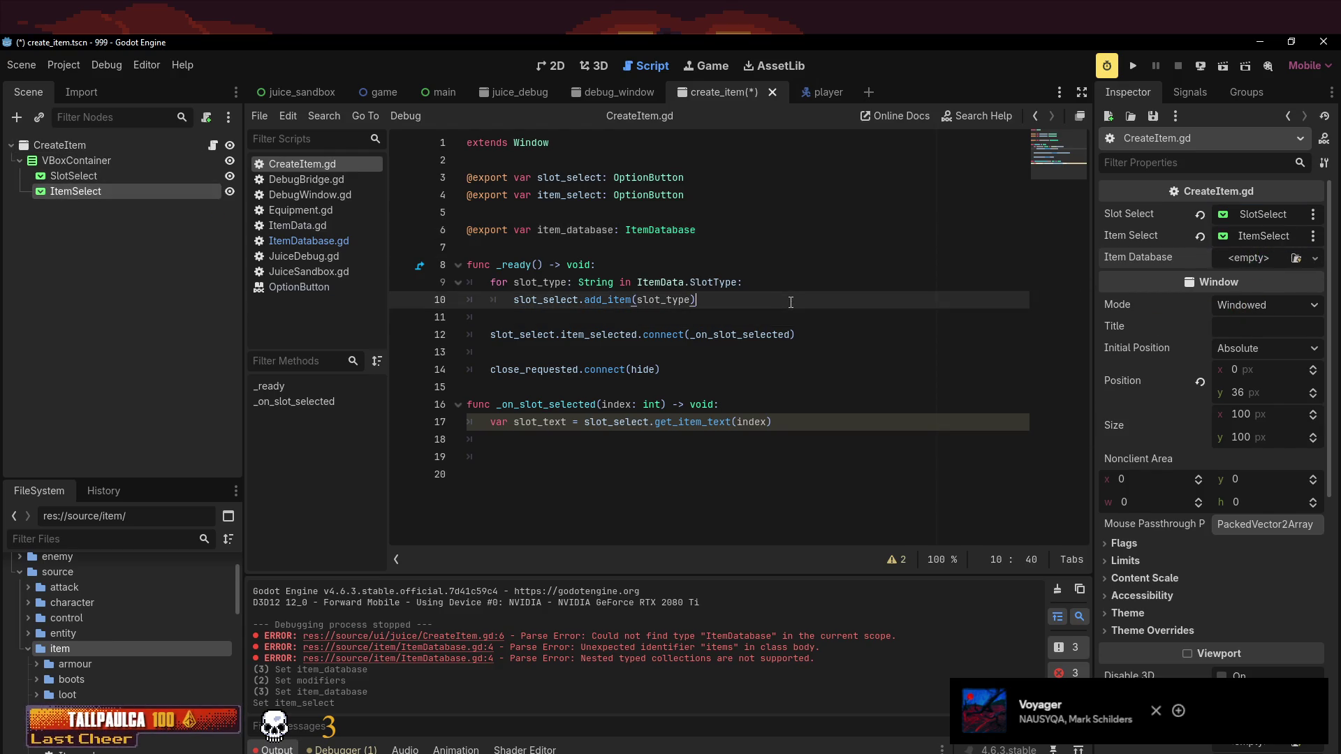
key(ctrl+s)
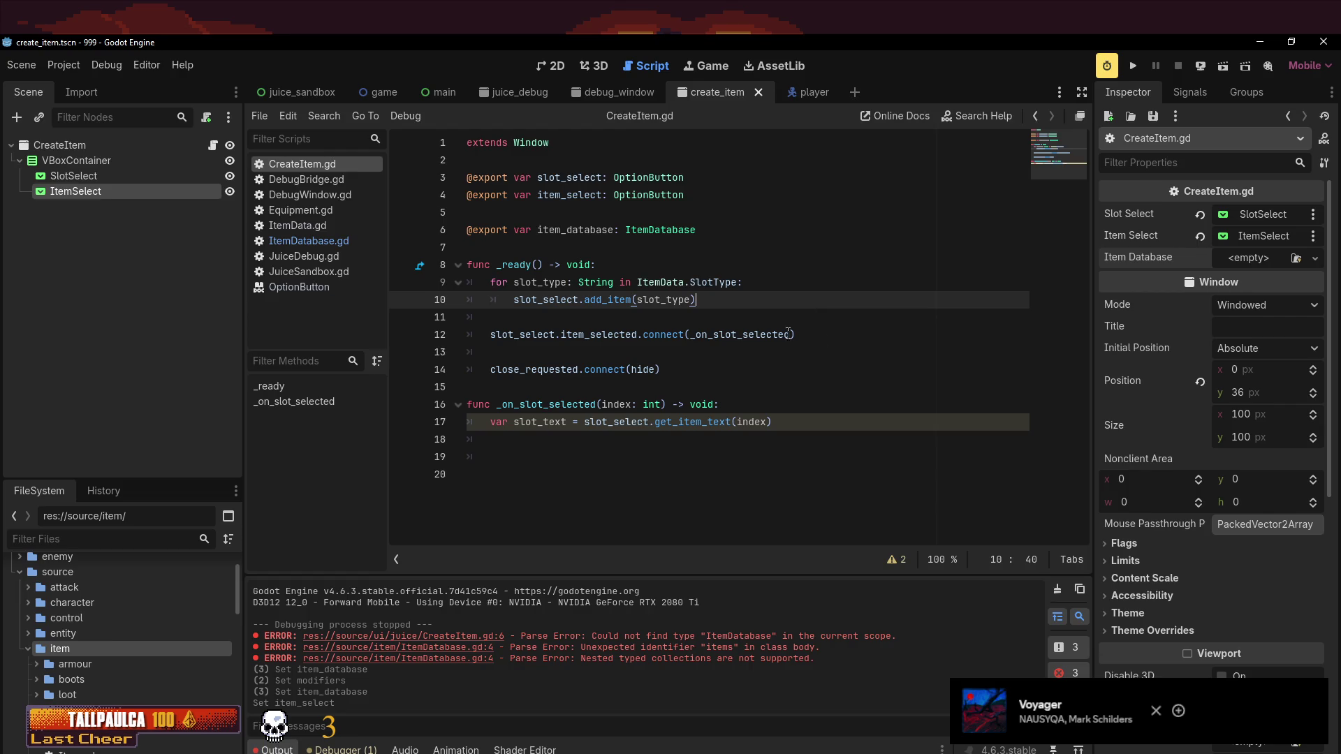
Jump from the item_database declaration to the ItemDatabase script definition.
click(699, 387)
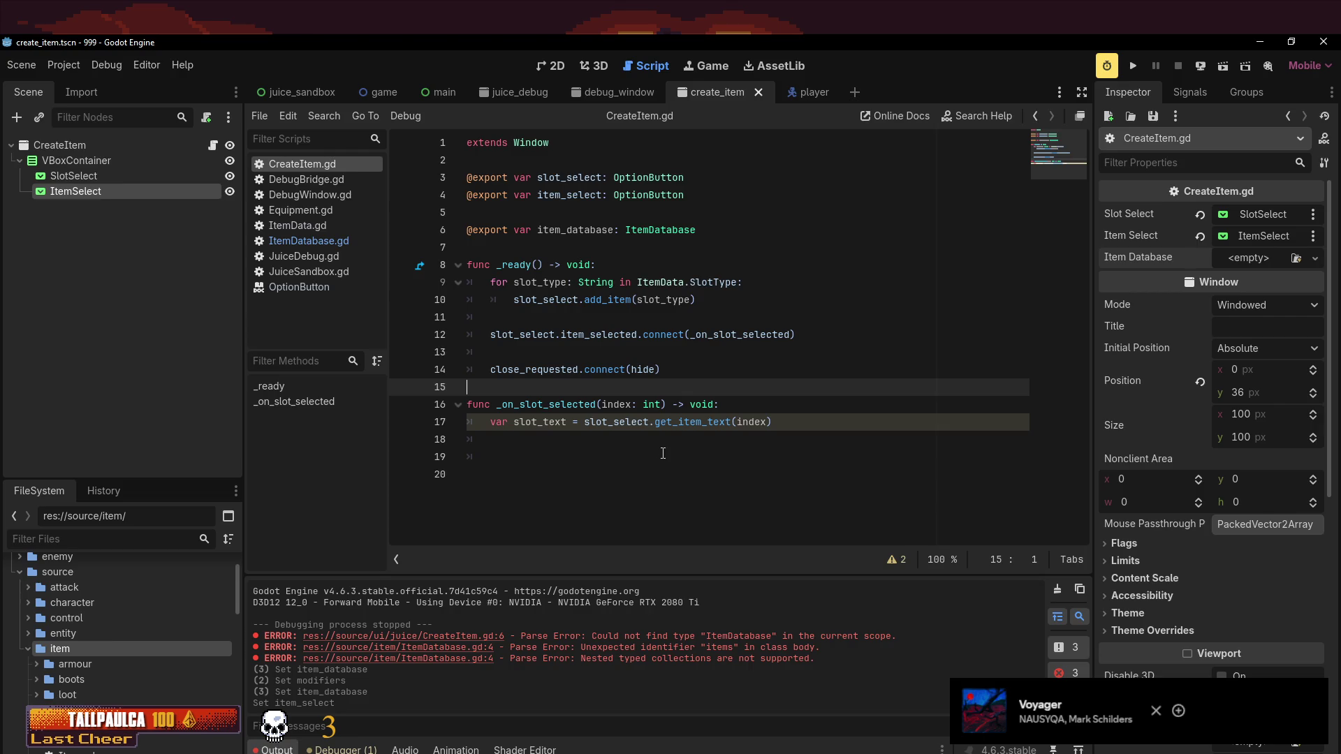
click(607, 234)
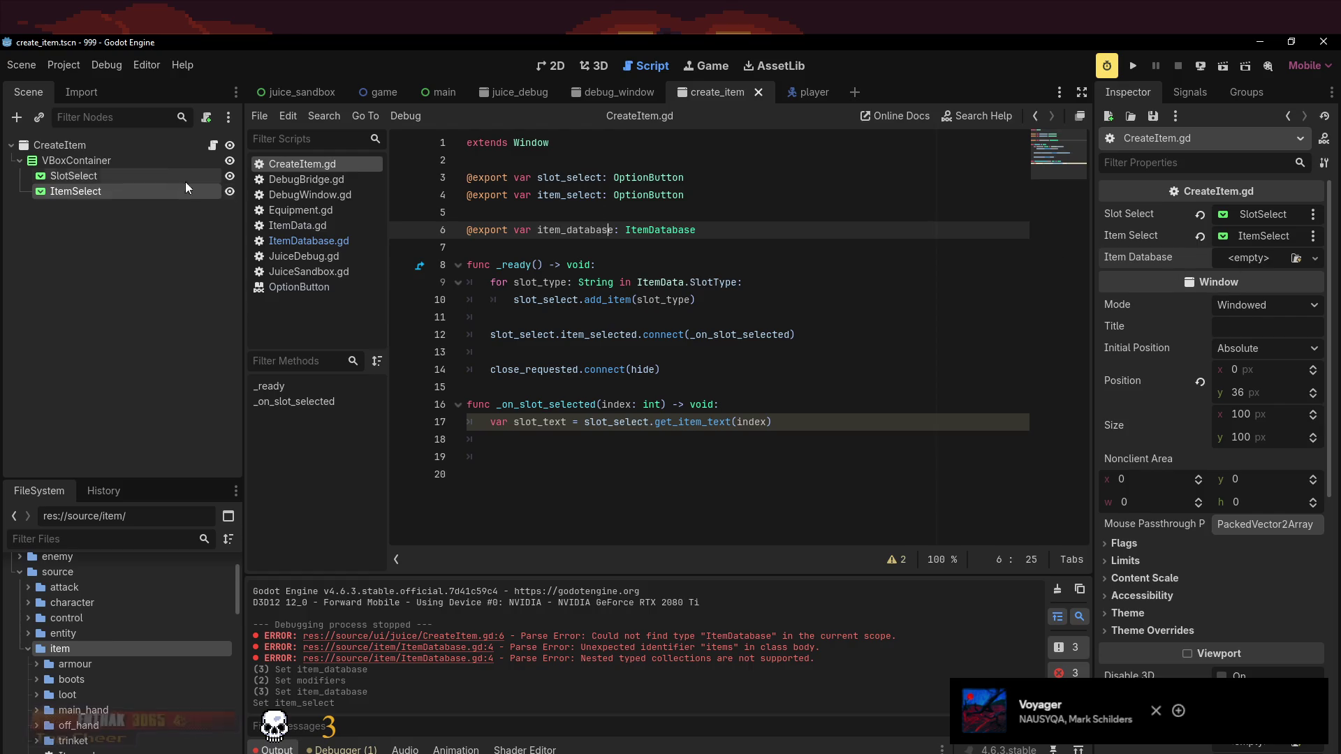
click(675, 212)
click(675, 236)
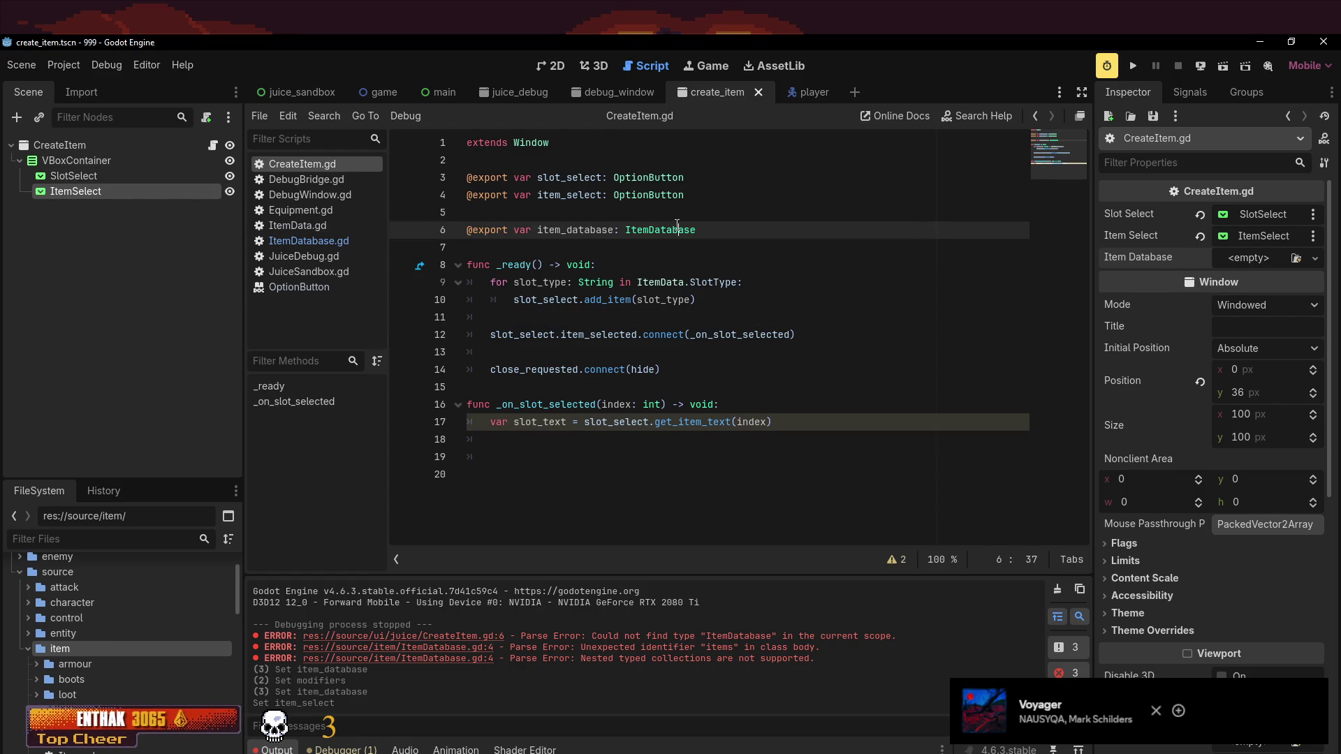
ctrl+click(637, 233)
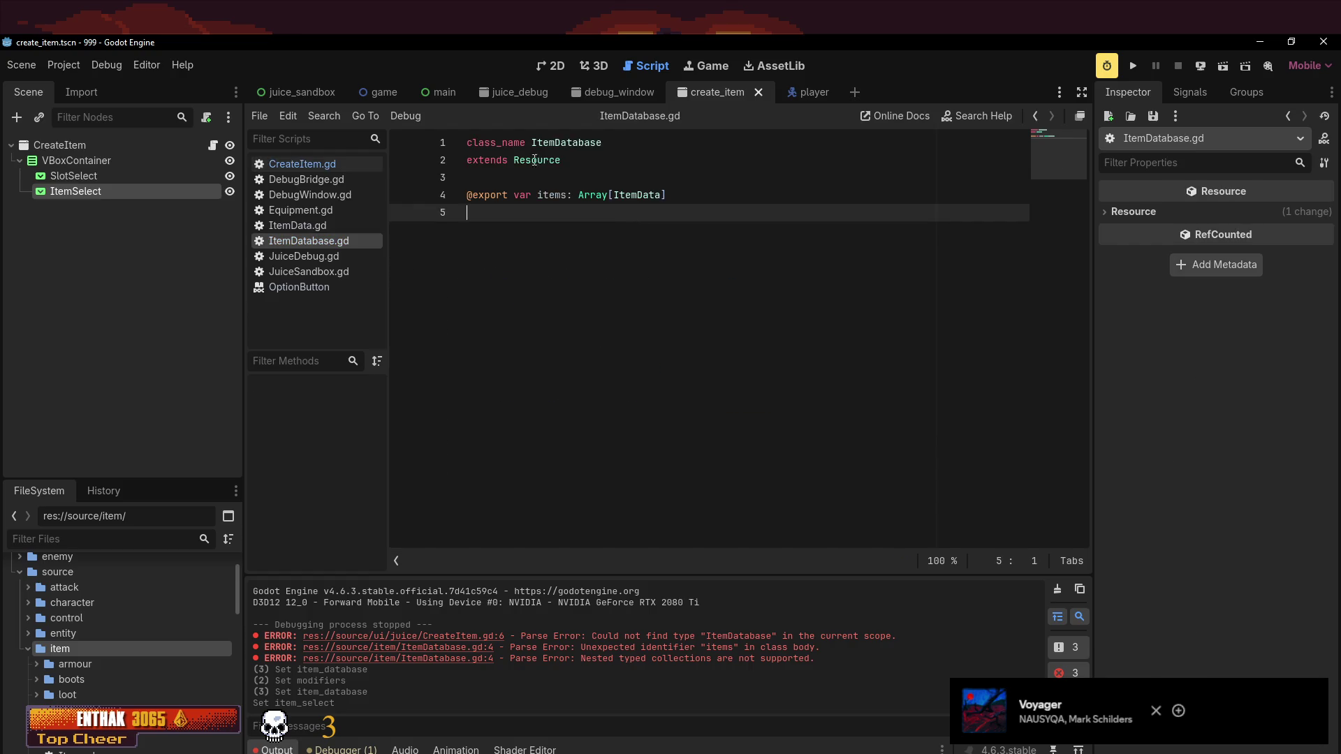
Look through the project scripts, from CreateItem.gd through JuiceSandbox.gd, in the Scripts list.
drag(672, 195, 438, 175)
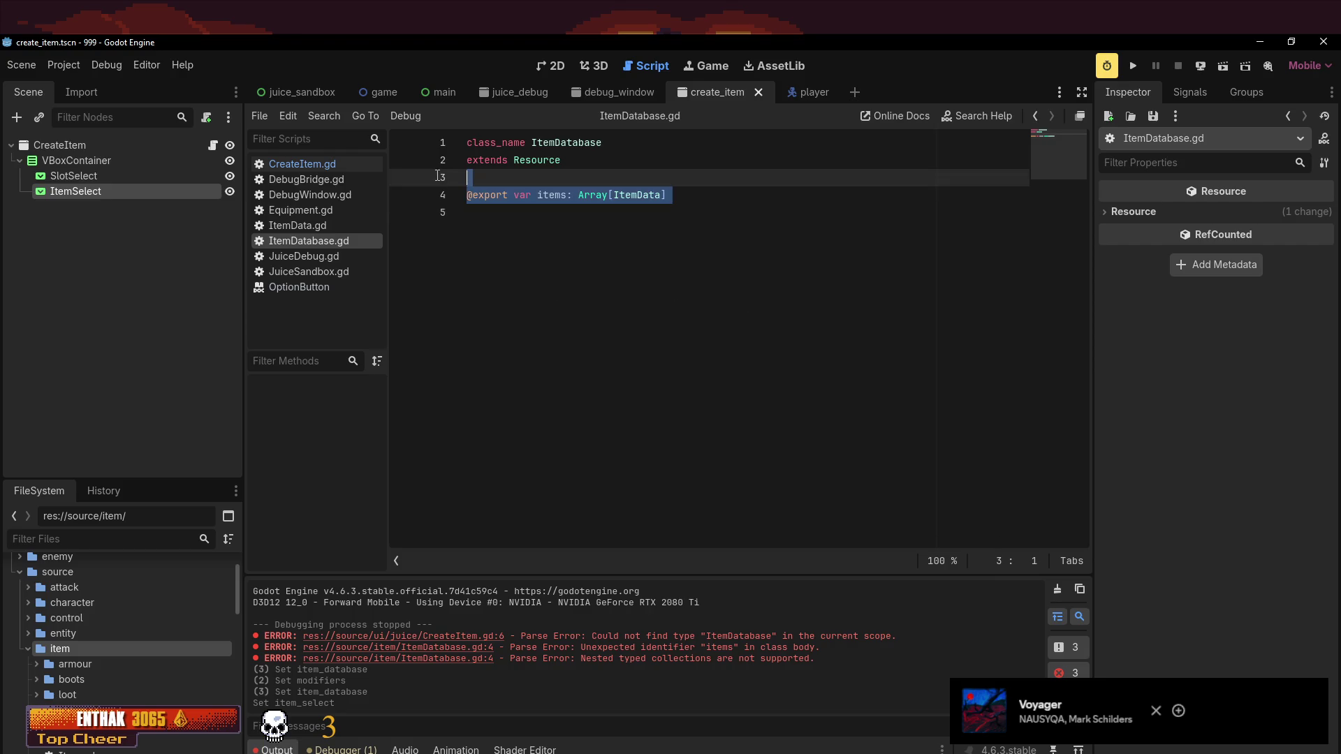
click(659, 344)
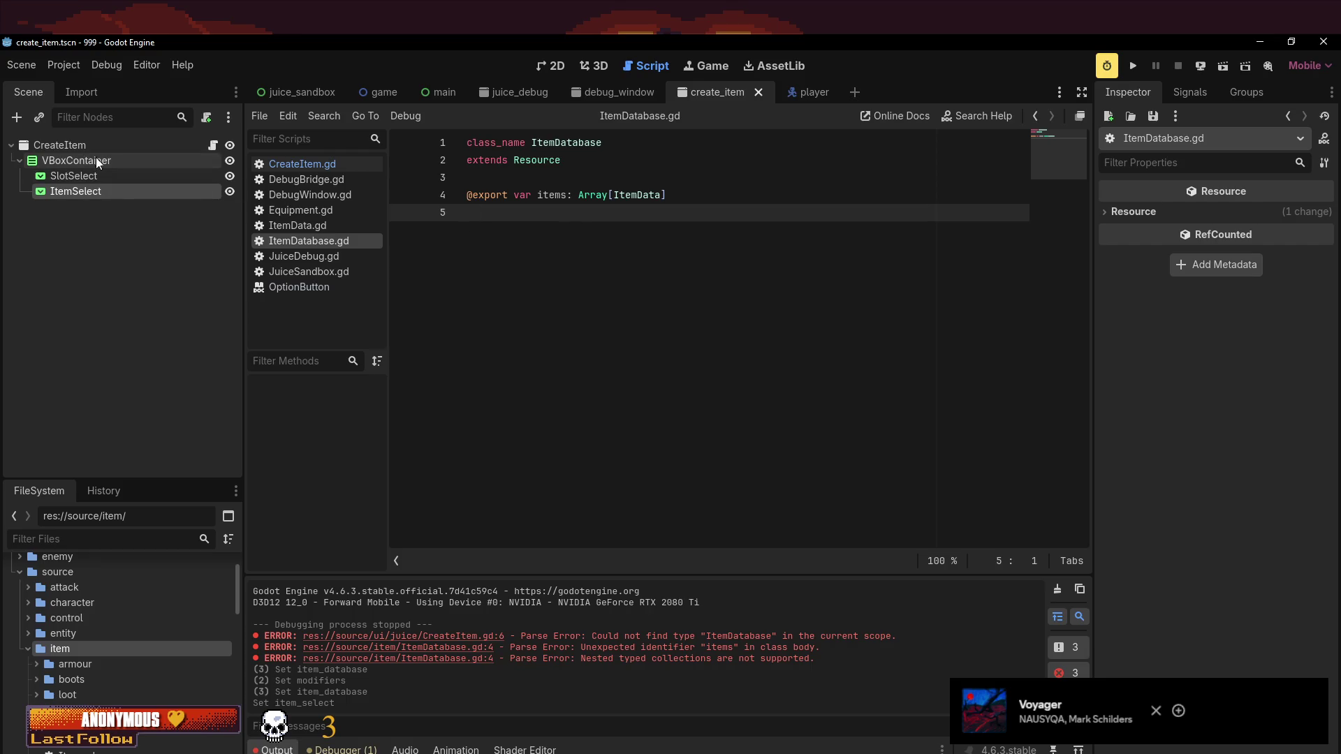
click(112, 145)
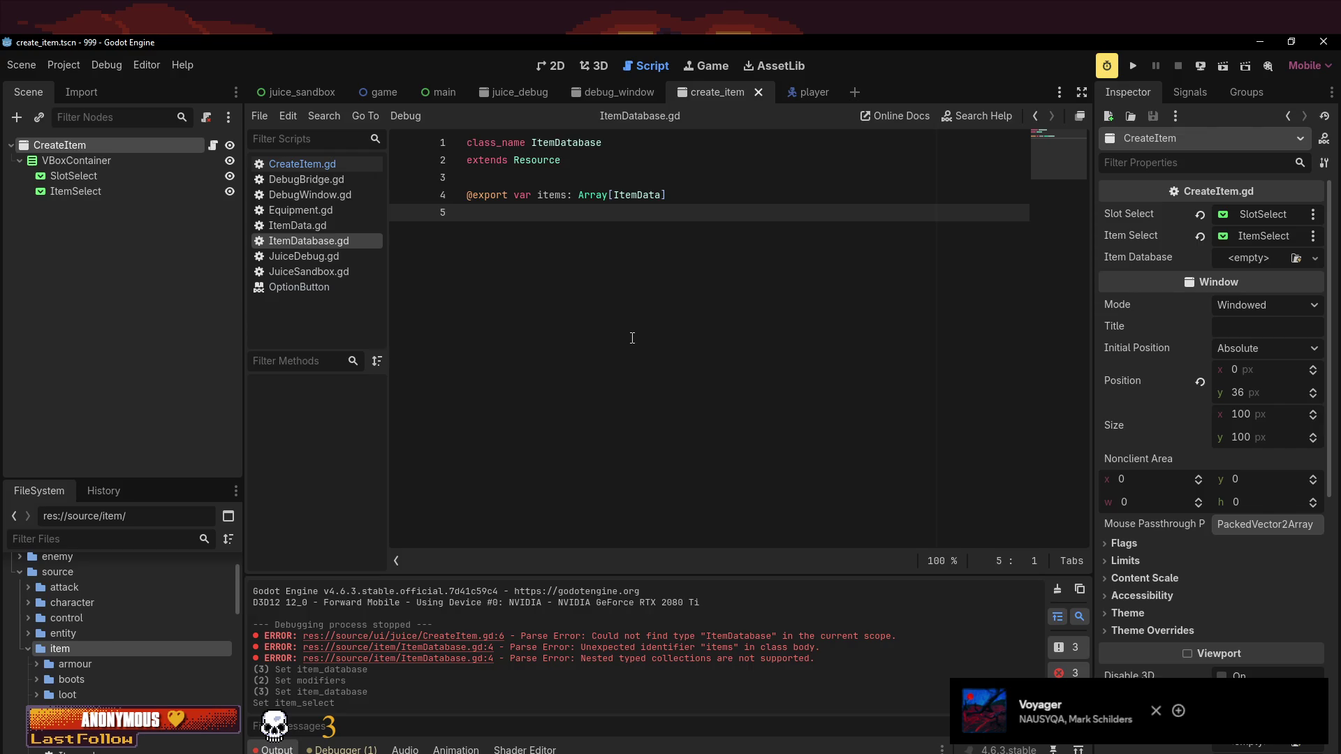
click(320, 169)
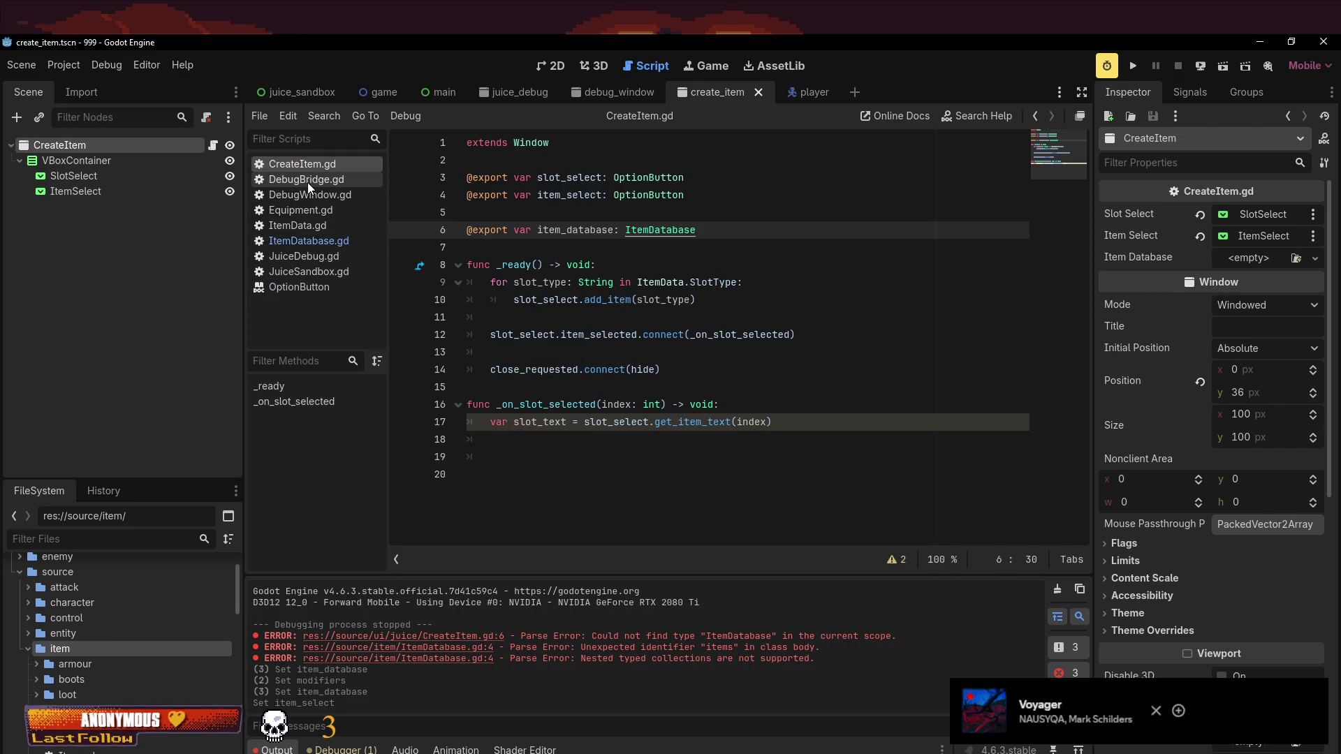
click(307, 183)
click(303, 194)
click(296, 212)
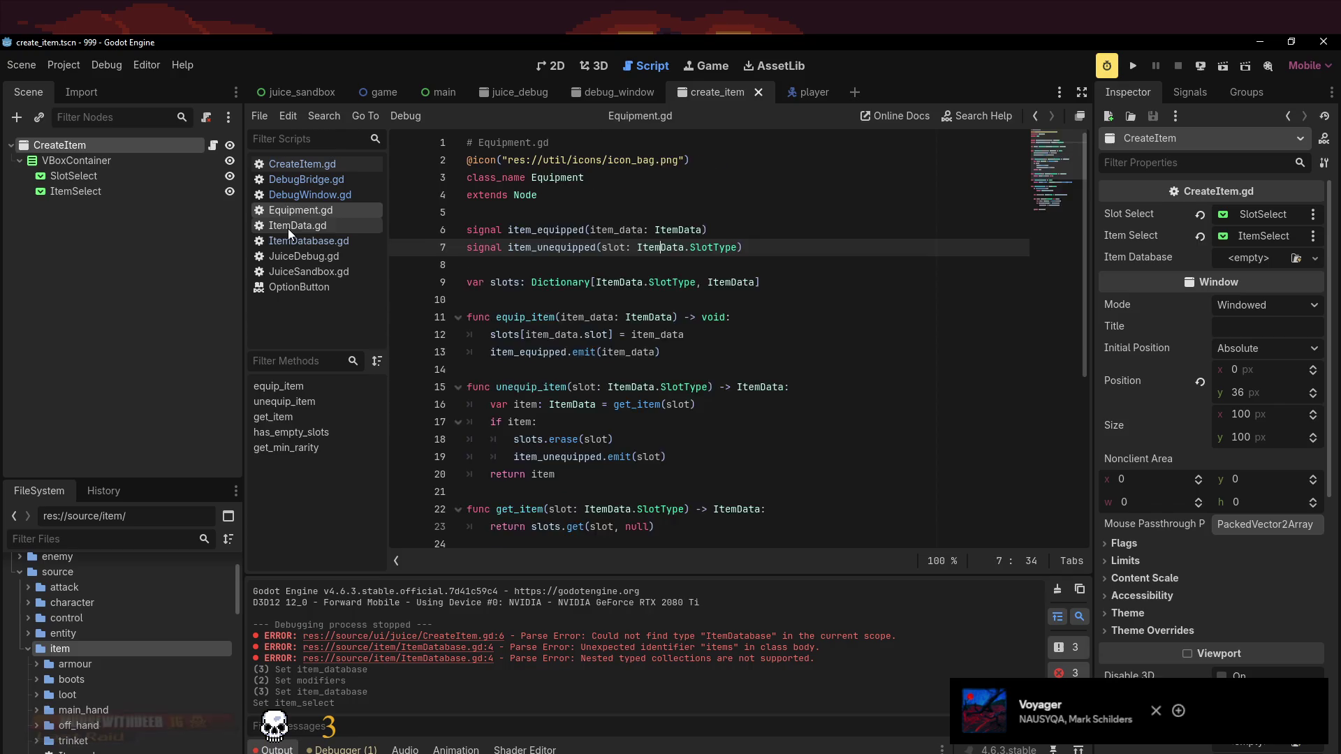
click(287, 228)
click(286, 248)
click(288, 257)
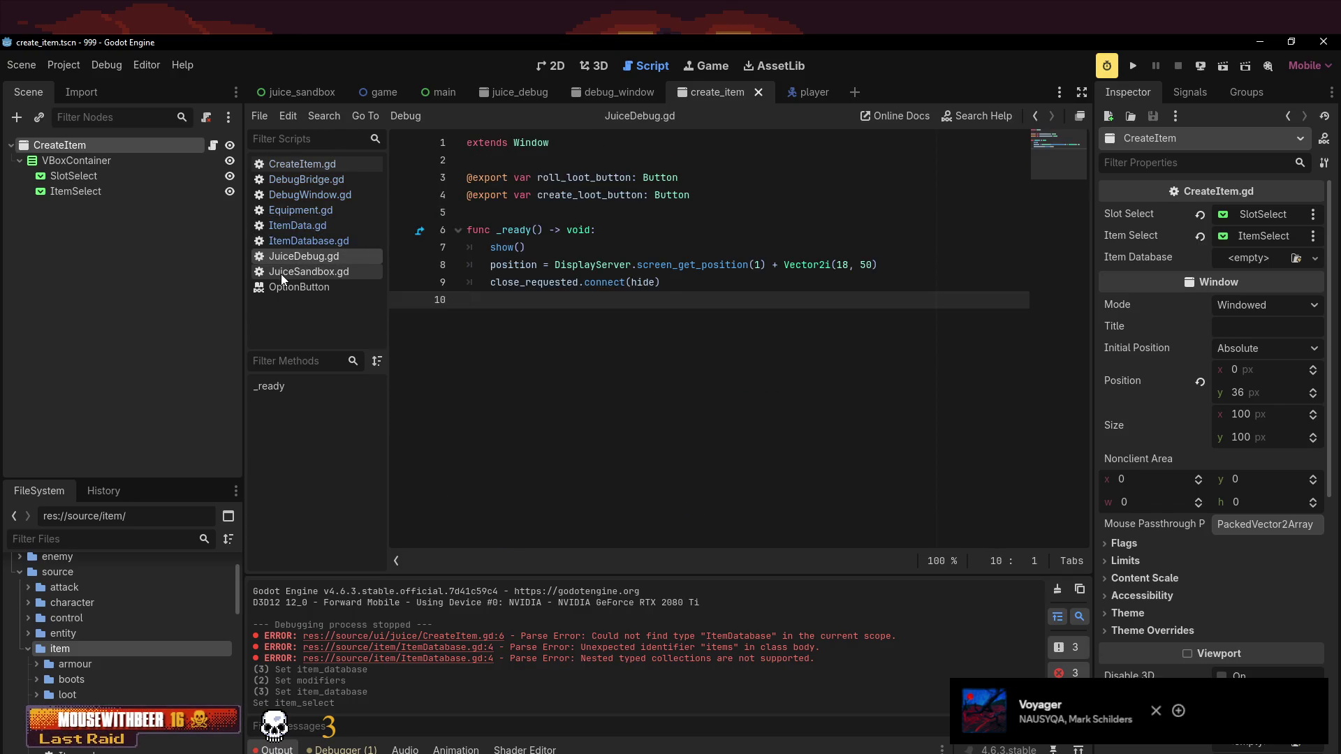
click(281, 273)
Open the OptionButton class reference and then close it.
click(279, 288)
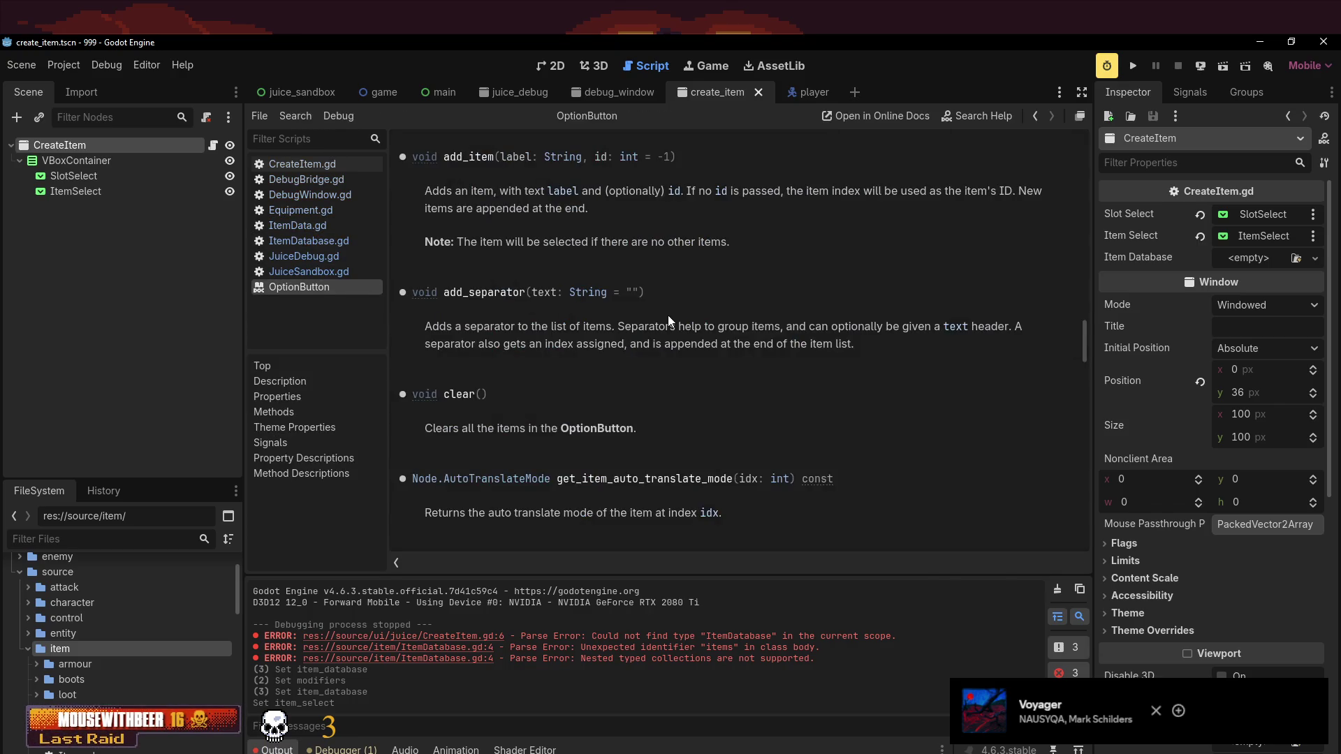
right_click(303, 287)
click(317, 299)
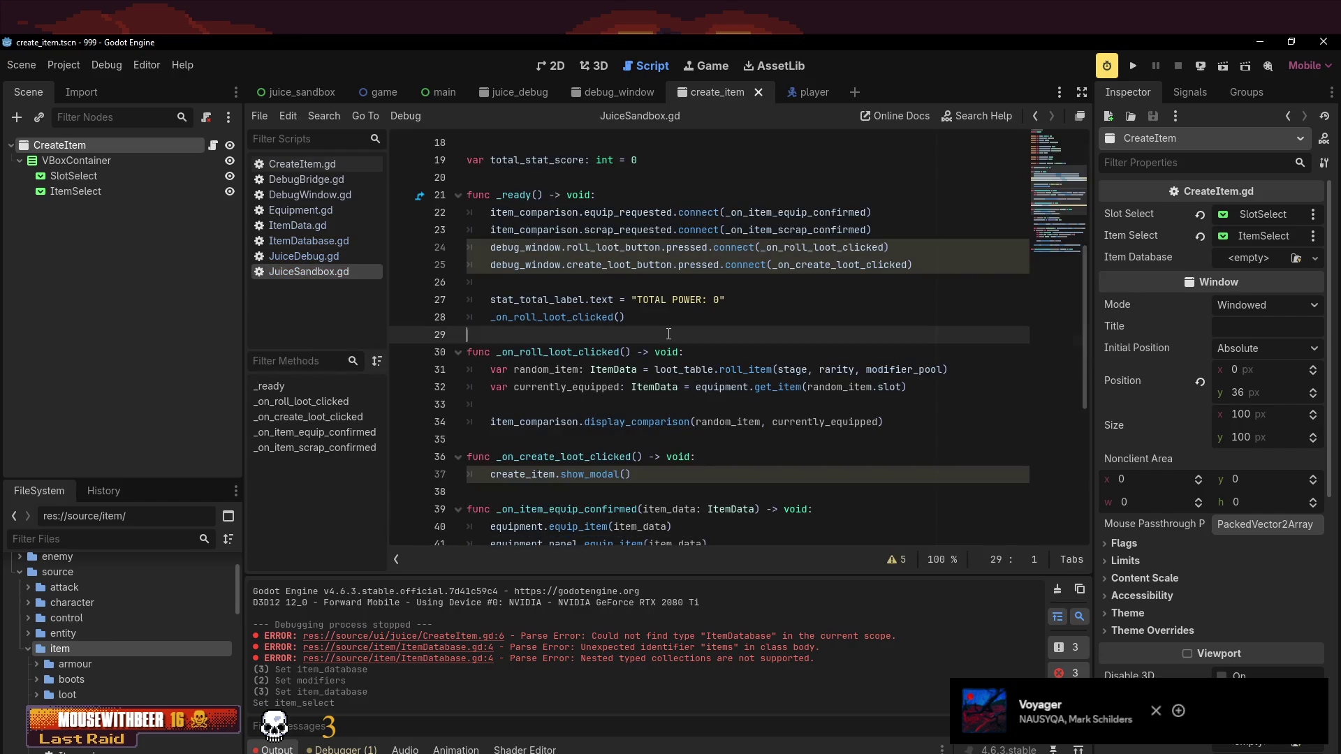
click(327, 166)
click(308, 179)
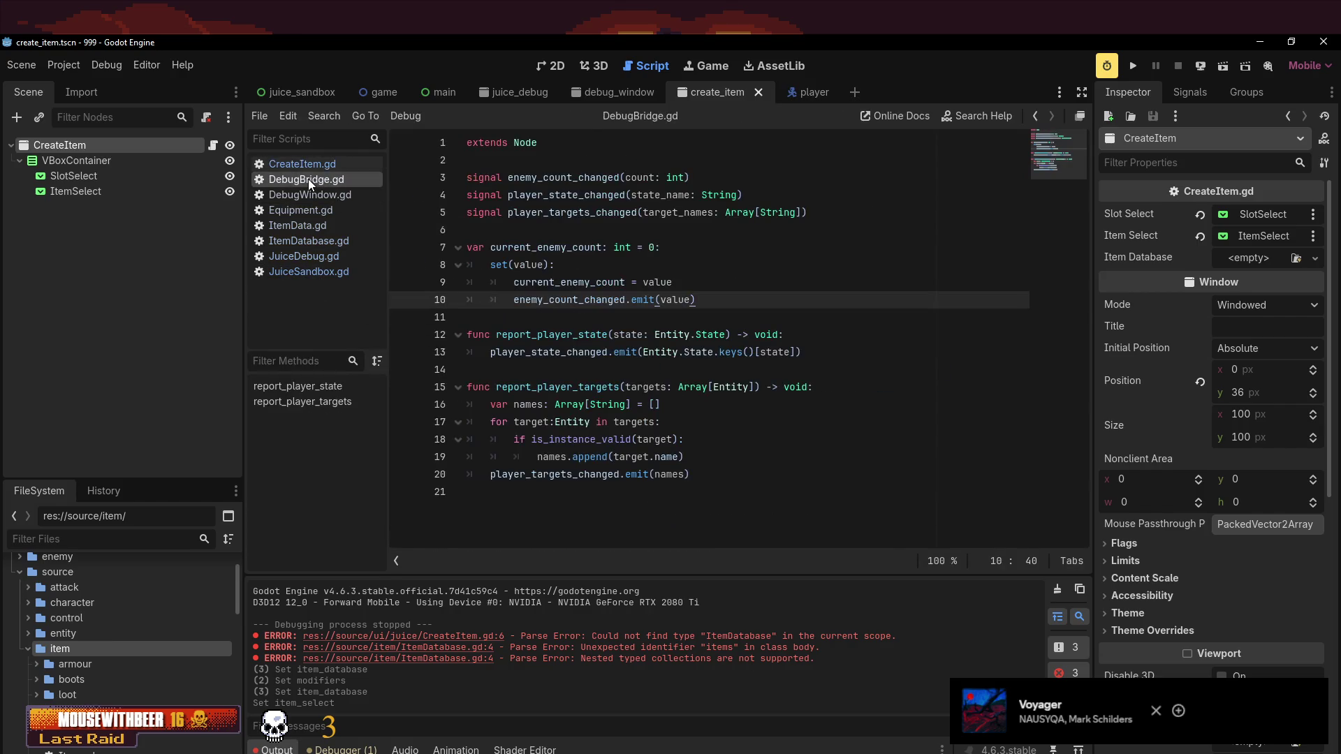
key(Down)
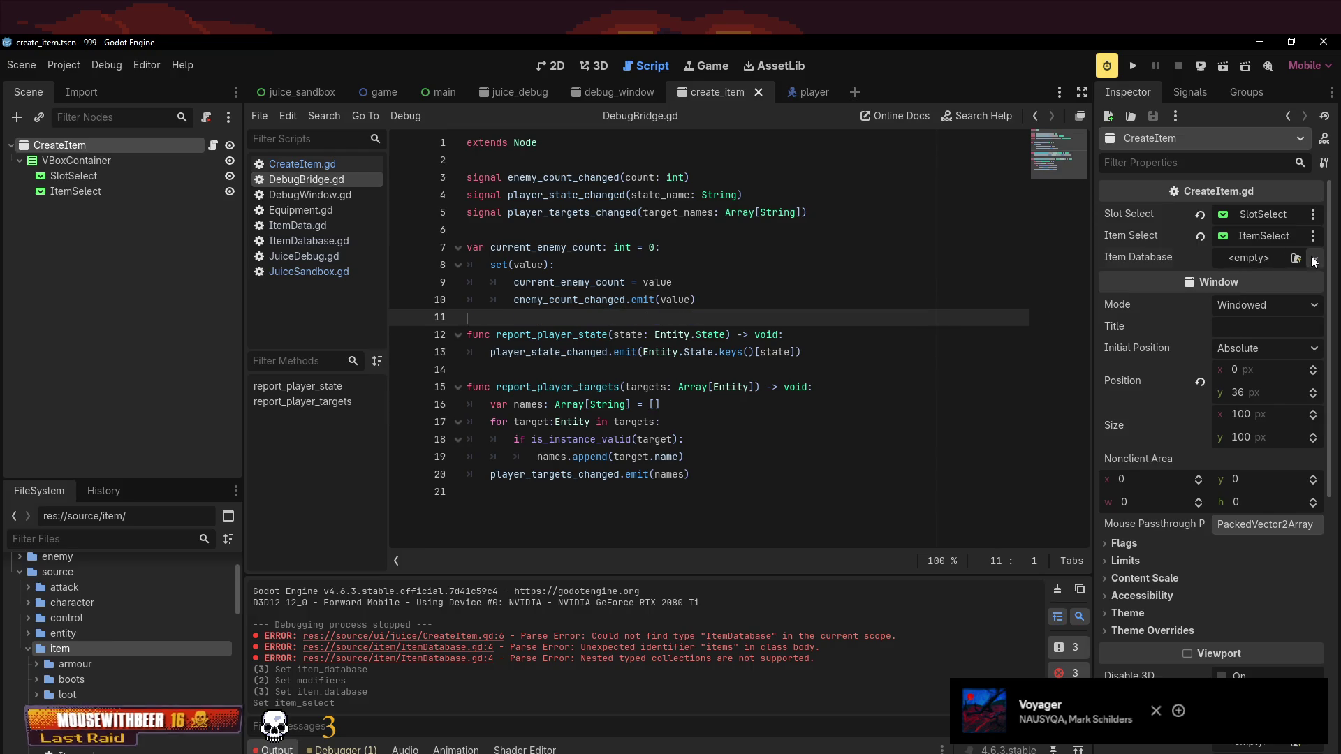
click(1315, 259)
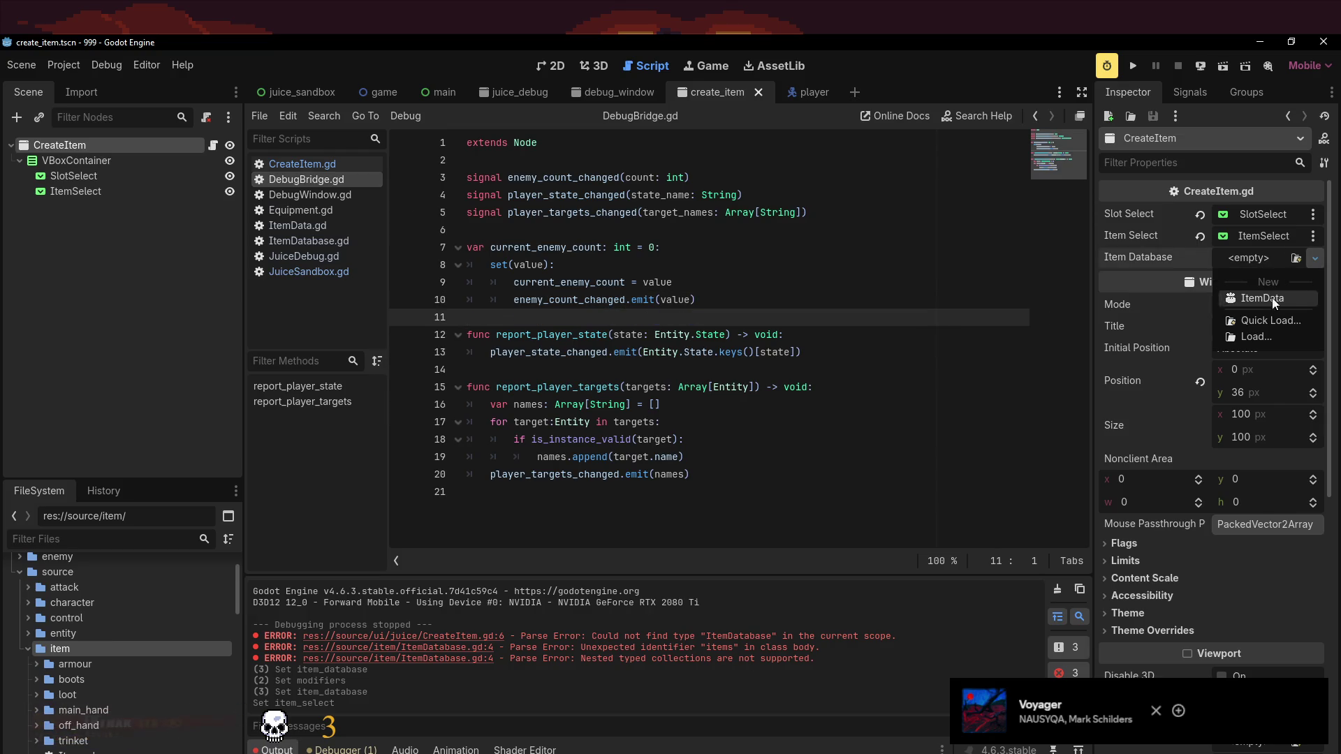
click(824, 235)
click(1315, 259)
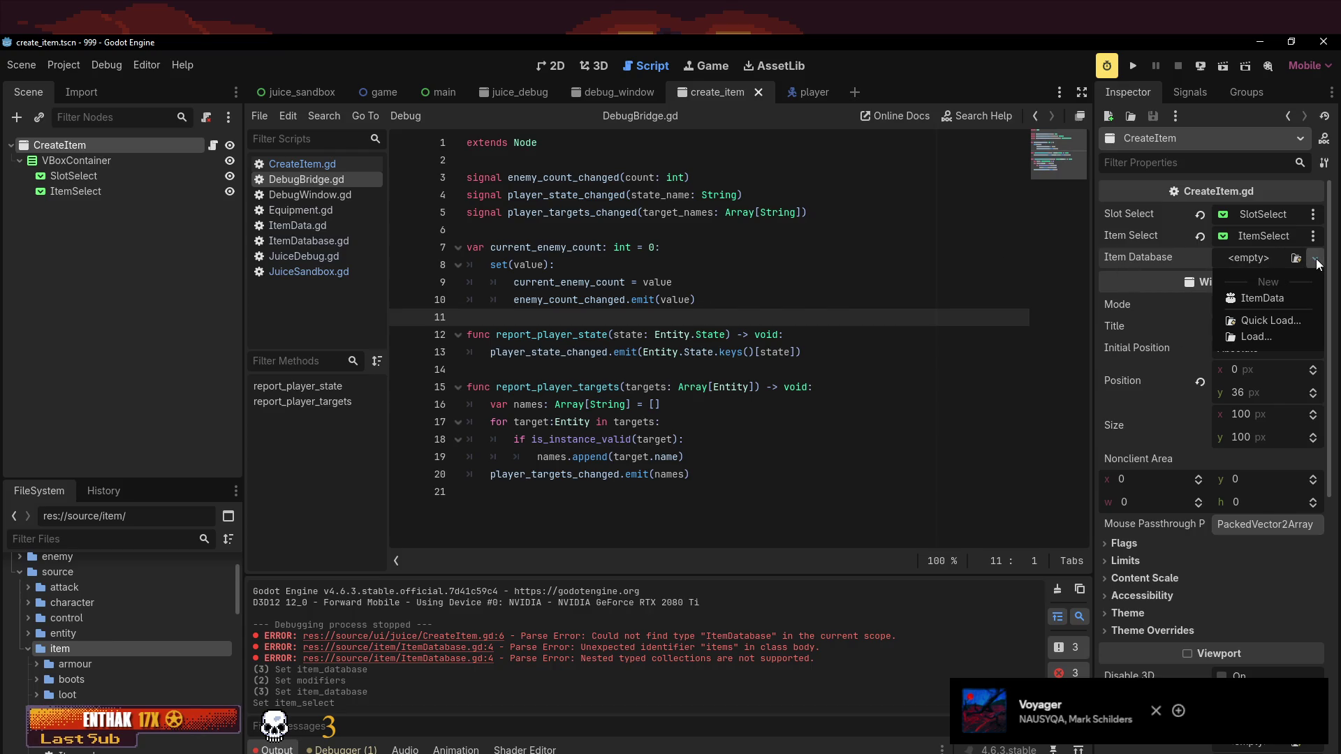
click(1278, 319)
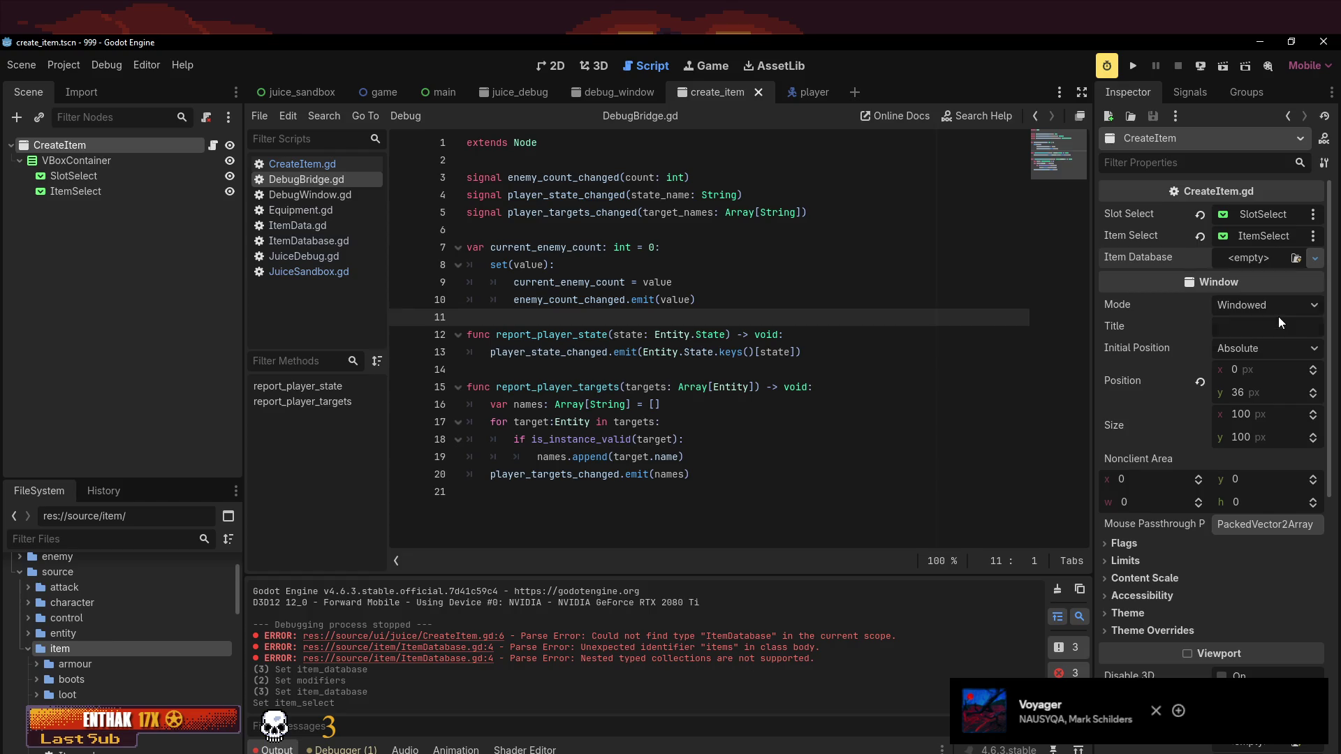
click(491, 241)
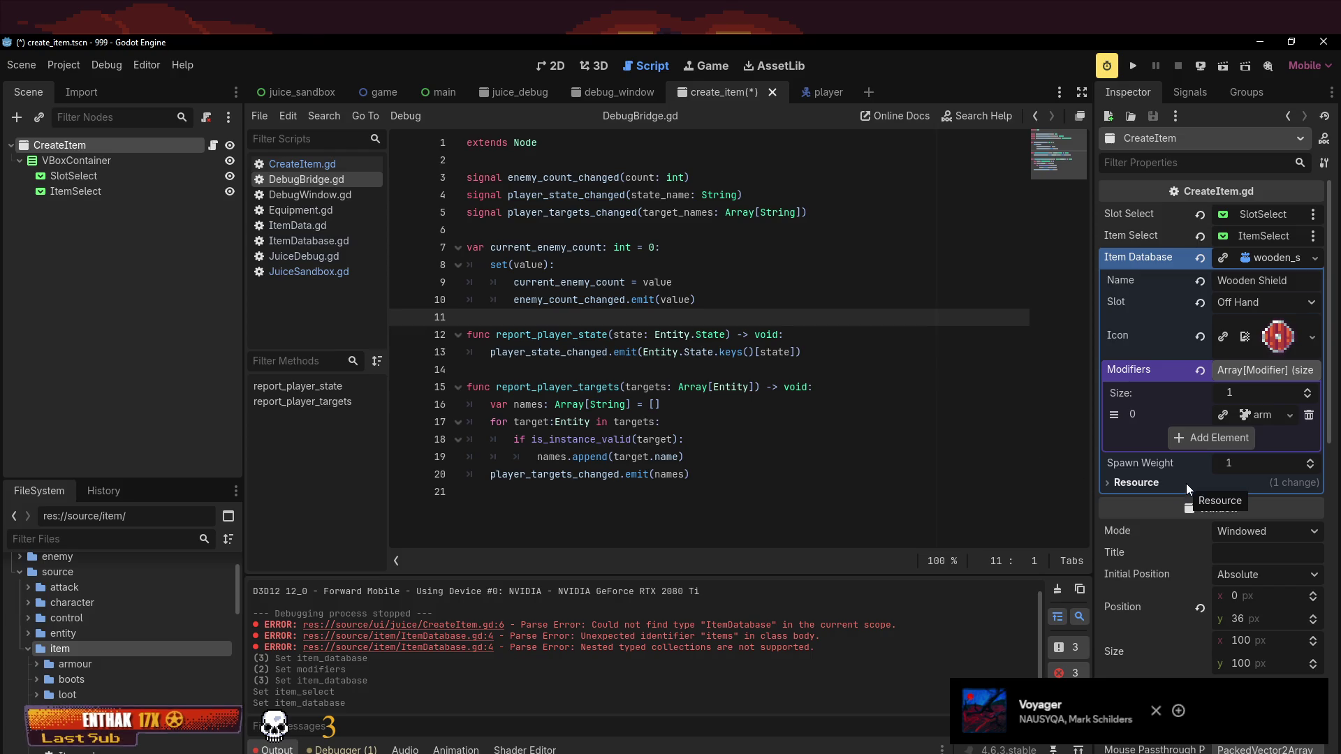
key(Down)
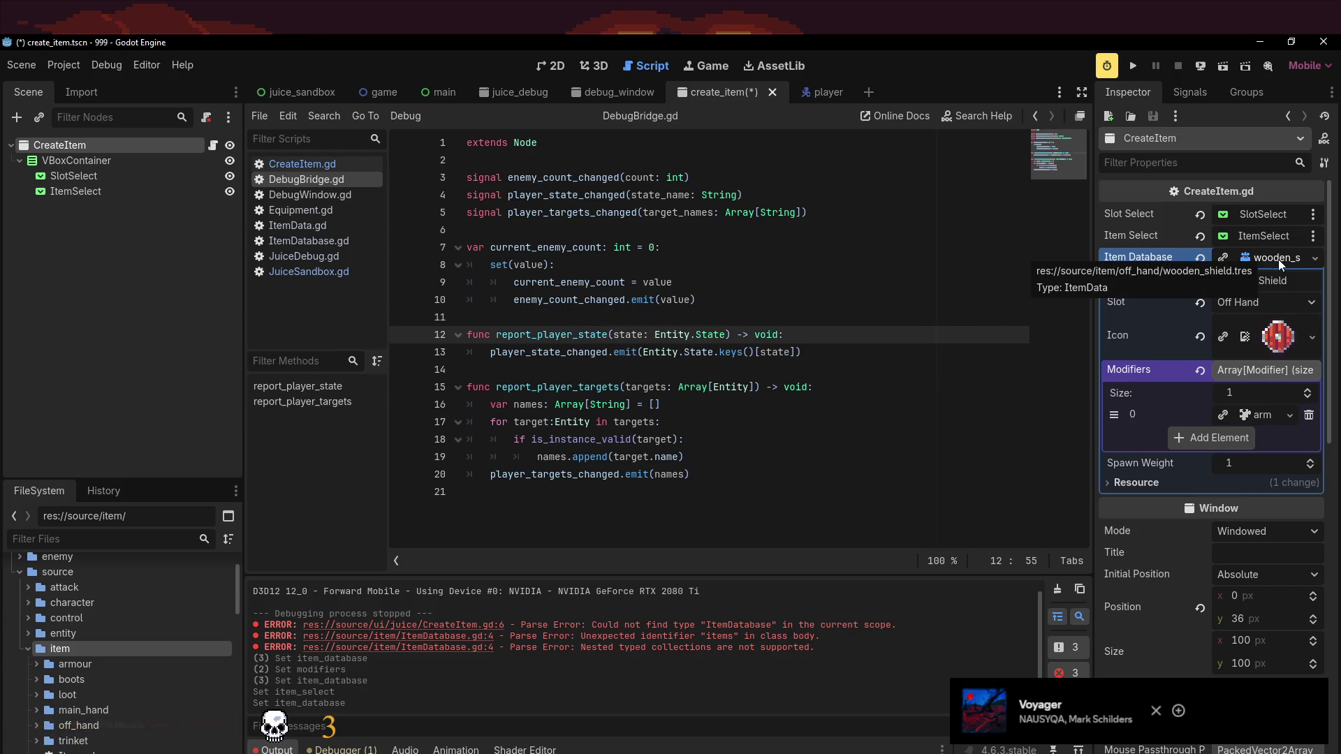
click(1317, 259)
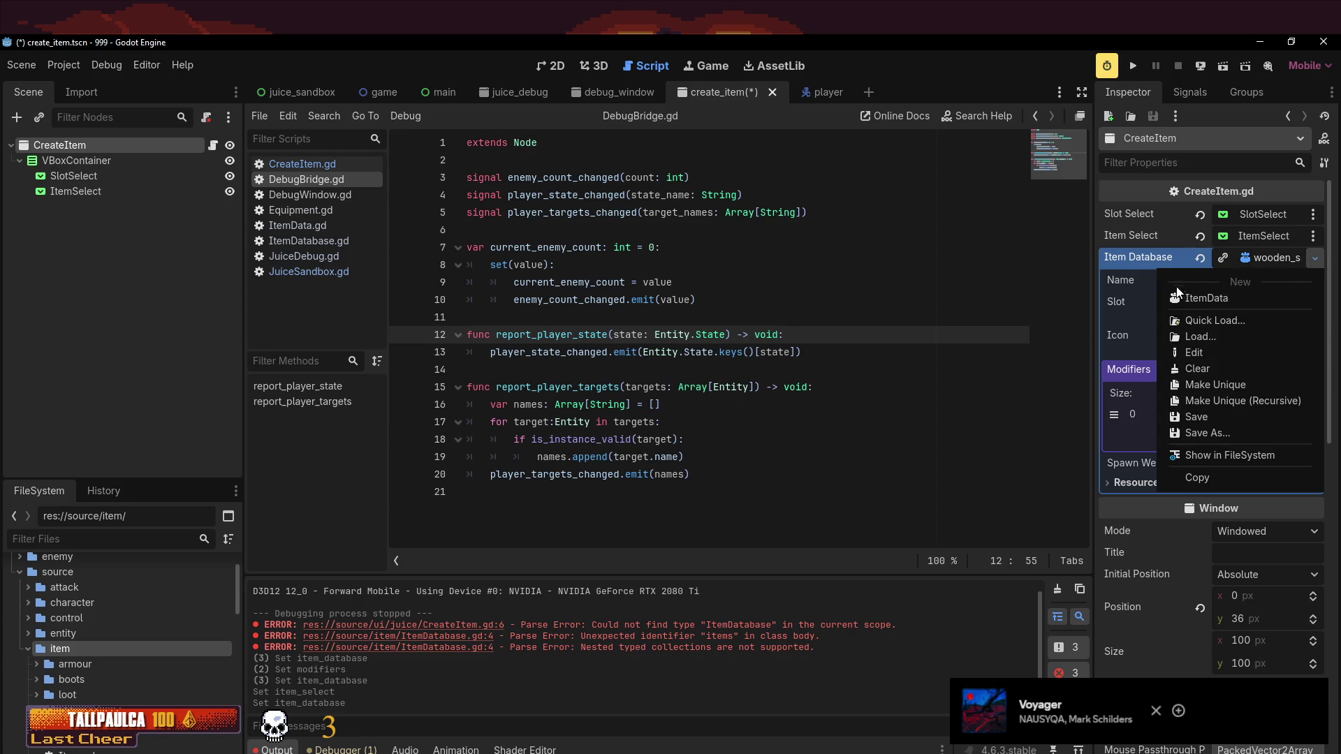
click(1200, 318)
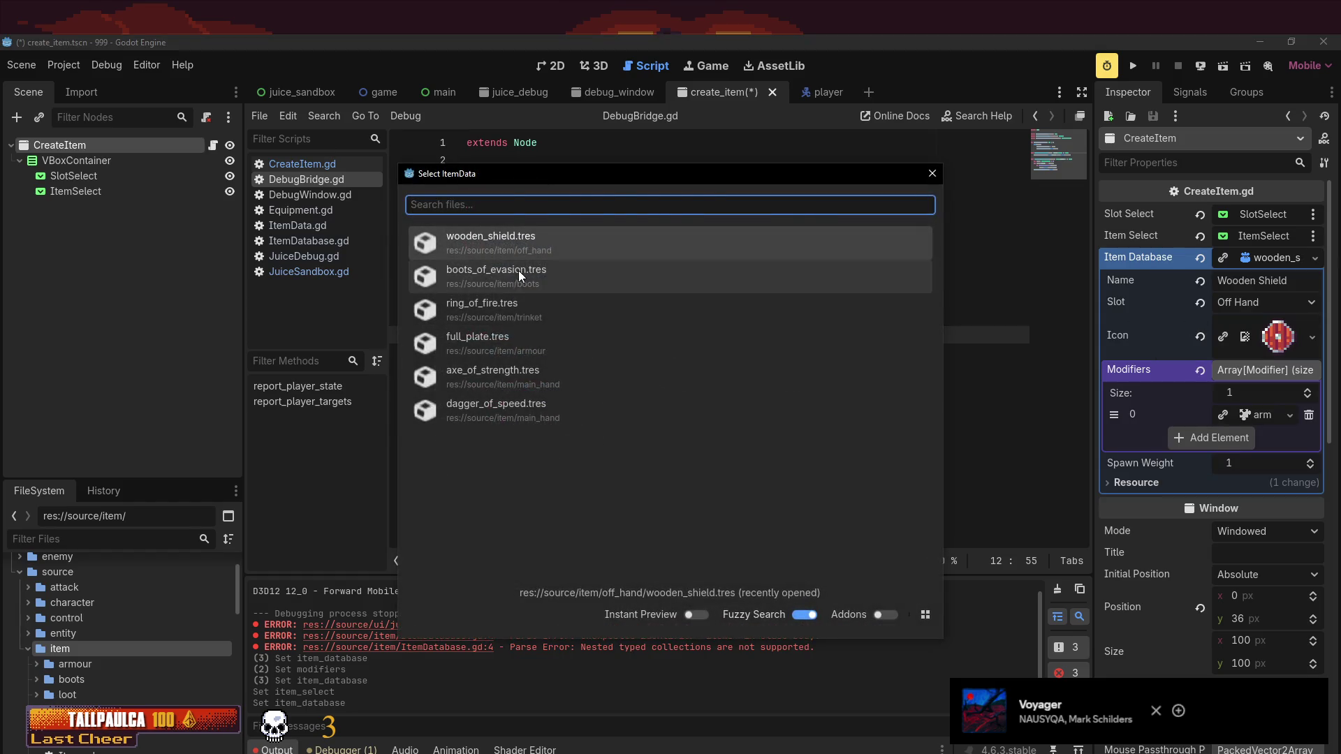
click(520, 272)
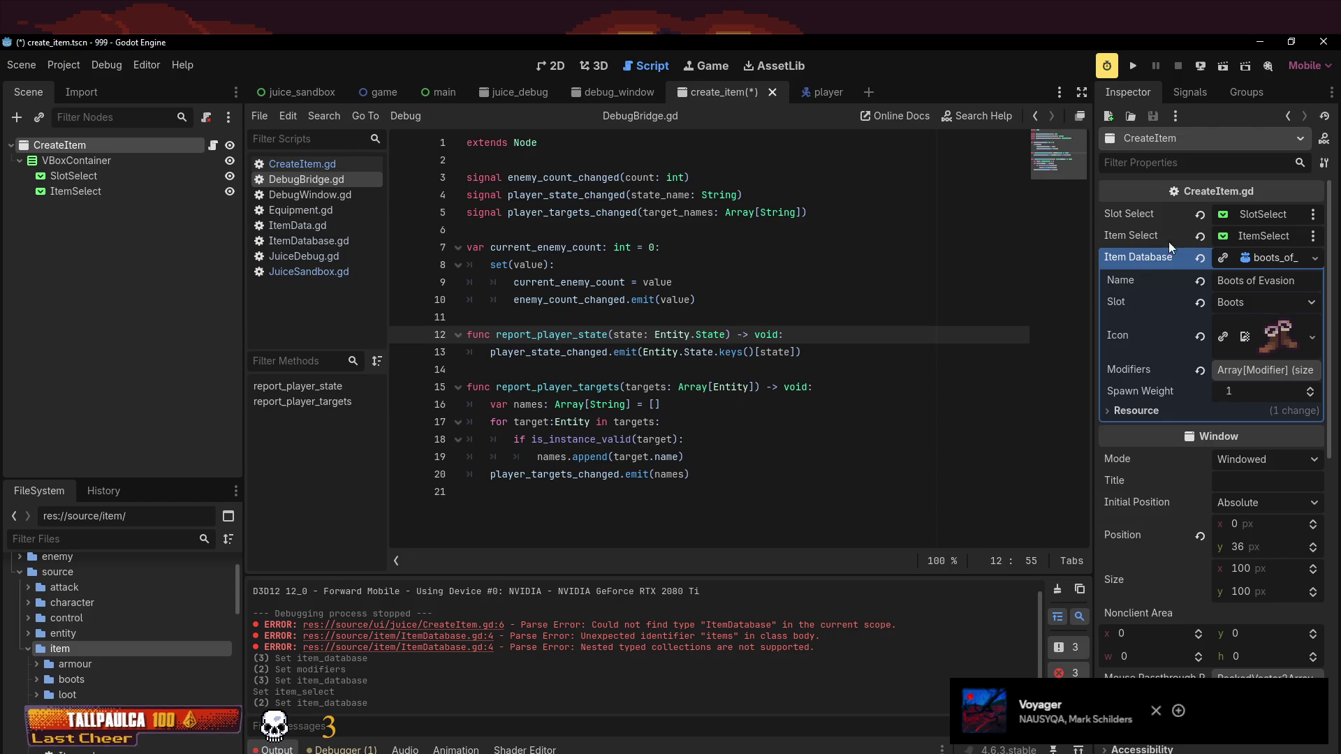
click(1200, 257)
click(668, 227)
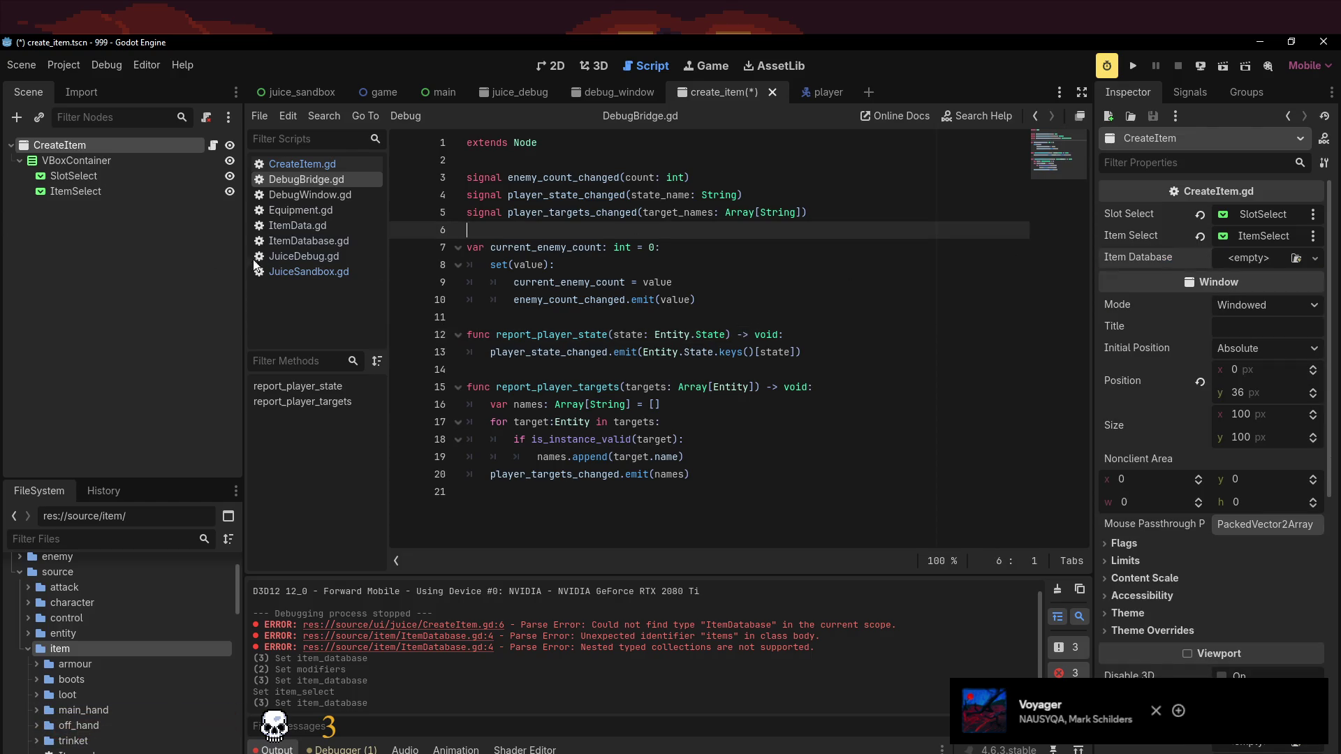
Save the create_item scene and glance at the Item Database resource options.
click(664, 324)
key(ctrl+s)
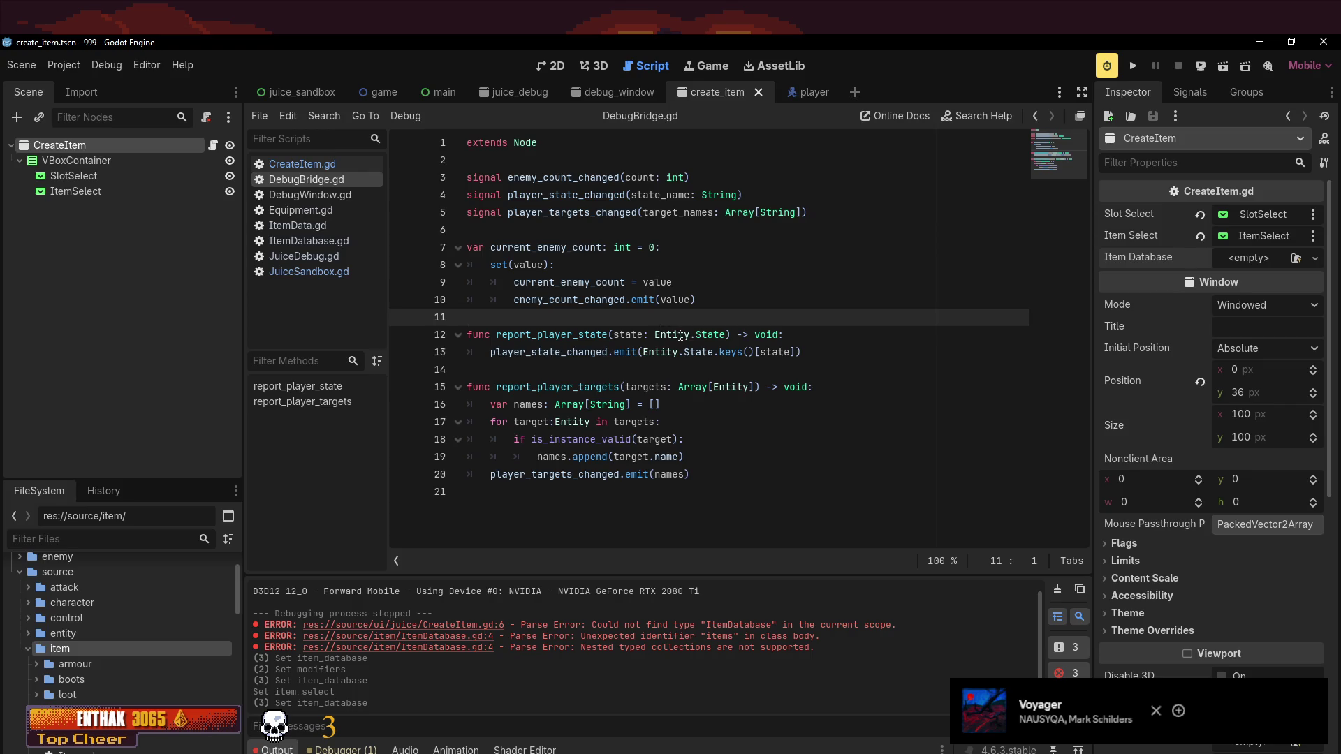
click(1316, 259)
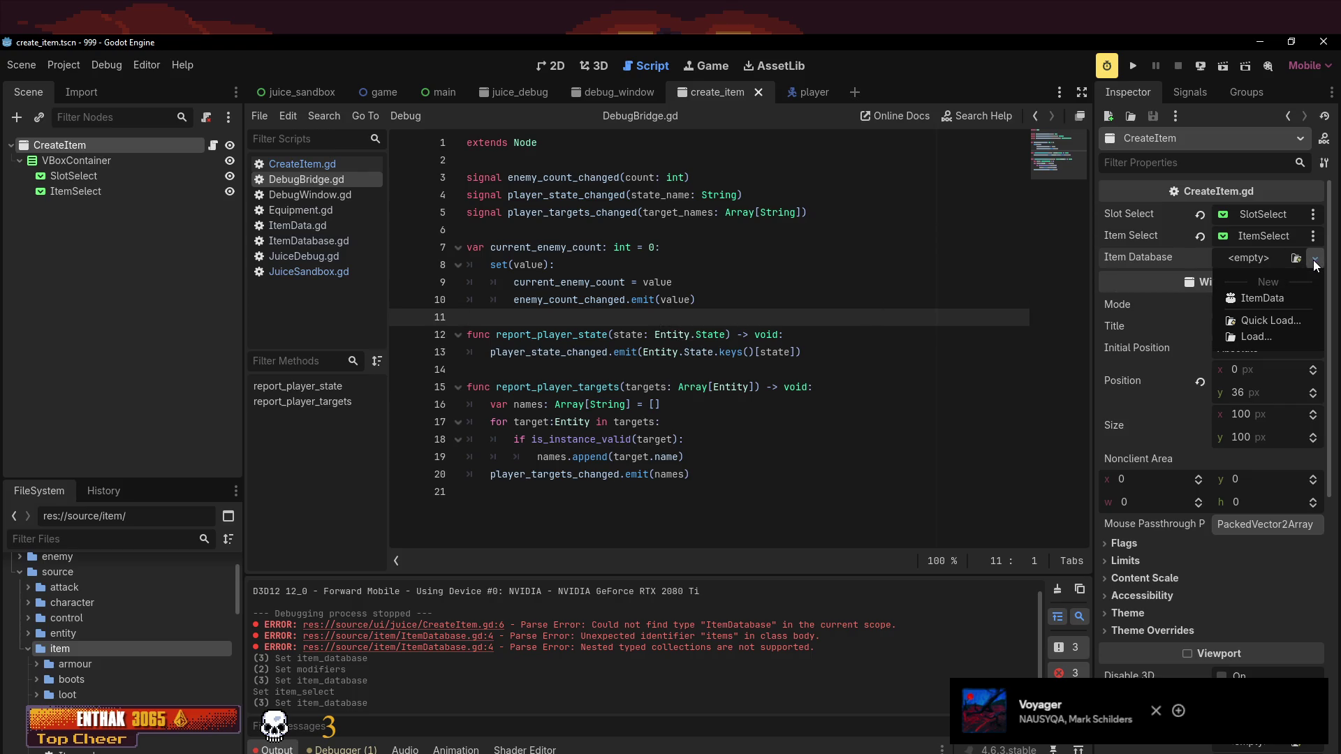
click(1315, 262)
click(731, 269)
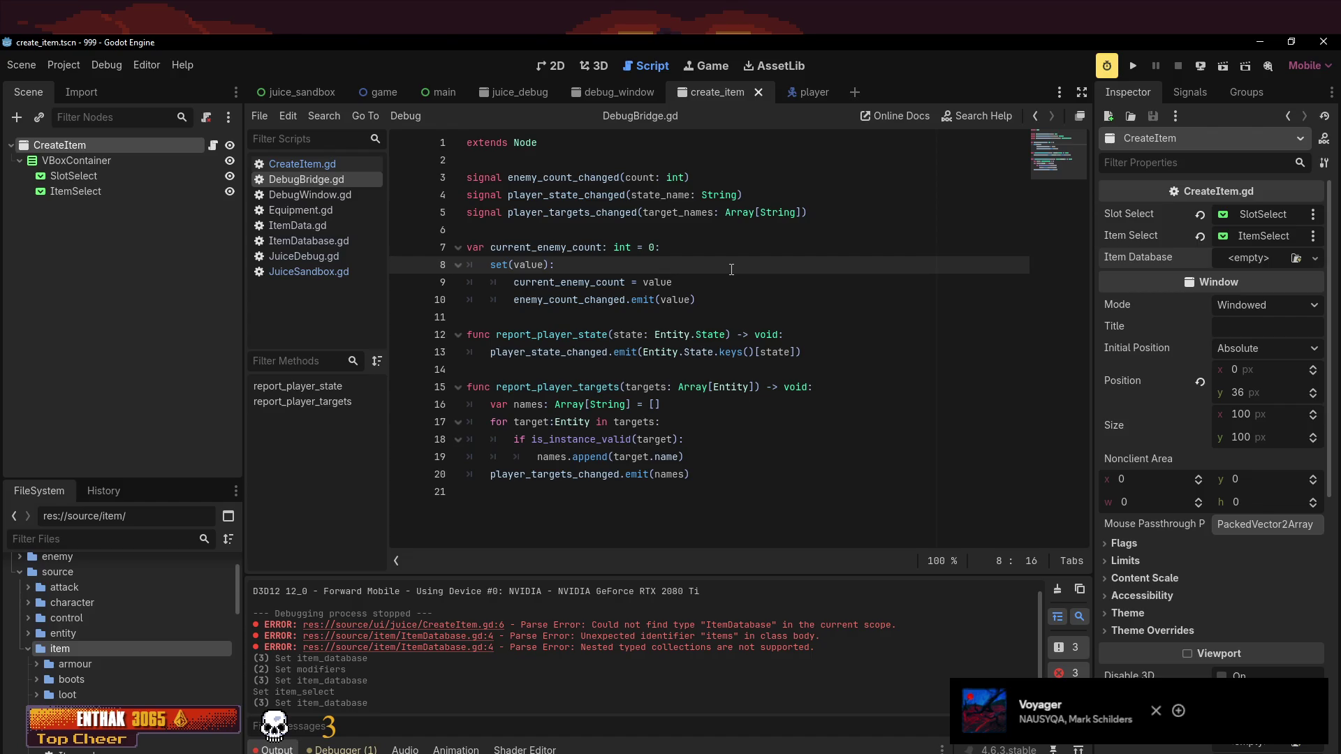
Assign Boots of Evasion to Item Database, then replace it with a new ItemData.
click(1270, 258)
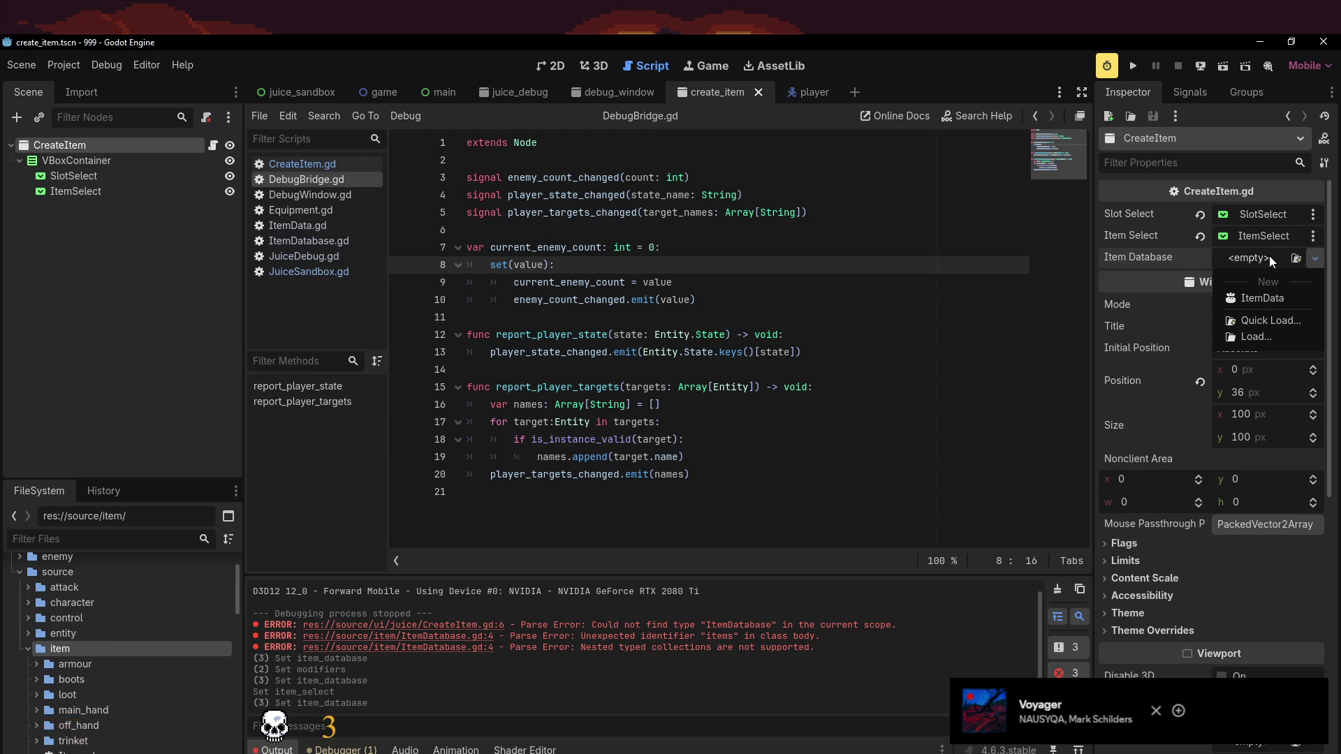
click(1272, 321)
click(573, 241)
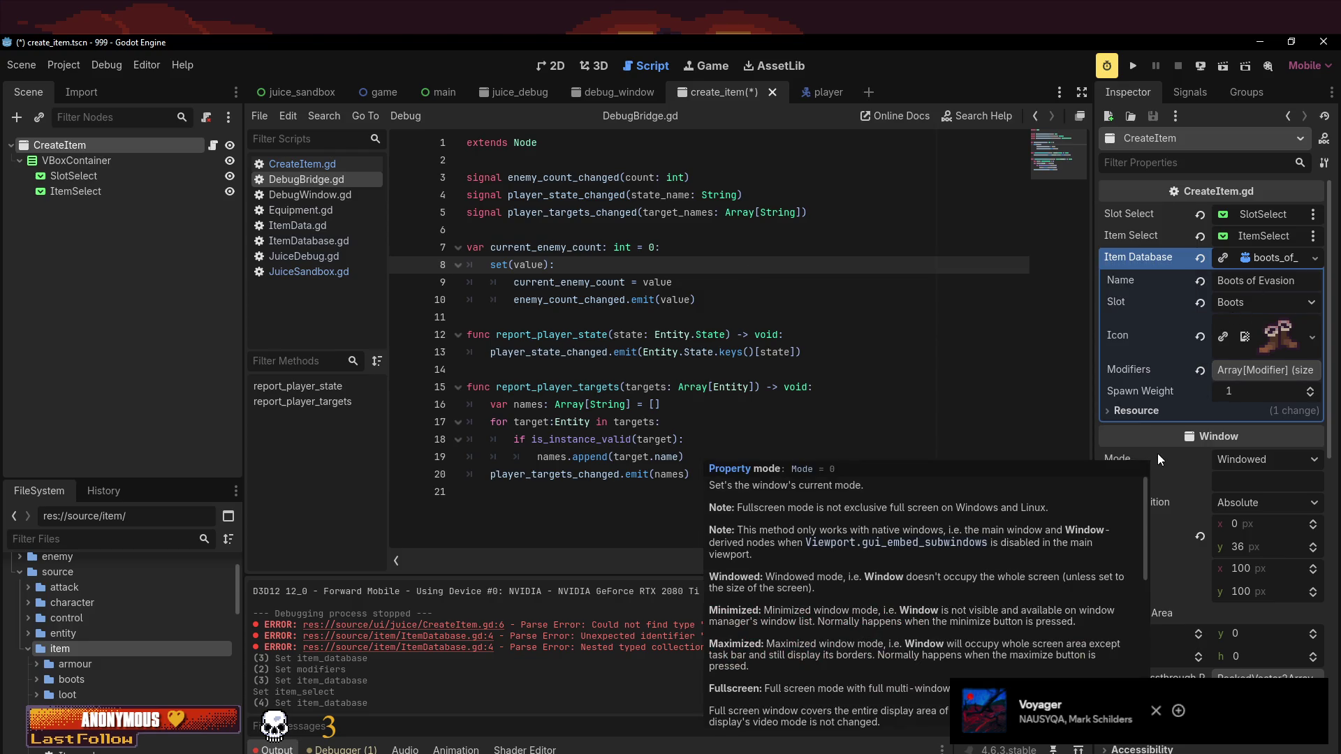
click(1314, 258)
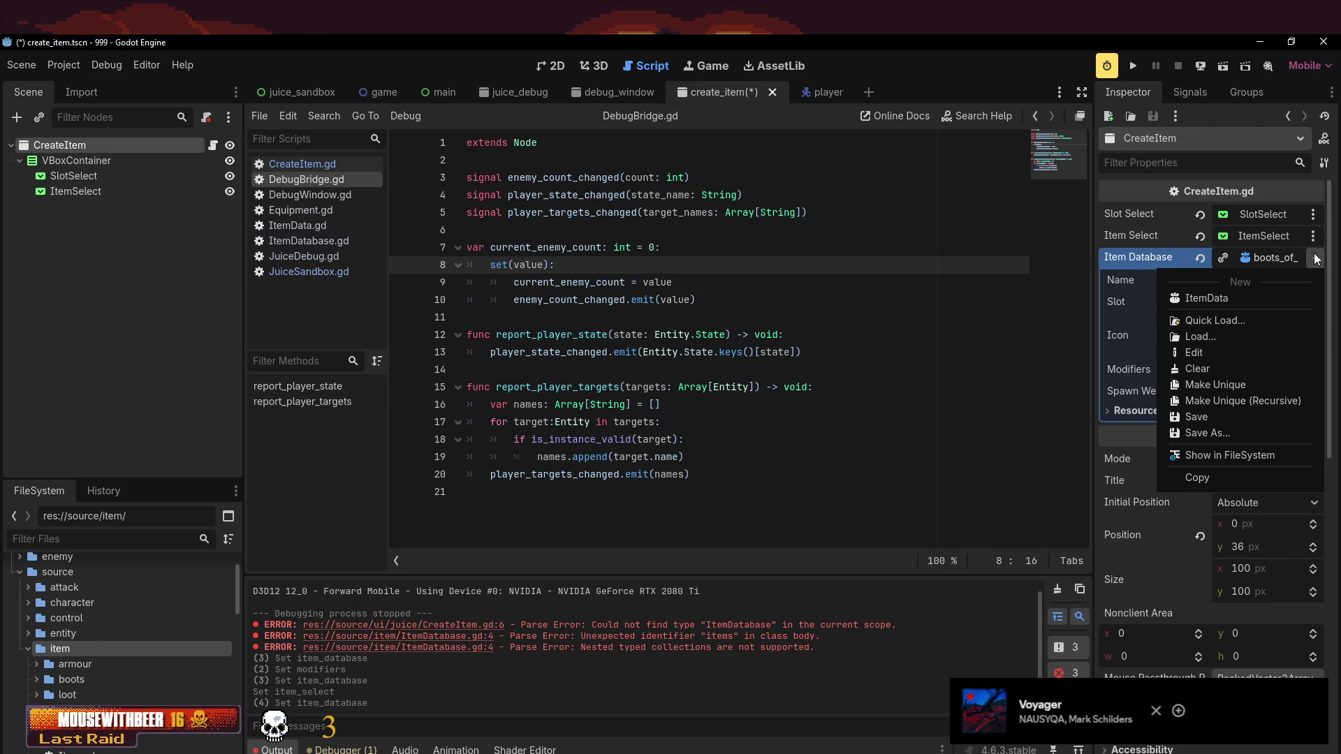
click(1216, 298)
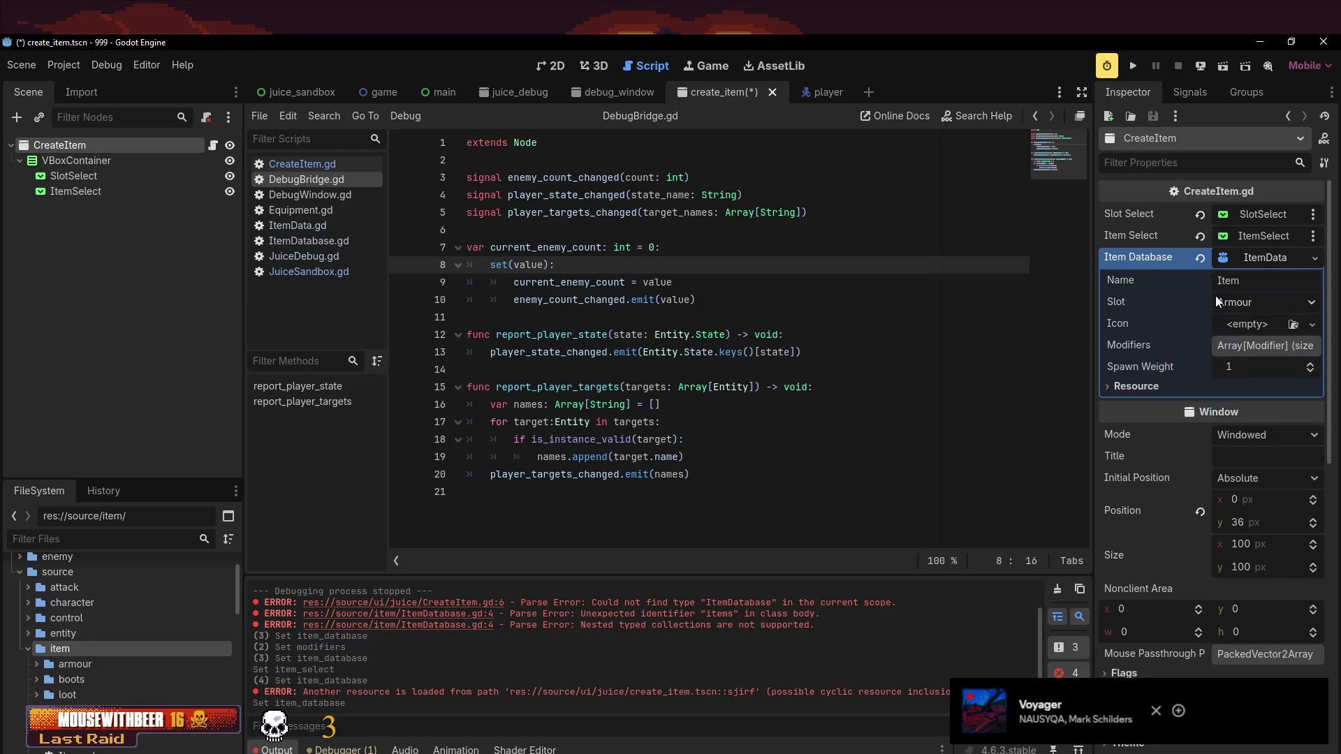
Clear Item Database, save the scene, and open the CreateItem script.
click(1316, 259)
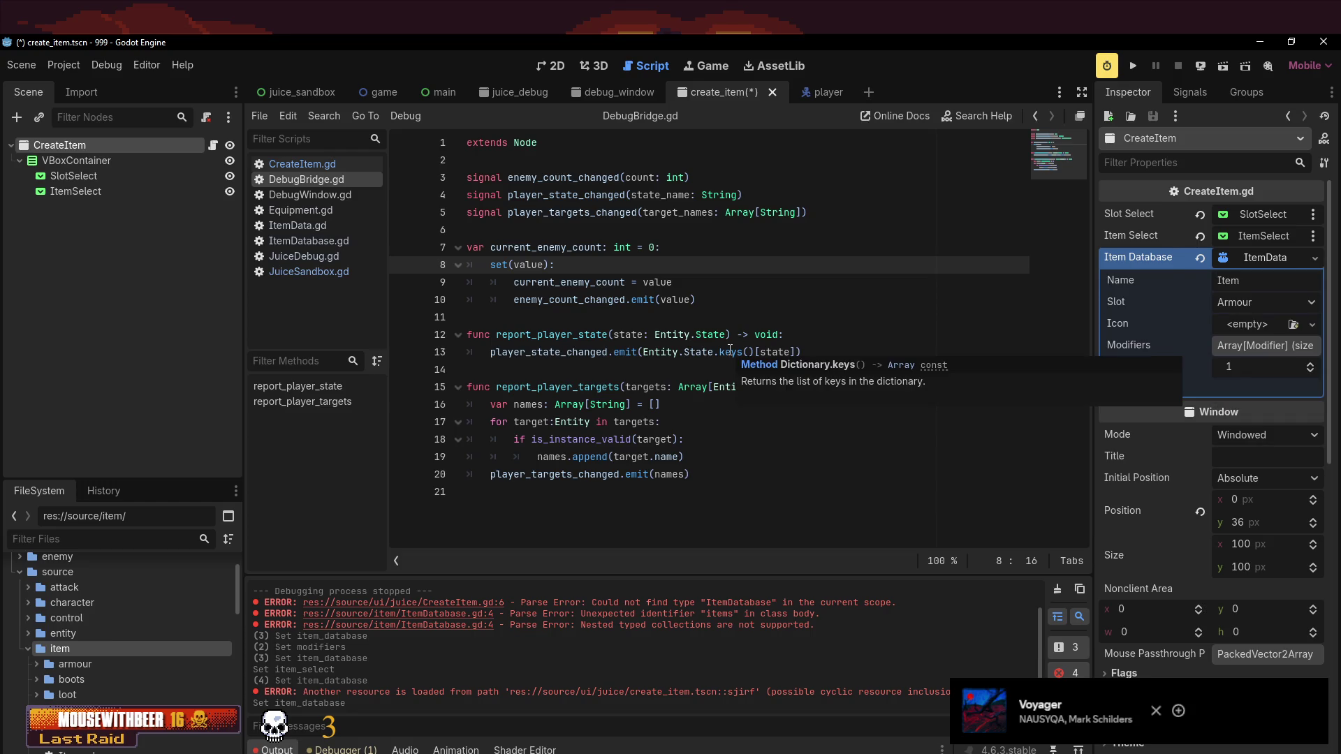
click(1201, 257)
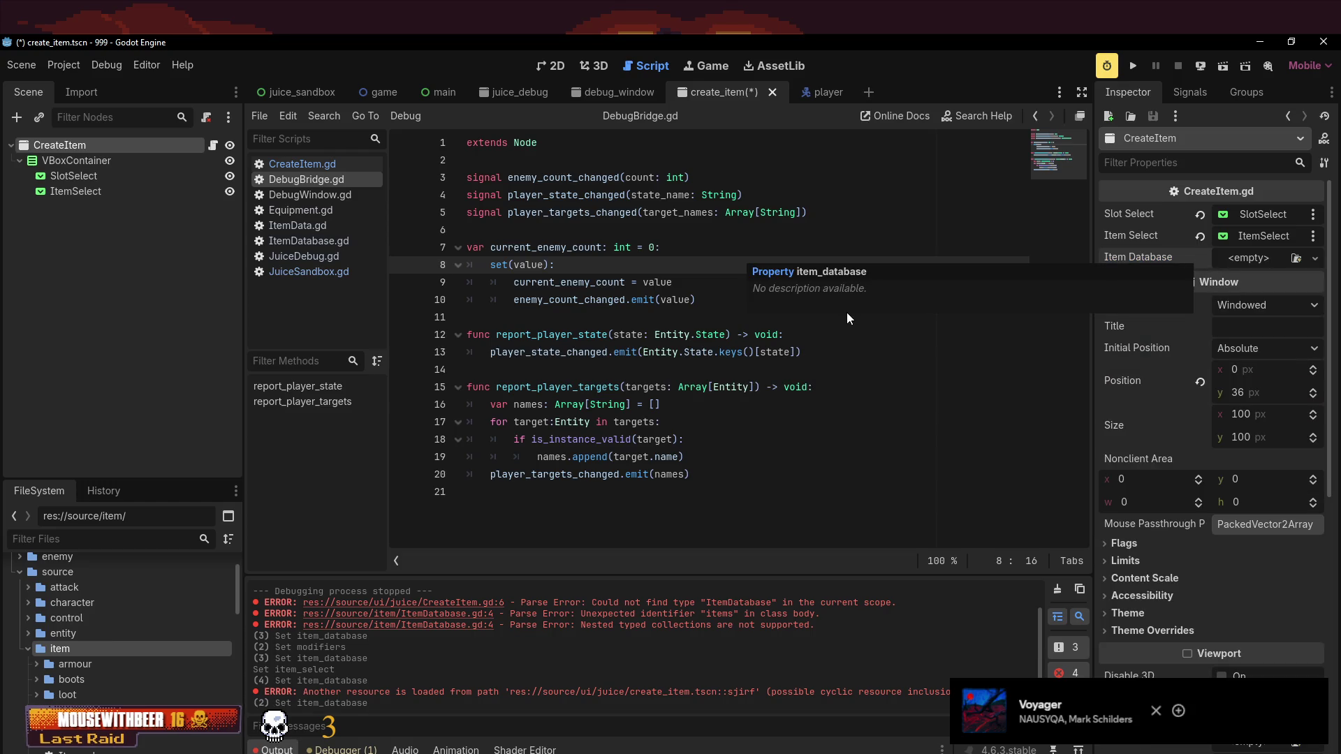
click(733, 404)
key(ctrl+s)
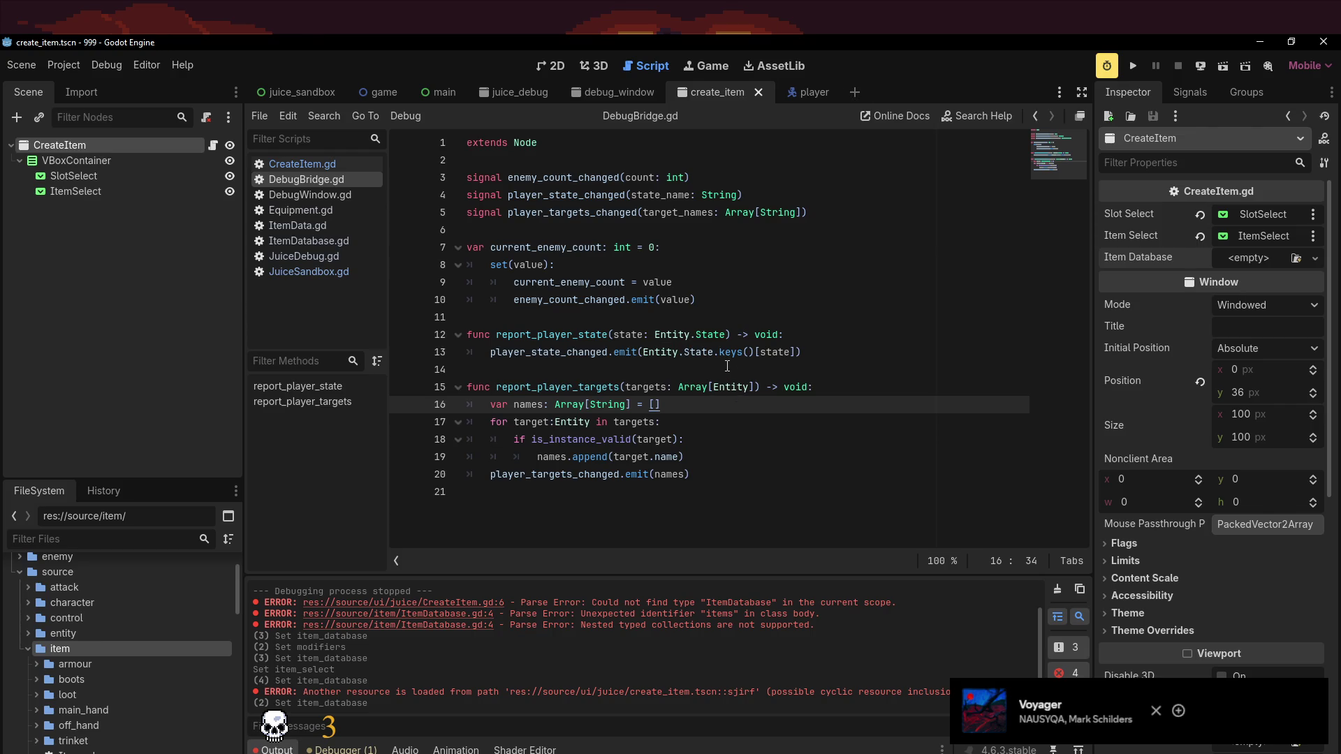
click(213, 146)
click(616, 209)
Open ItemDatabase.gd from CreateItem.gd and inspect the exported items array on line 4.
click(672, 231)
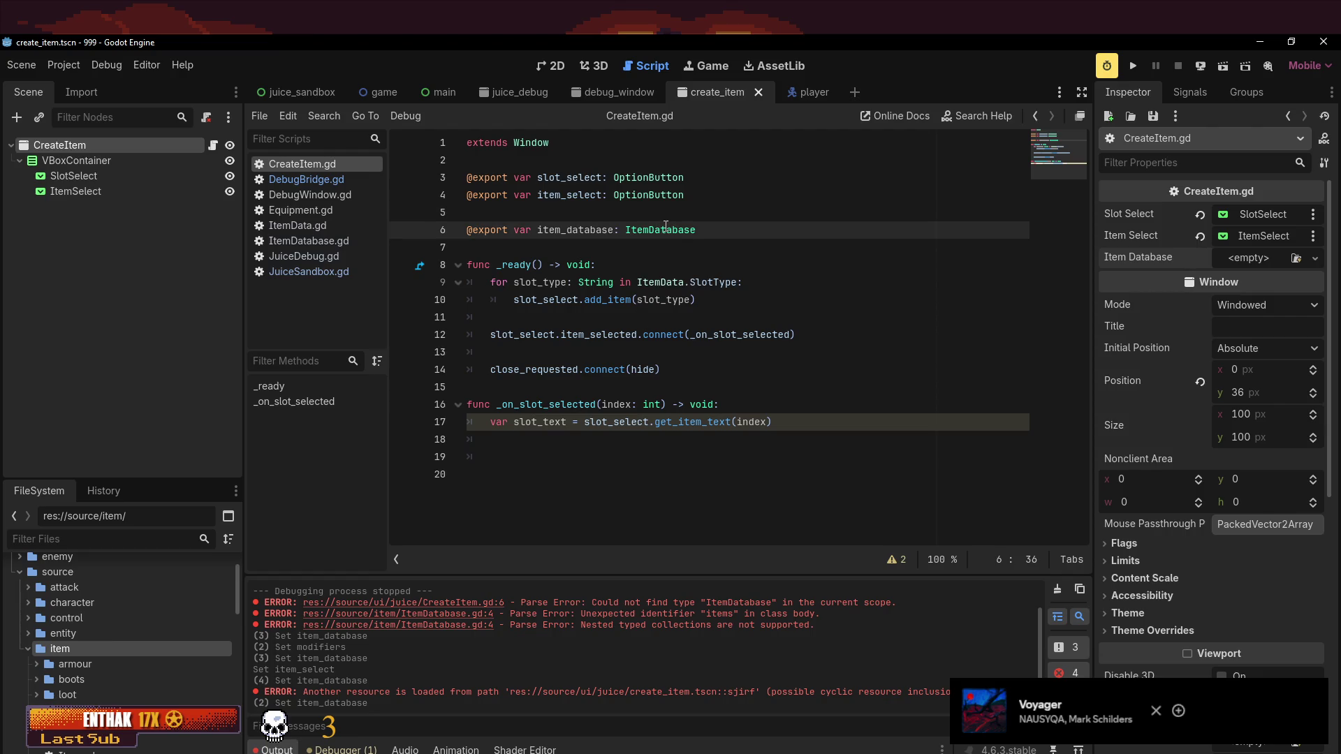
click(286, 241)
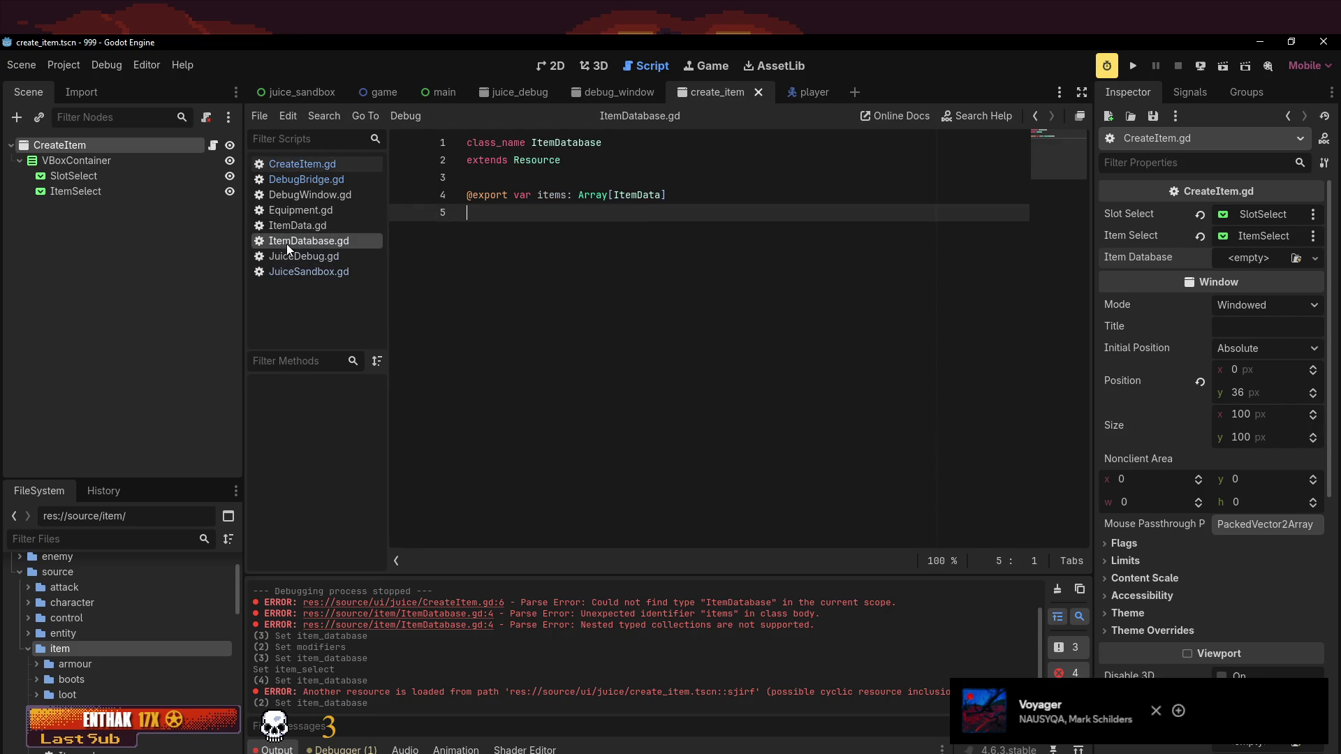
click(600, 260)
click(566, 199)
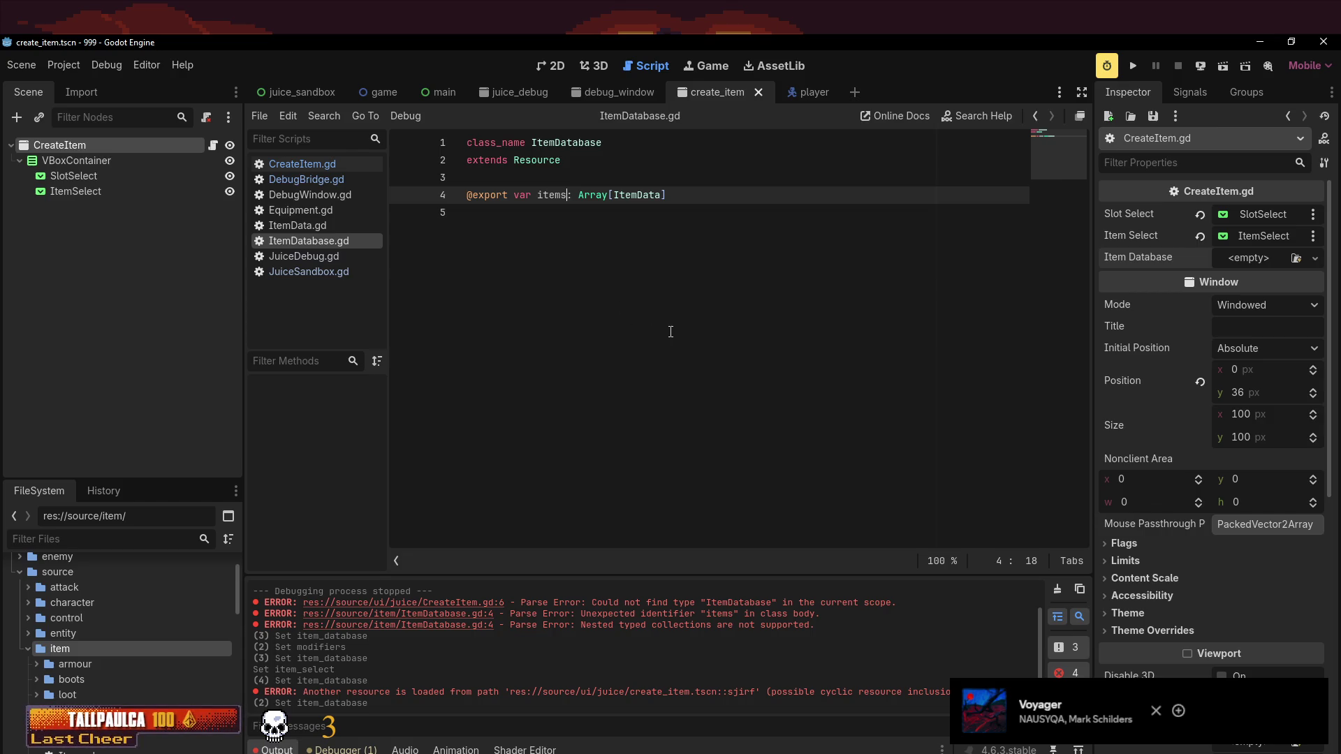
Save ItemDatabase.gd and check the ItemData type of the items array.
click(560, 366)
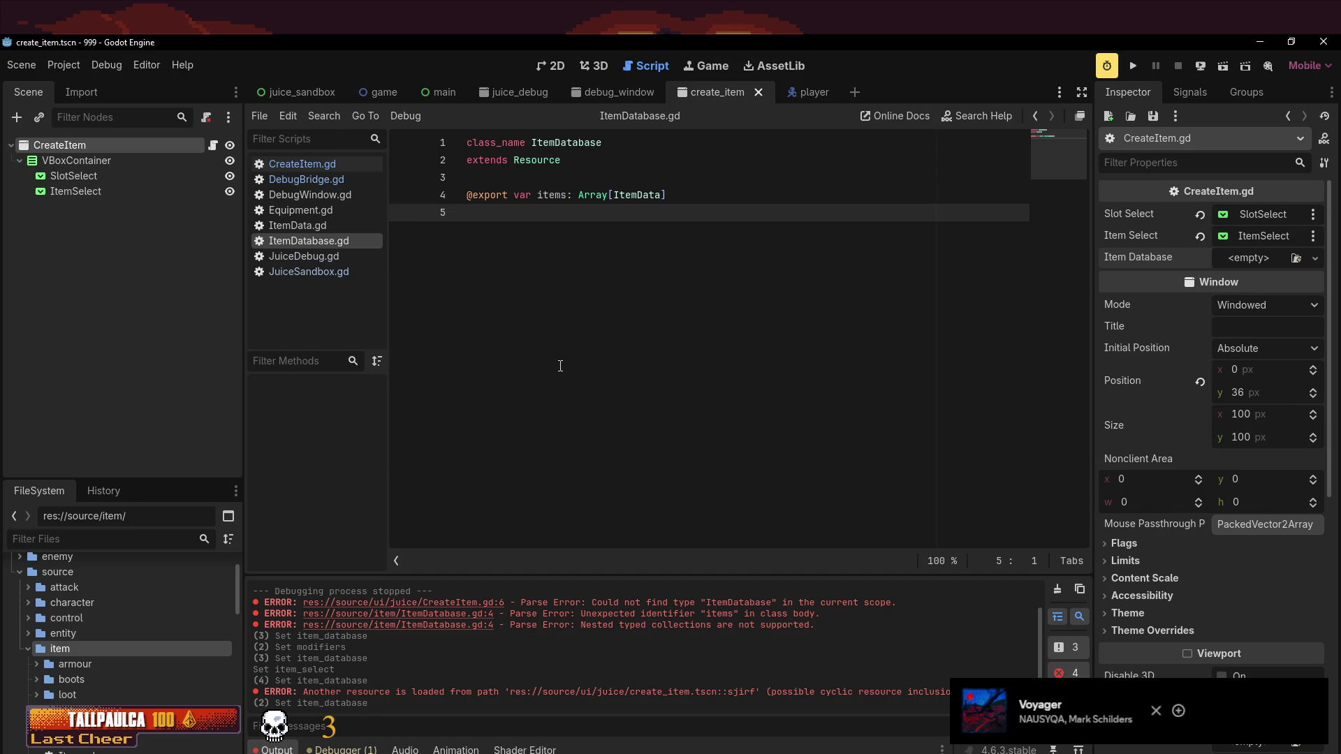
key(Left)
key(ctrl+s)
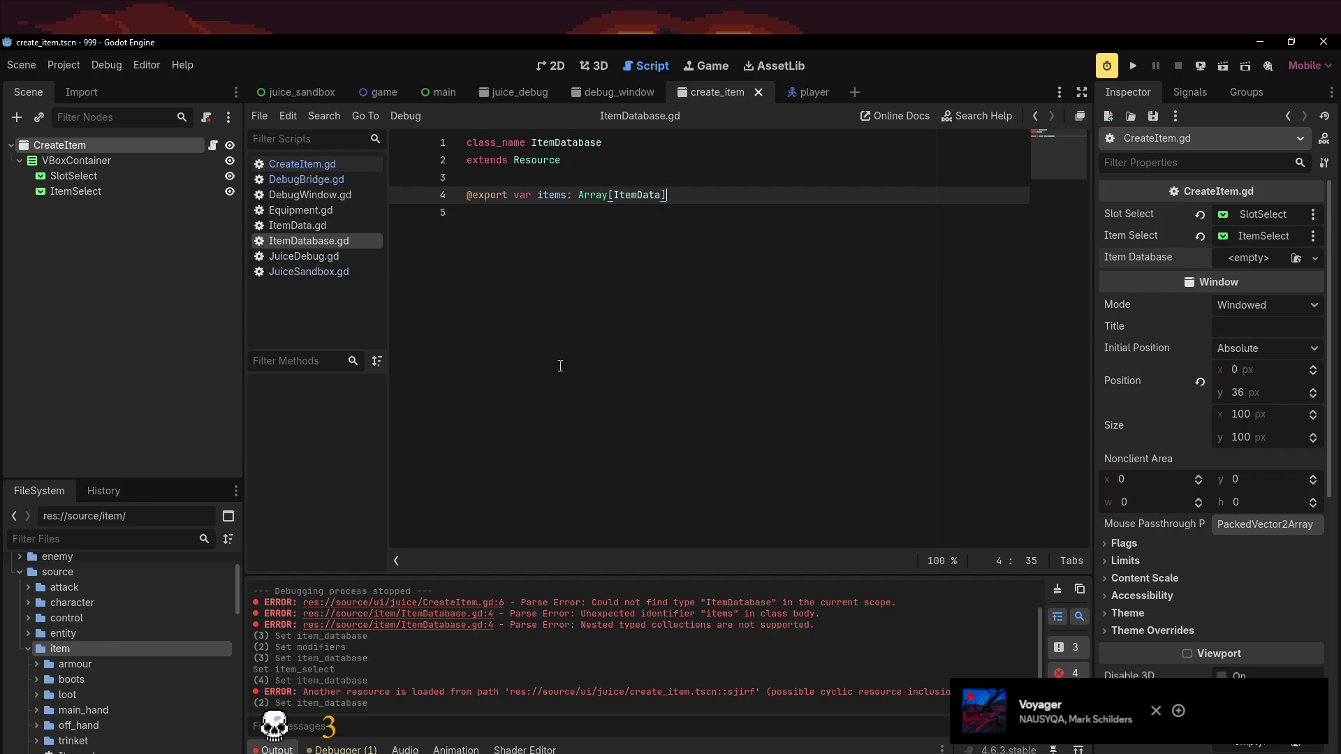
click(638, 200)
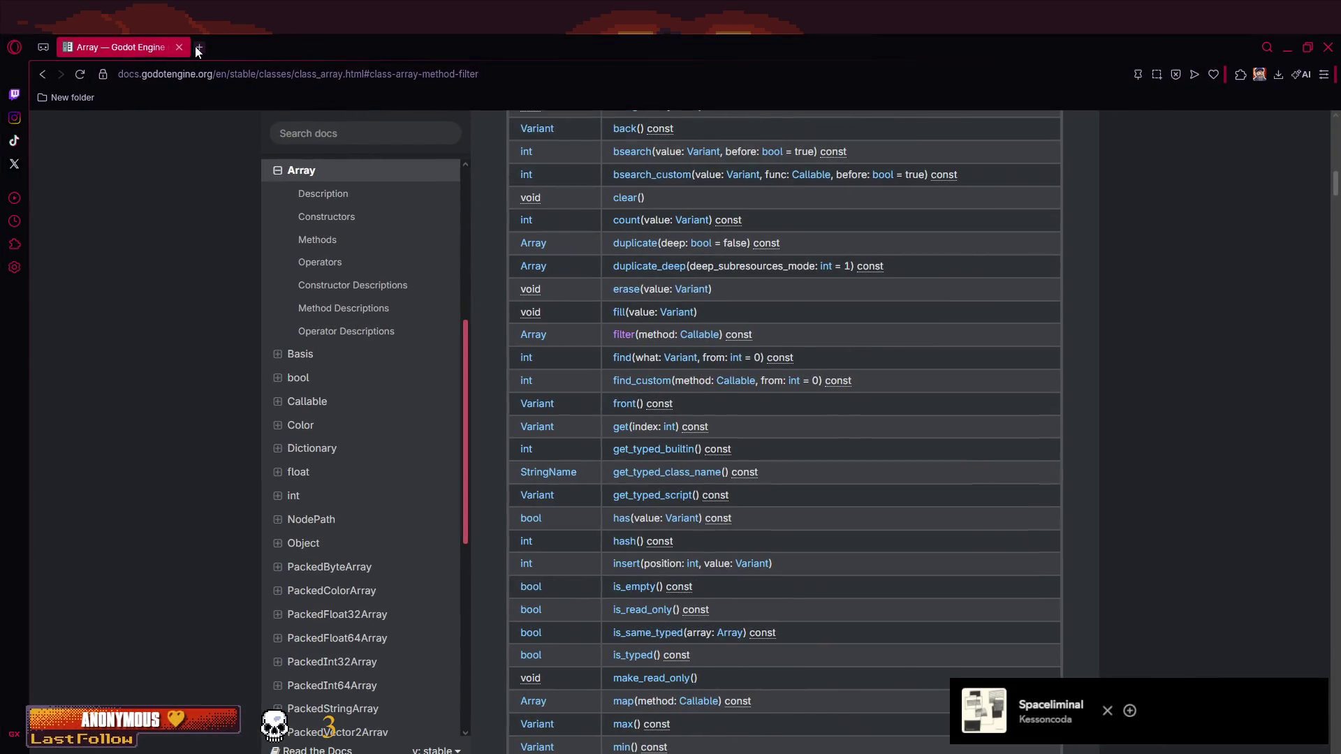
Search 'godot can resources have arrays' in a new tab and open the r/godot thread 'Array of resources inside a resource?'.
click(199, 47)
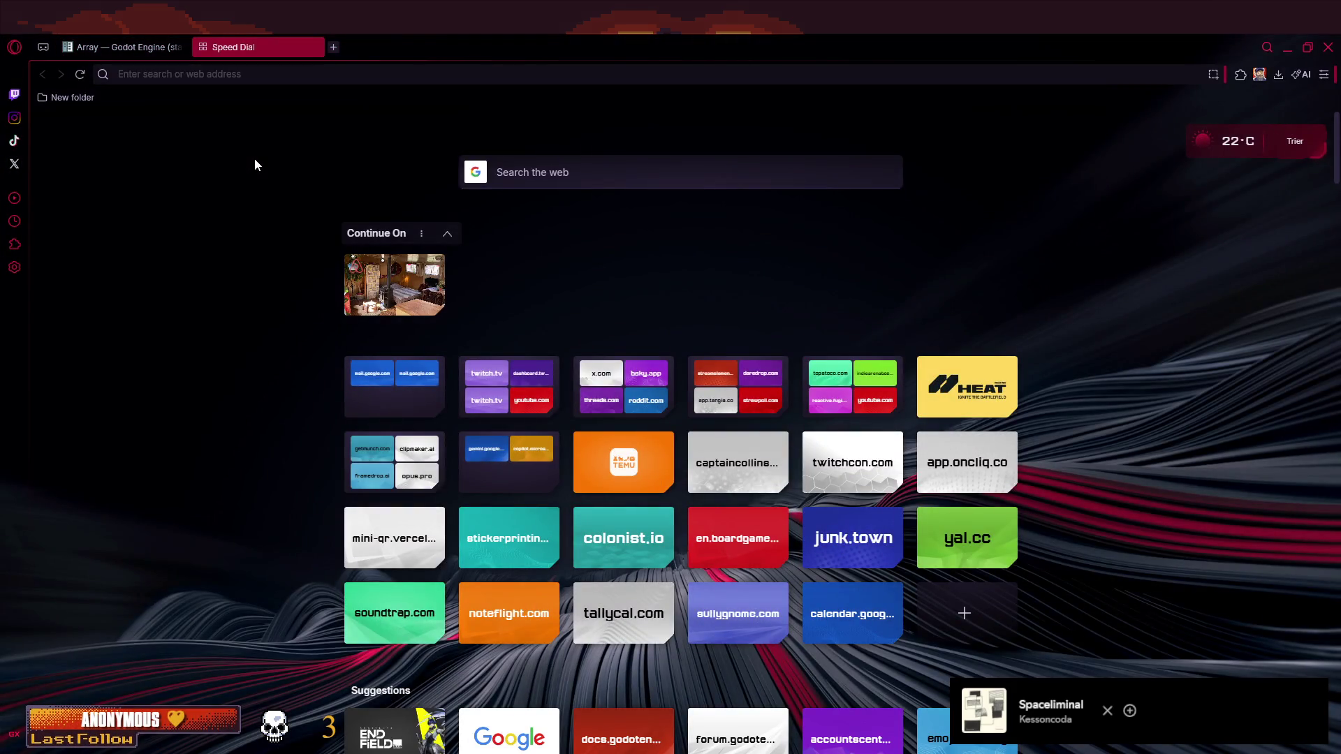
text(godot )
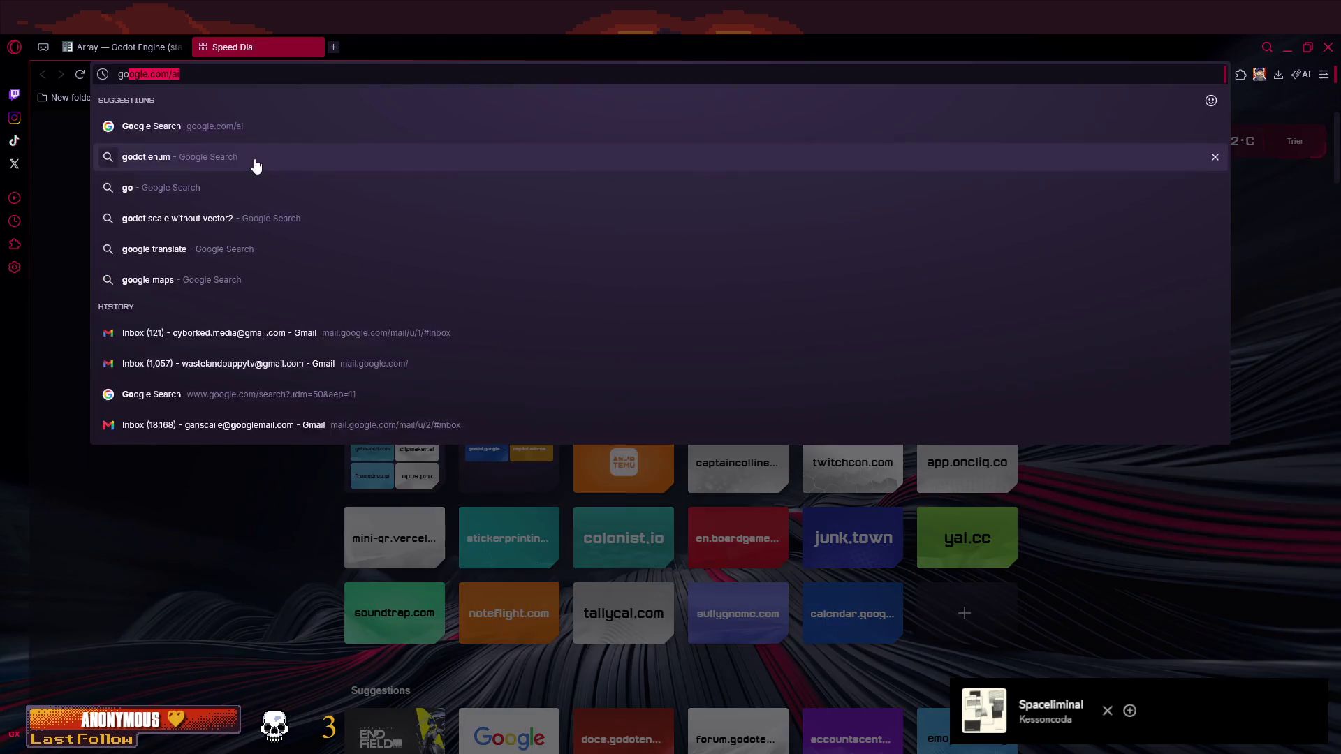
text(can resource)
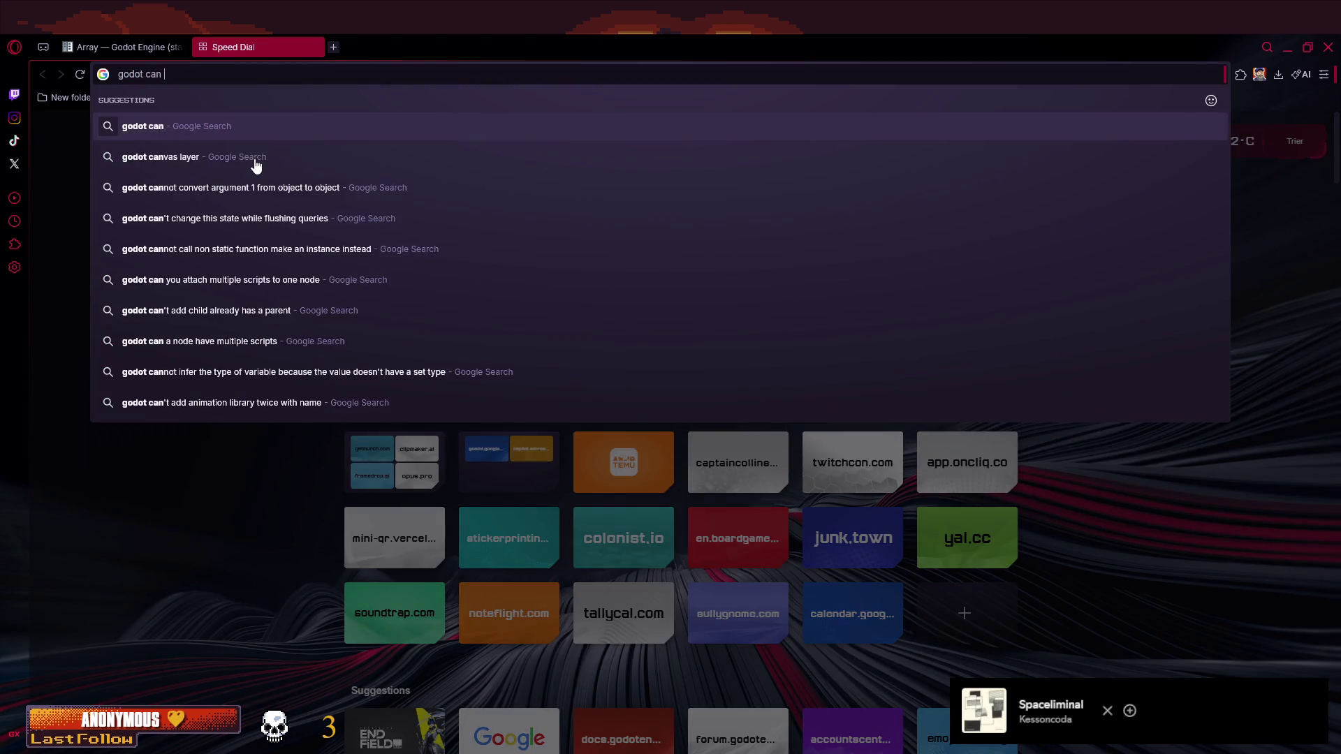
text(s have arrays)
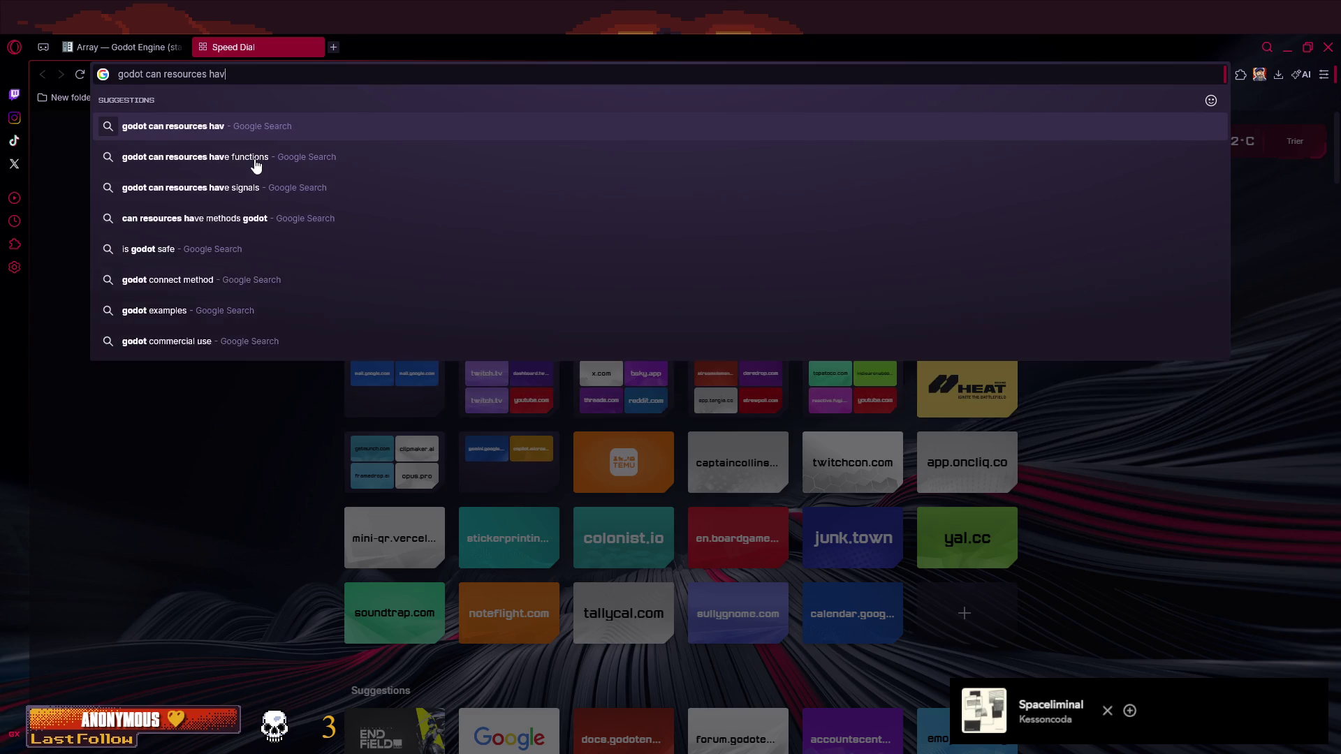
key(Return)
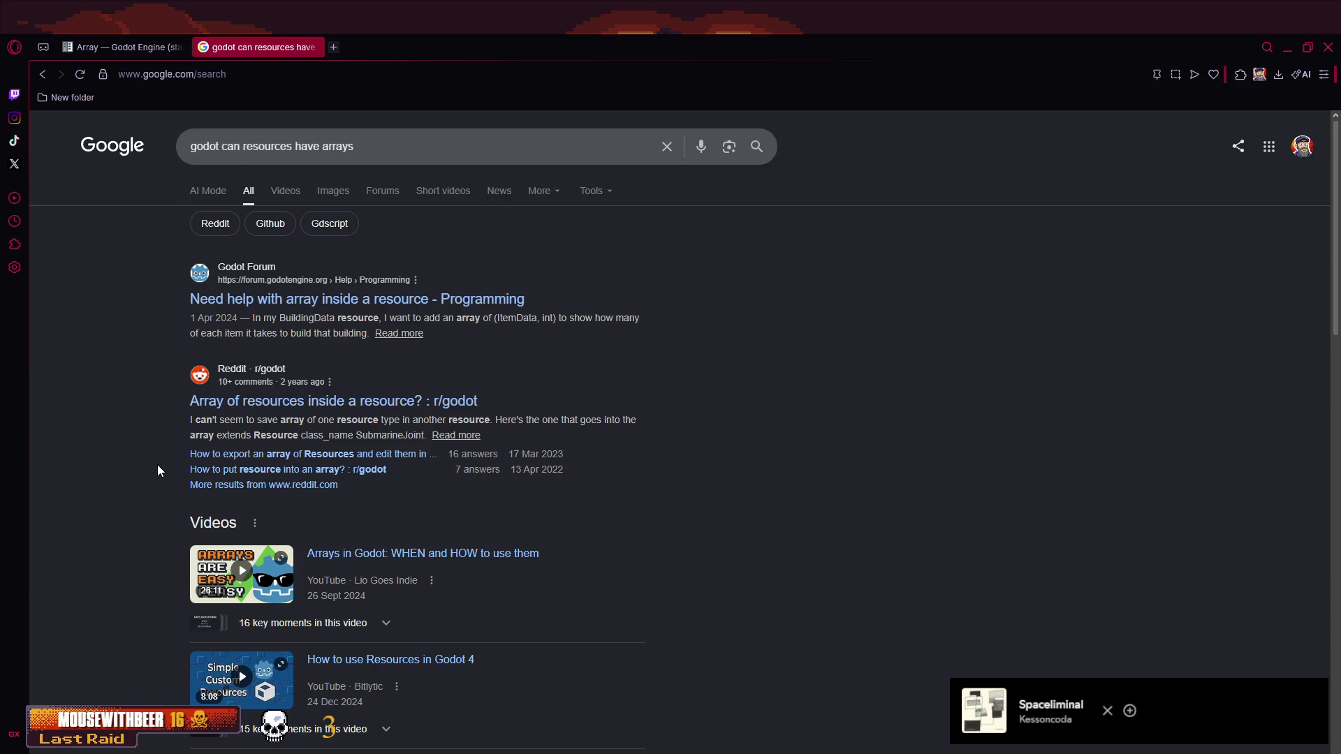
click(266, 404)
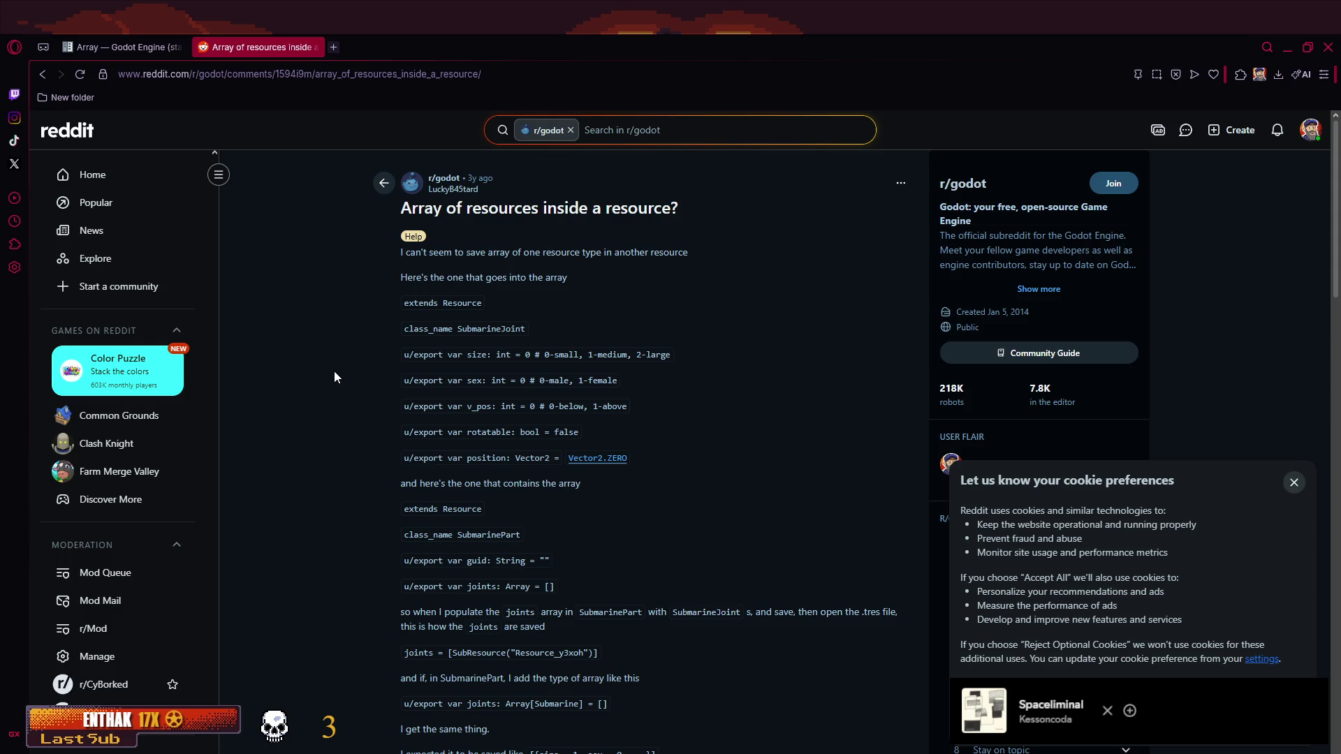
Read the Reddit replies on saving arrays of resources, then return to ItemDatabase.gd in Godot.
scroll(334, 371, down, 2)
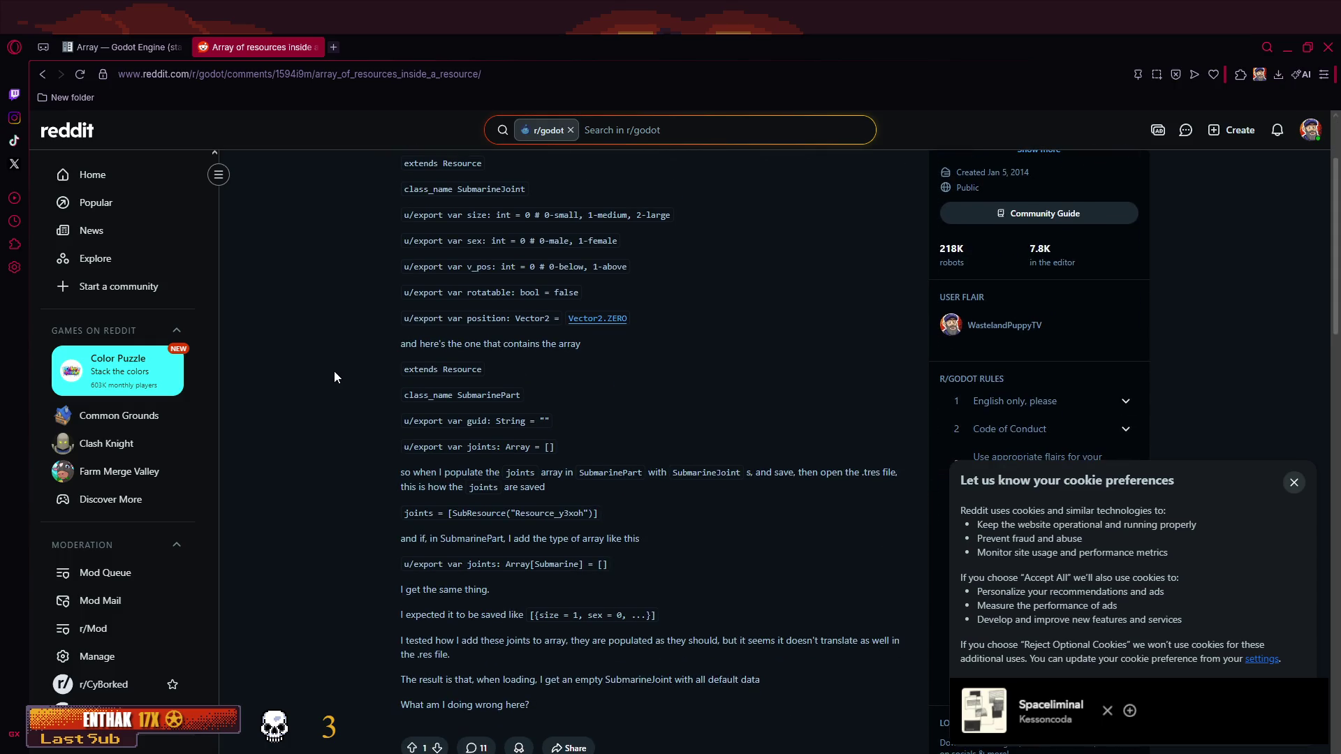
scroll(334, 371, down, 5)
scroll(336, 385, down, 1)
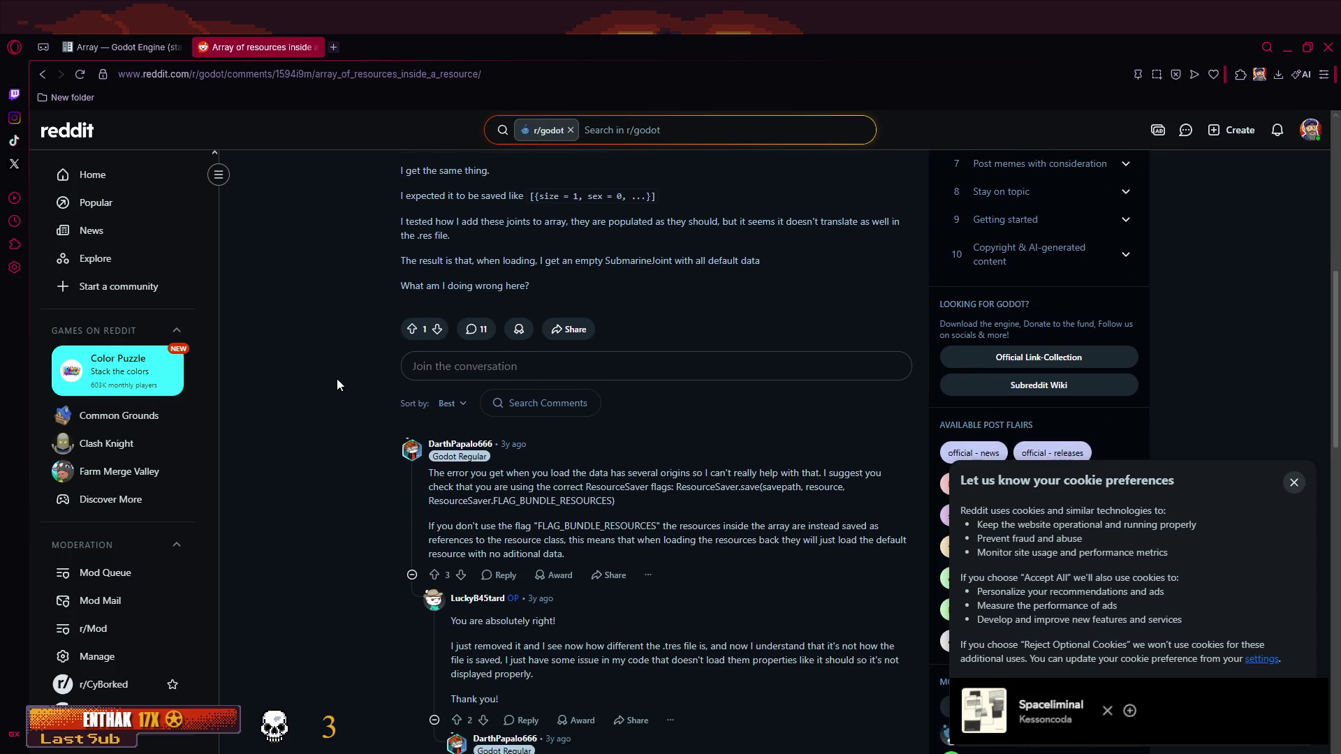
scroll(336, 429, down, 3)
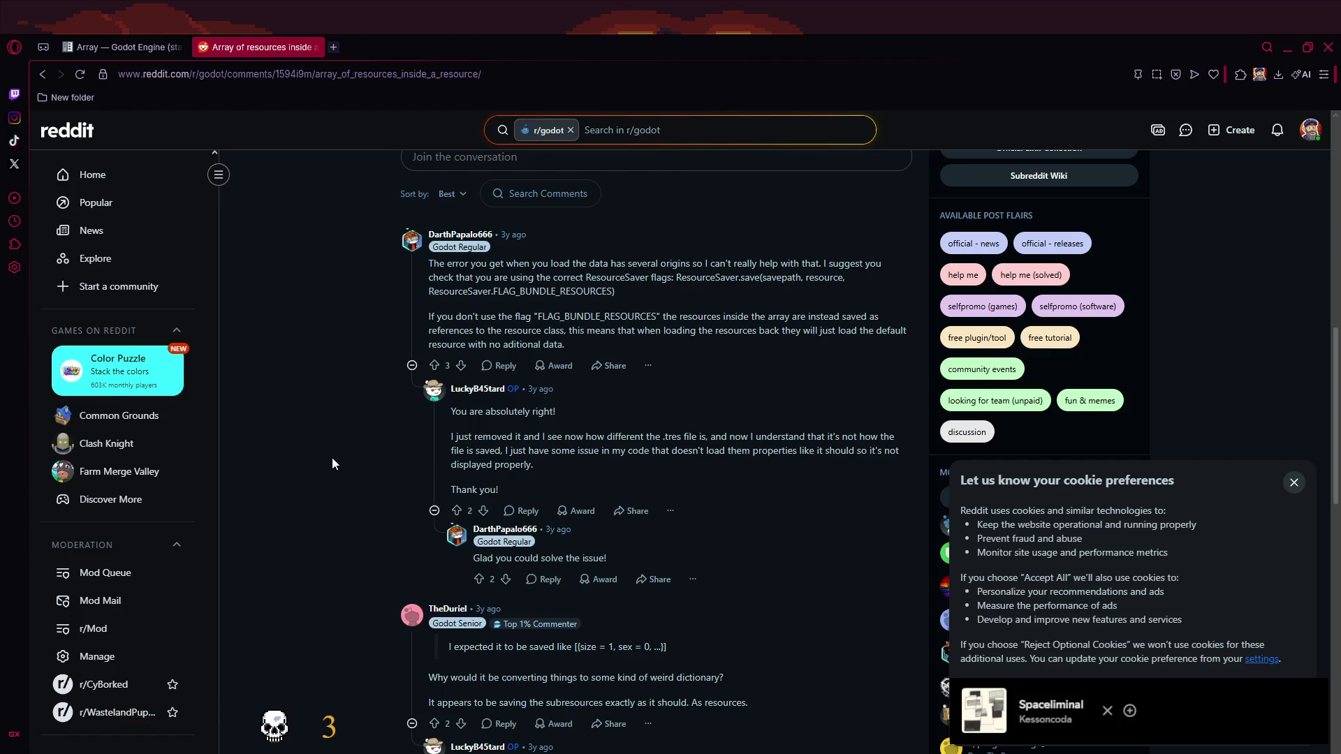
scroll(331, 463, down, 3)
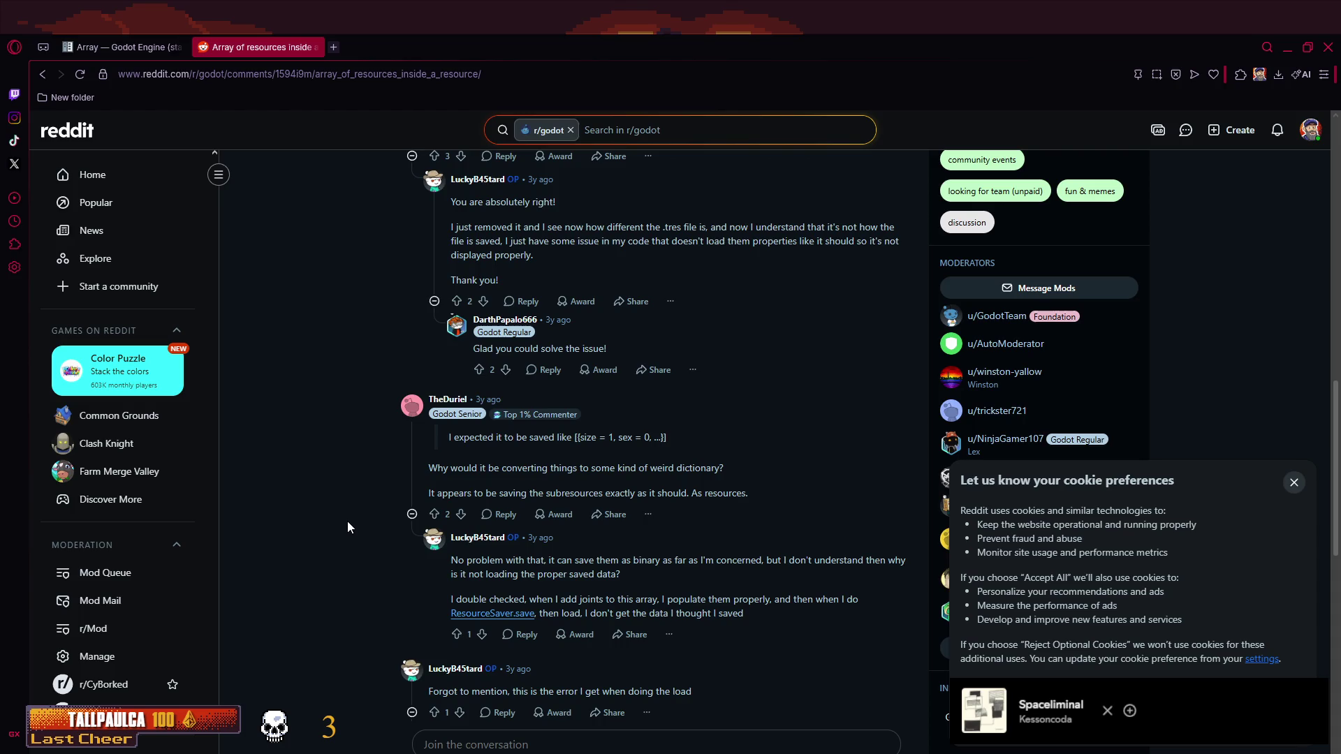
scroll(348, 521, down, 3)
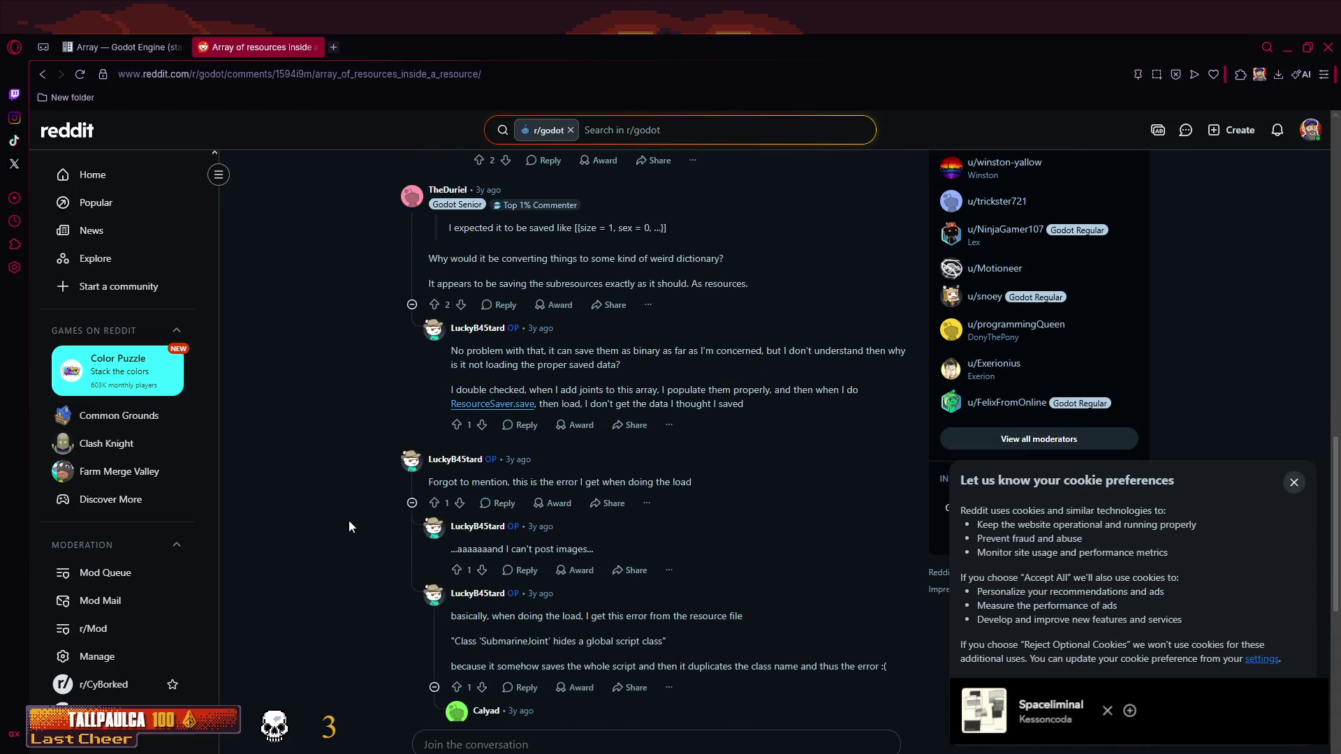
scroll(349, 521, down, 4)
scroll(323, 455, down, 4)
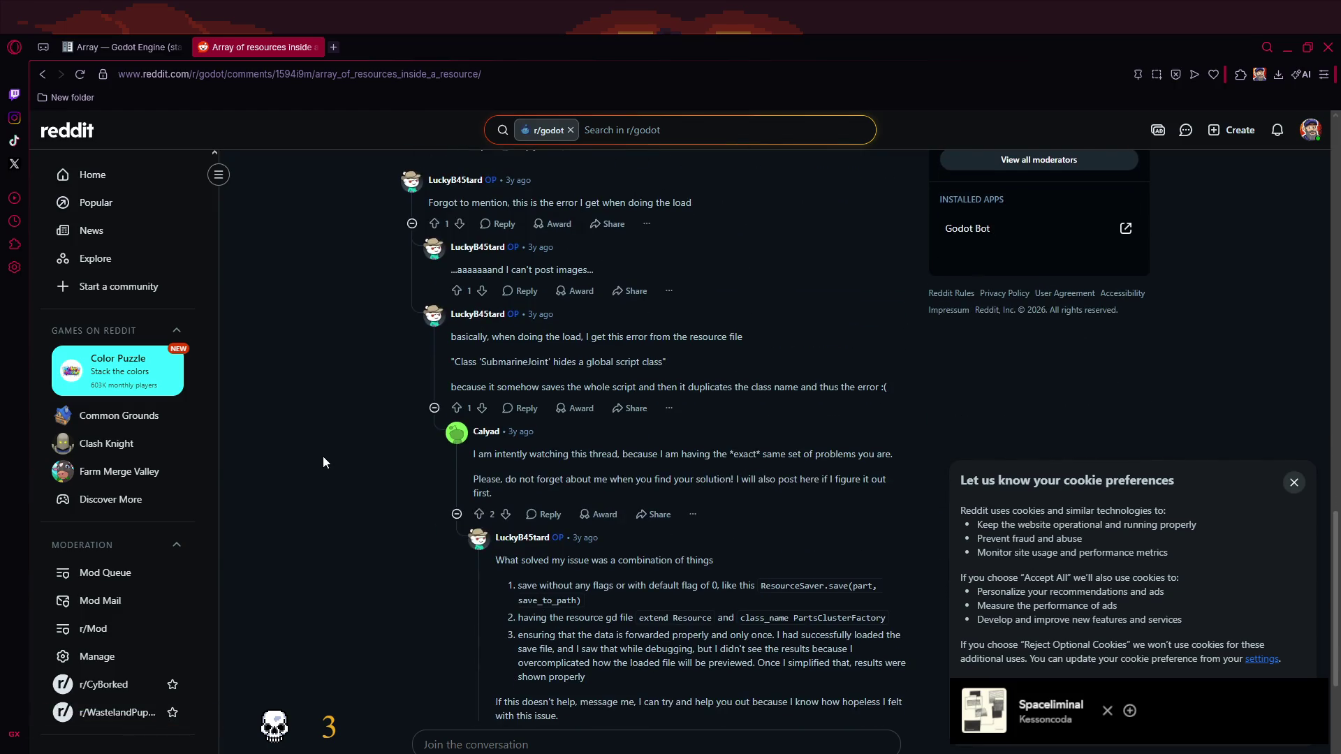
scroll(322, 456, up, 10)
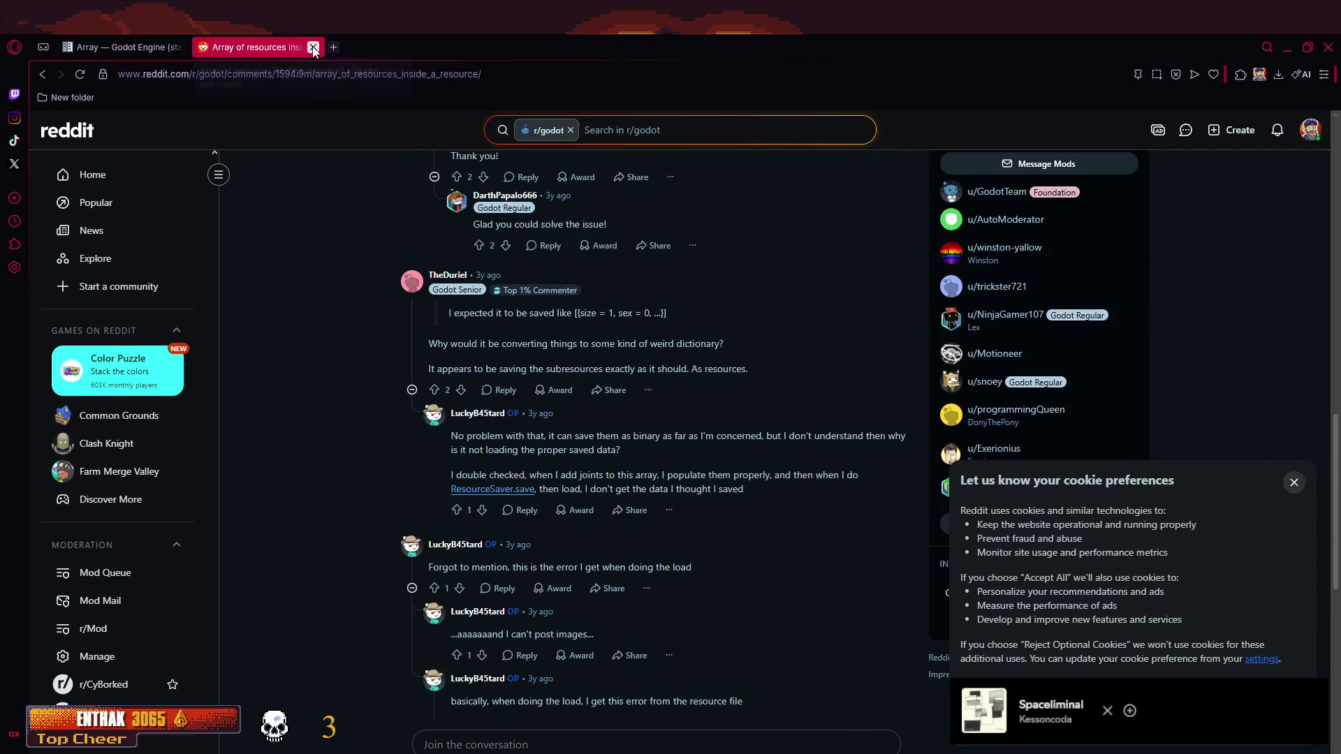
key(alt+Tab)
click(467, 212)
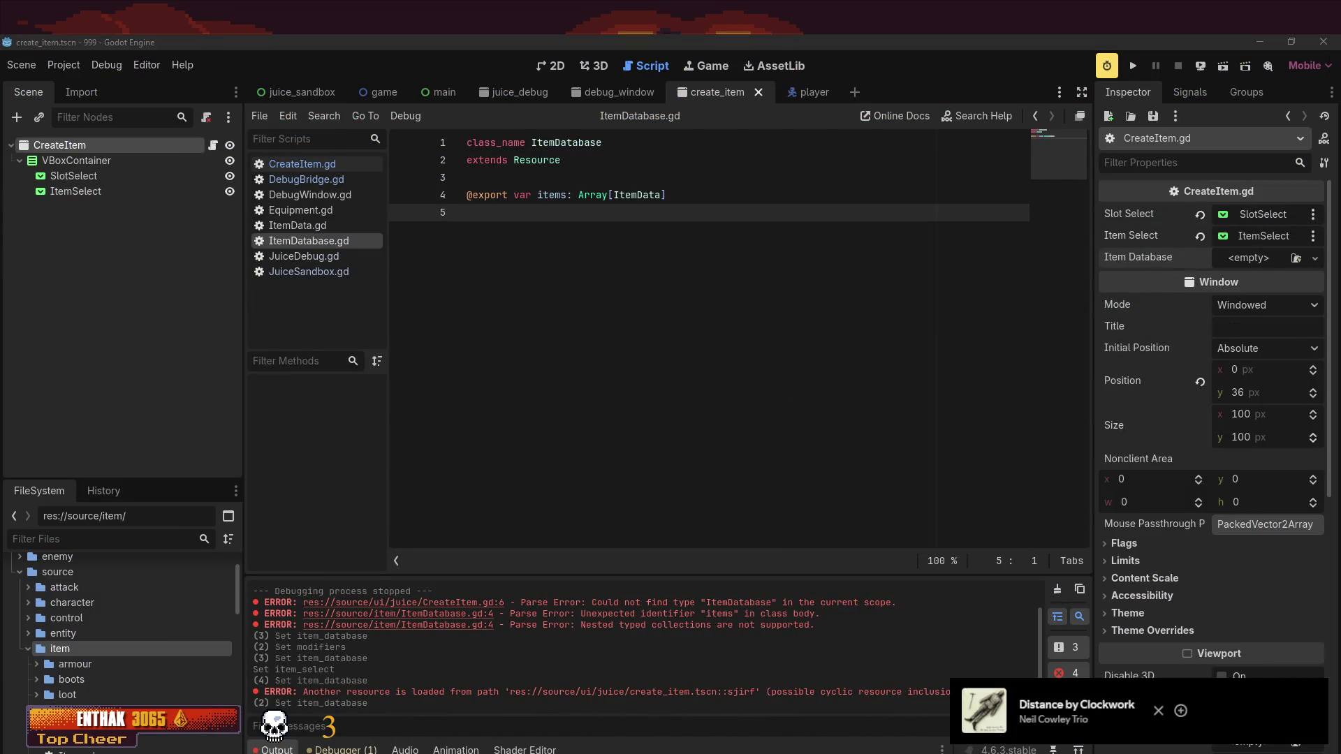
click(765, 369)
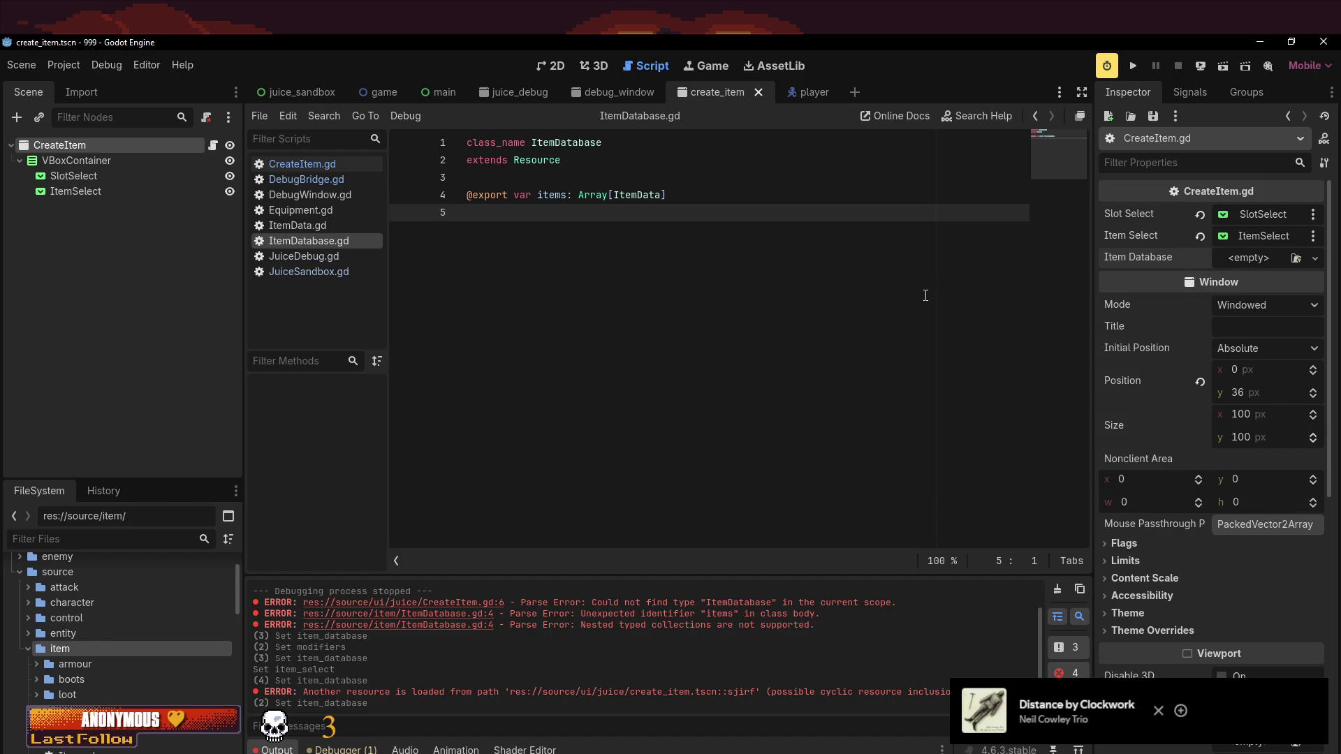
click(300, 165)
click(664, 347)
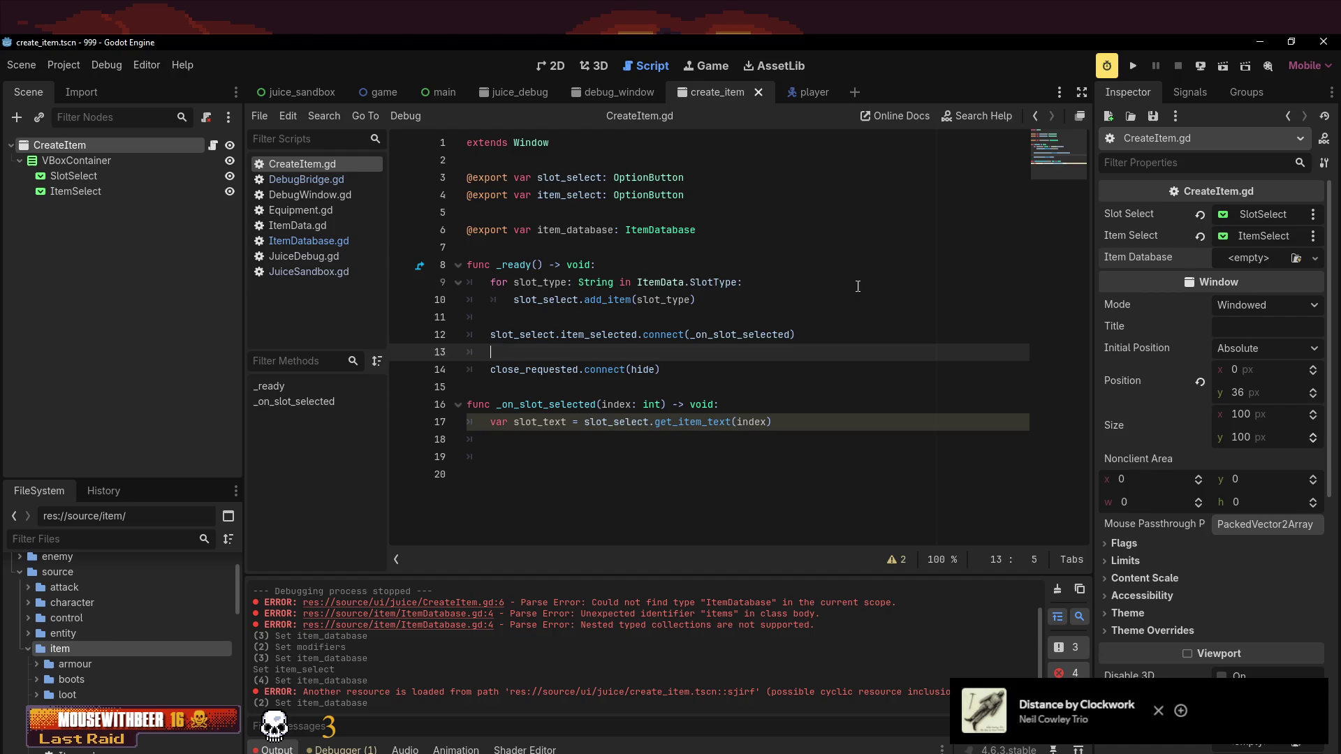
click(1263, 261)
click(1264, 261)
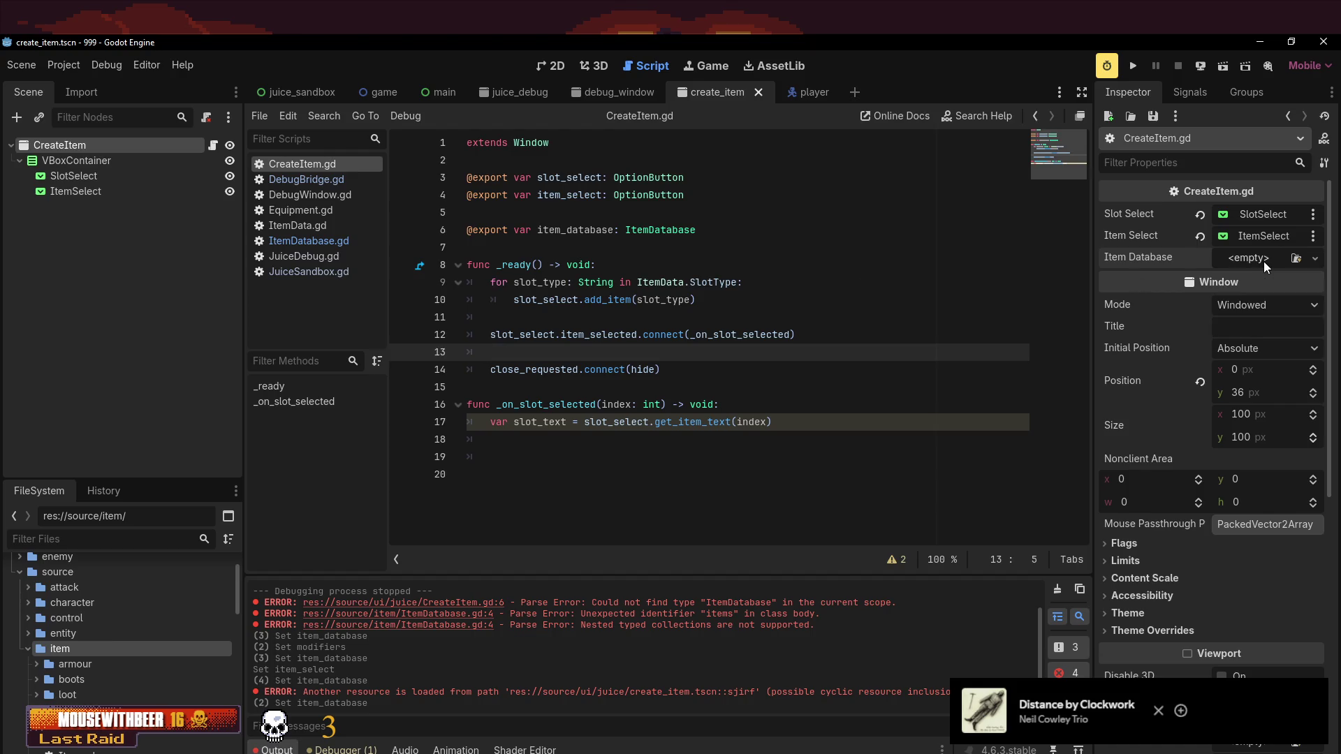
click(693, 246)
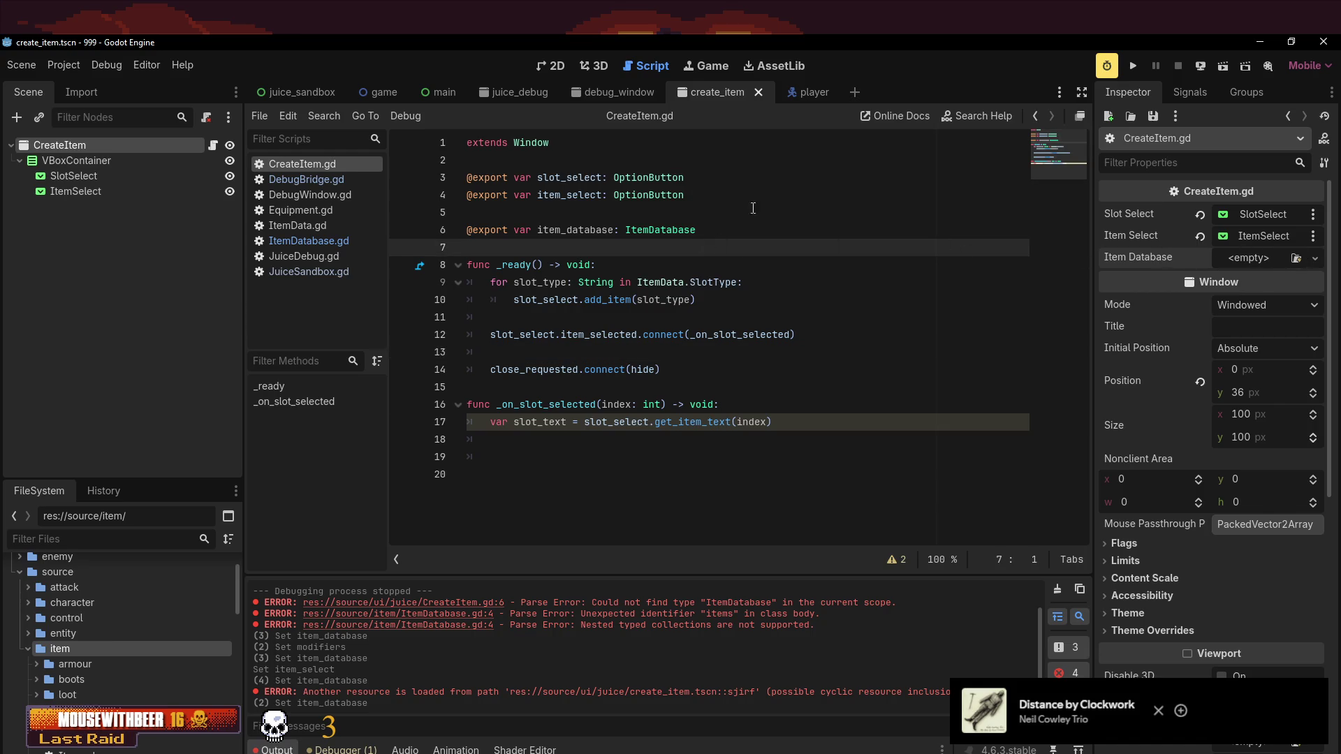
click(702, 195)
click(783, 231)
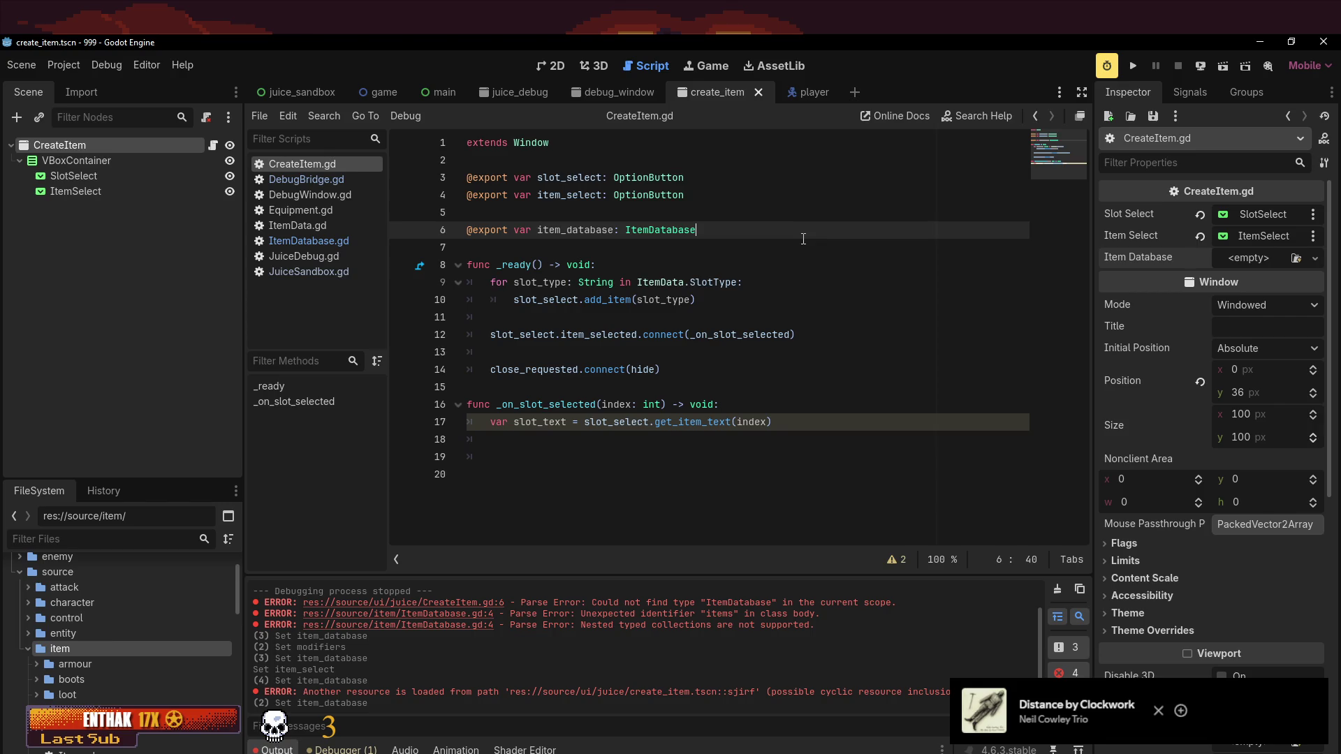
click(315, 241)
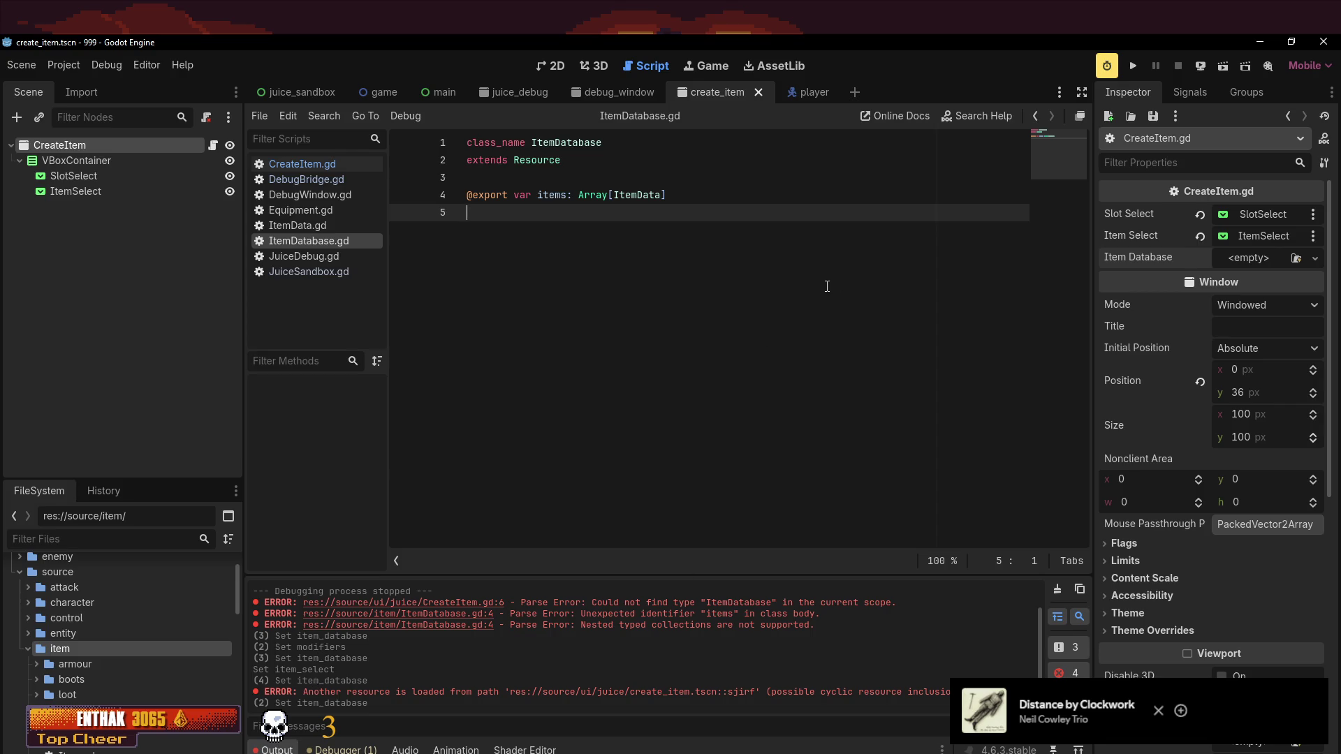
click(1315, 258)
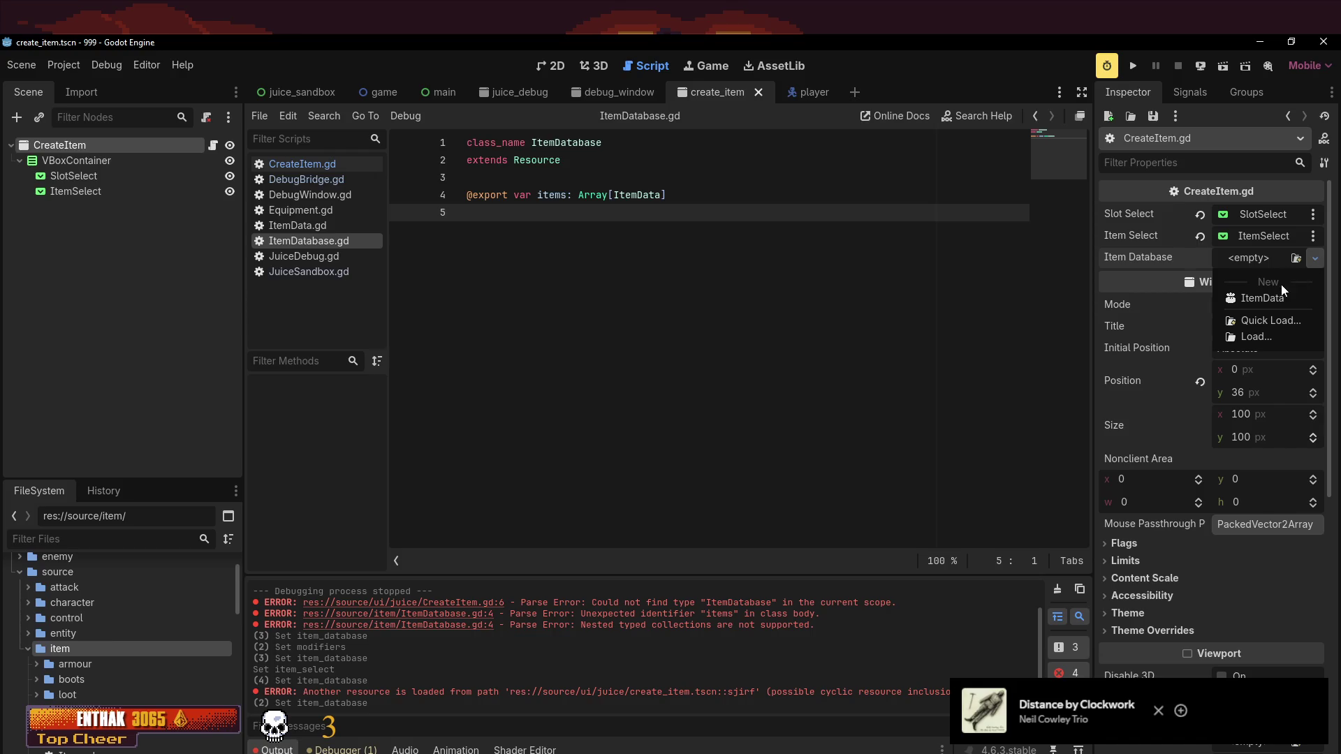
click(1258, 337)
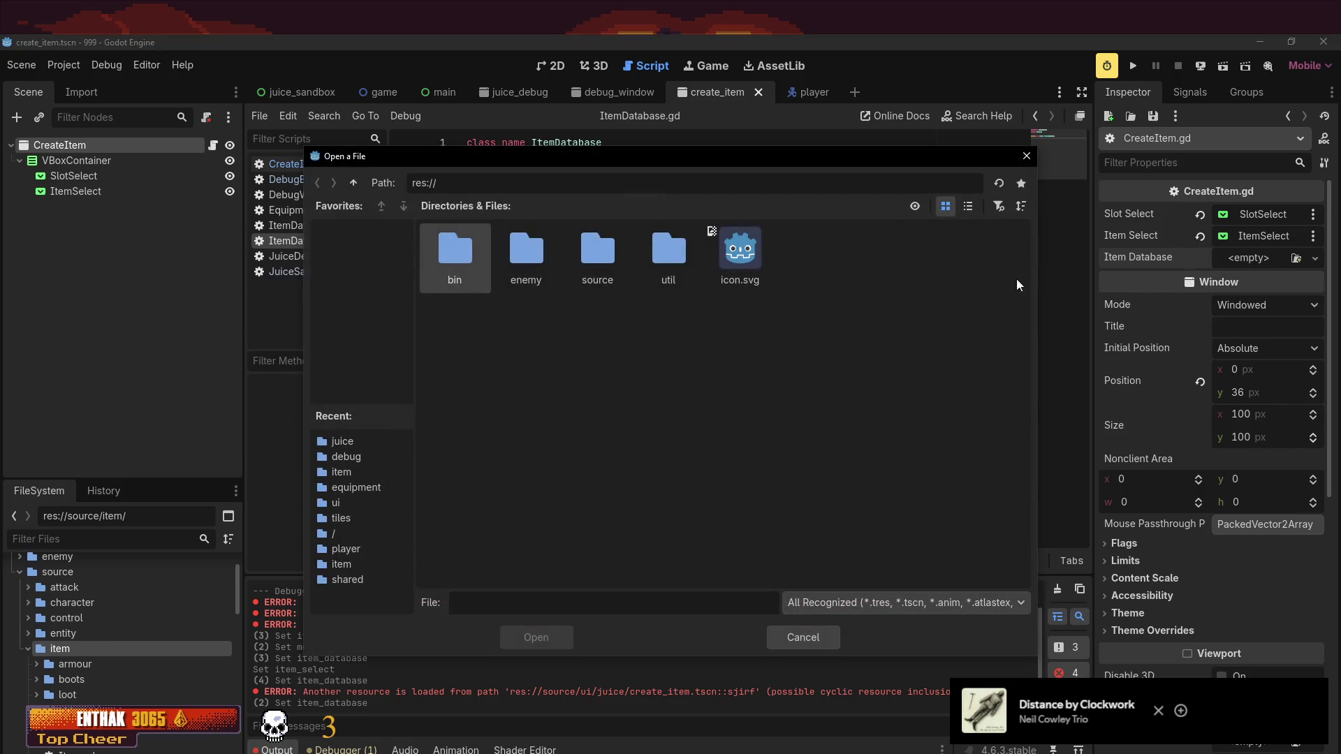
click(1027, 156)
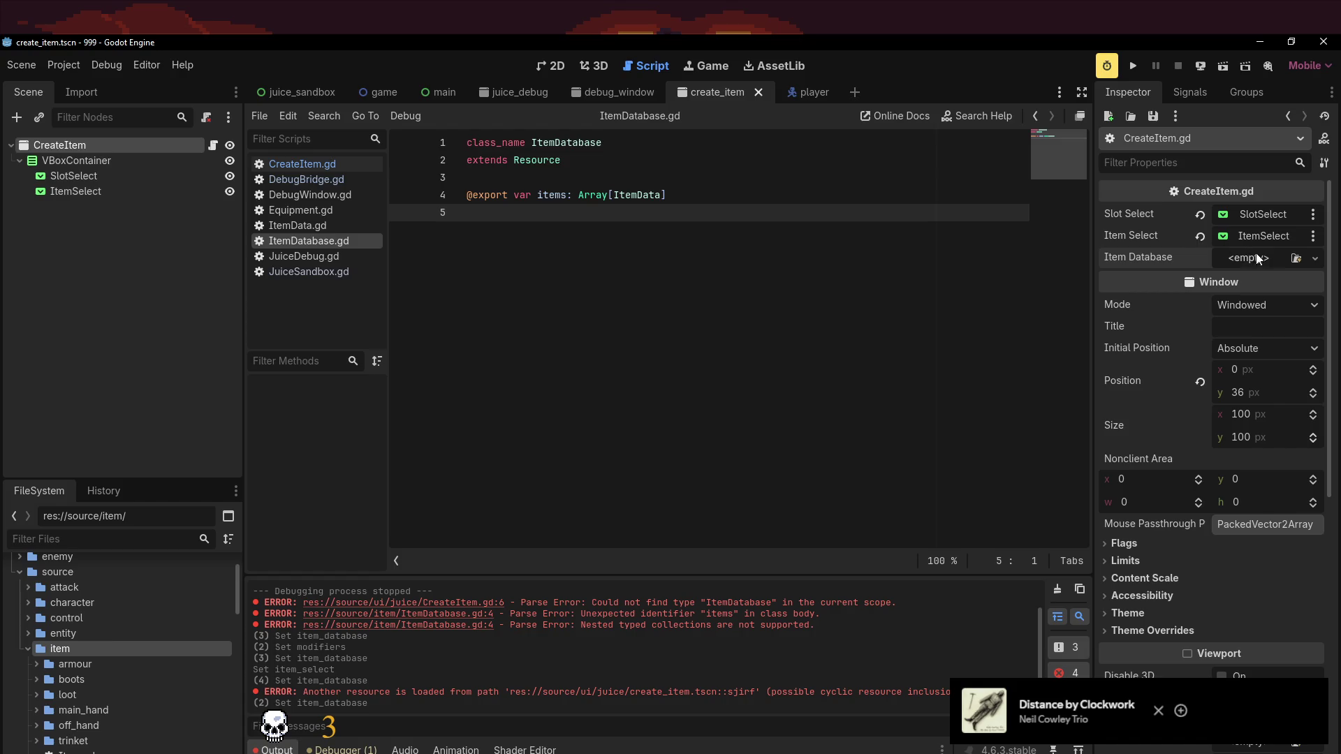
click(1297, 259)
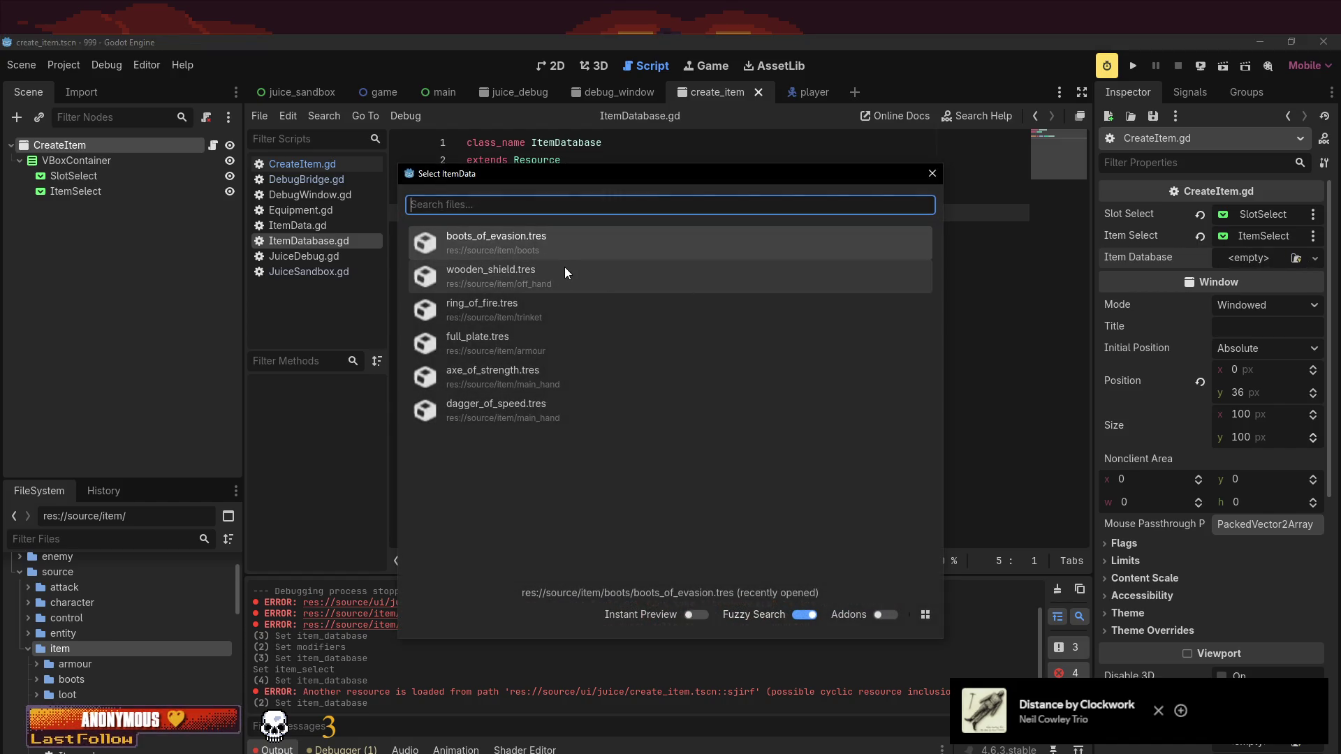
click(807, 618)
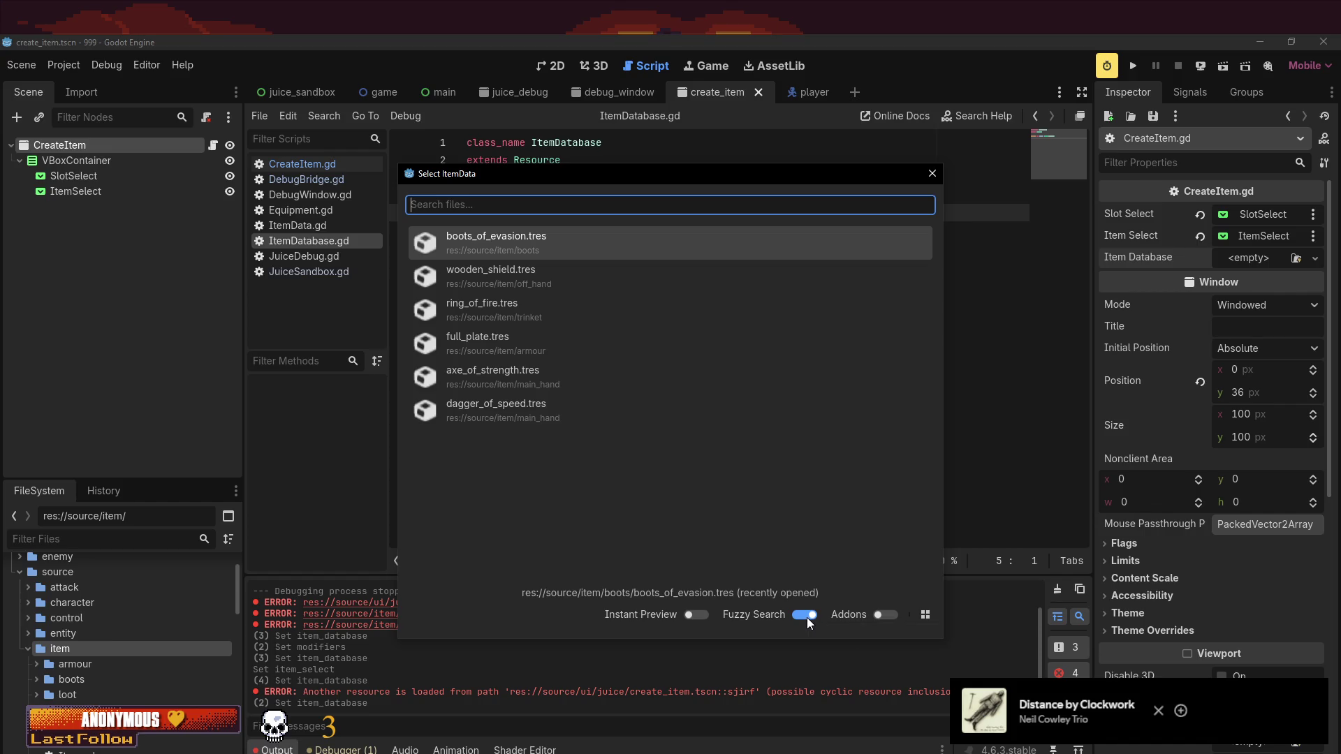
click(807, 618)
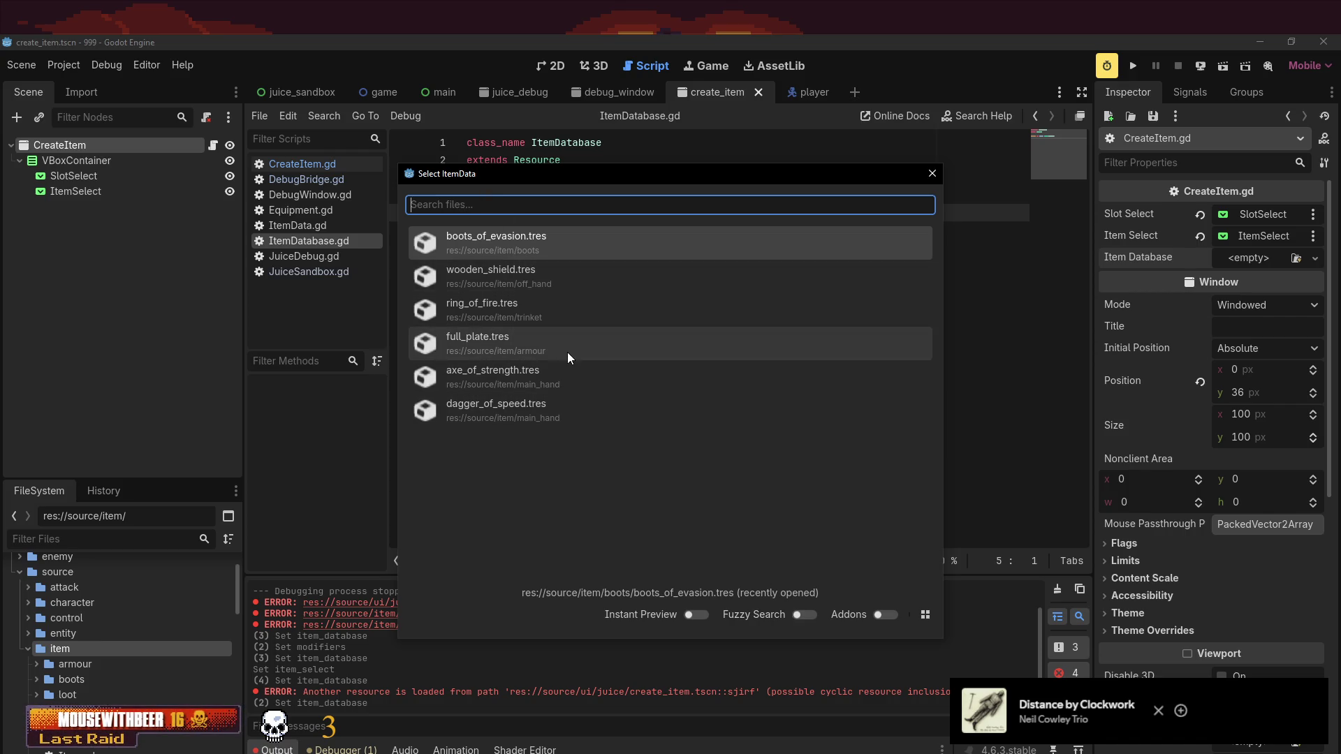
click(933, 174)
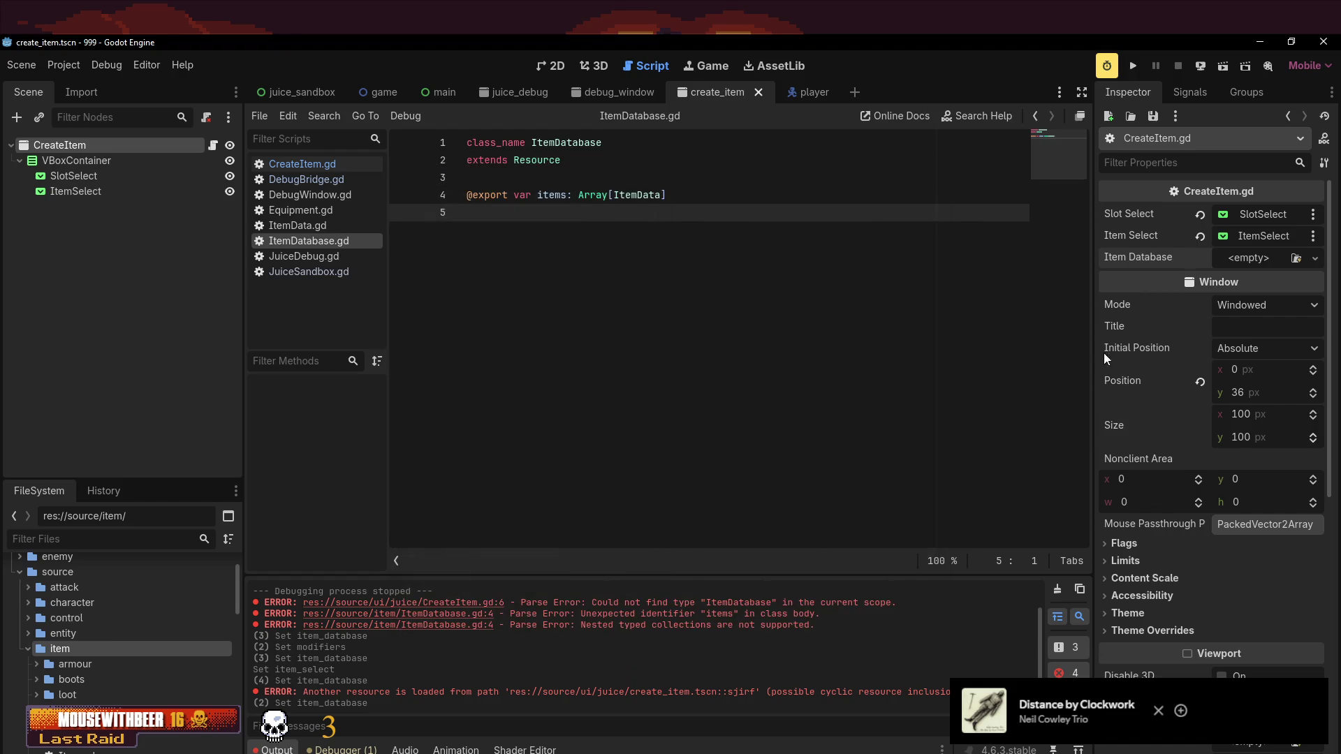
click(1315, 258)
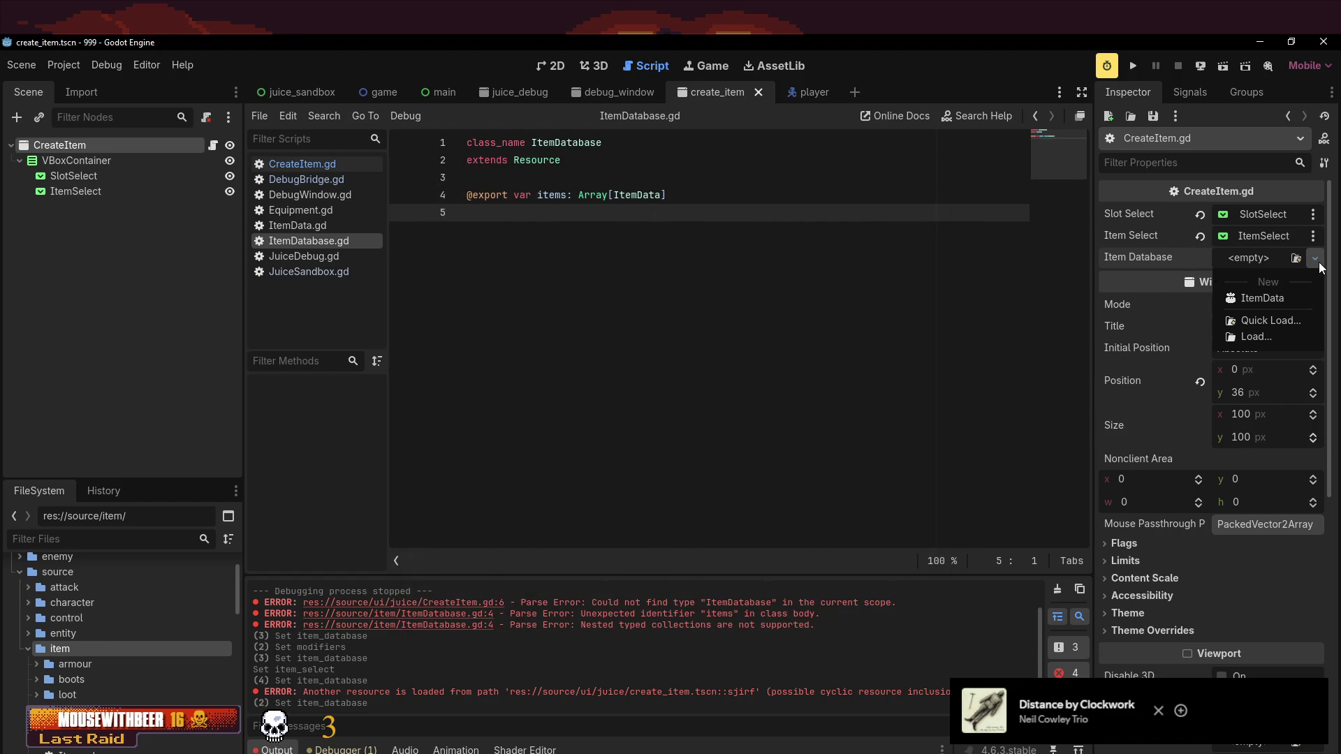
click(1294, 297)
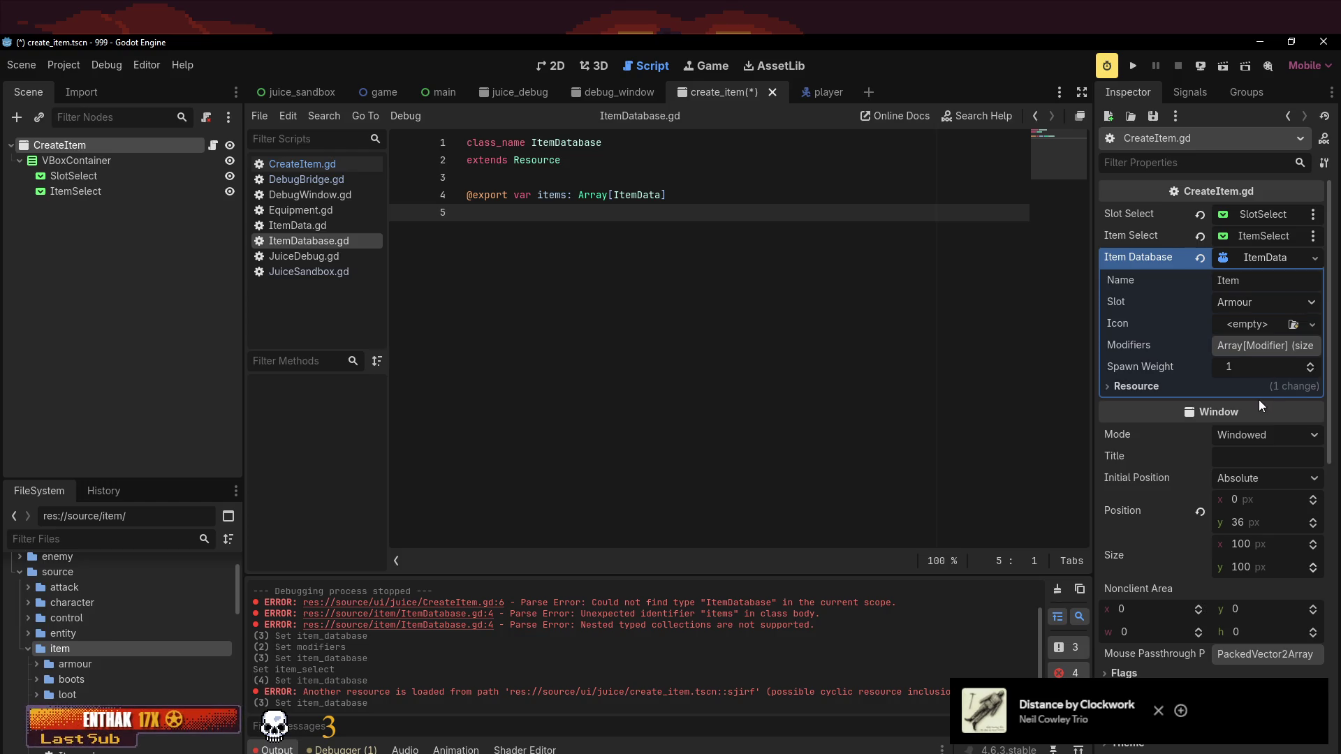
click(1200, 259)
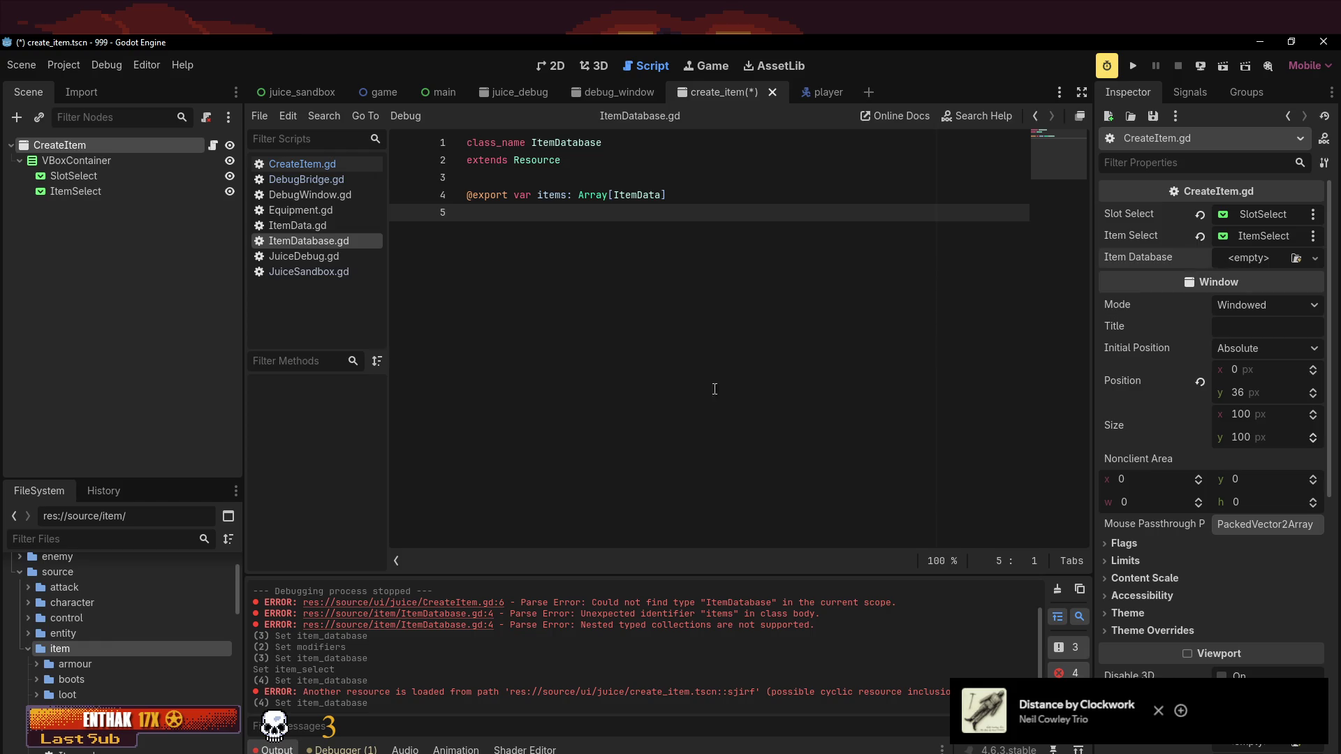
Save the create_item scene, relaunch Godot from the Start menu and reopen the 999 project.
key(ctrl+s)
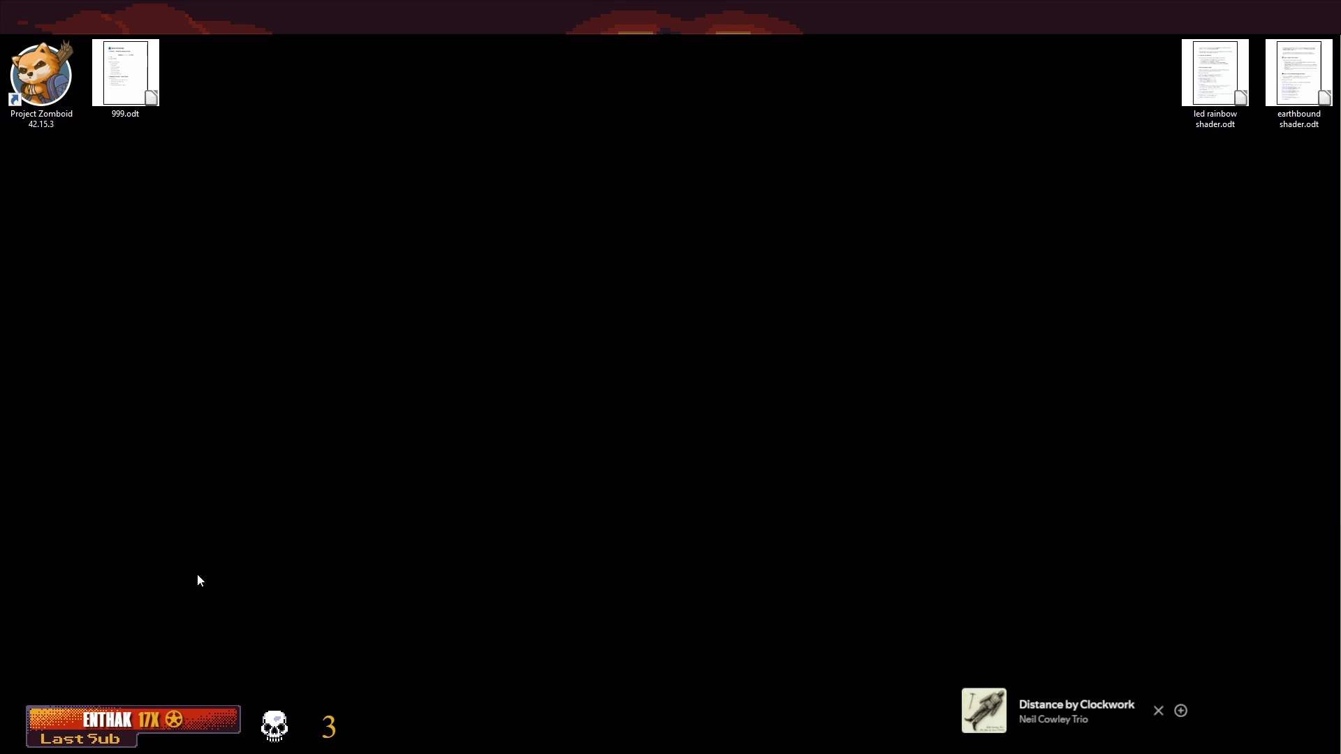
key(super)
click(261, 466)
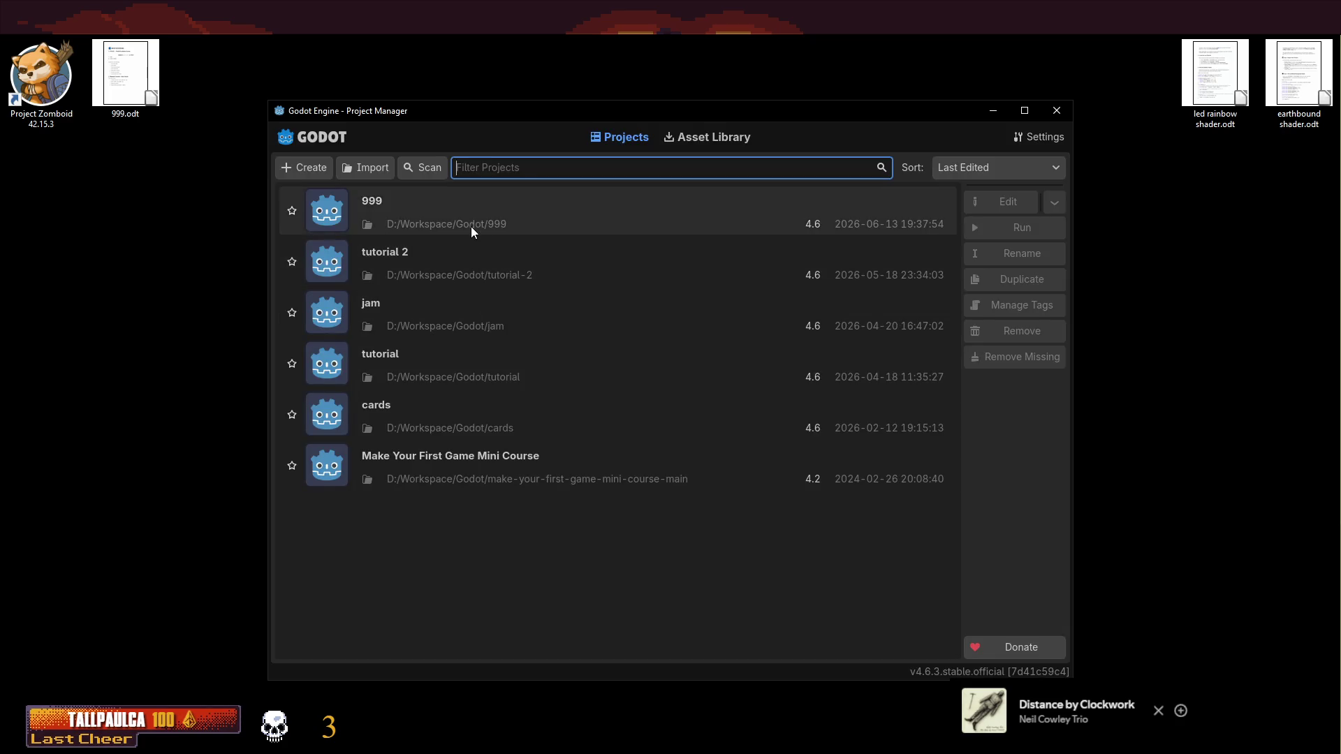
double_click(471, 225)
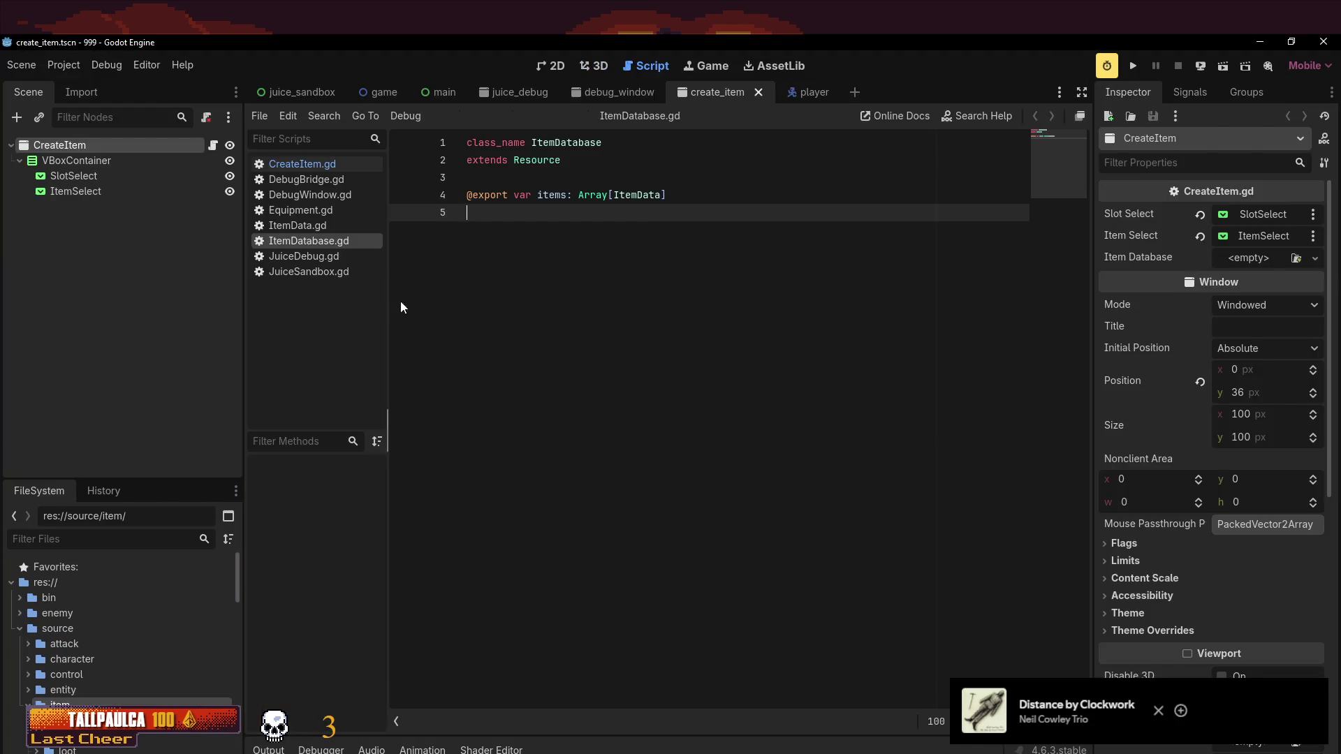
Assign a new ItemDatabase resource to Item Database, expand its Items array and add element 0.
click(1315, 260)
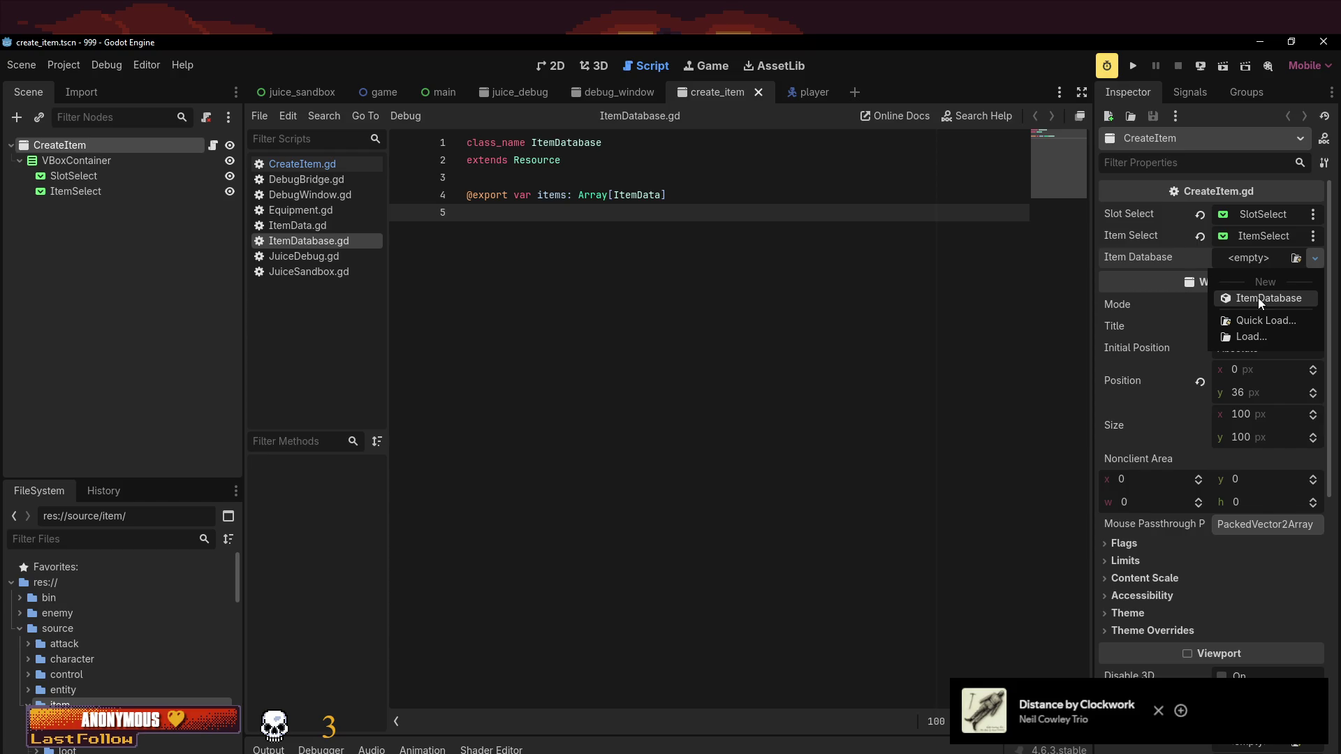
click(1259, 297)
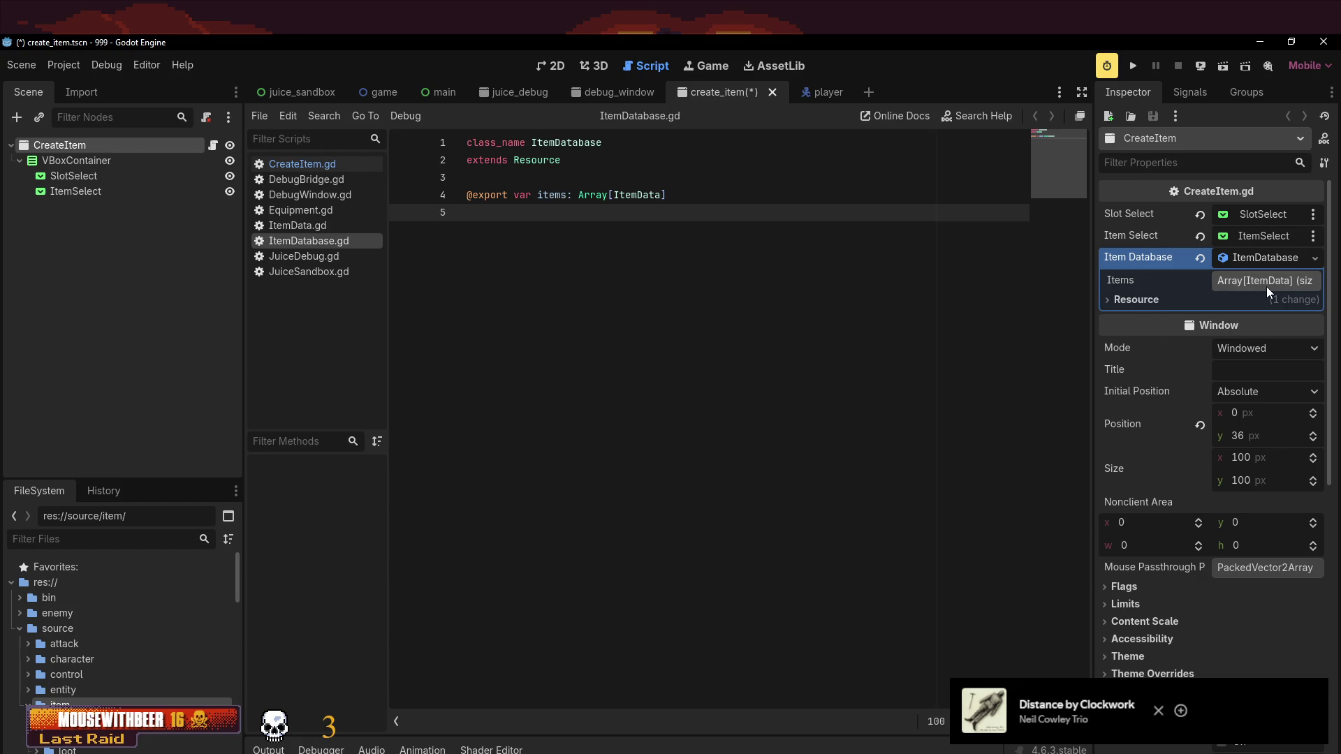
click(1297, 287)
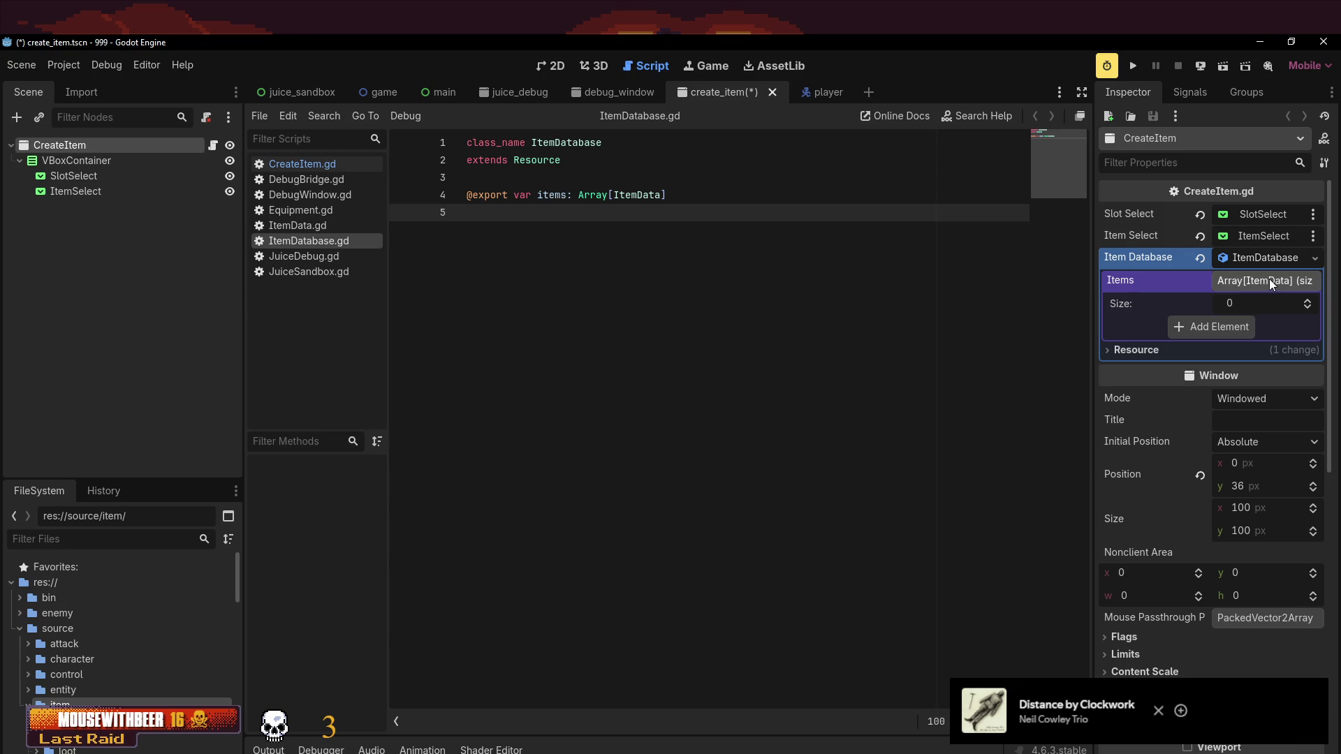
click(1270, 279)
click(1270, 279)
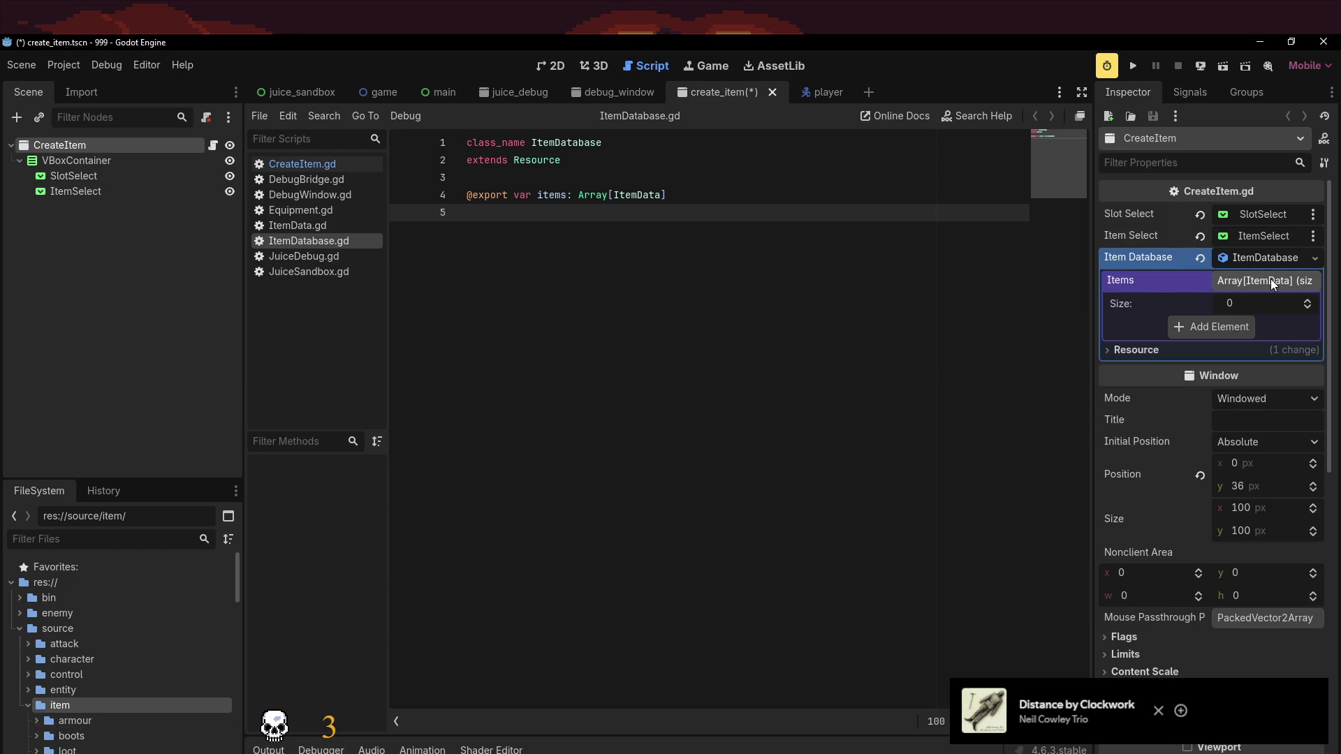
click(1230, 328)
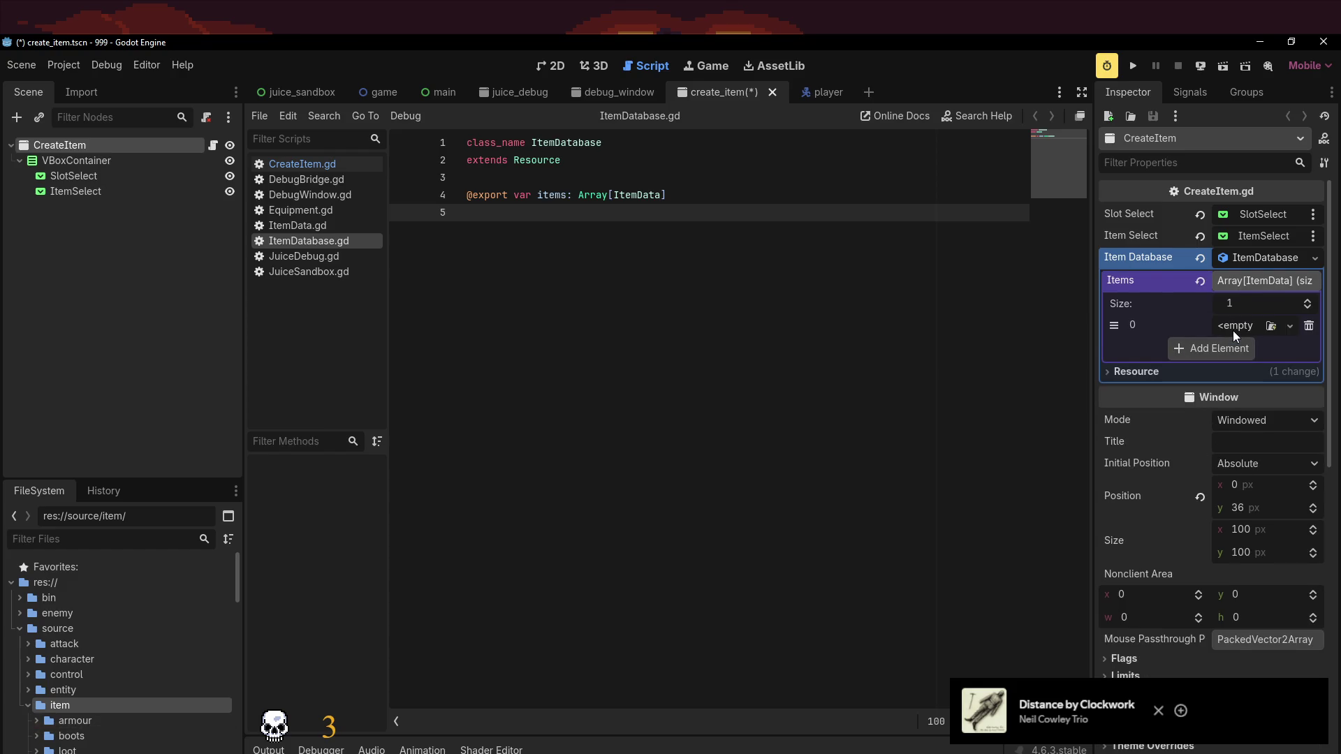
Load boots_of_evasion.tres into element 0 and wooden_shield.tres into a new element 1.
click(1290, 326)
click(1244, 368)
click(1289, 327)
click(1235, 390)
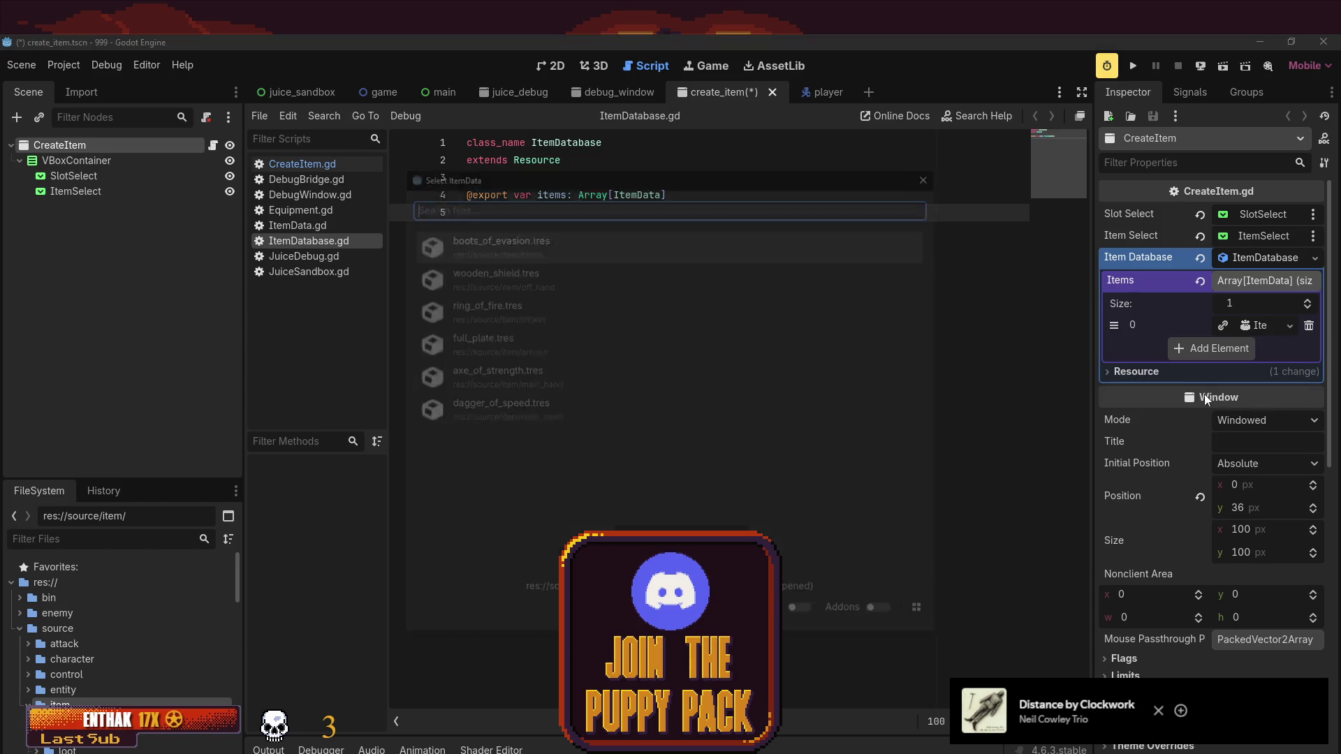
click(566, 241)
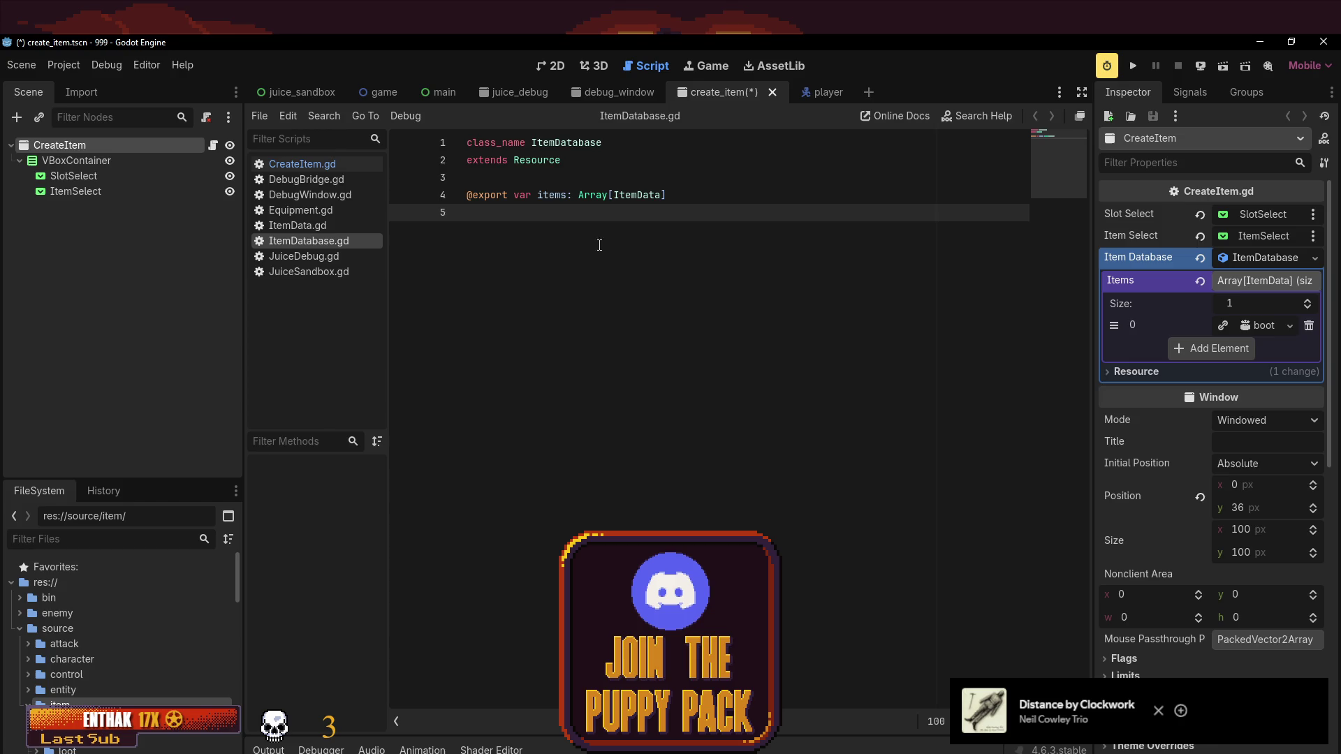
click(1221, 354)
click(1288, 348)
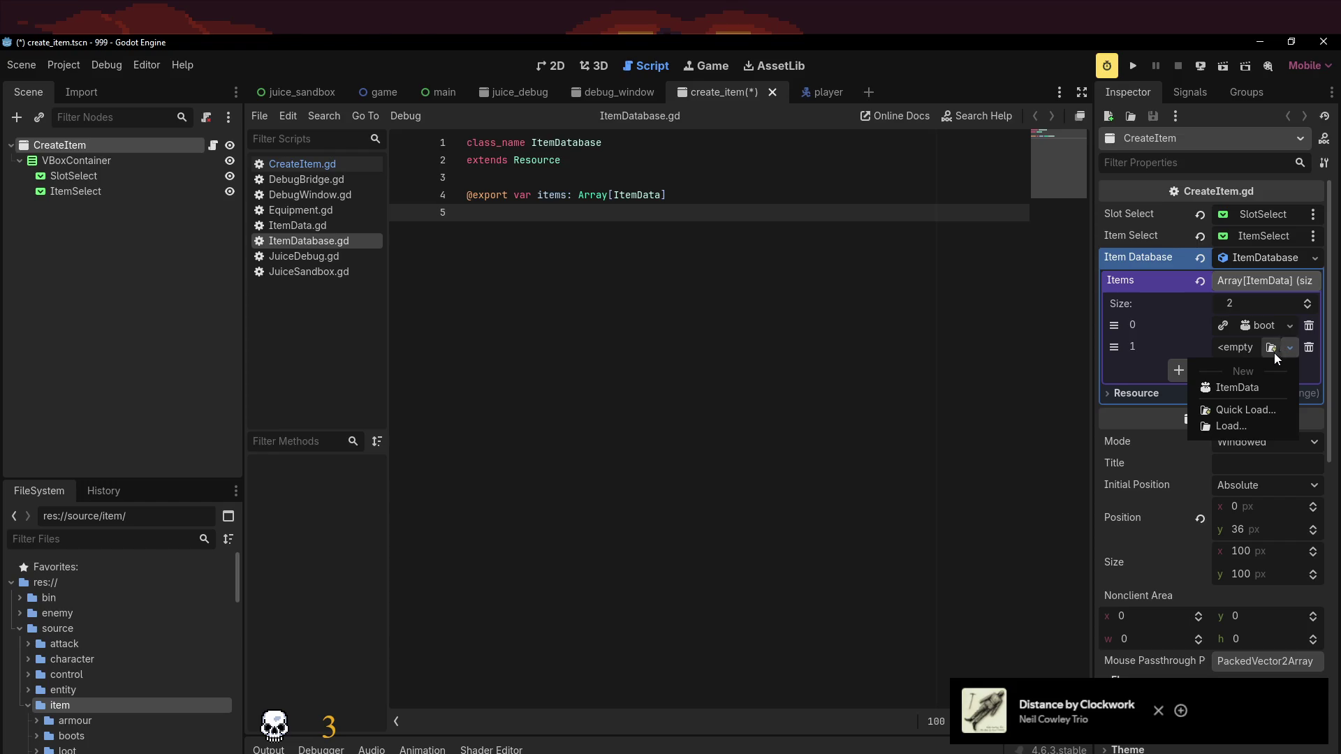
click(1235, 411)
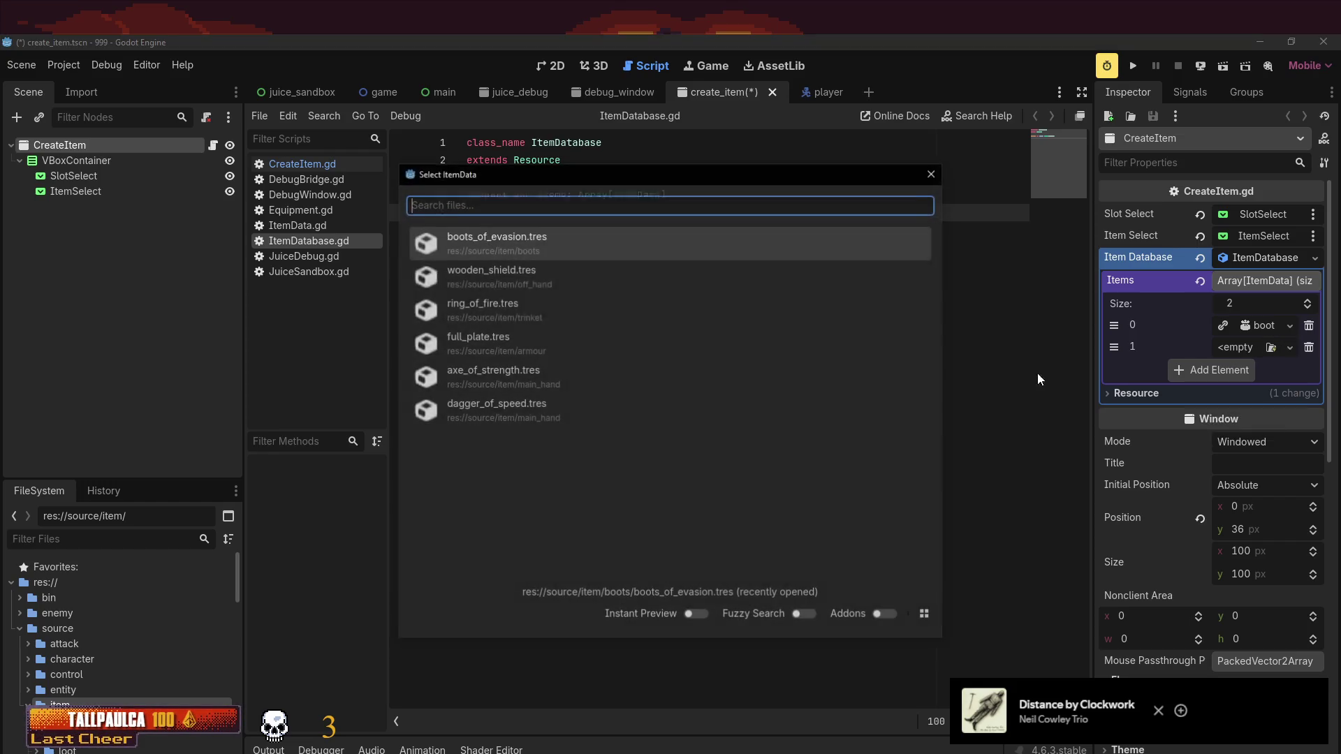
click(523, 269)
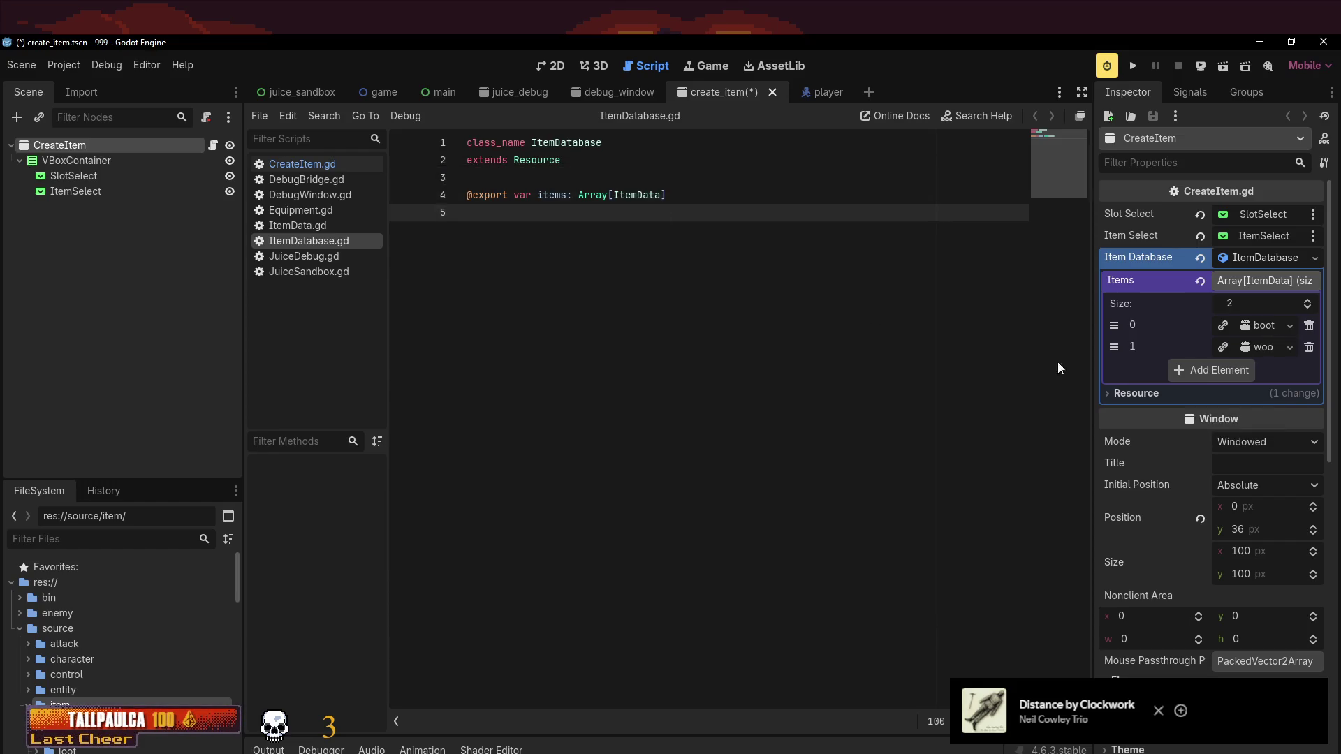
Add elements 2 and 3 holding ring_of_fire.tres and full_plate.tres.
click(1224, 371)
click(1290, 369)
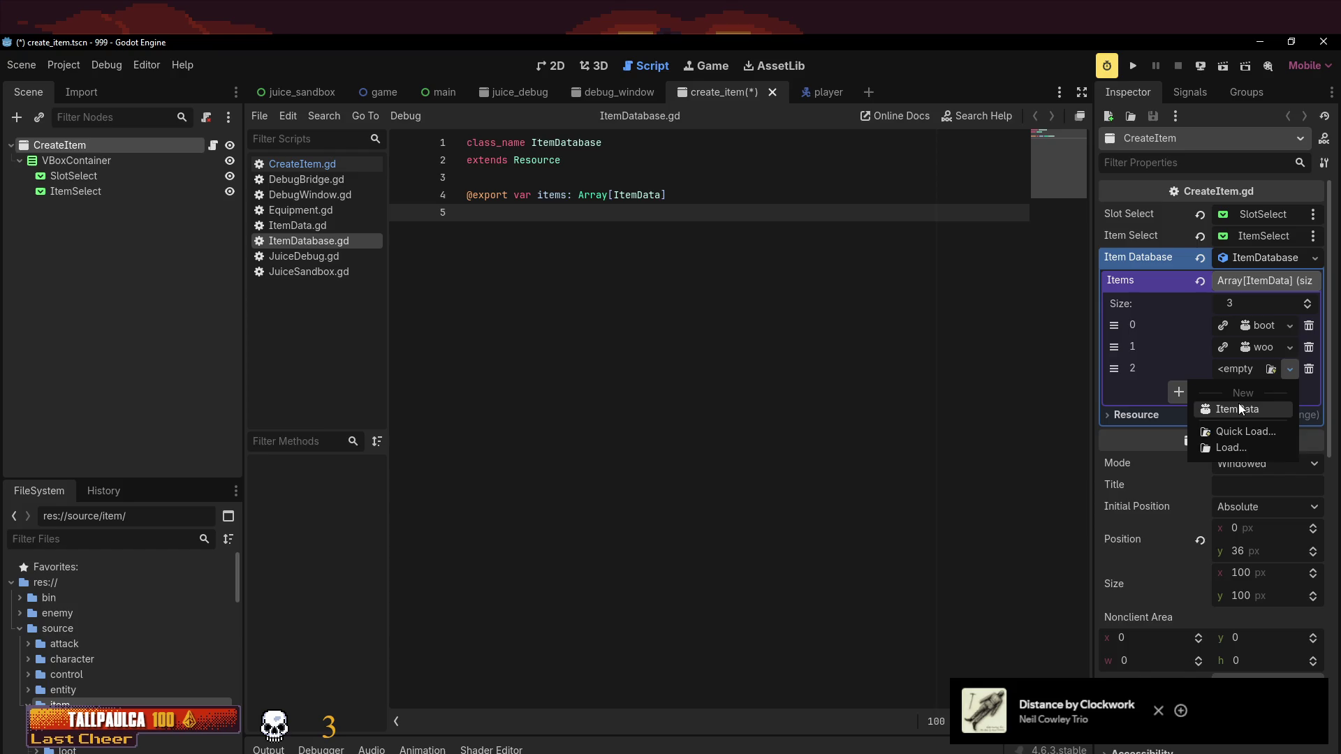
click(1239, 408)
click(1291, 369)
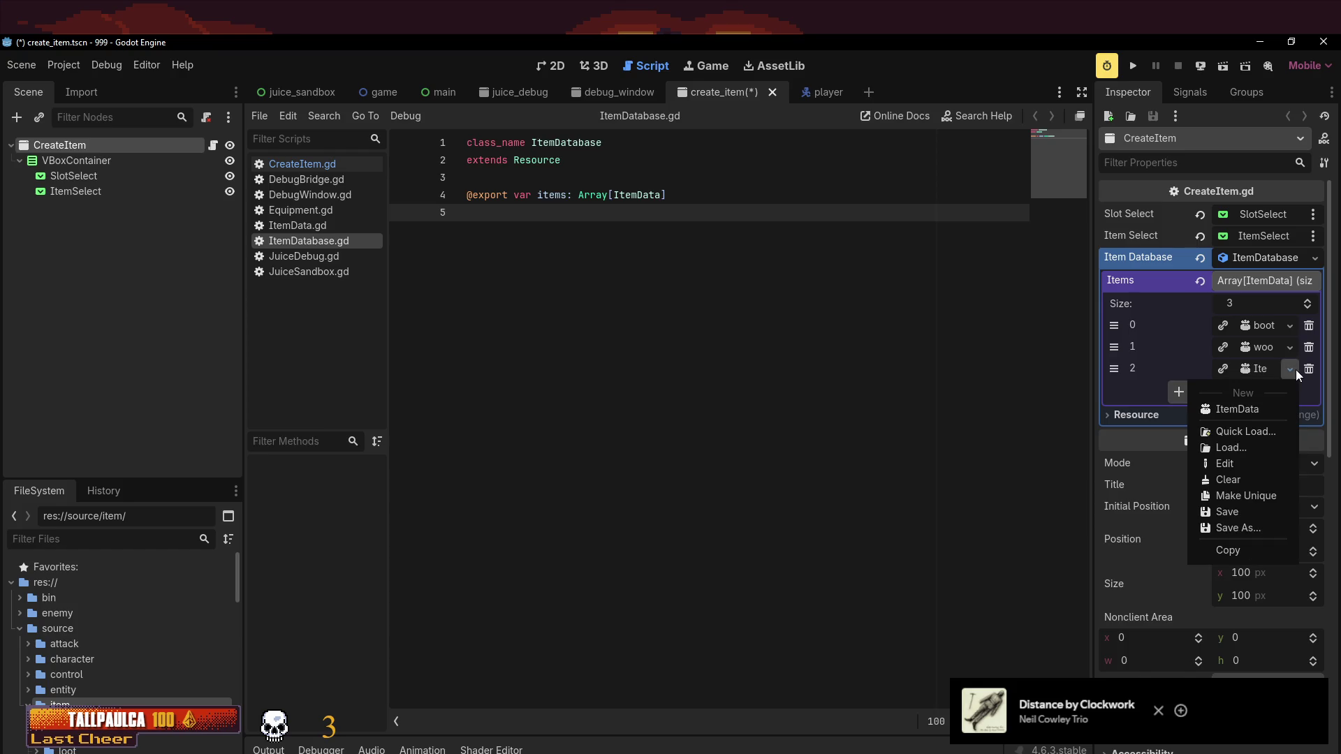
click(1236, 435)
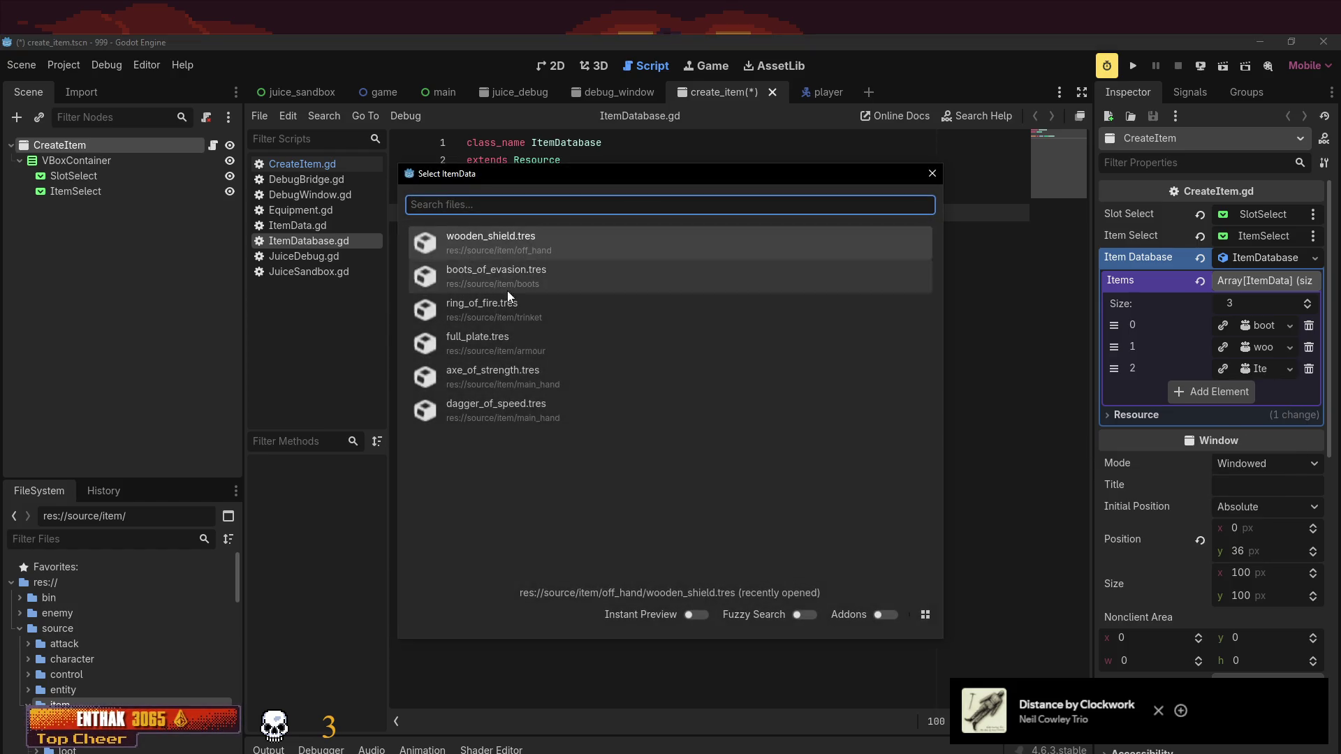
click(610, 315)
click(1245, 392)
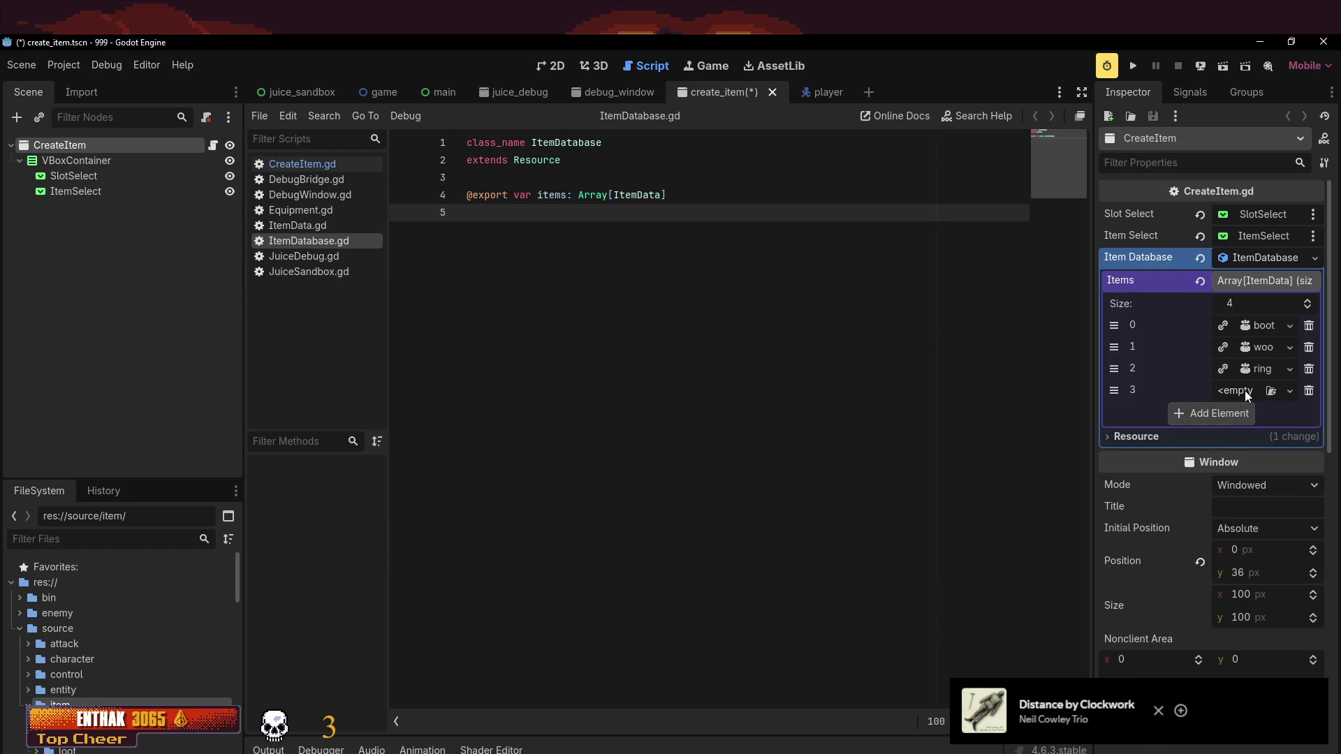
click(1290, 392)
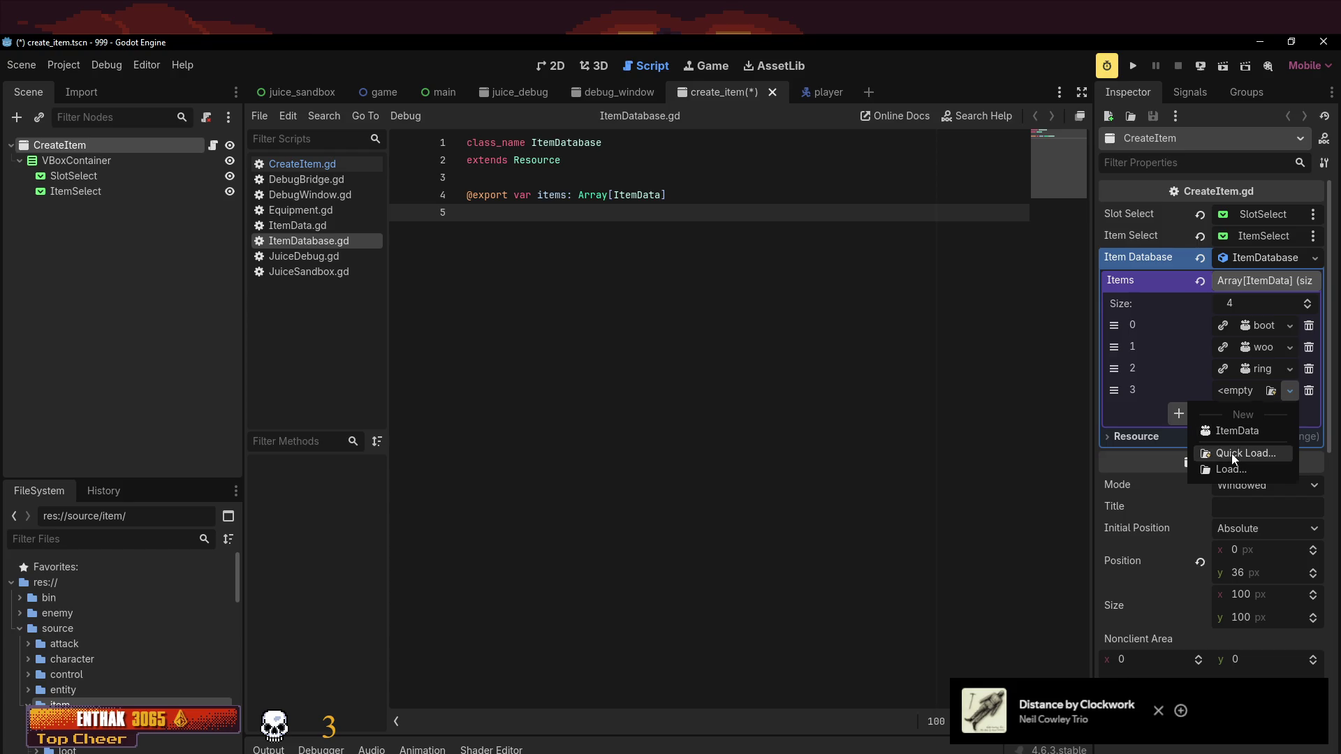
click(1231, 454)
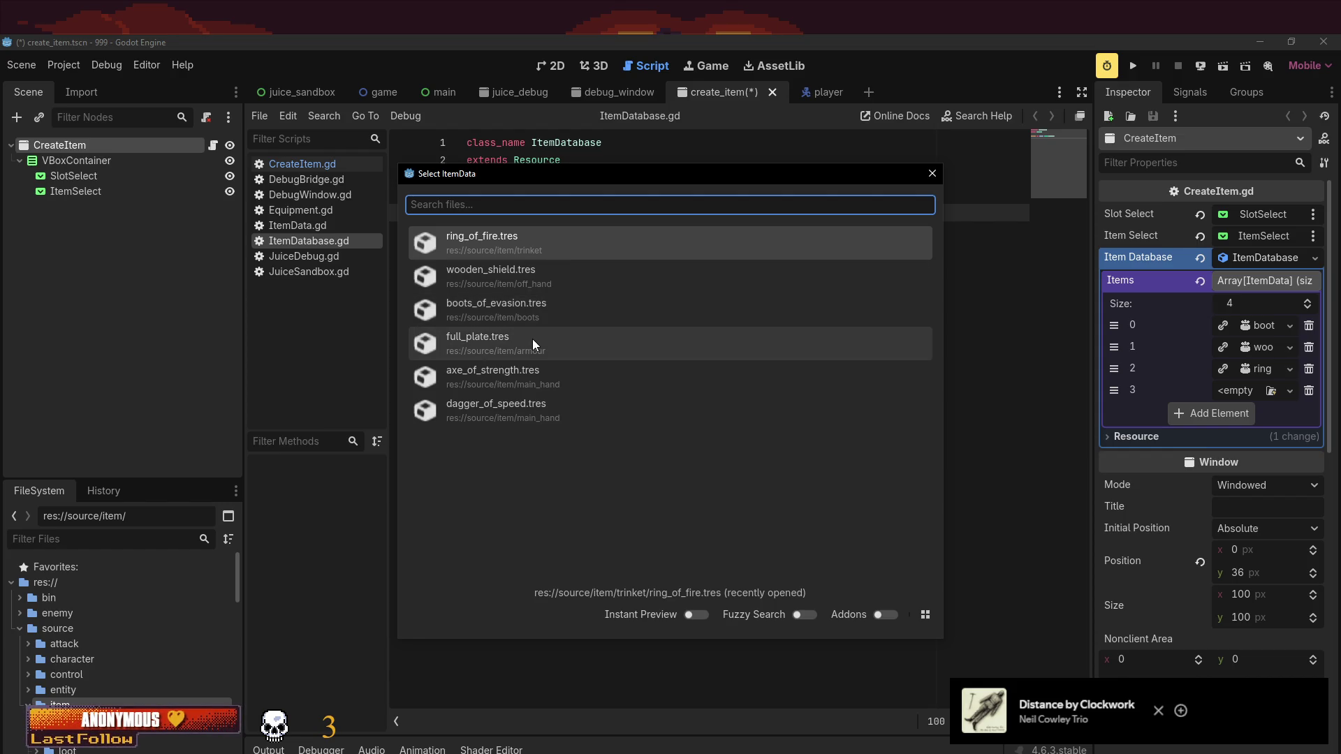
click(799, 613)
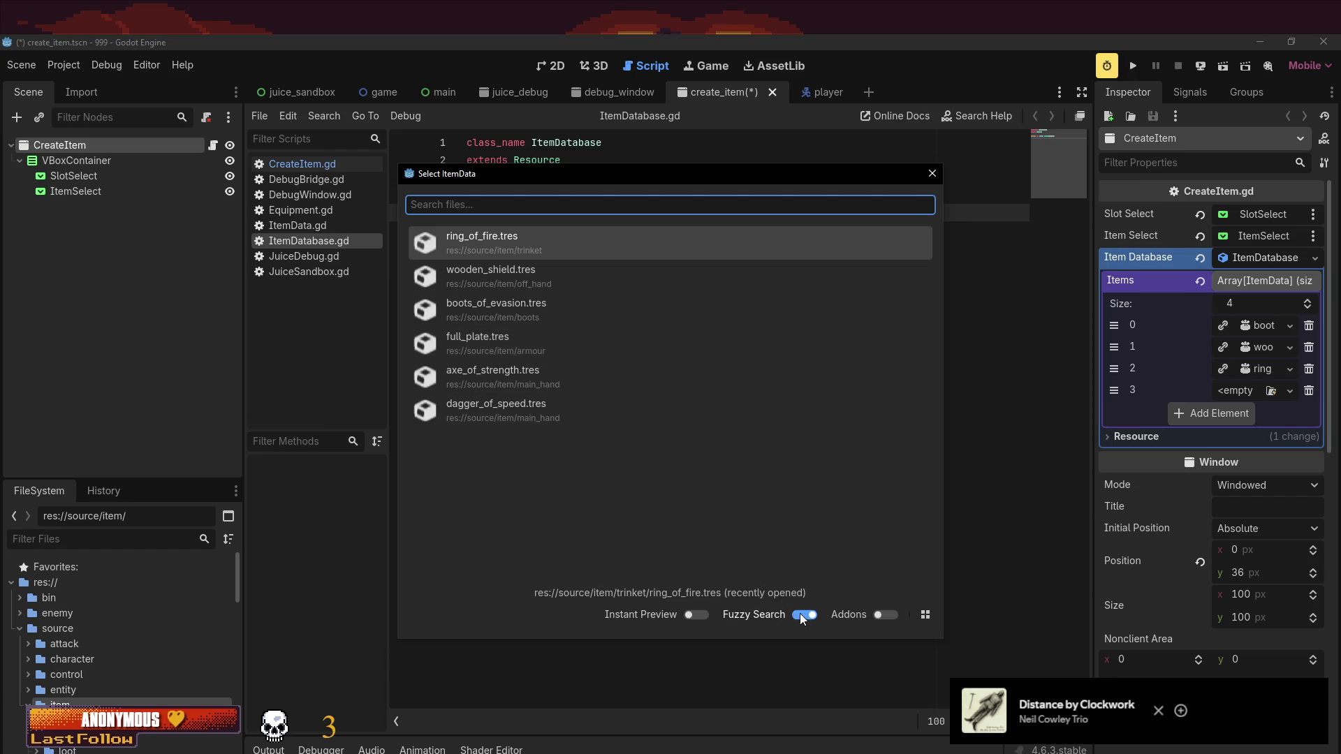
click(486, 341)
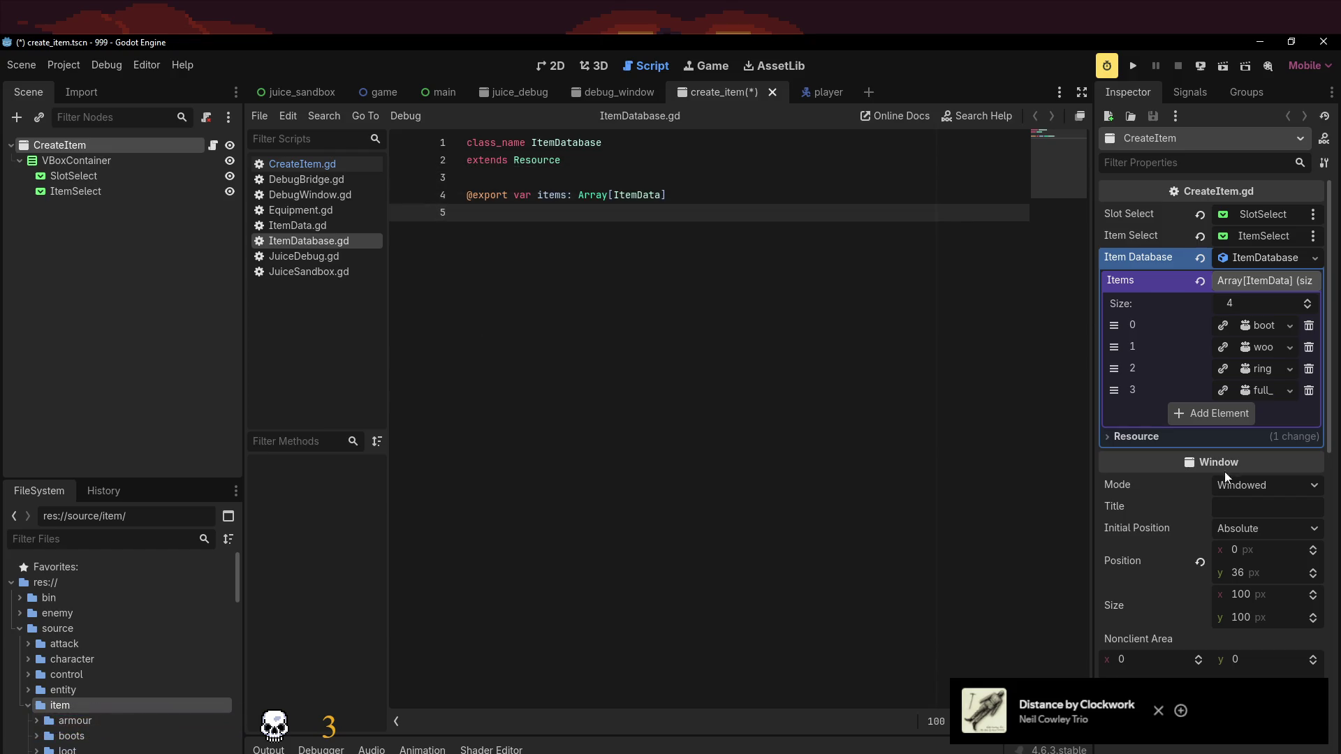
Add elements 4 and 5 with axe_of_strength.tres and dagger_of_speed.tres, then save the scene.
click(1247, 413)
click(1290, 412)
click(1289, 410)
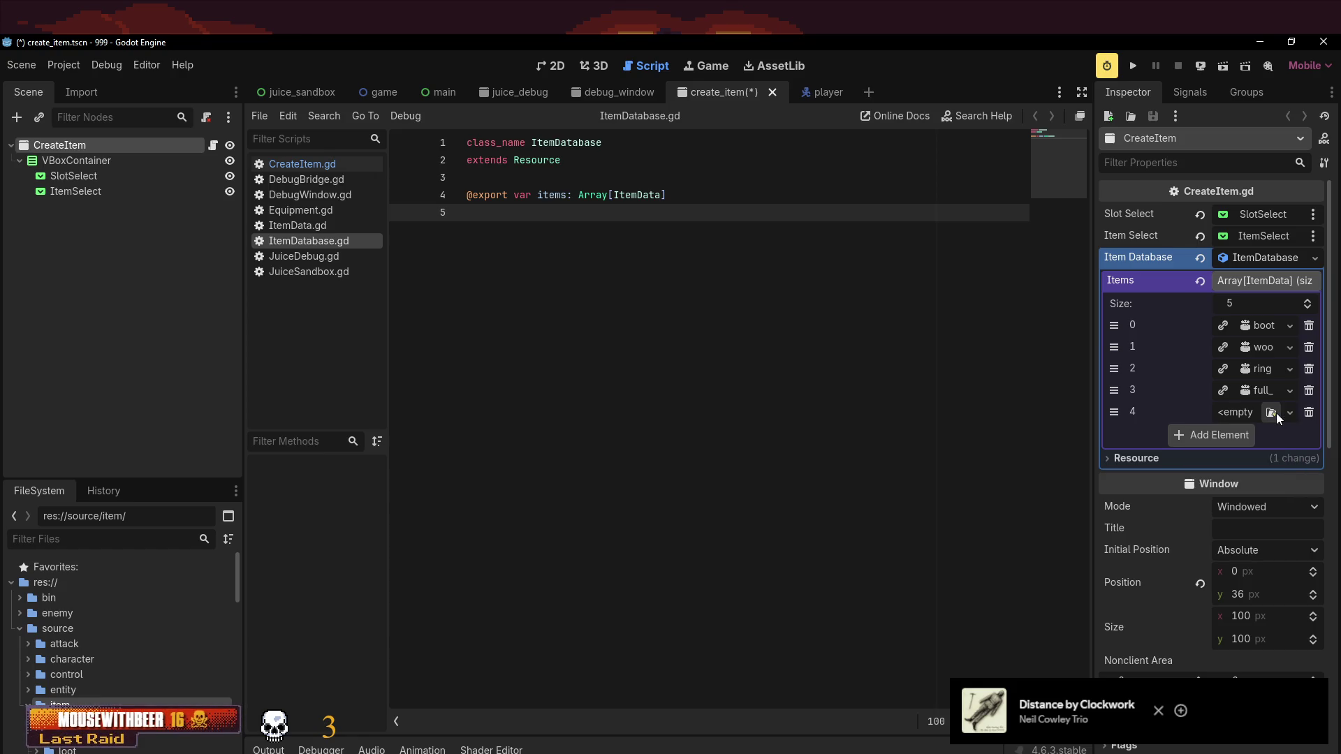
click(1275, 413)
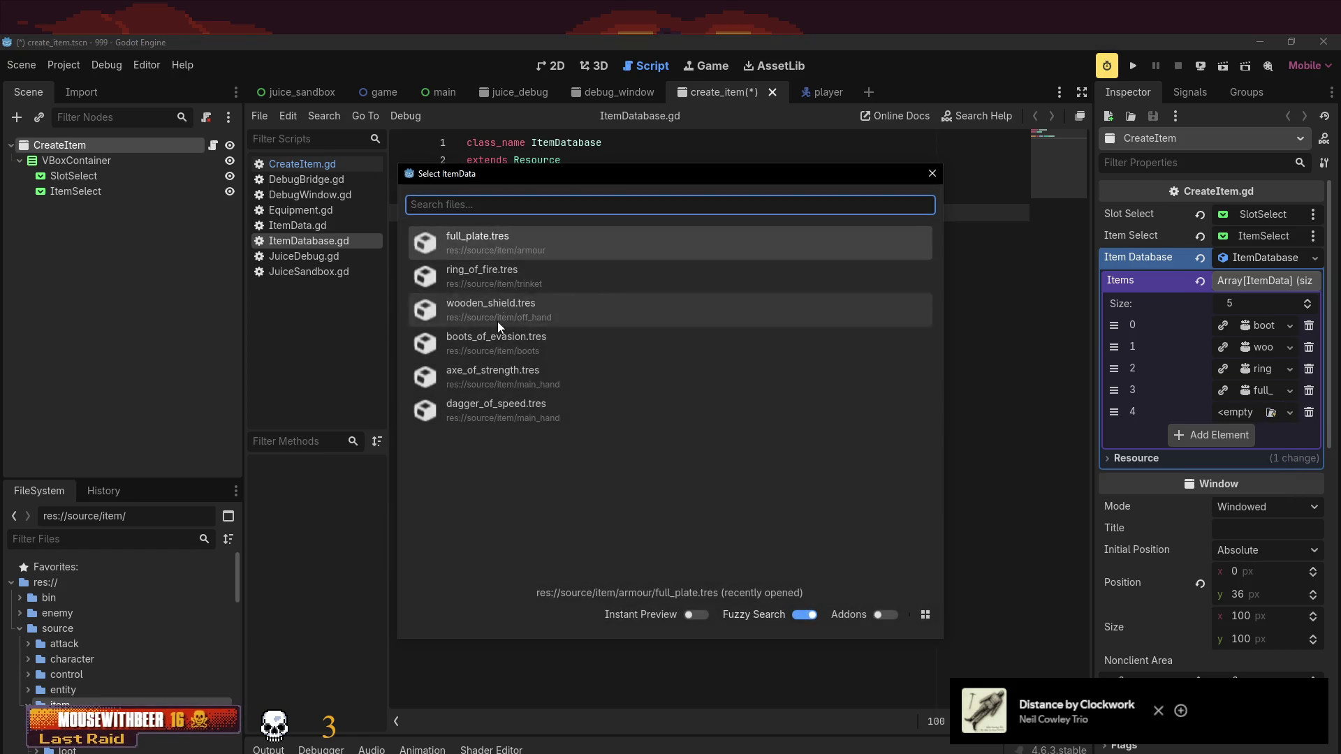
click(496, 376)
click(1233, 431)
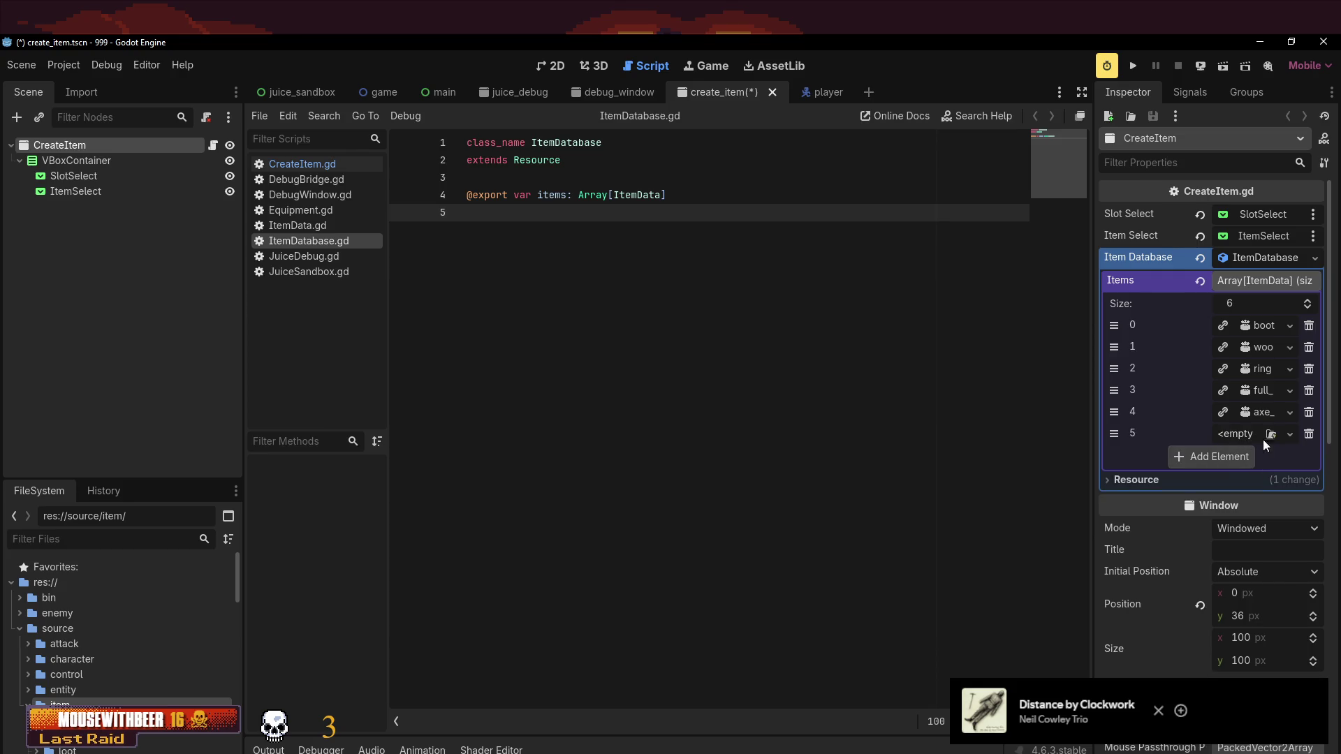
click(1273, 434)
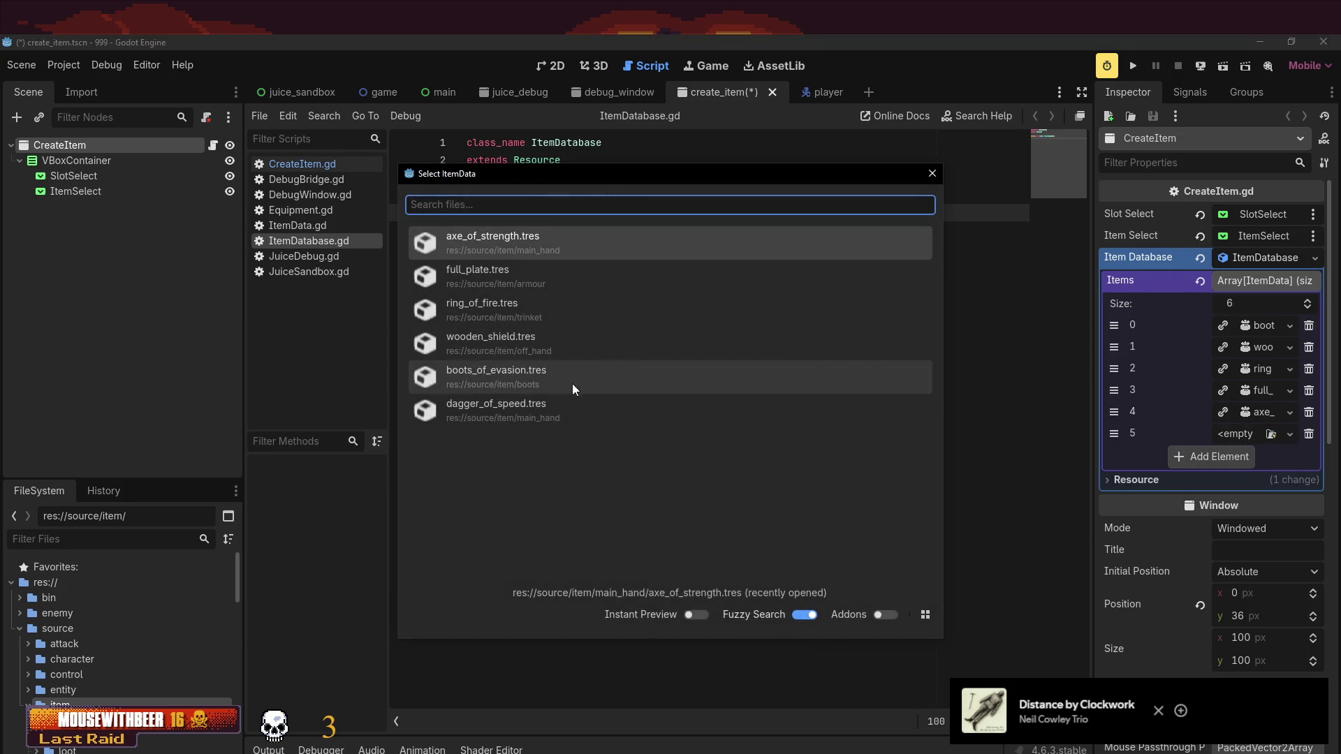
click(539, 408)
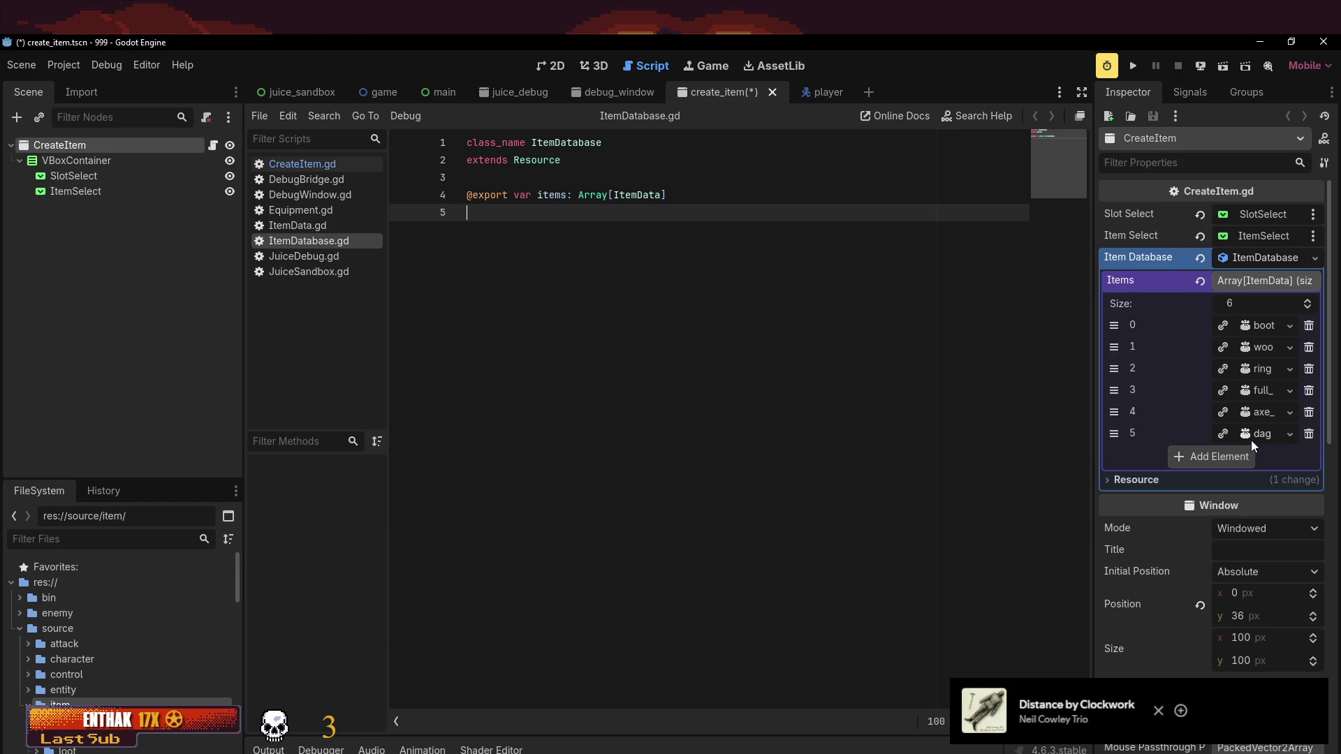
key(ctrl+s)
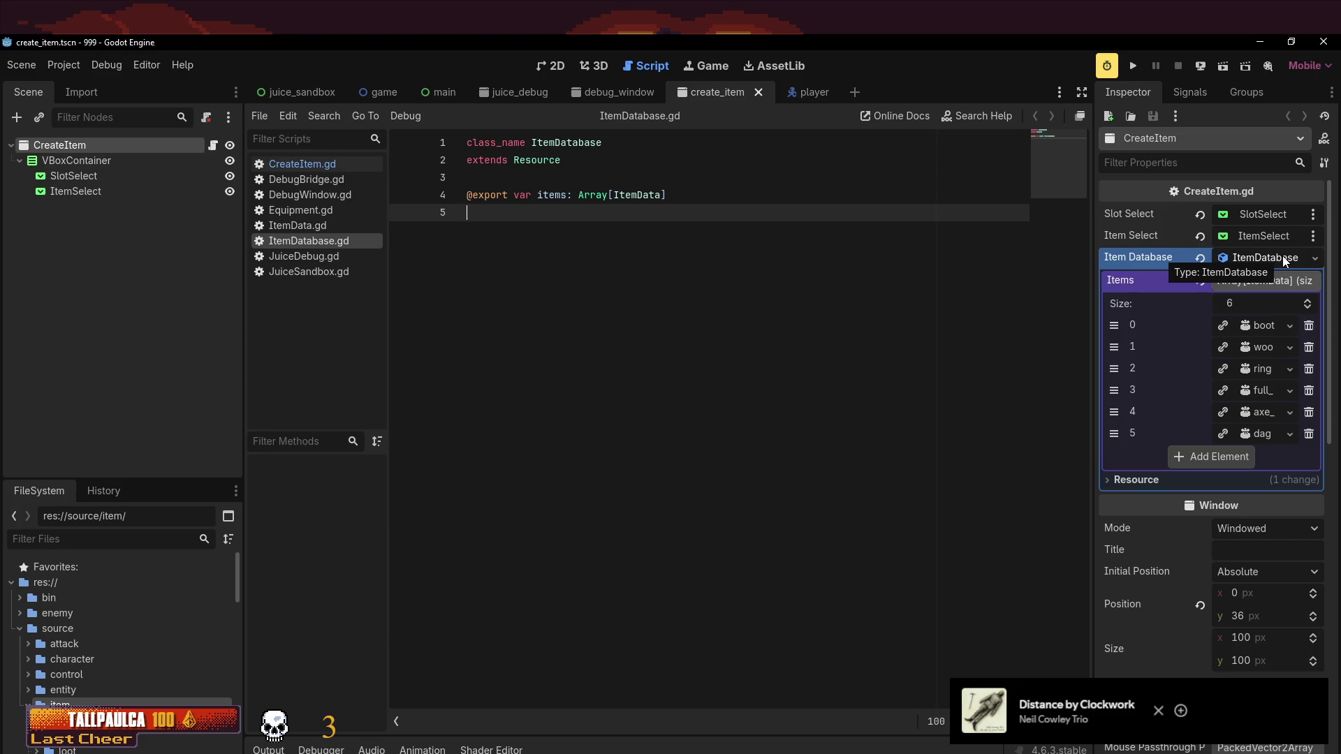
Save the Item Database resource as all_items.tres in res://source/item.
click(1316, 260)
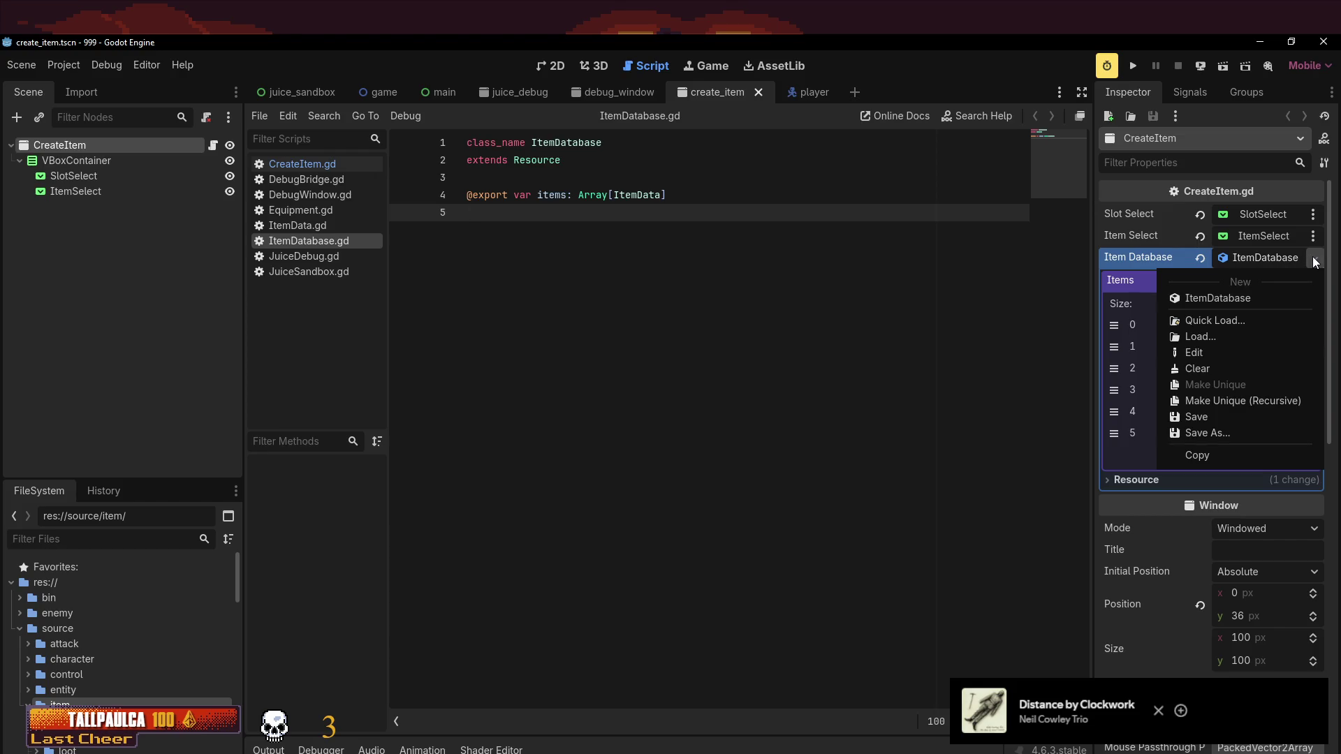
click(1210, 431)
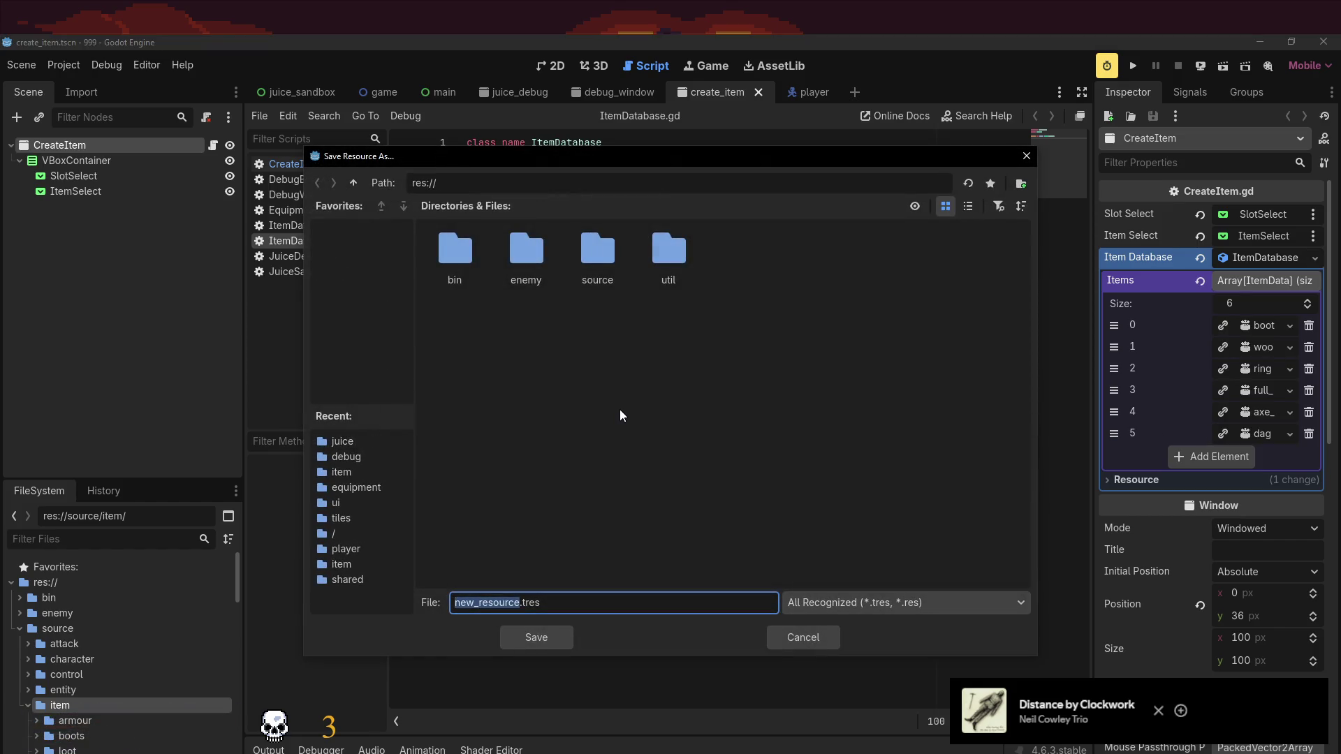
text(all_items)
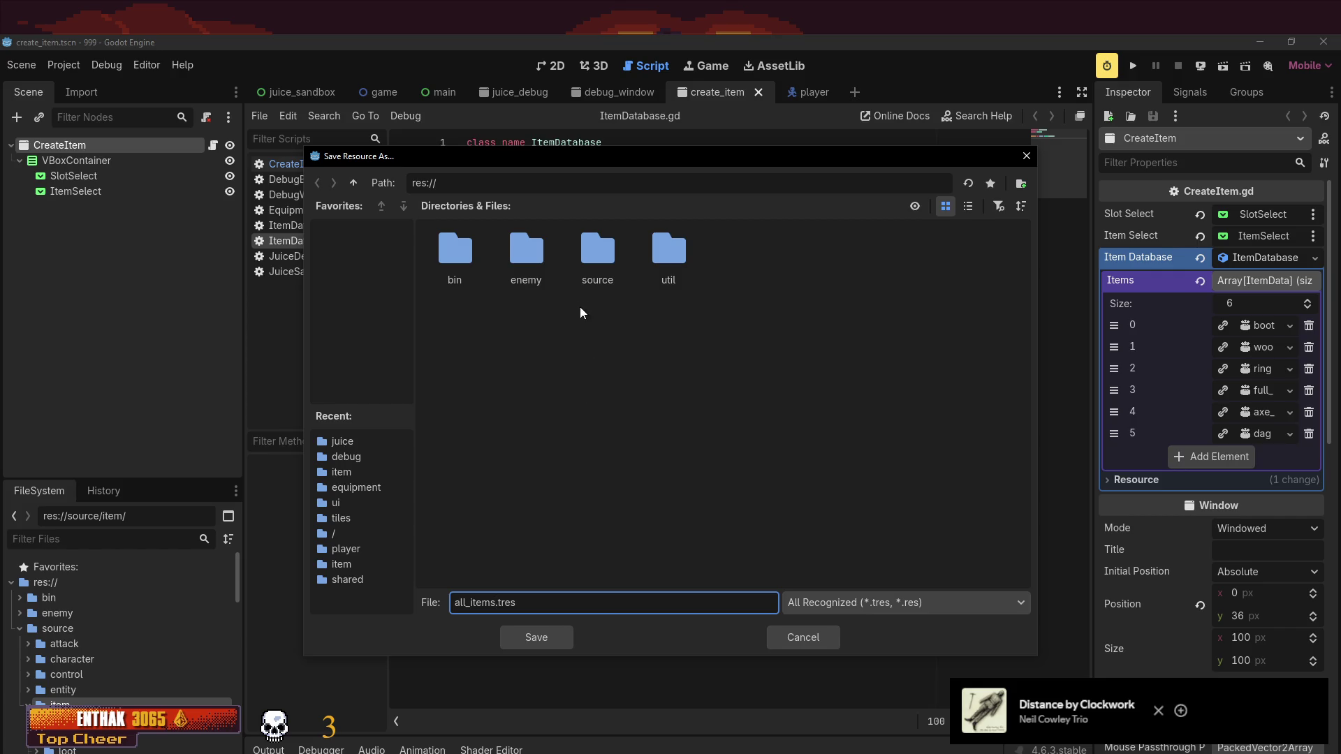
double_click(602, 259)
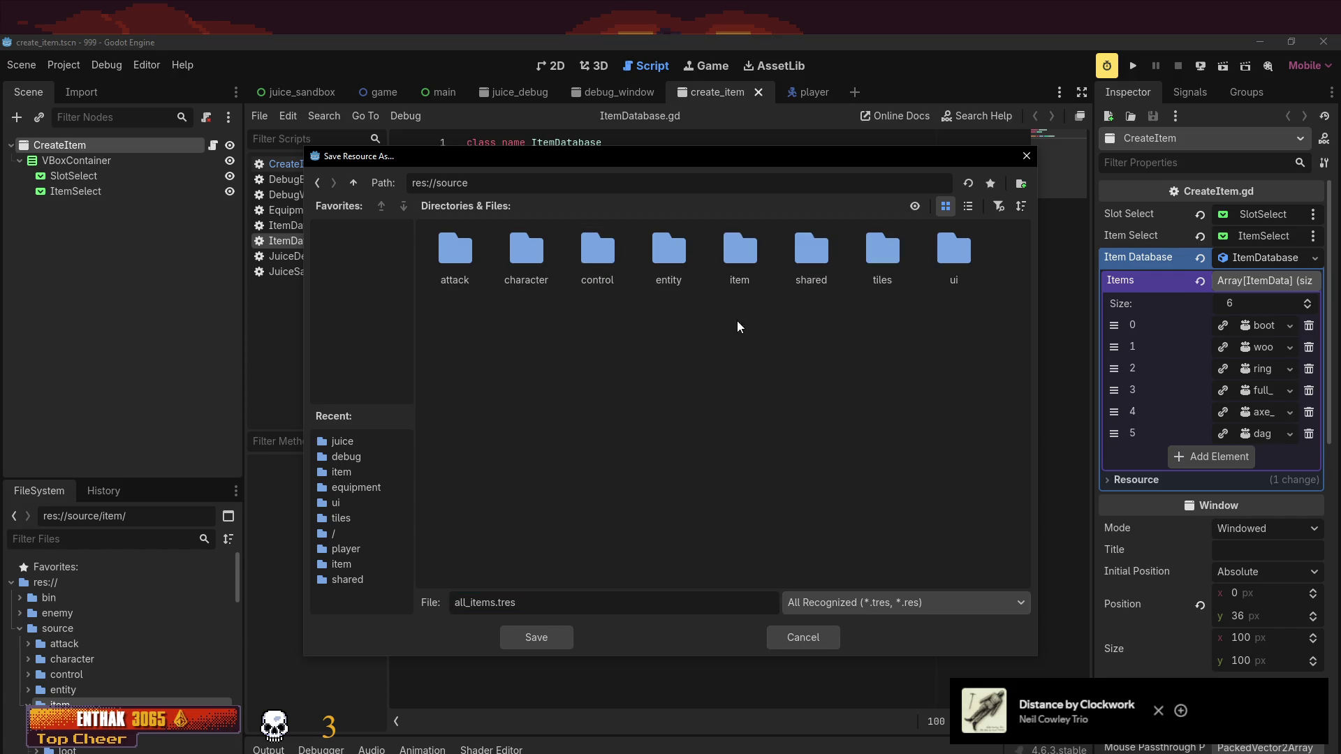
double_click(744, 260)
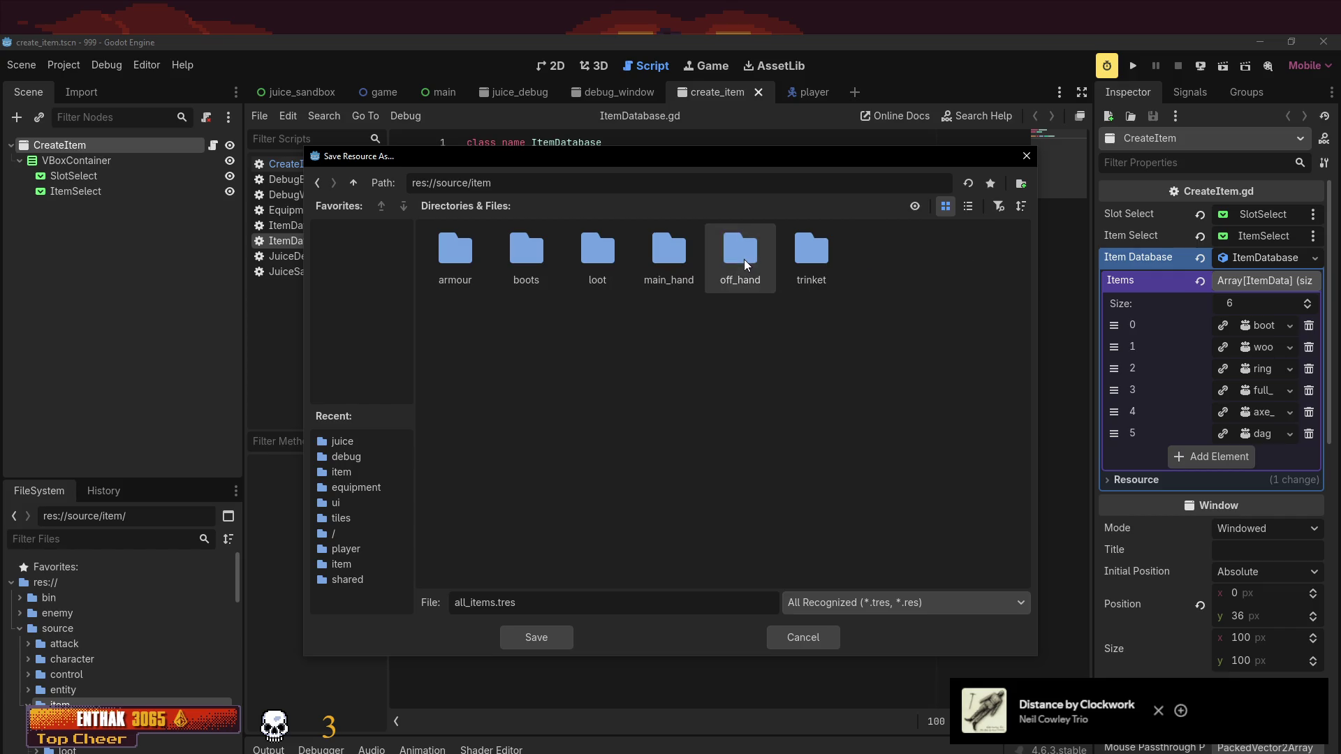
click(523, 644)
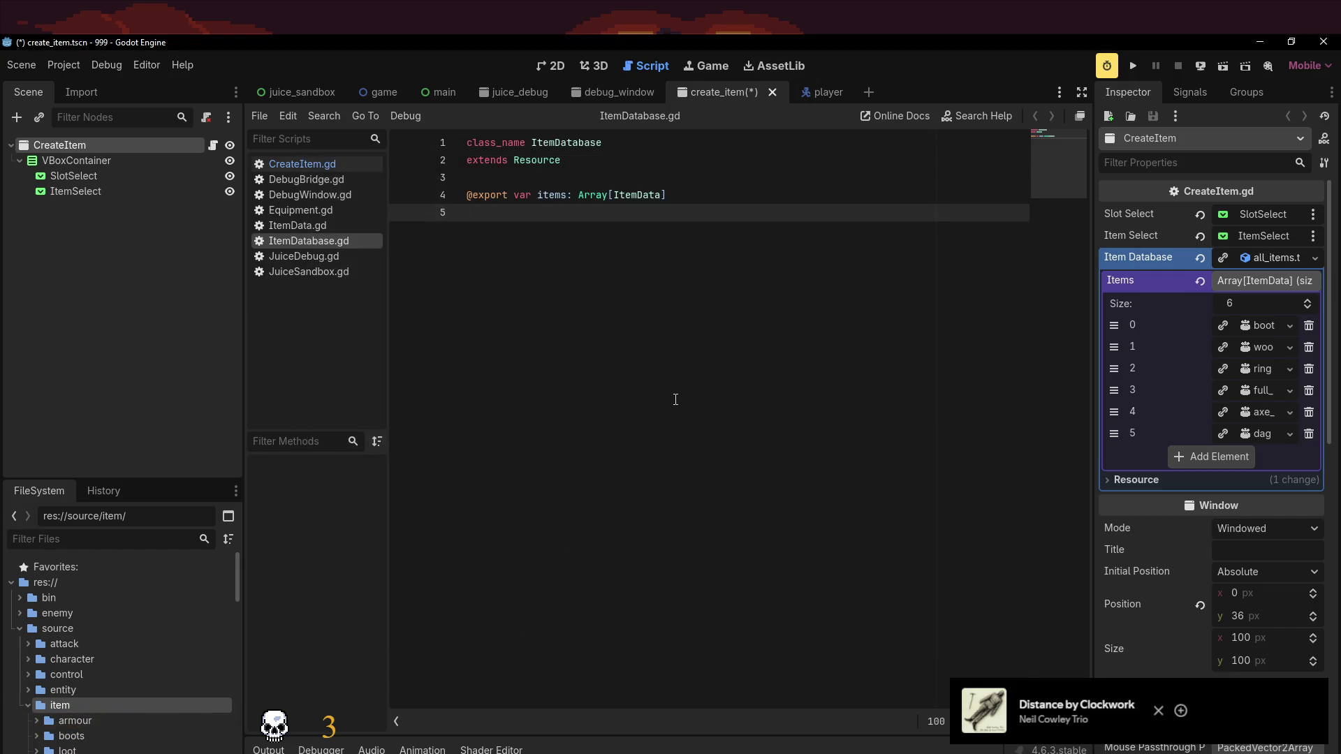
Save, switch to the create_item scene tab and open CreateItem.gd with the caret at its end.
key(ctrl+s)
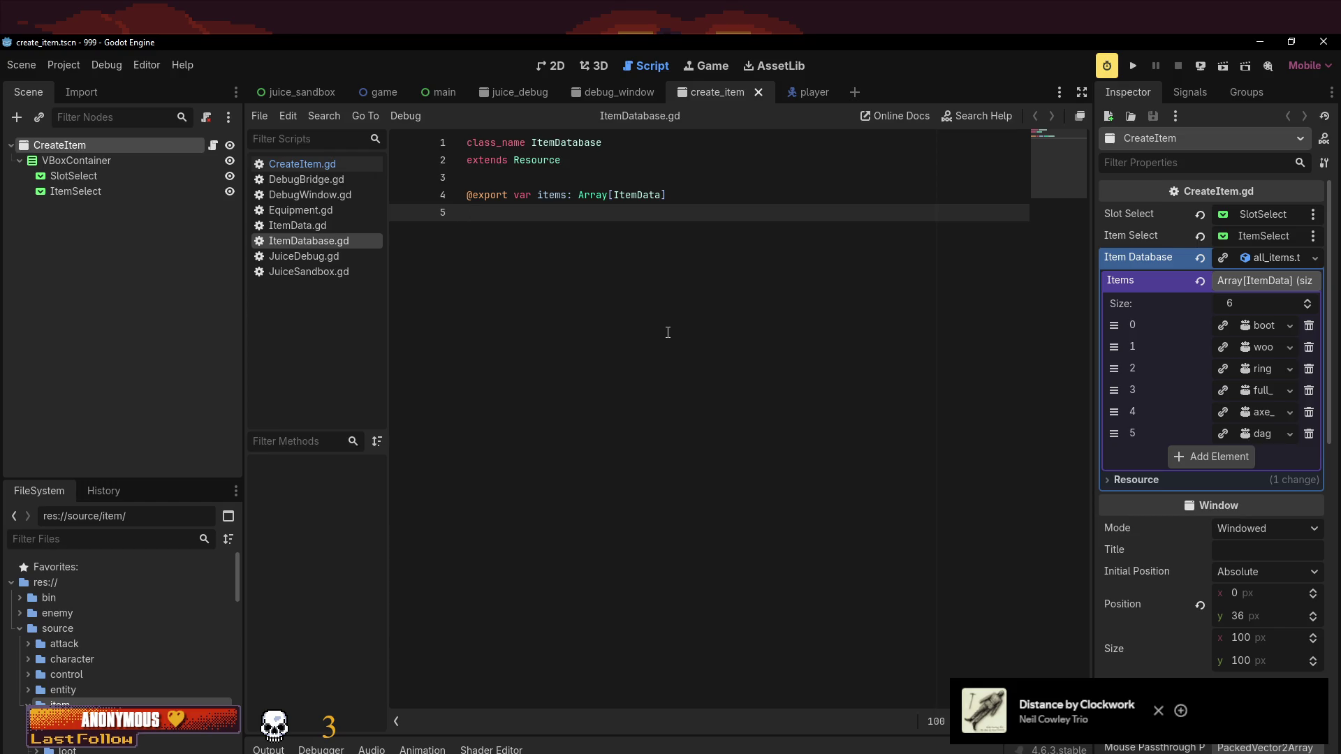
click(640, 94)
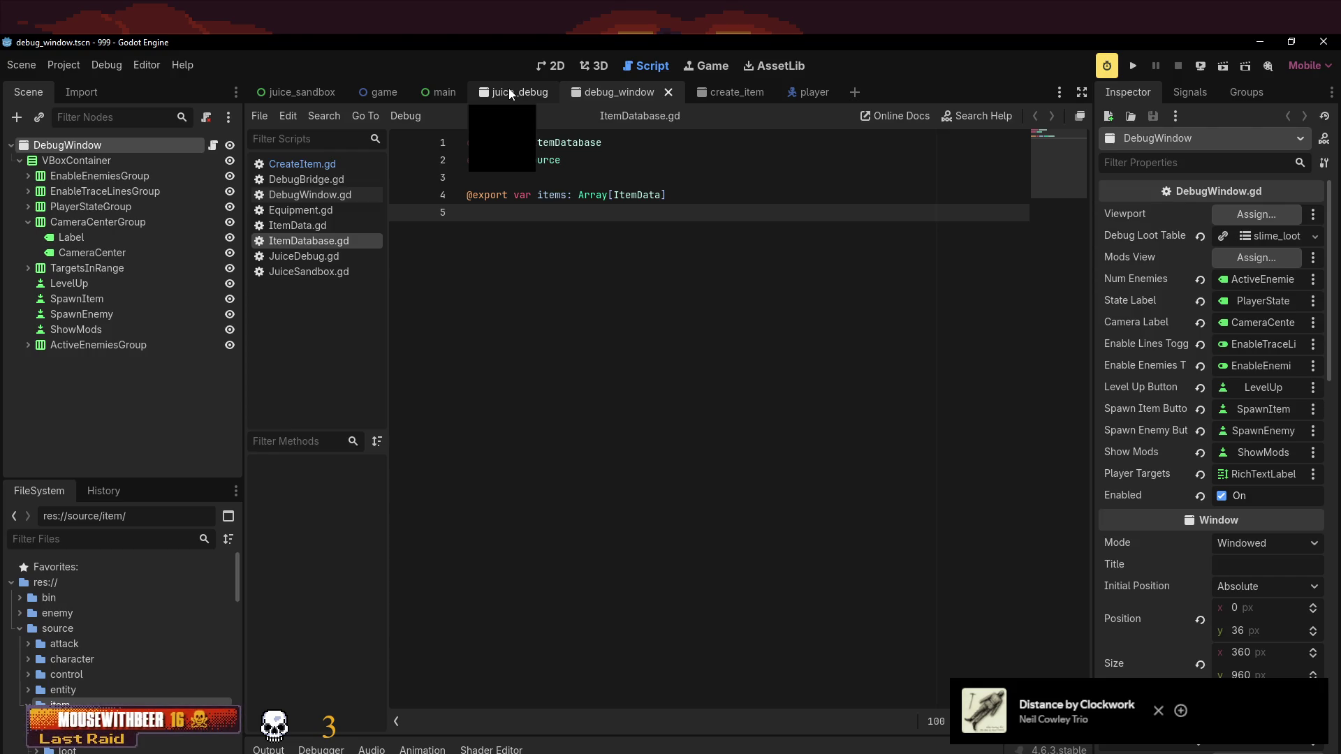
click(735, 97)
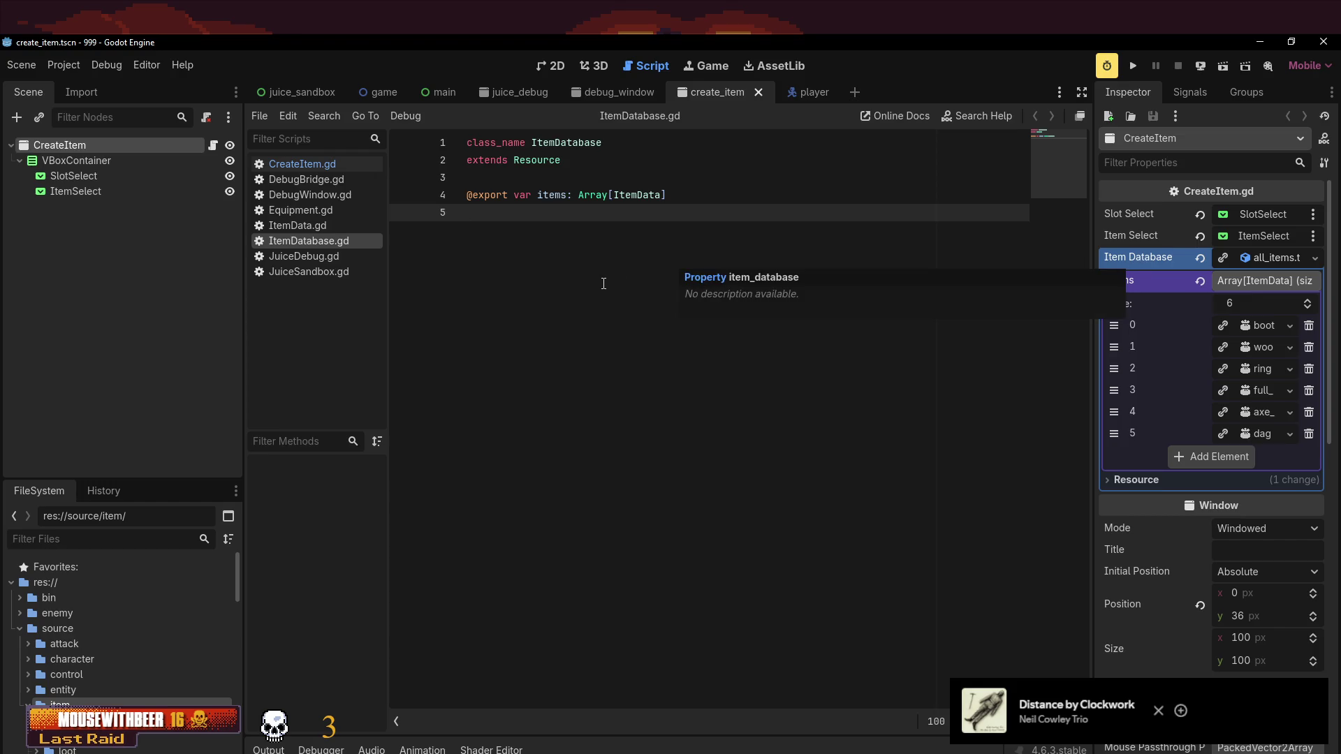
click(284, 163)
click(698, 617)
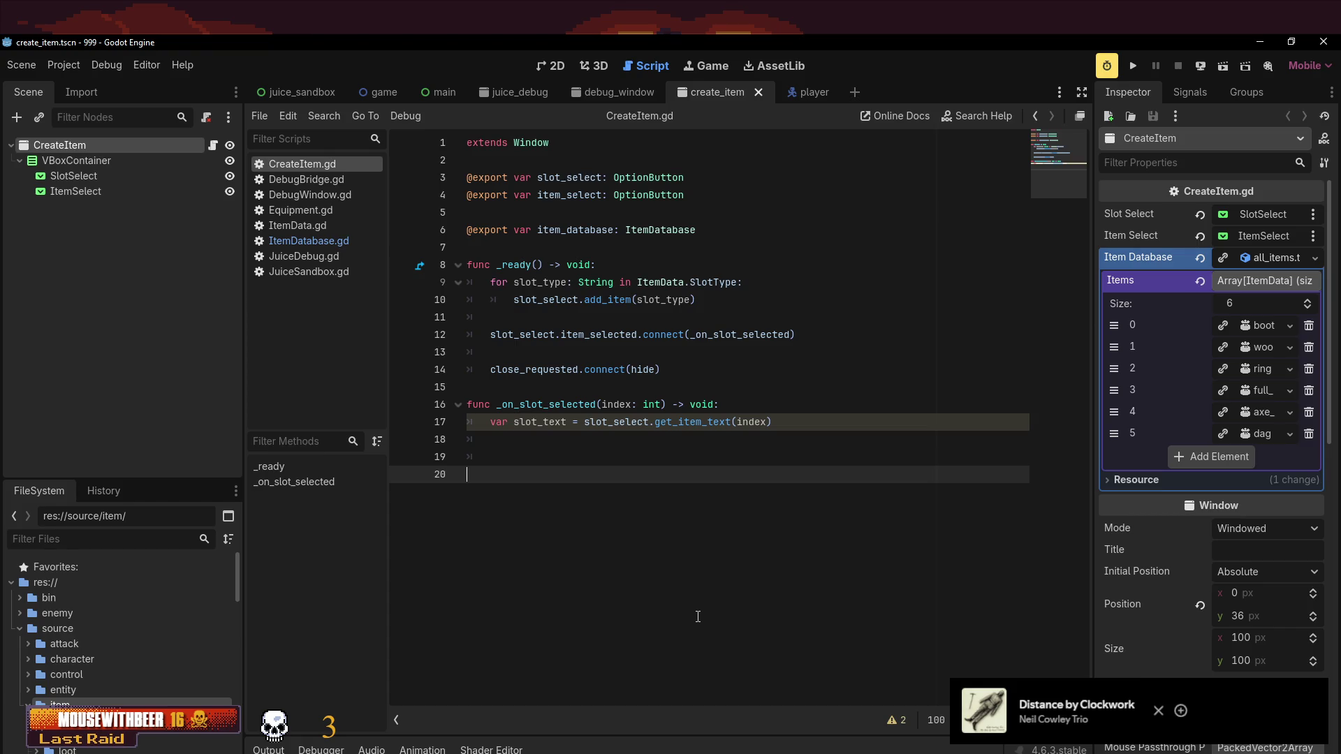
Delete the trailing blank lines and the var slot_text line, then switch to ItemDatabase.gd.
key(BackSpace)
key(BackSpace)
key(BackSpace)
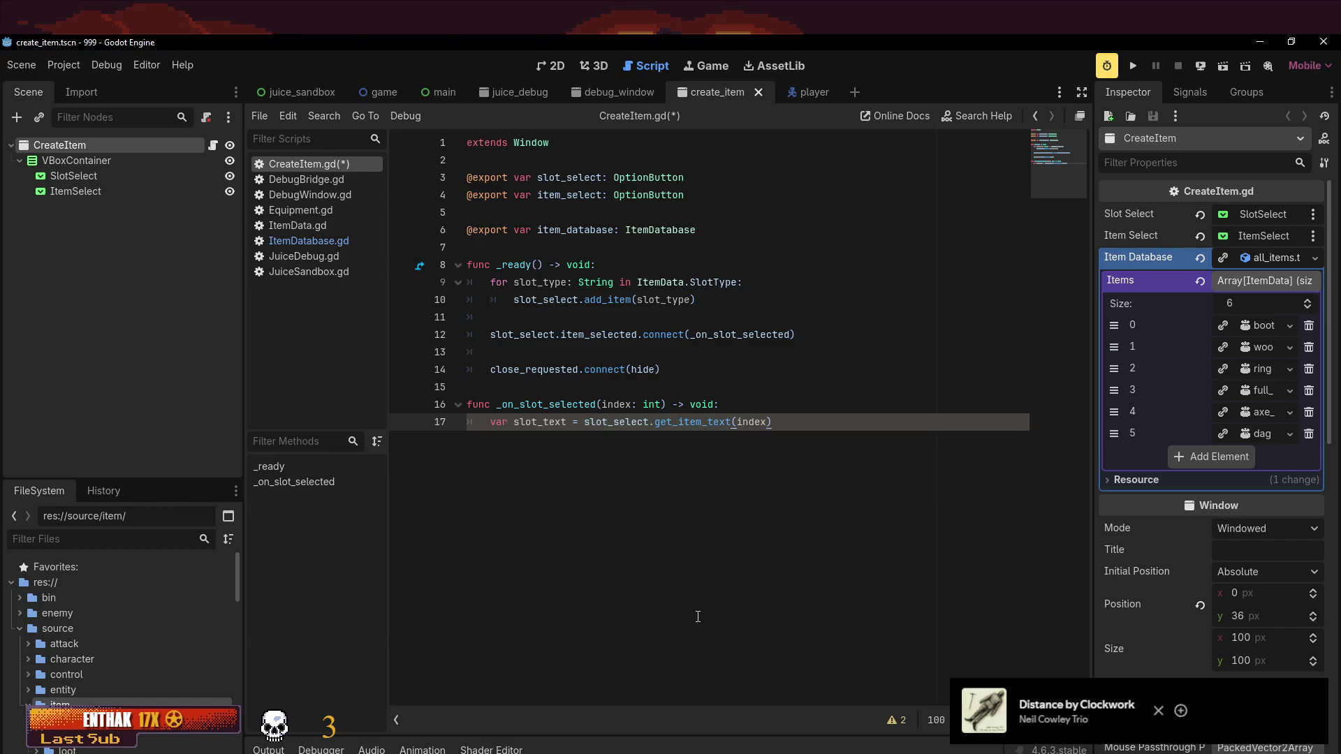
key(shift+Home)
key(shift+Home)
key(BackSpace)
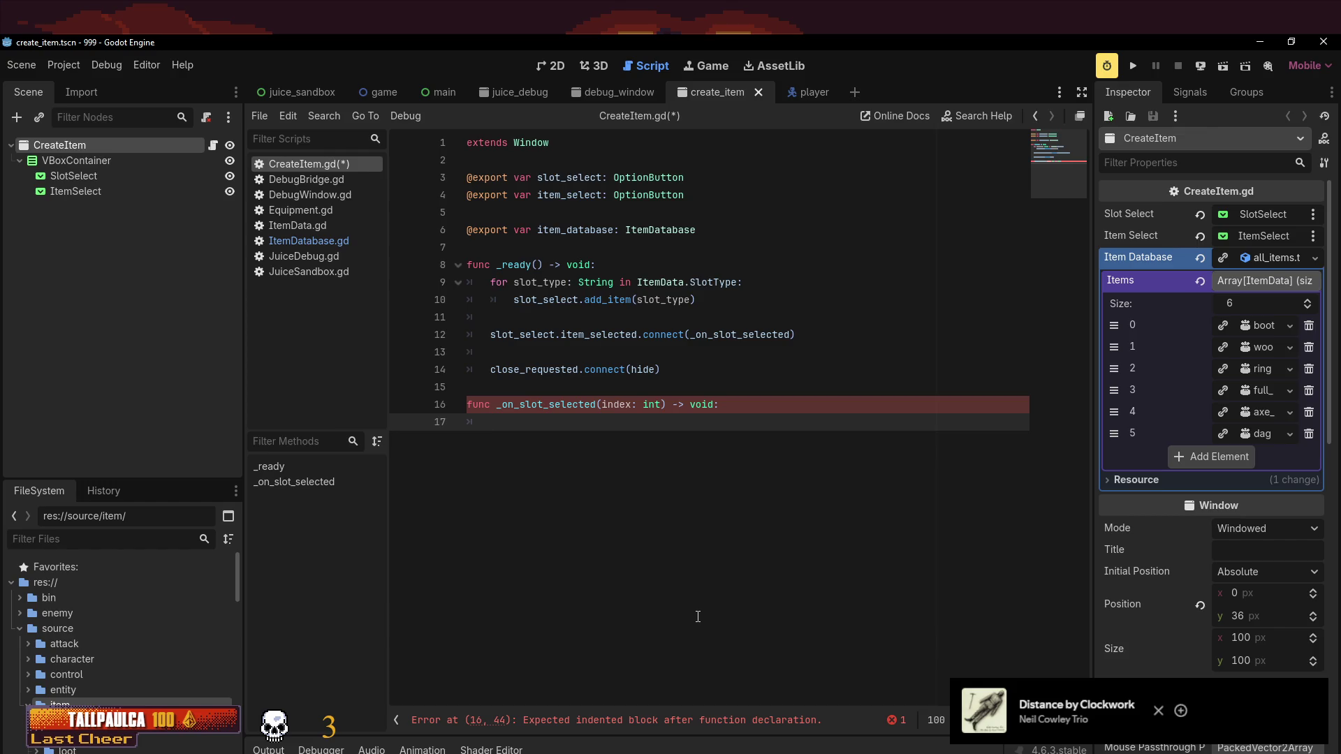
ctrl+click(662, 231)
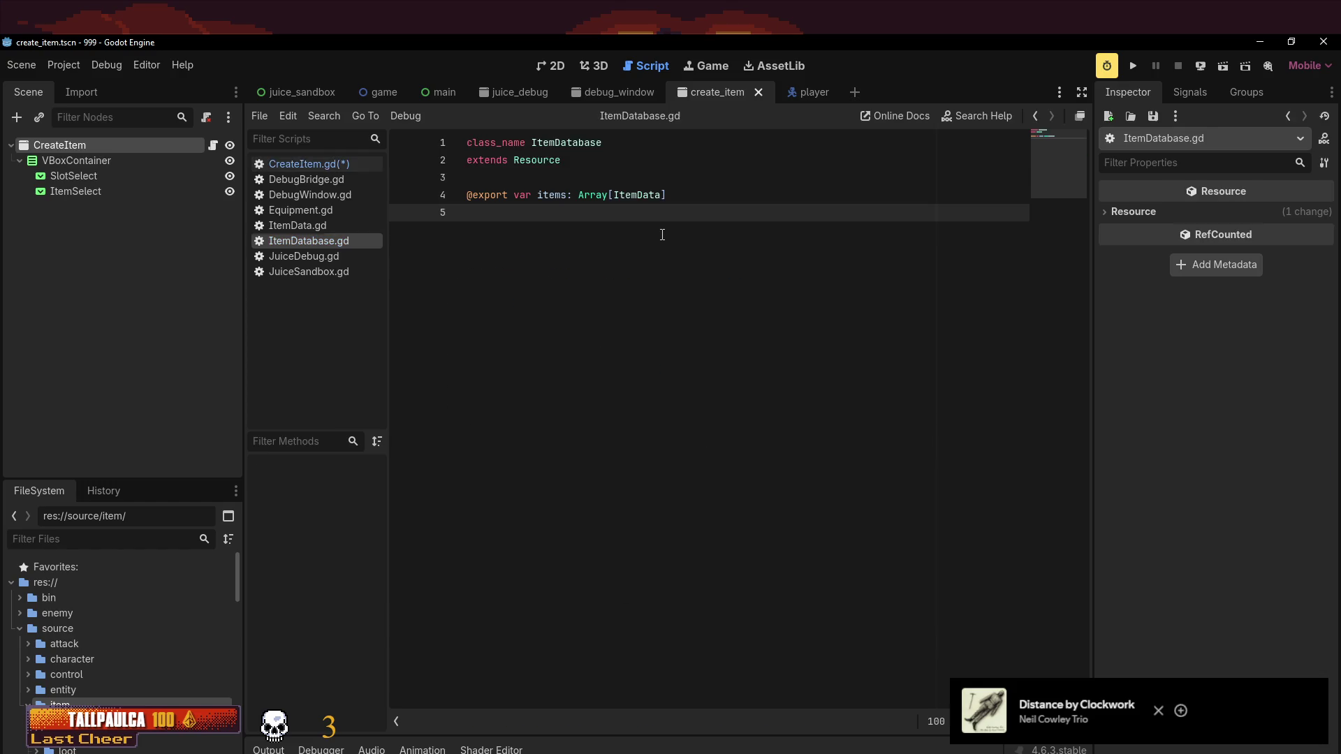
Write func get_by_slot(slot: ItemData.SlotType) -> ItemData: with body items.filter.
key(Return)
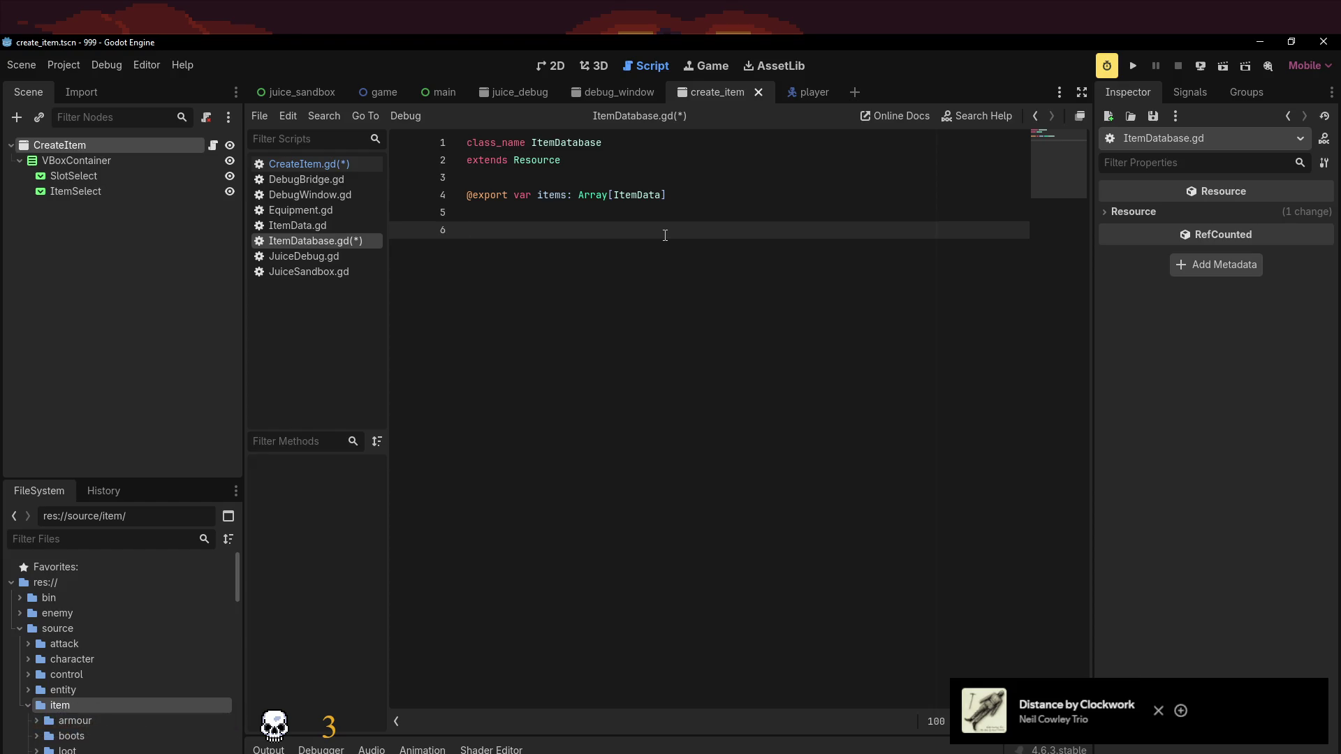
text(func _)
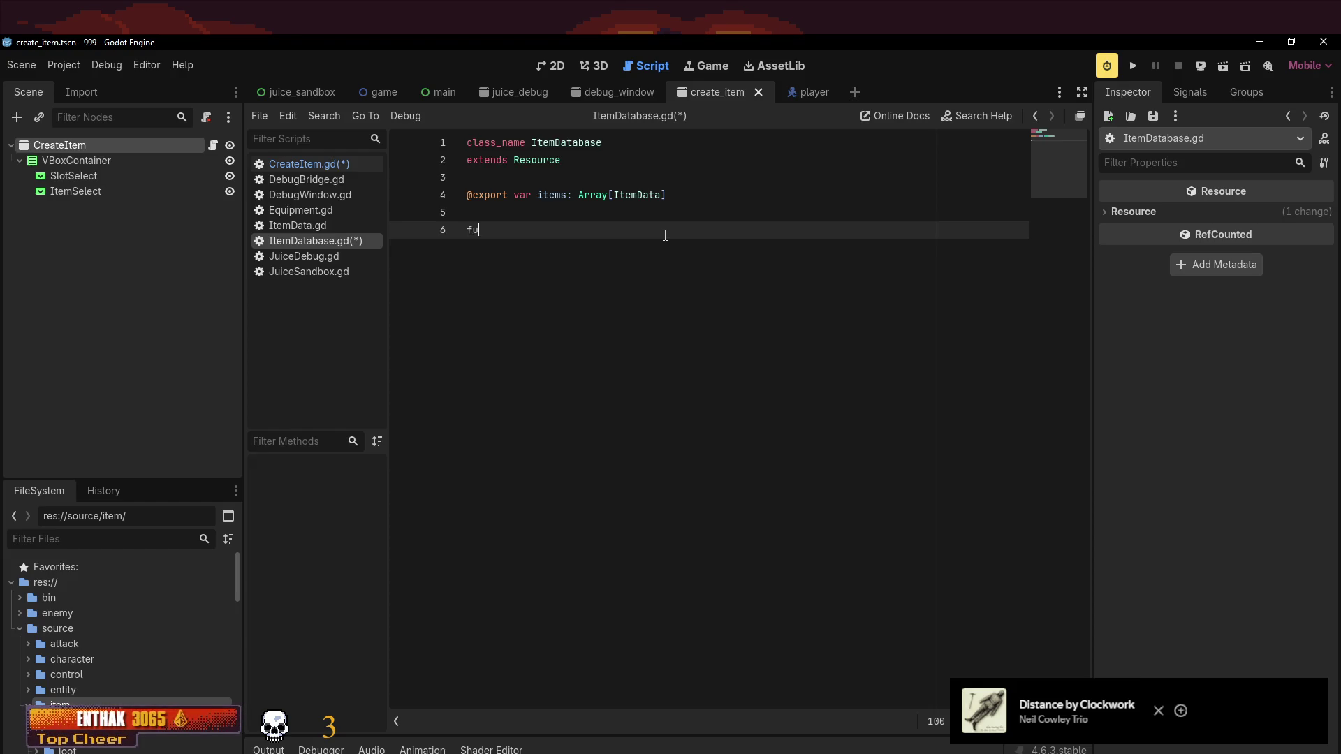
key(BackSpace)
text(get_by_)
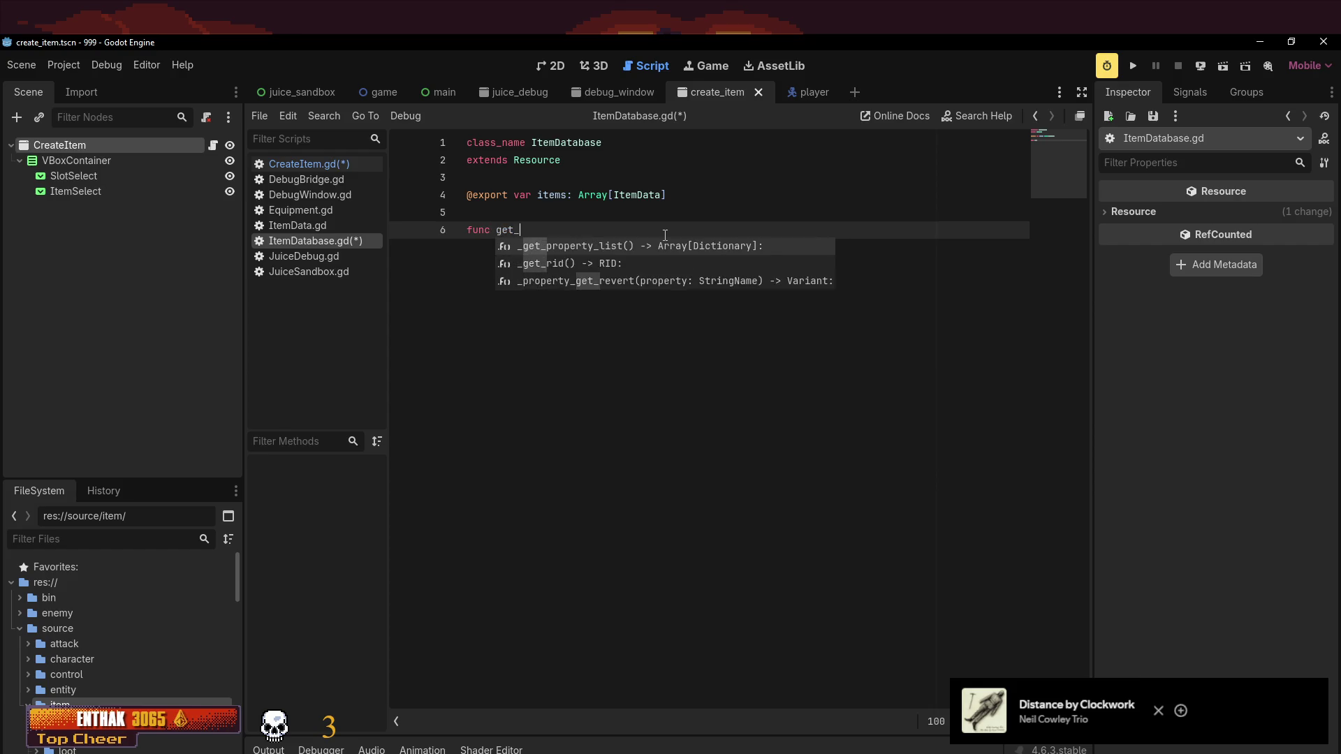
text(slot)
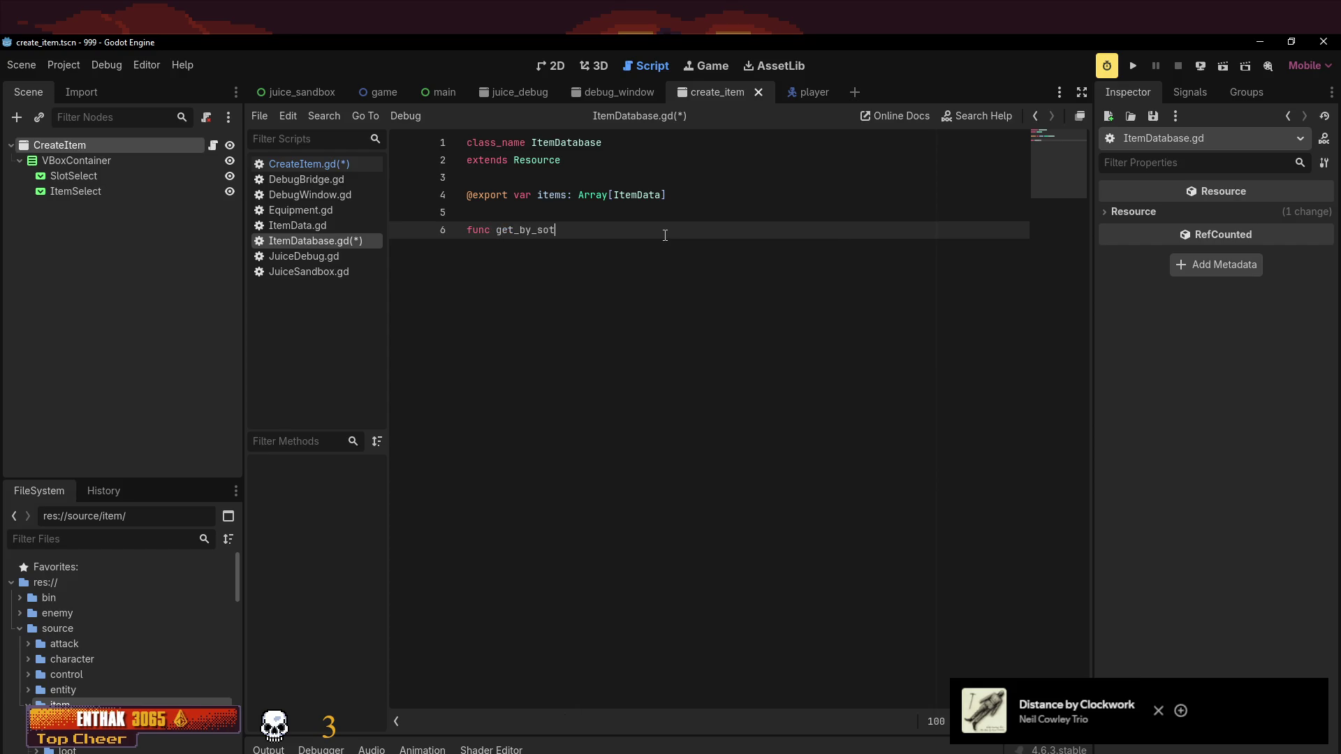
text(())
text(ItemData.Sl)
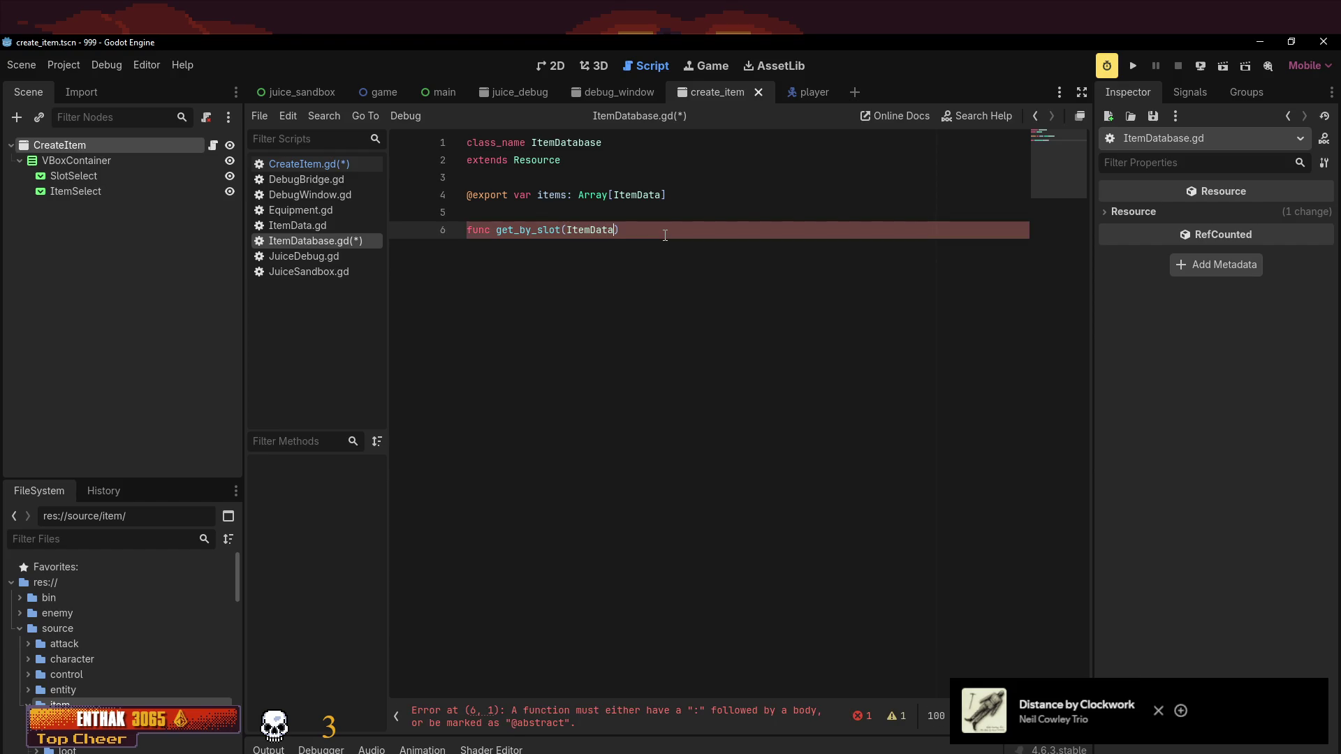
text(otType)
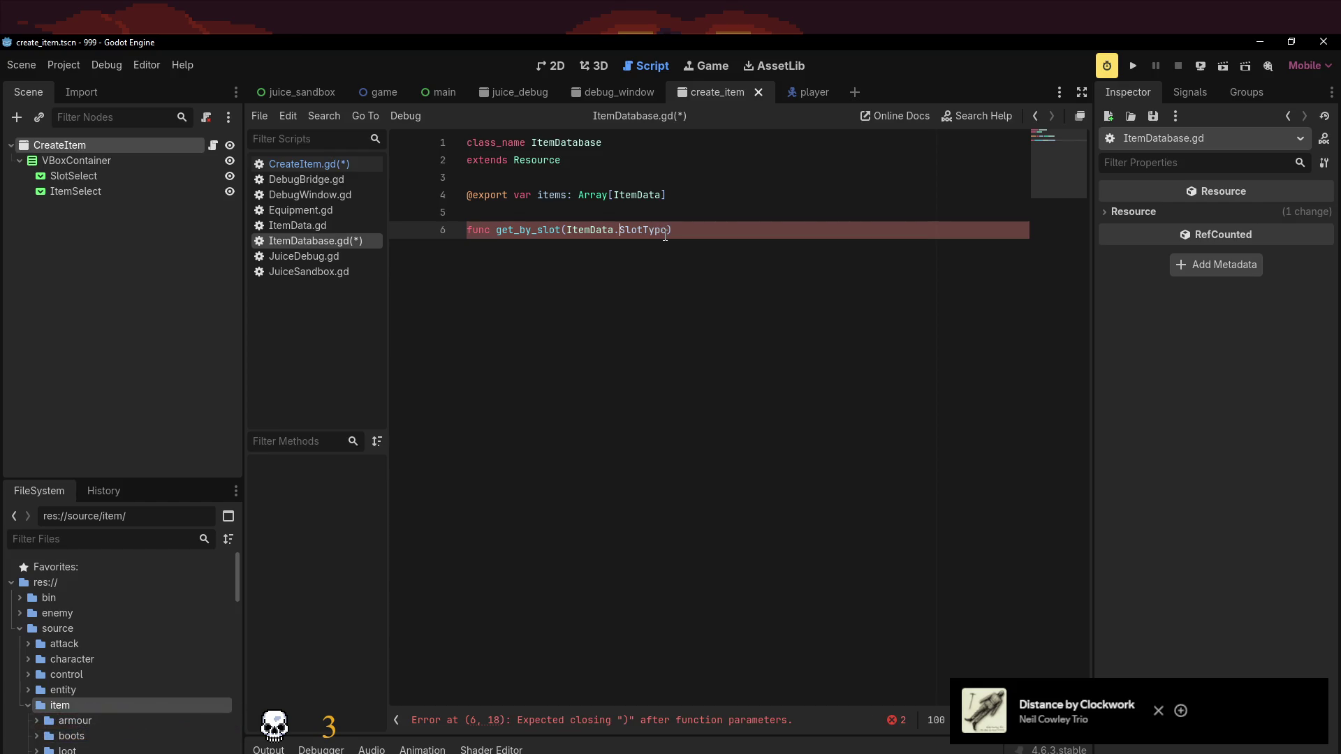
key(ctrl+Left)
key(ctrl+Left)
key(ctrl+Left)
text(slot:)
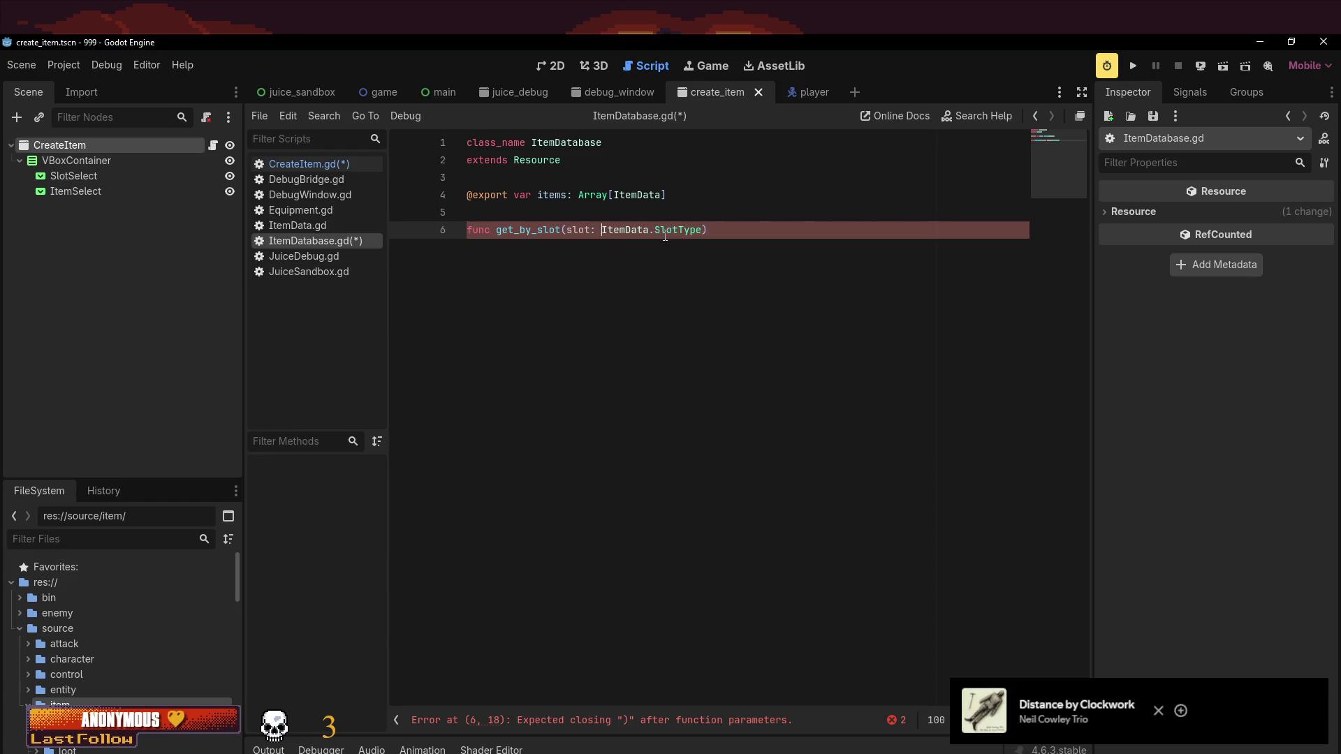
key(End)
text(-> )
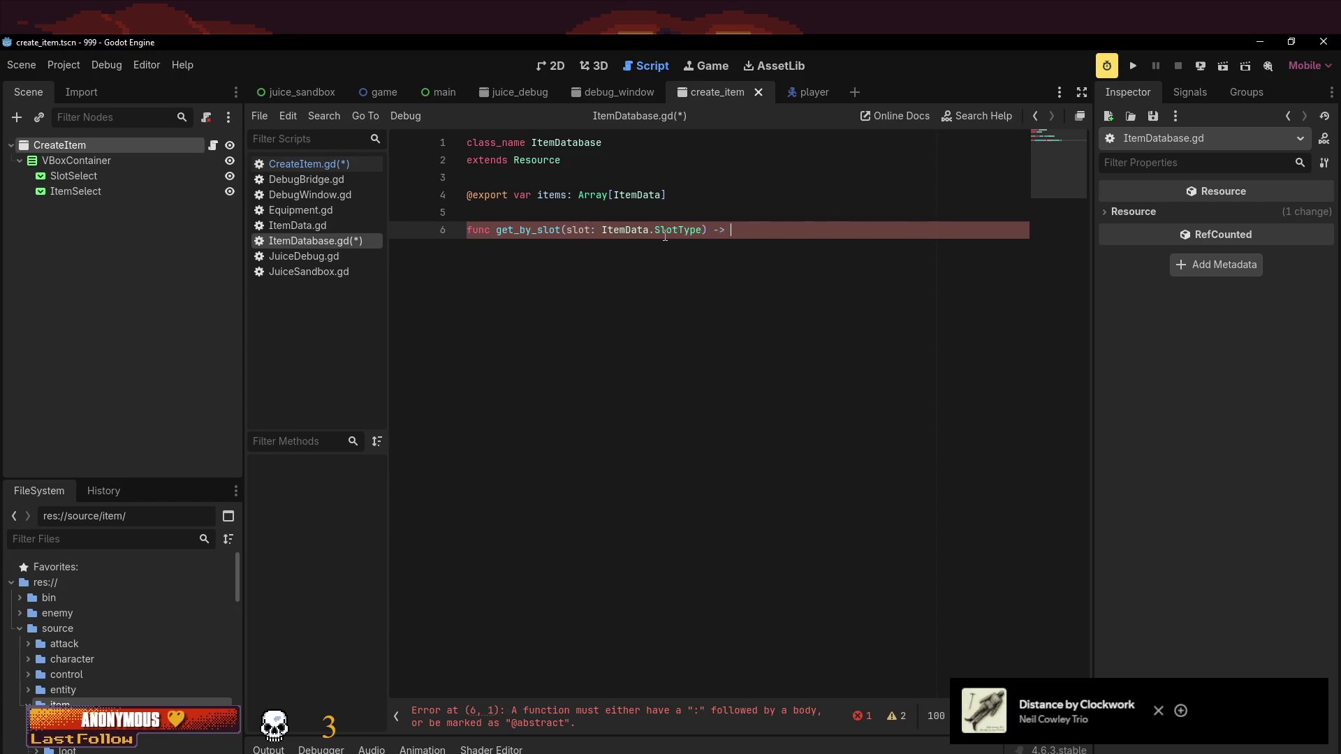
text(ItemData)
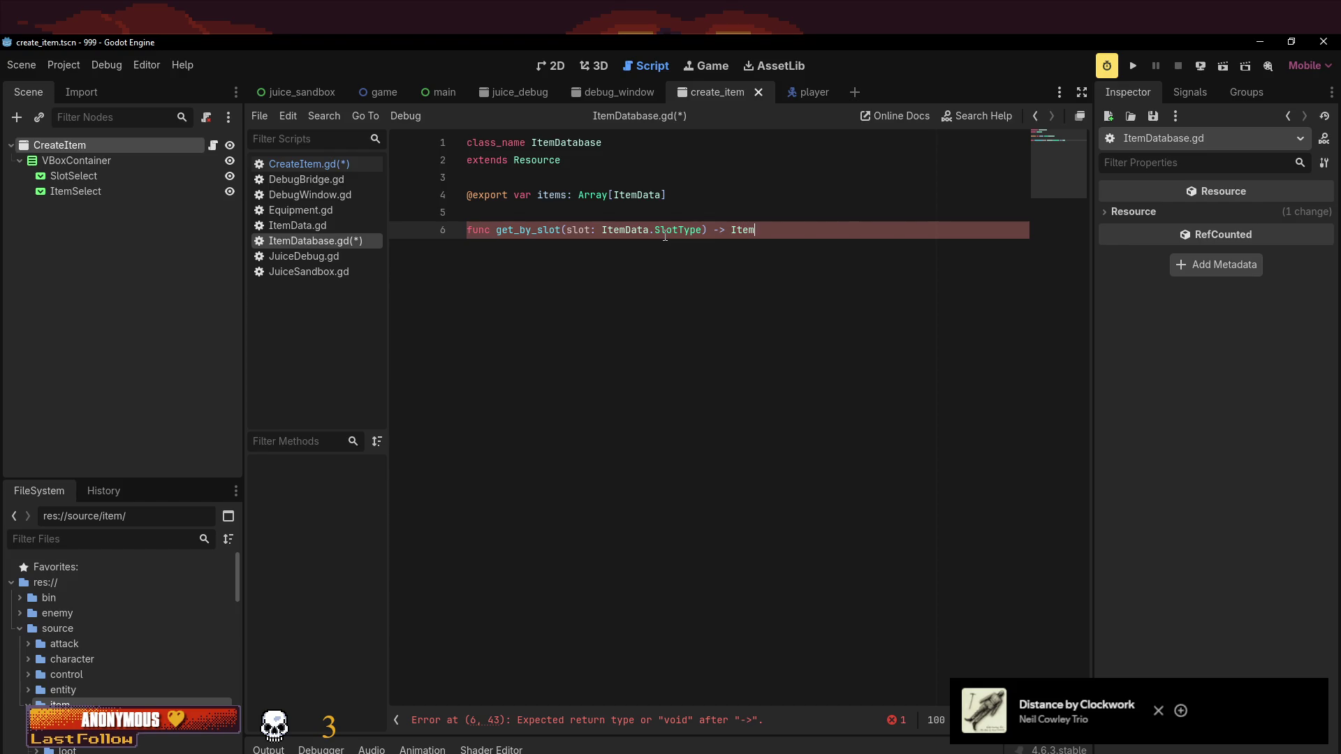
text(:)
key(Return)
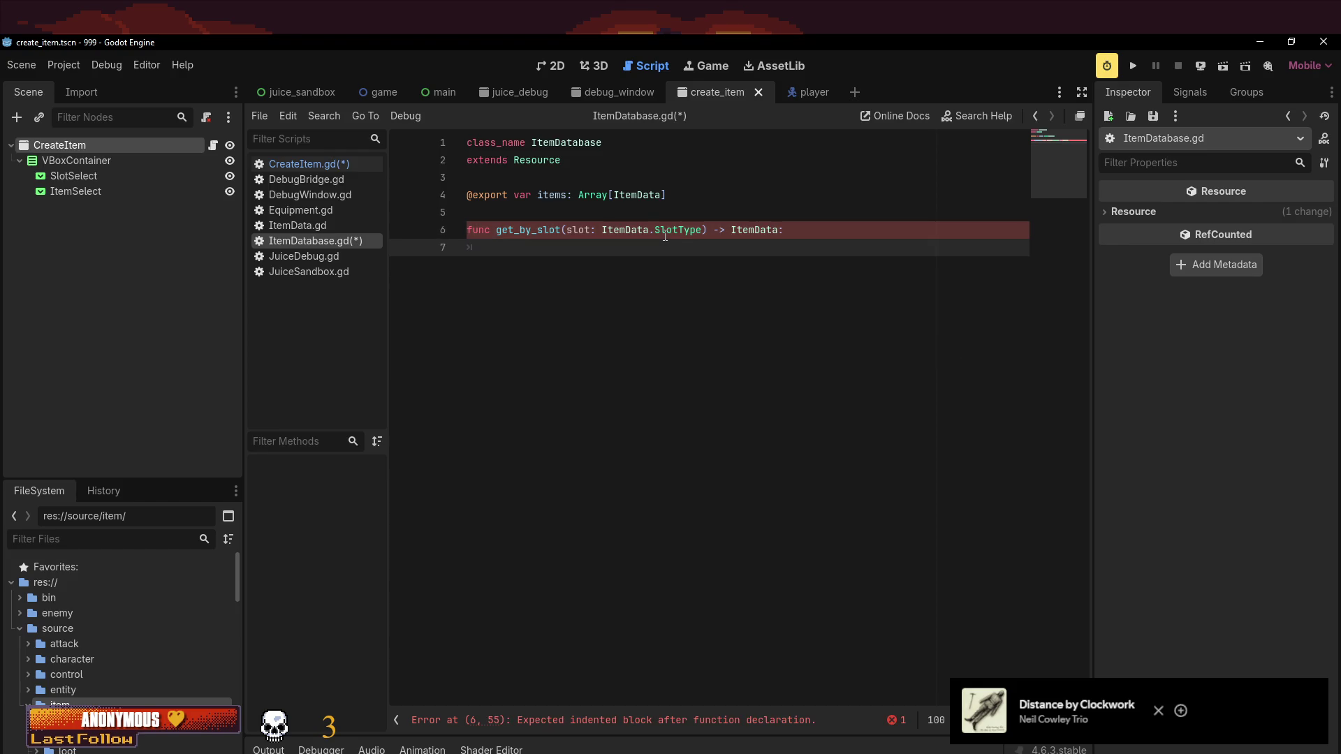
text(items.filt)
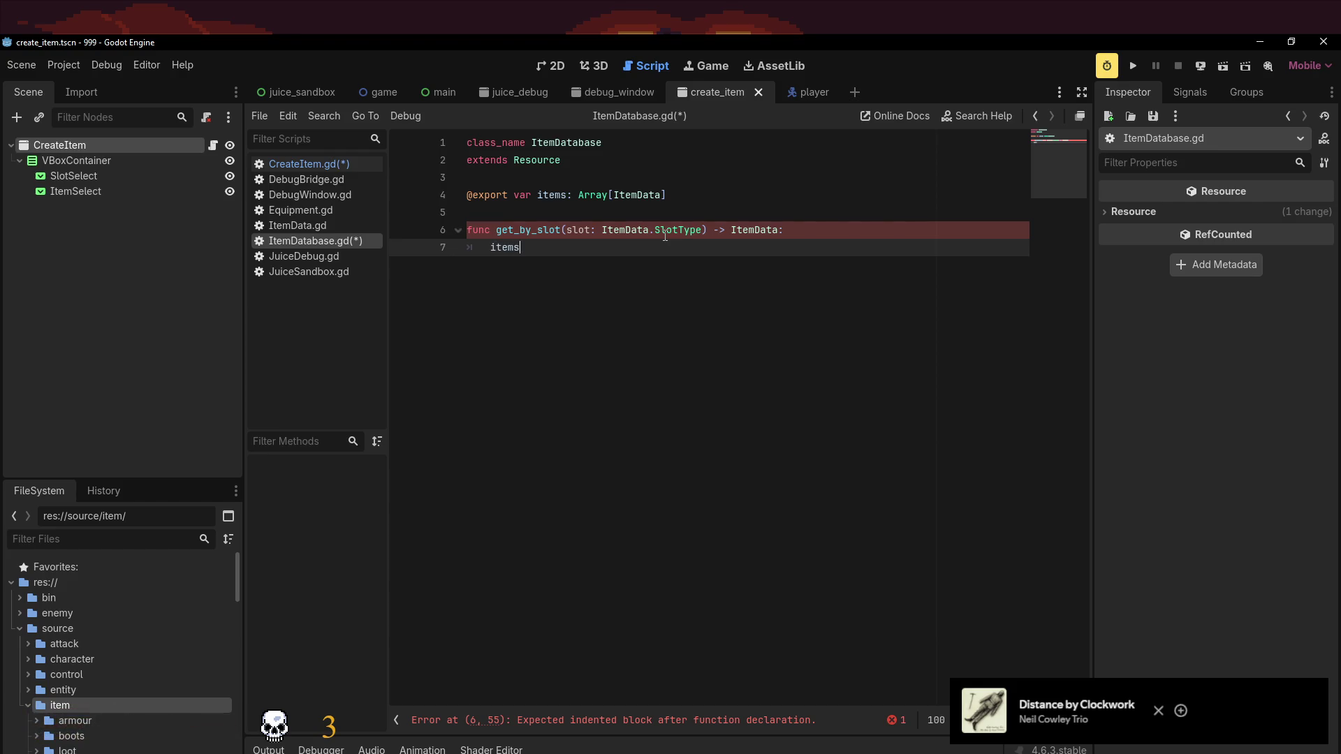
text(er)
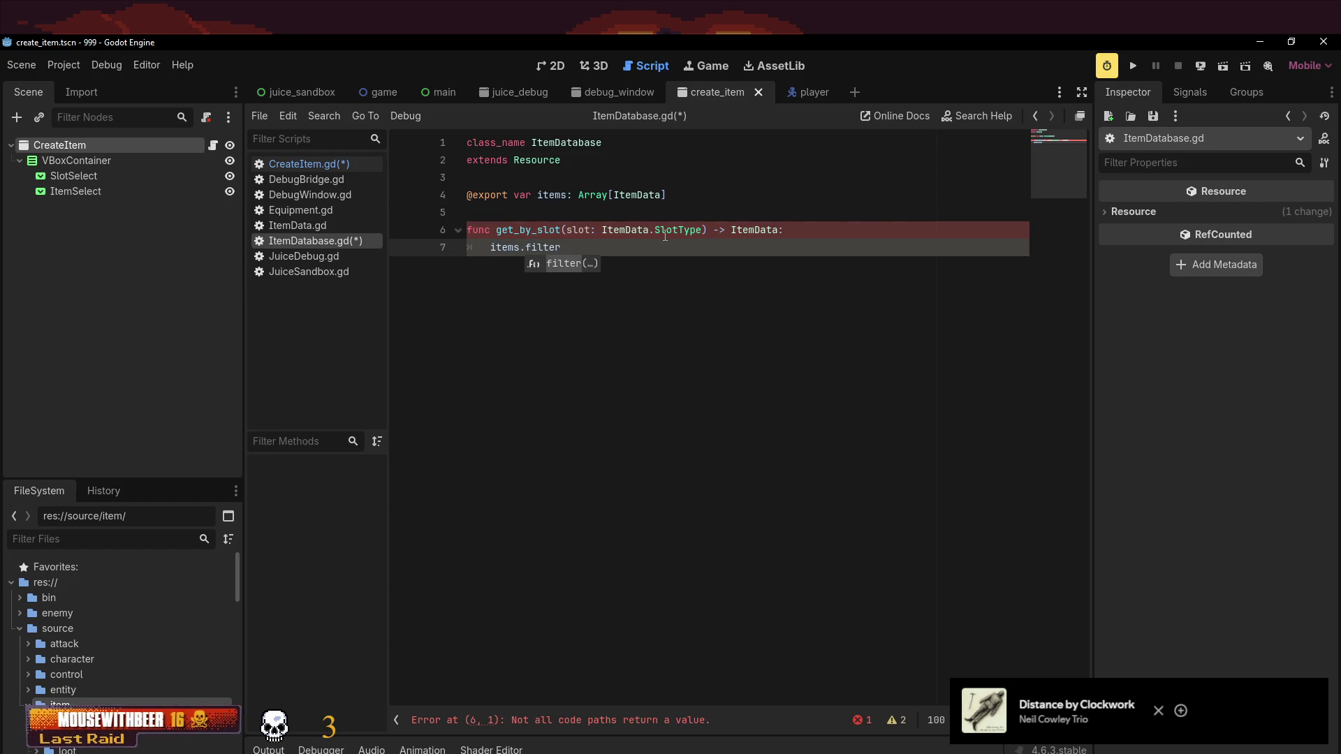
Rename the function to filter_by_slot, save, and open the items.filter( call.
click(496, 230)
key(shift+Right)
key(shift+Right)
key(shift+Right)
text(filter)
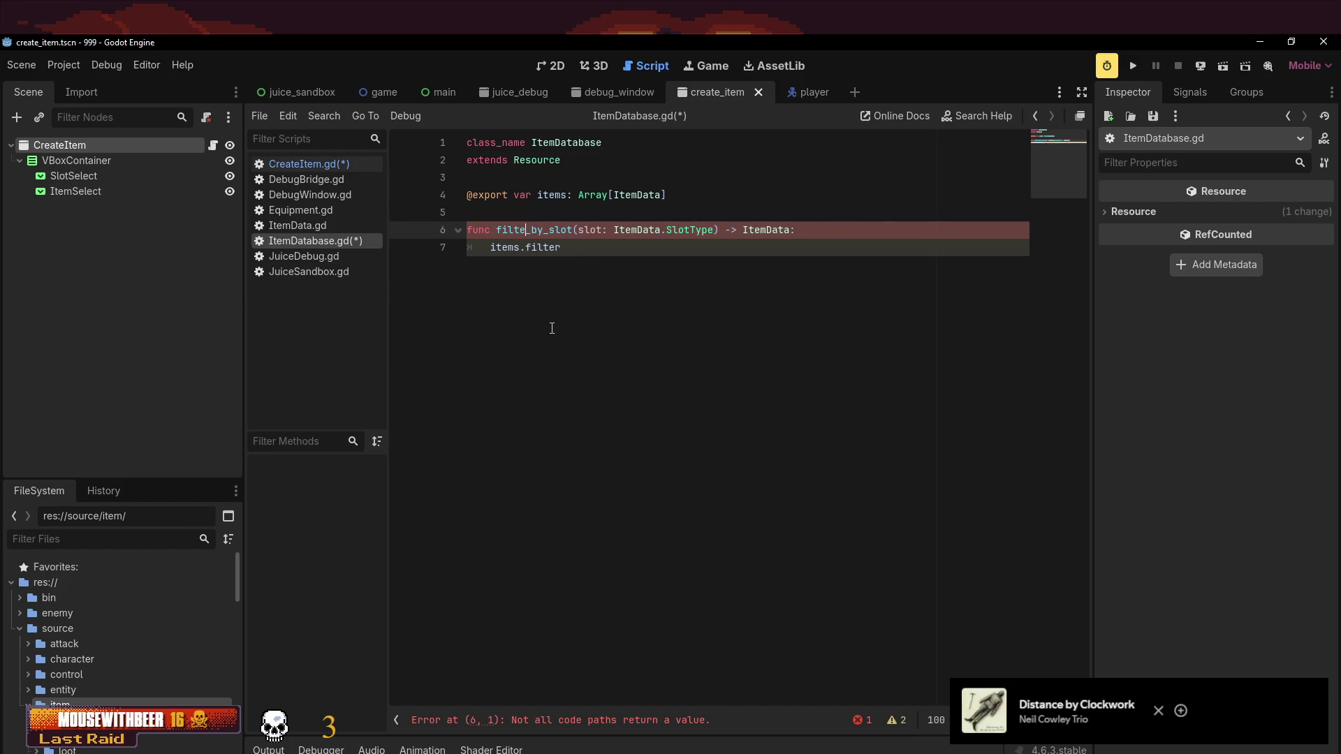
key(ctrl+s)
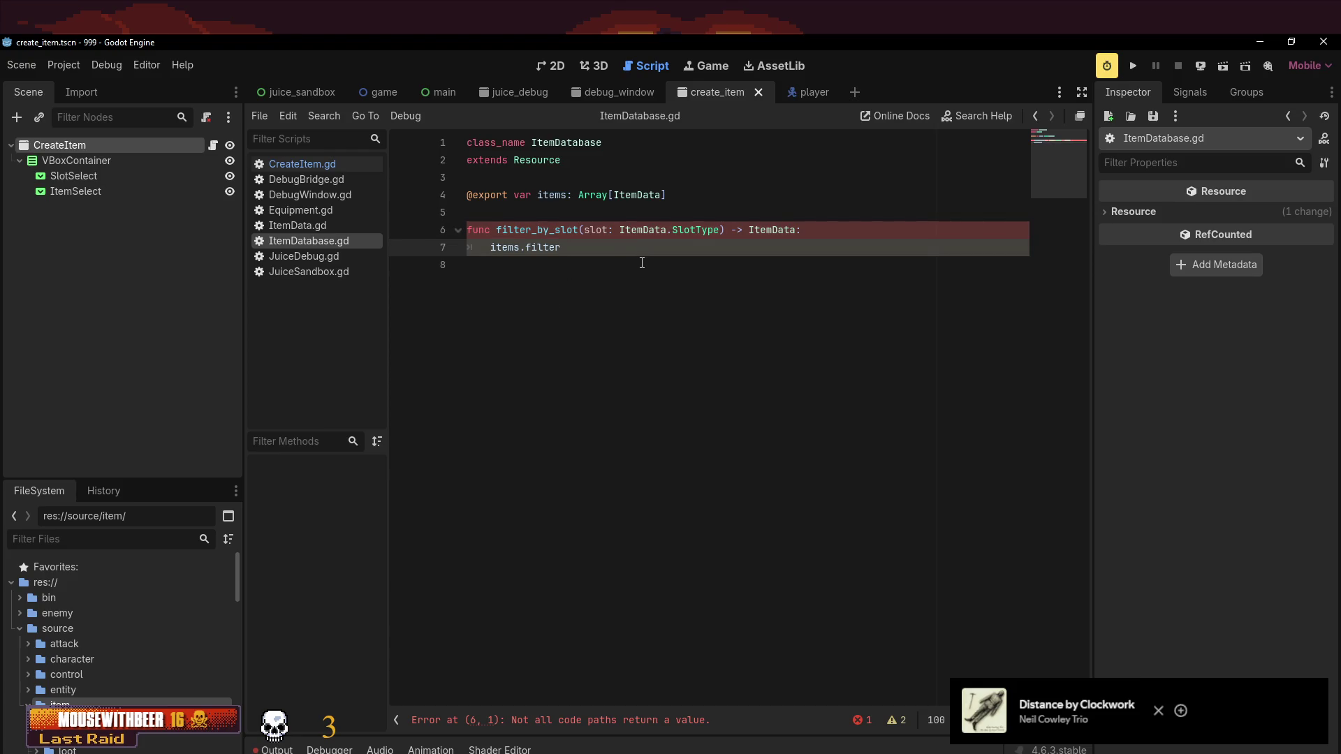
text(()
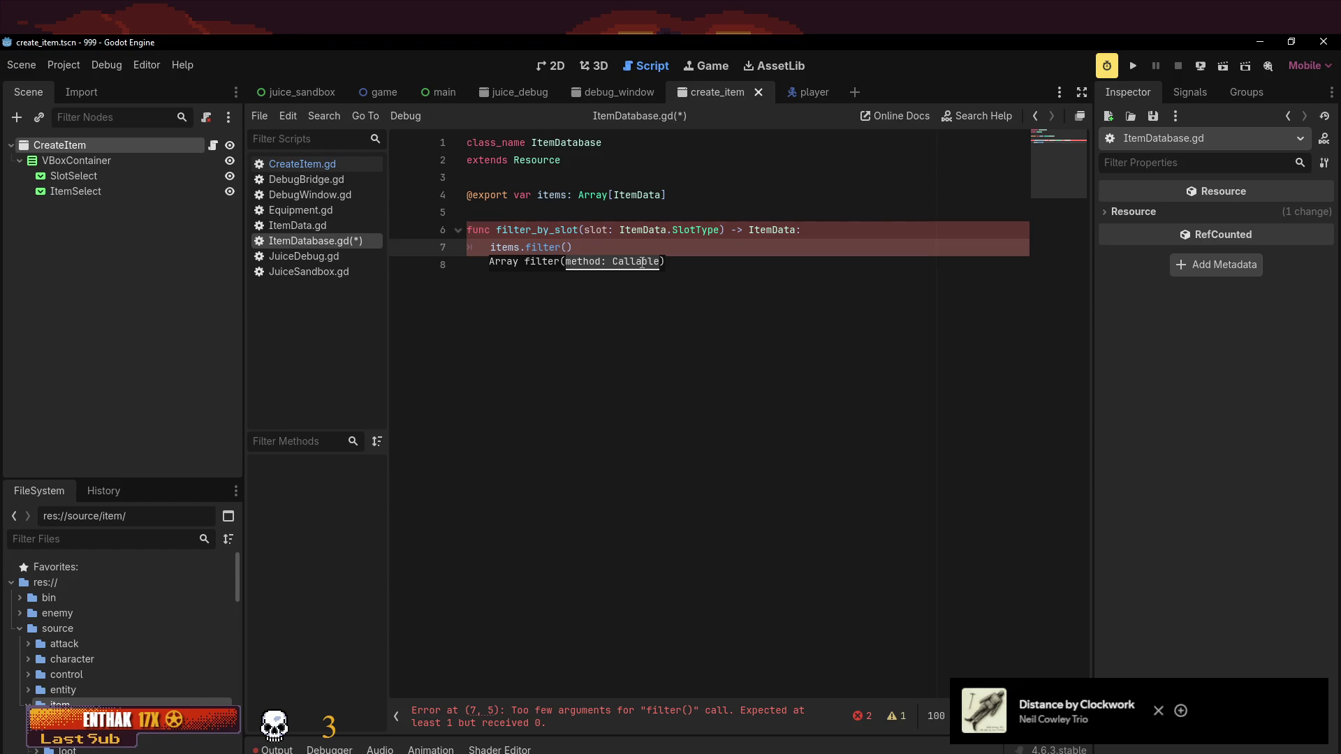
ctrl+click(542, 250)
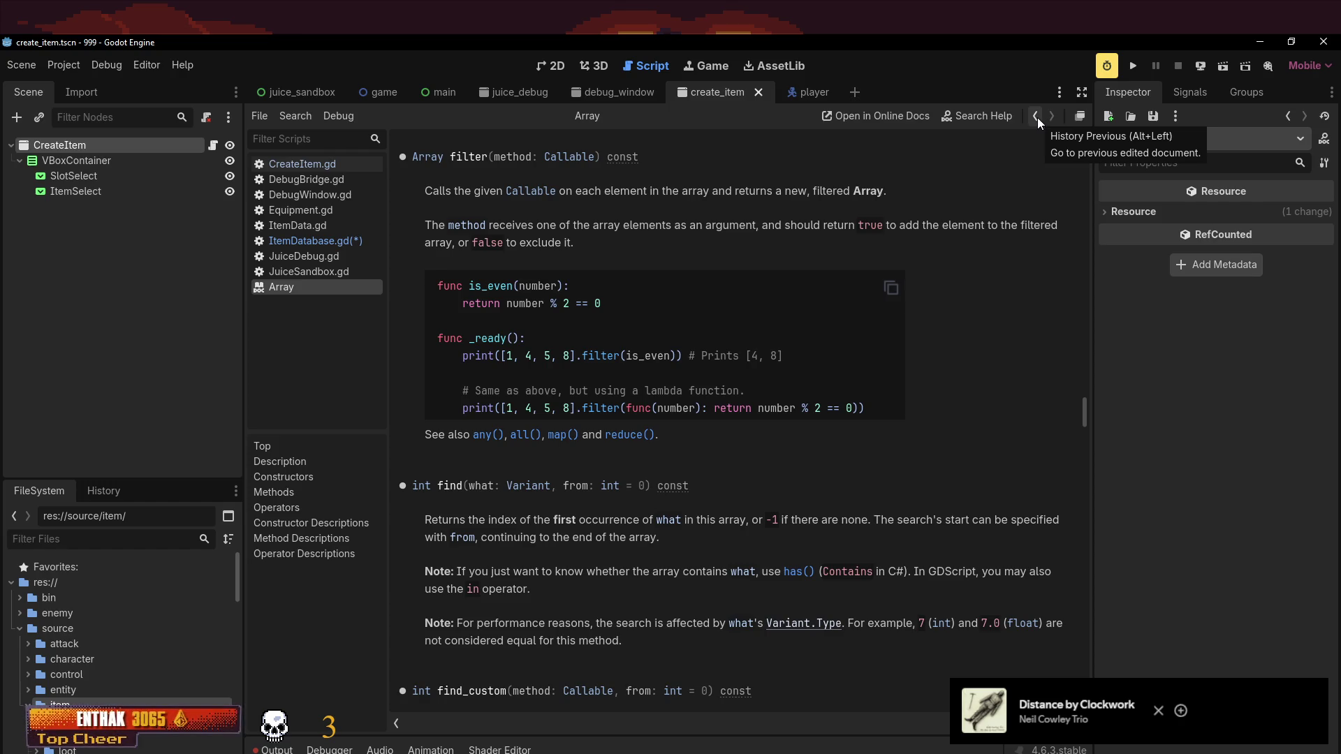
click(558, 438)
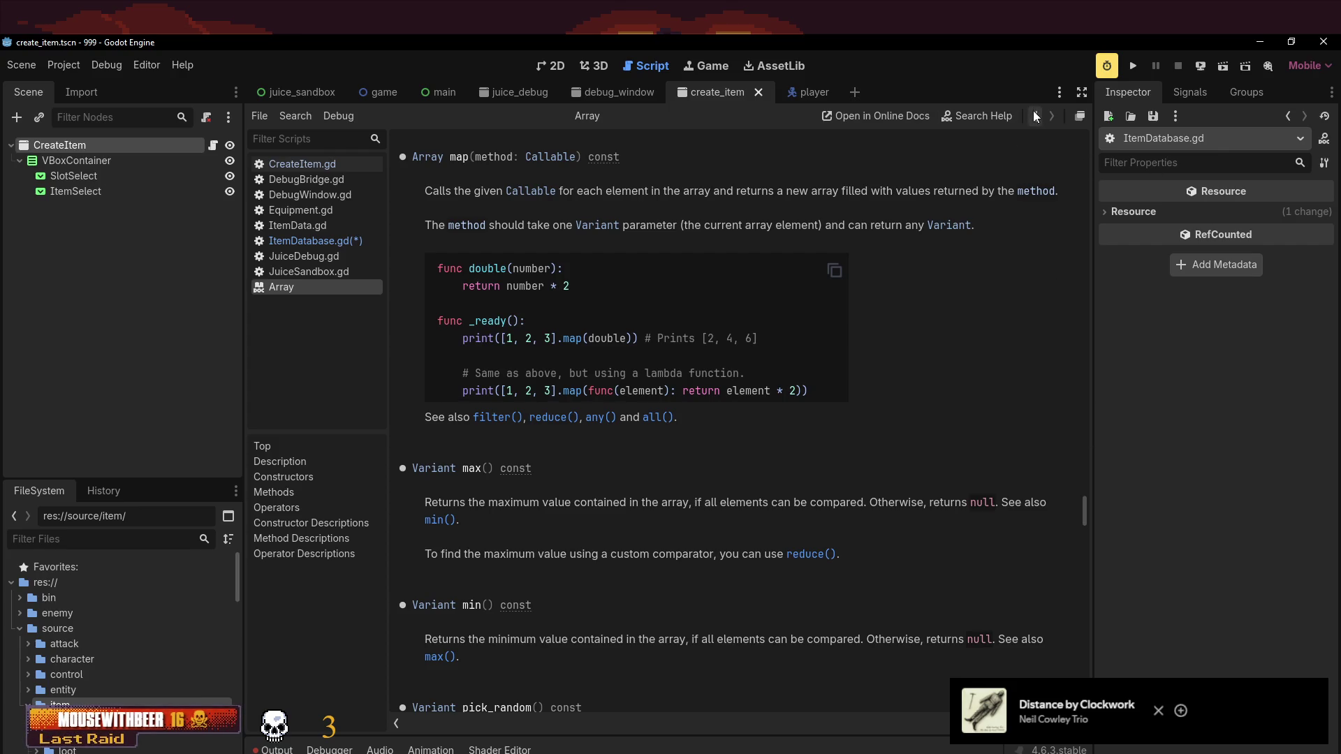
key(alt+Left)
click(568, 248)
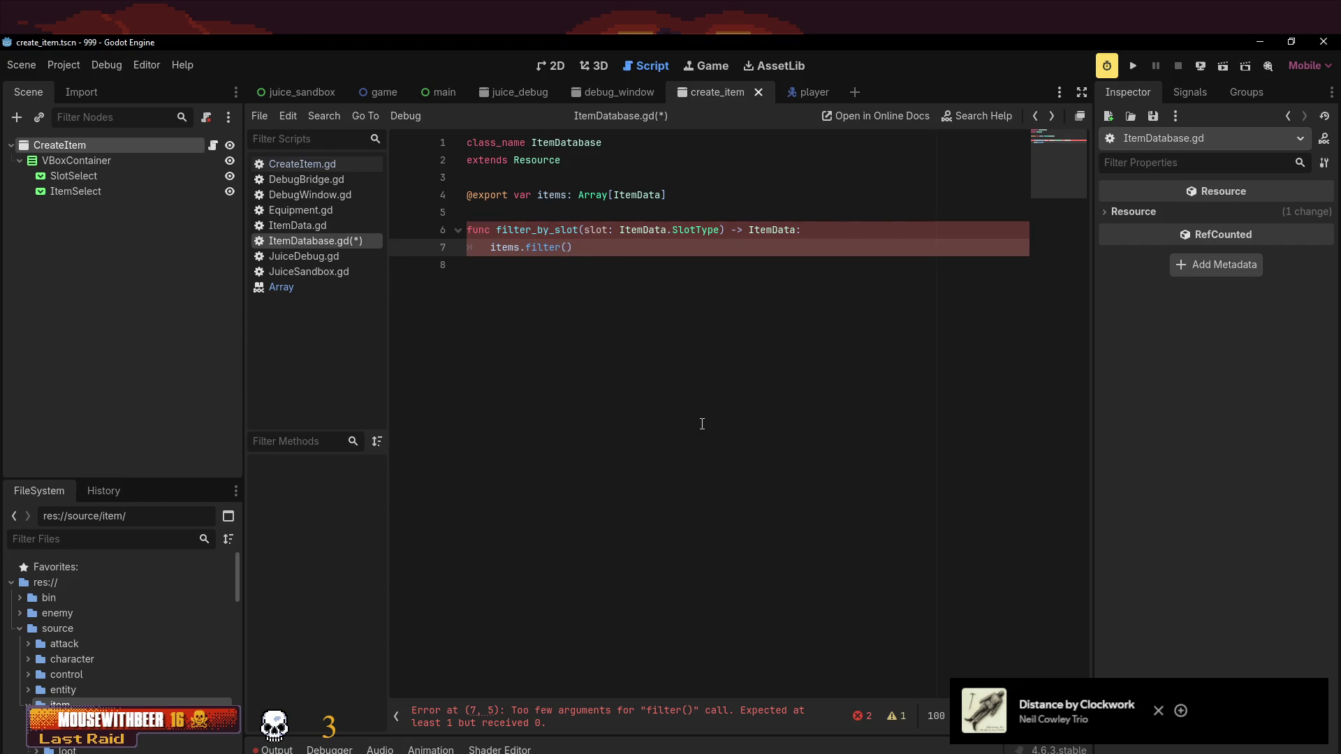
Pass is_slot_type to items.filter as a callable and add blank lines below filter_by_slot.
text(is)
text(_slot_type)
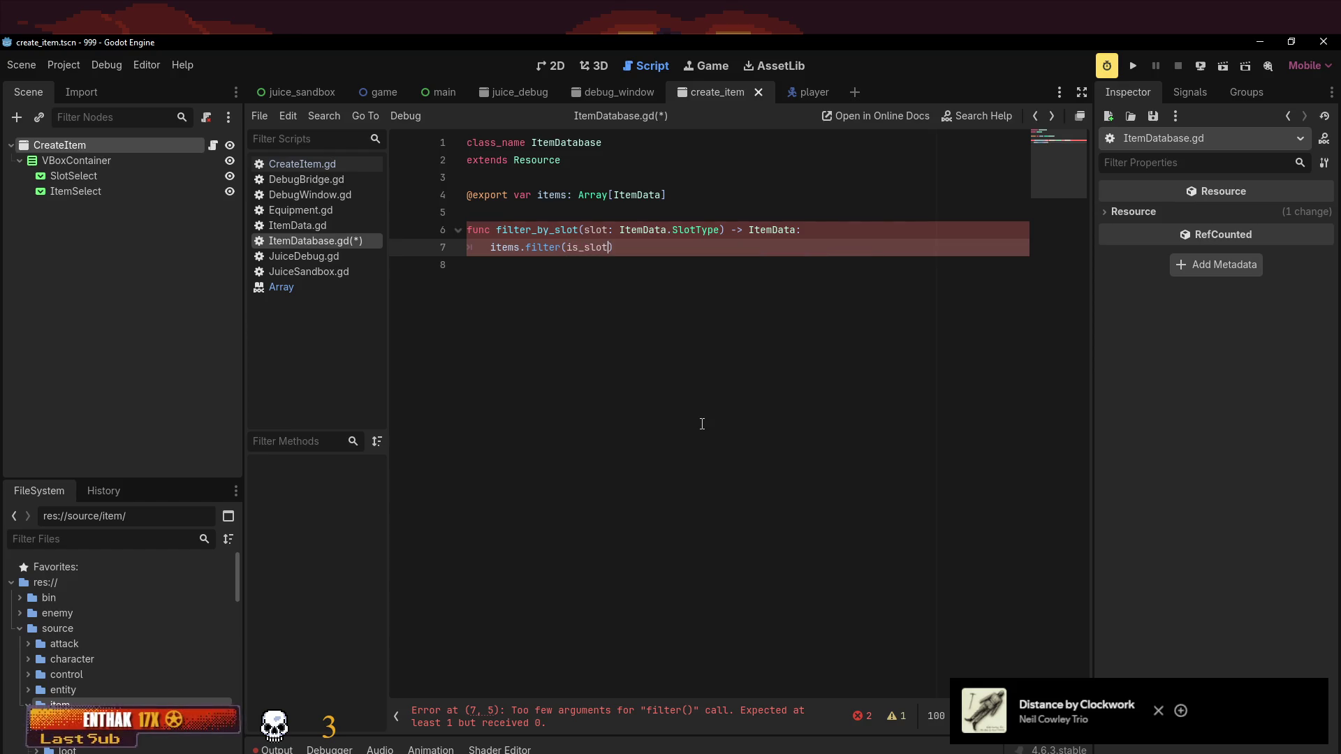
text(()
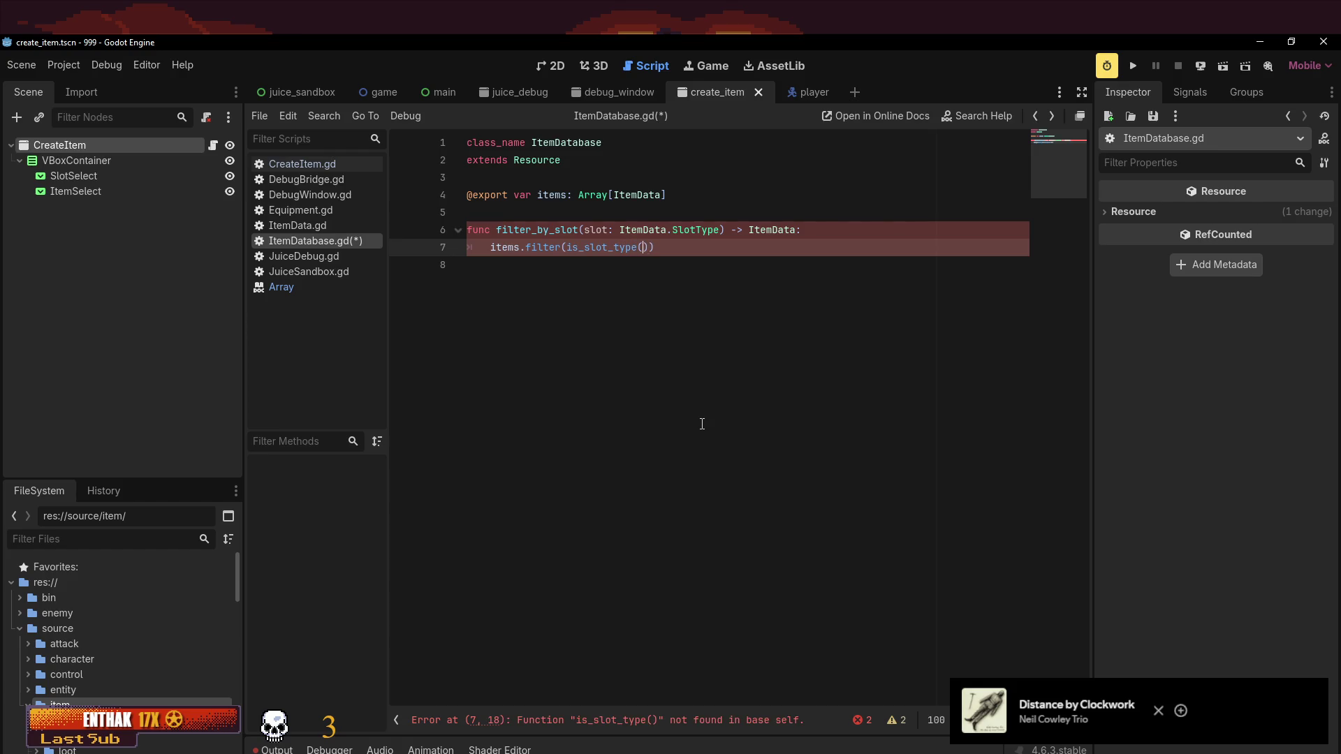
key(BackSpace)
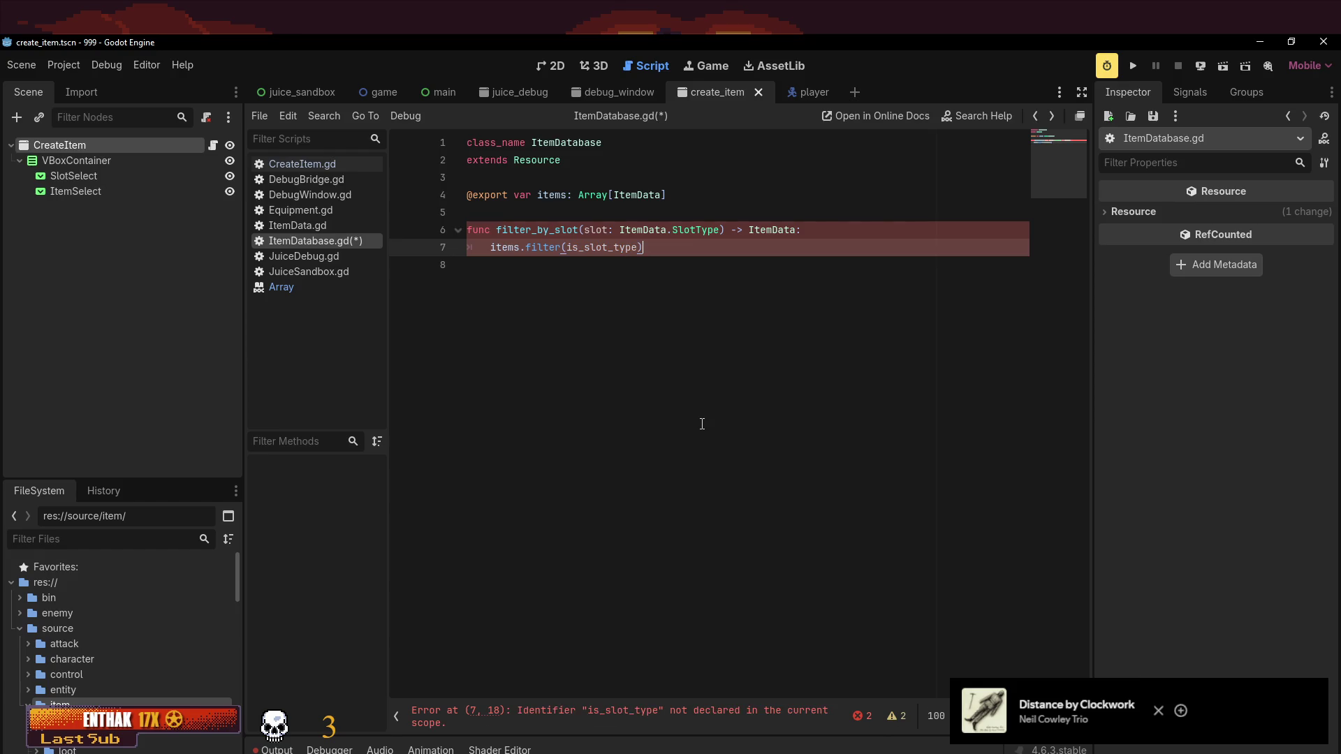
key(Return)
key(Return)
key(Return)
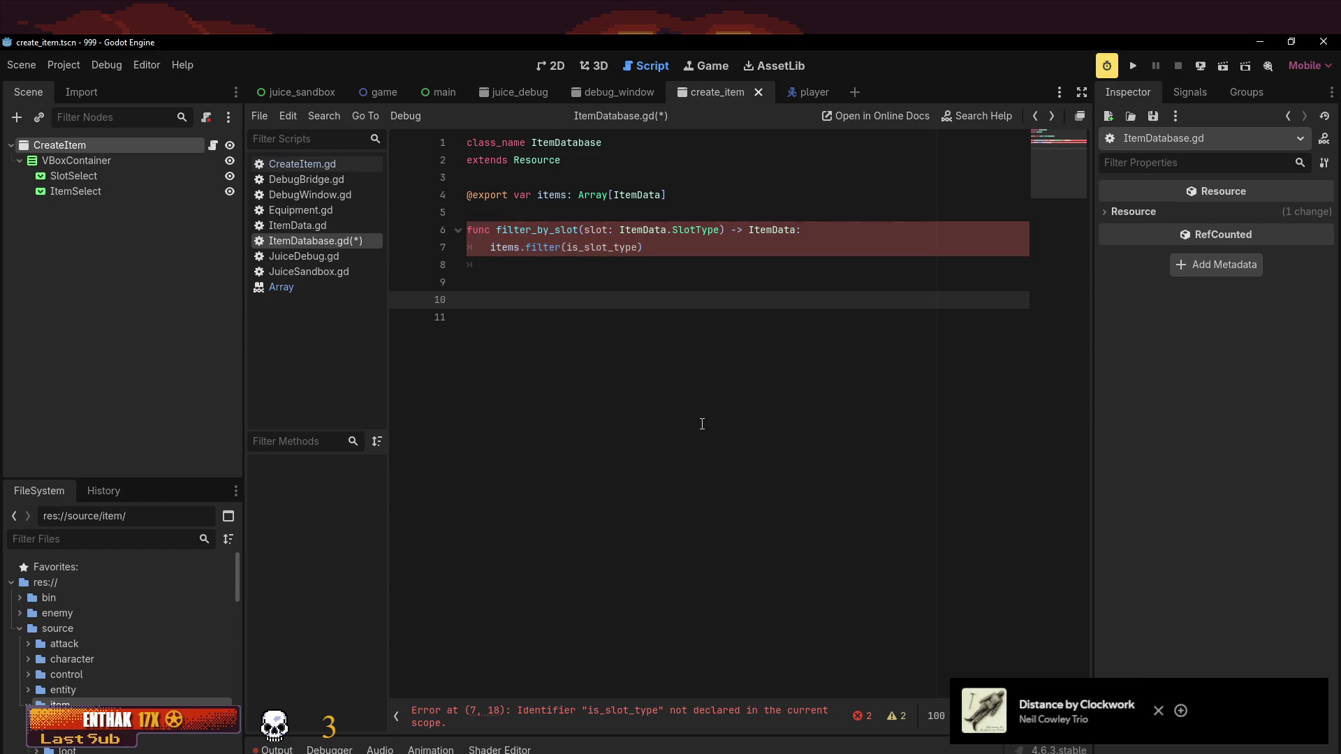
key(Up)
Rename the callable to _is_slot_type and declare func _is_slot_type(itemData) beneath it.
text(func)
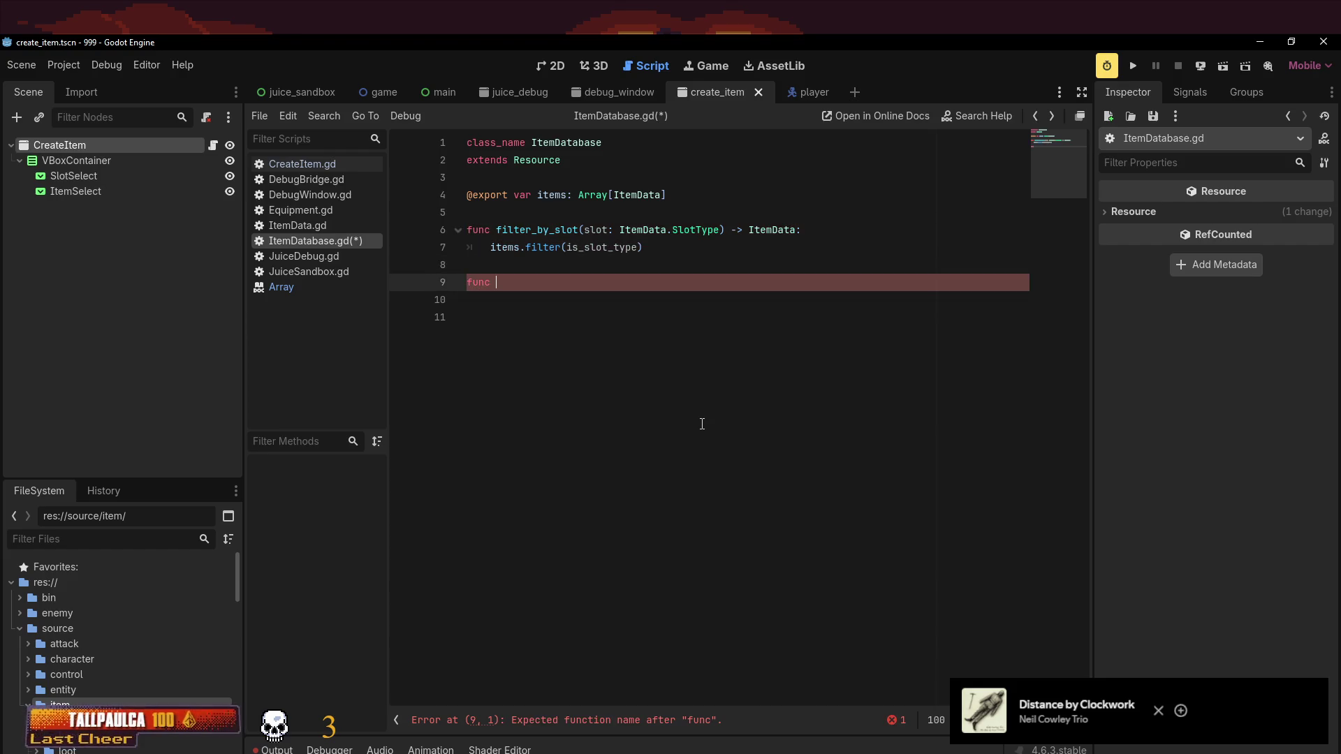
key(Up)
key(Up)
key(Right)
text(_)
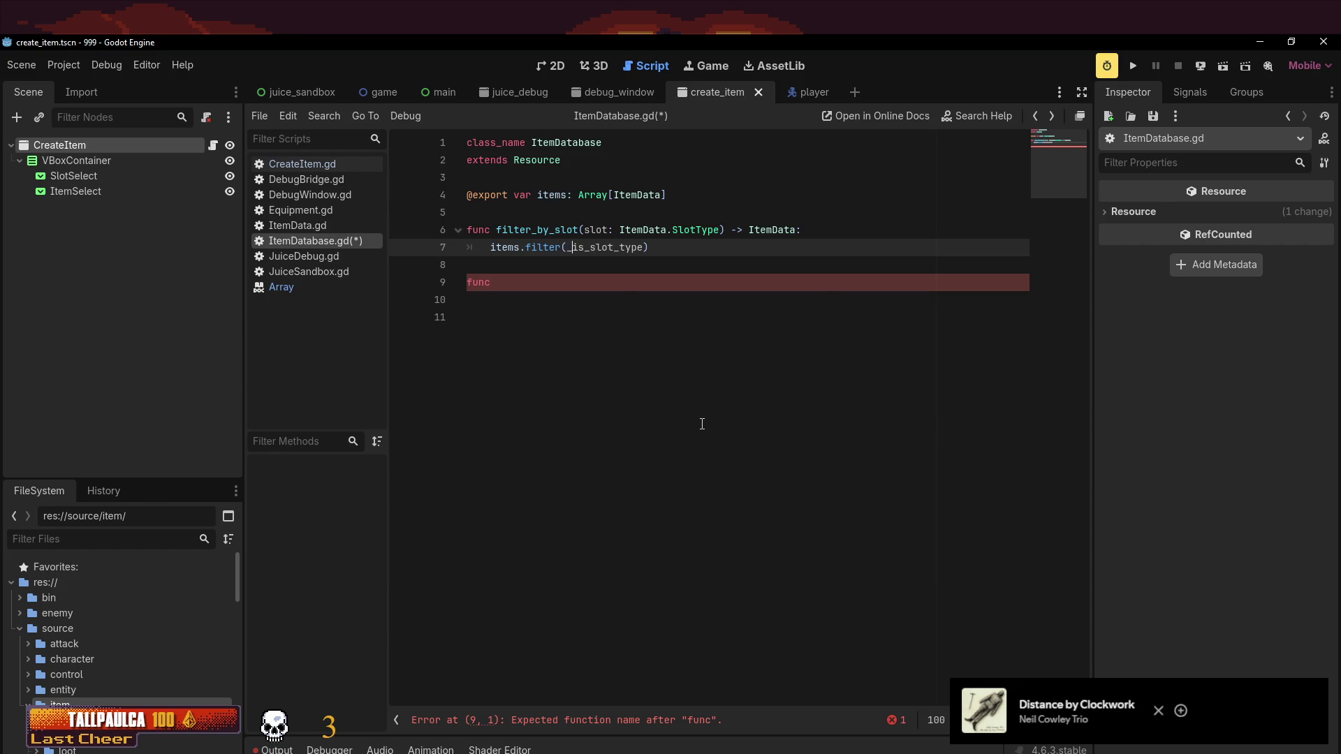
key(Escape)
key(Down)
key(Down)
text(_is_slot_type()
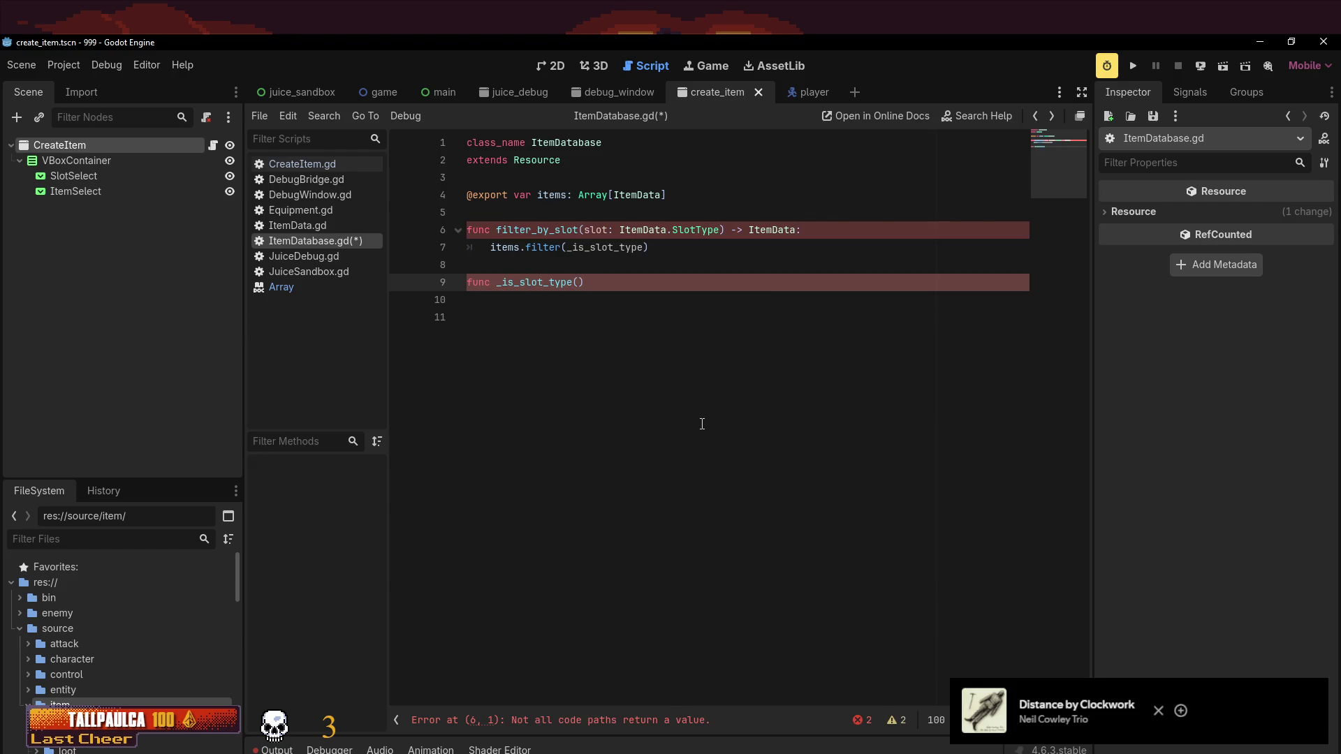
text(itemData)
Make the signature _is_slot_type(item_data: ItemData) -> bool: and look up the Array filter() reference.
key(BackSpace)
key(BackSpace)
key(BackSpace)
text(_data: ItemData)
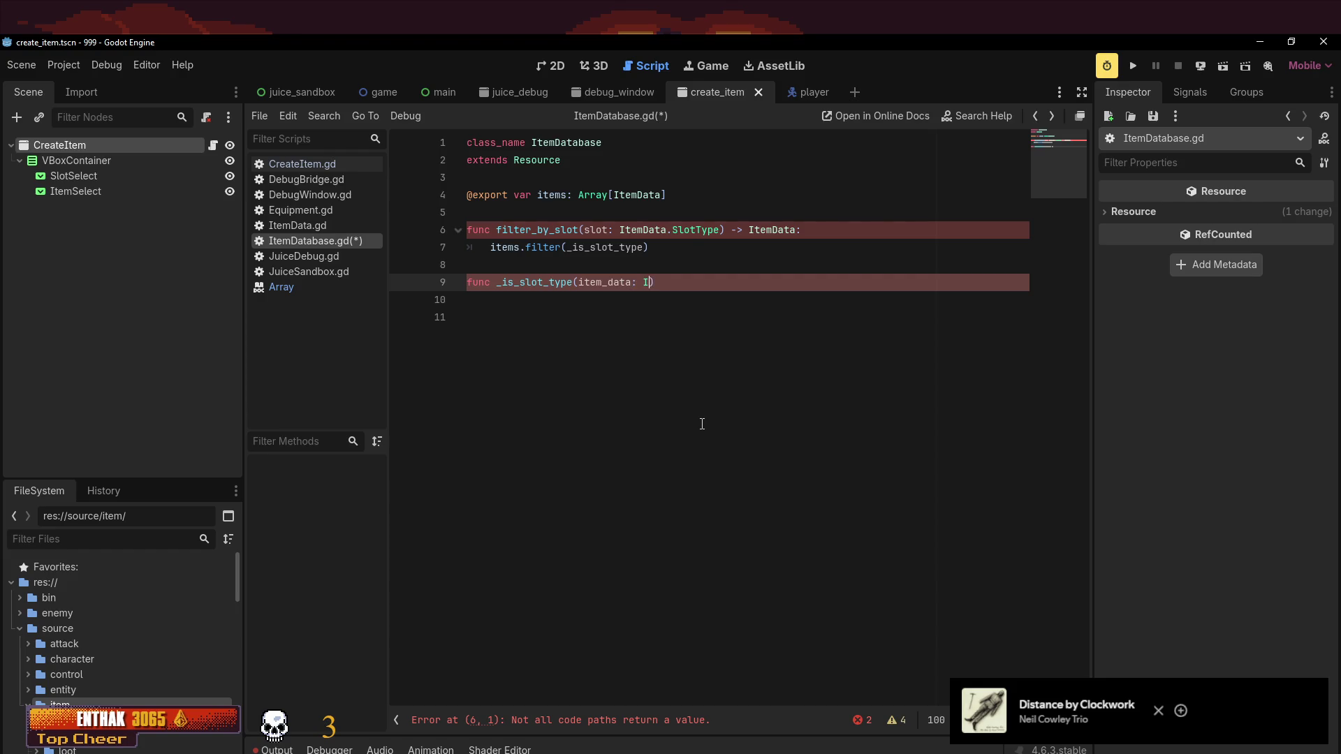
key(End)
text(bool:)
key(Return)
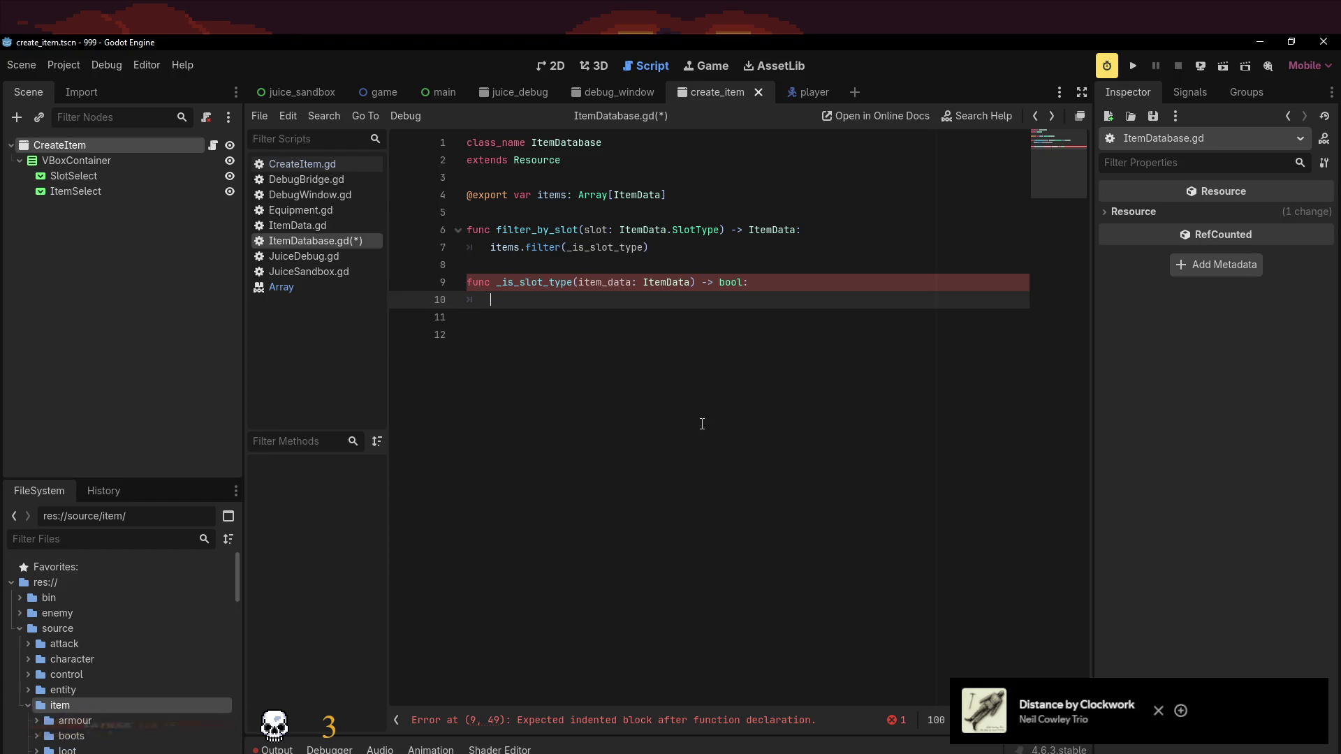
ctrl+click(543, 249)
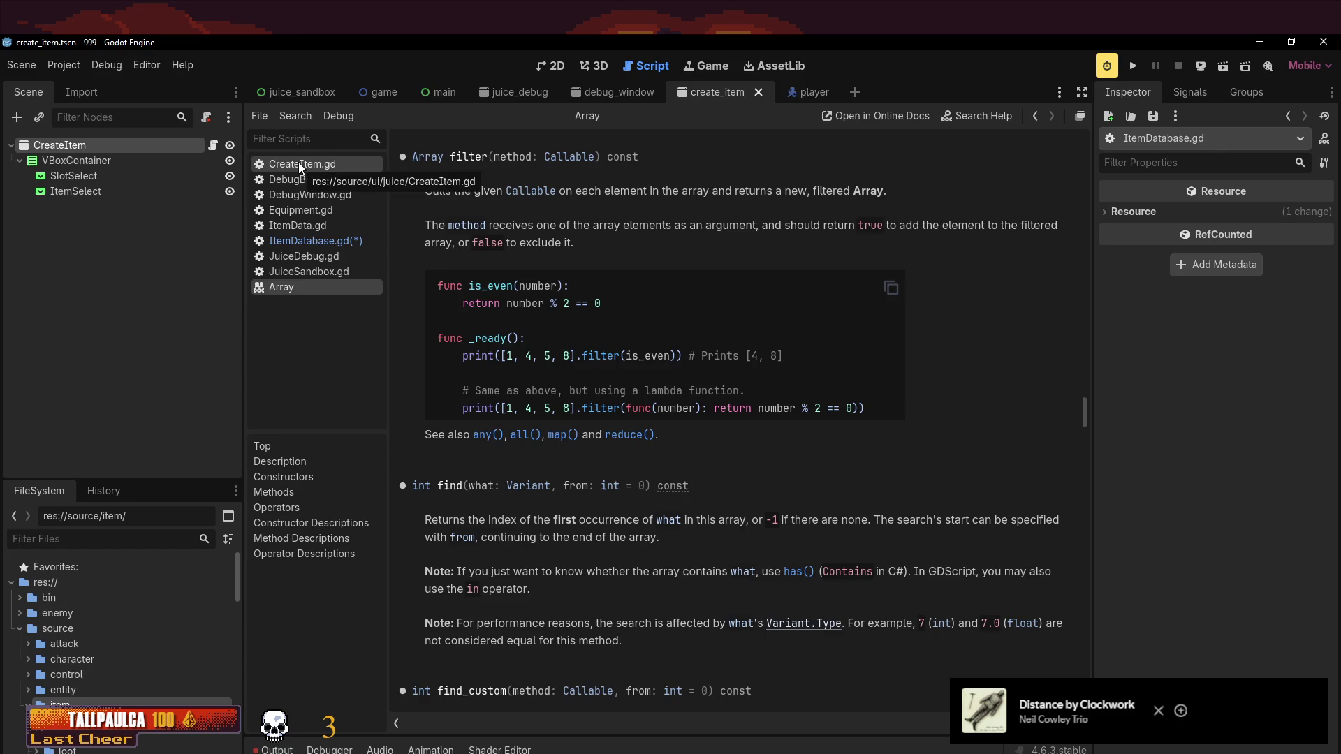
In ItemDatabase.gd, add a slot_type: ItemData.SlotType parameter to _is_slot_type.
click(316, 241)
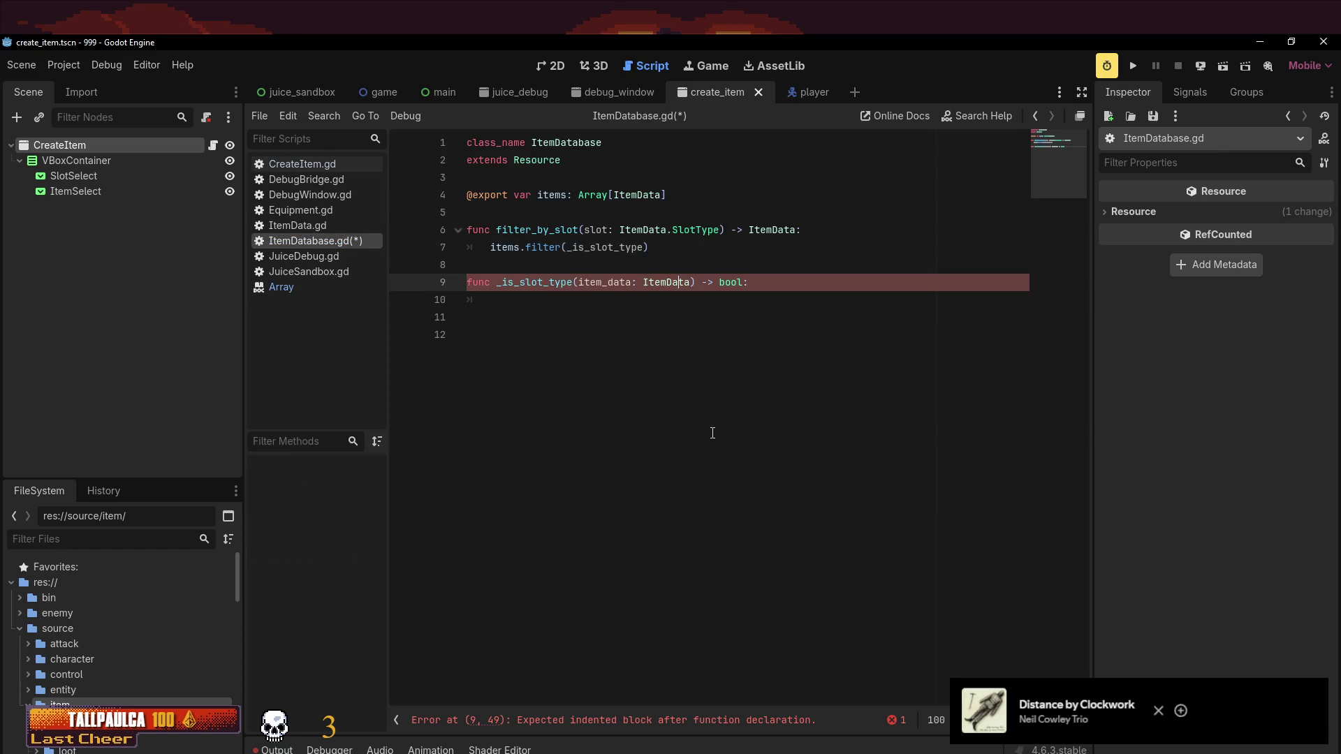
key(Right)
key(Right)
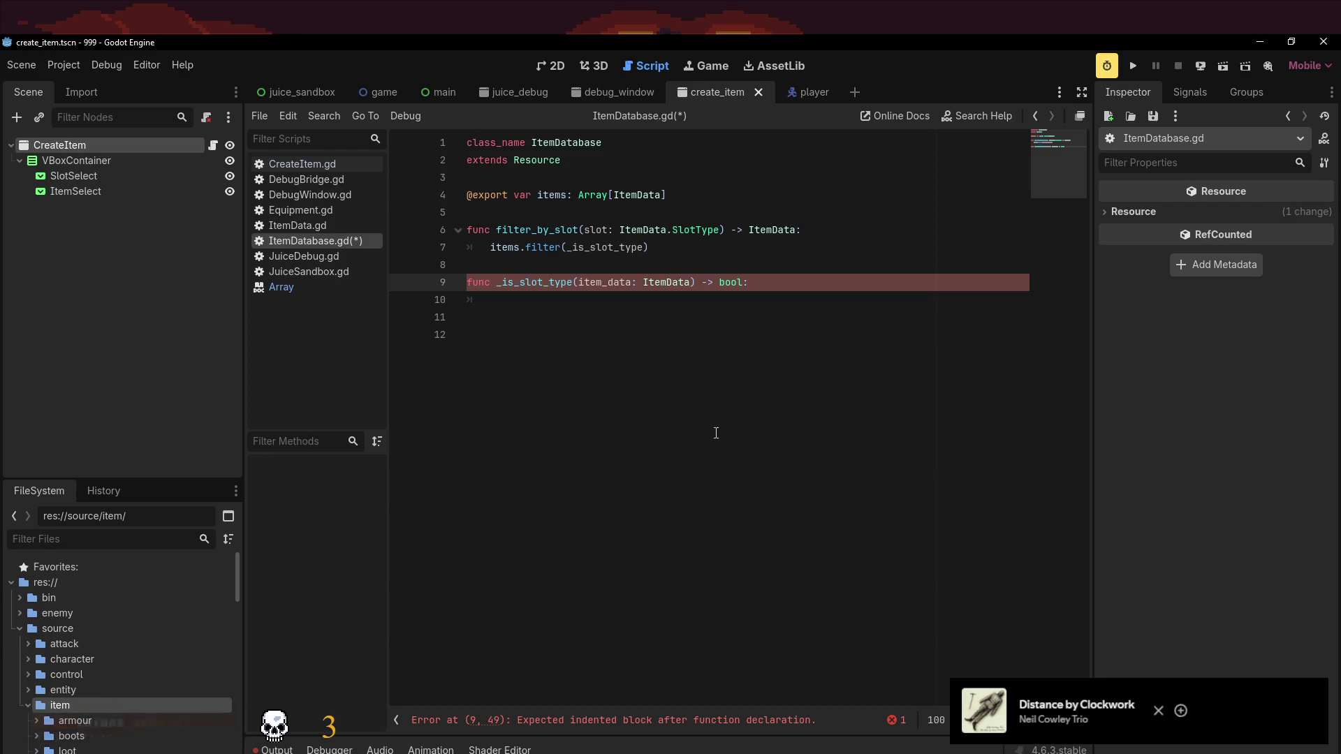
text(, )
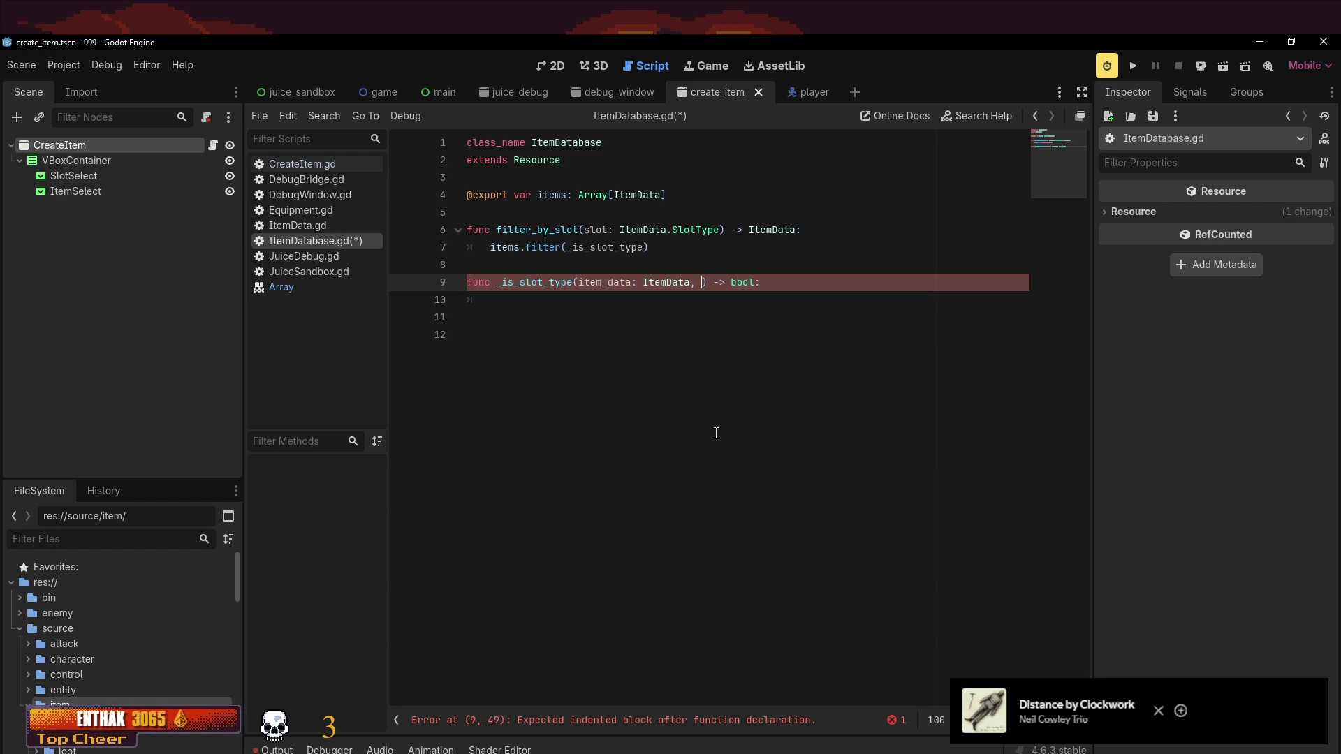
text(slot_type)
text(: ItemData.)
text(SlotType)
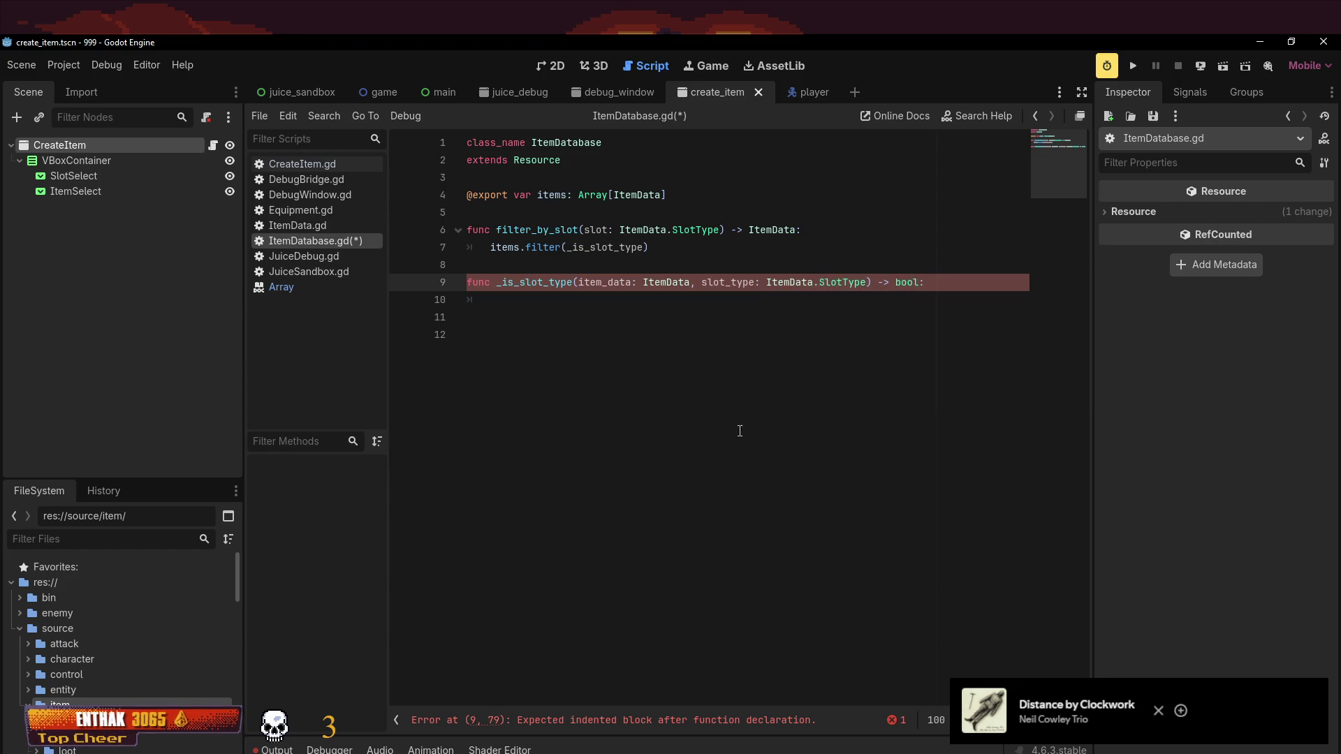
Write the body 'return item_data.slot == slot_type' and save the script.
click(938, 387)
key(BackSpace)
key(BackSpace)
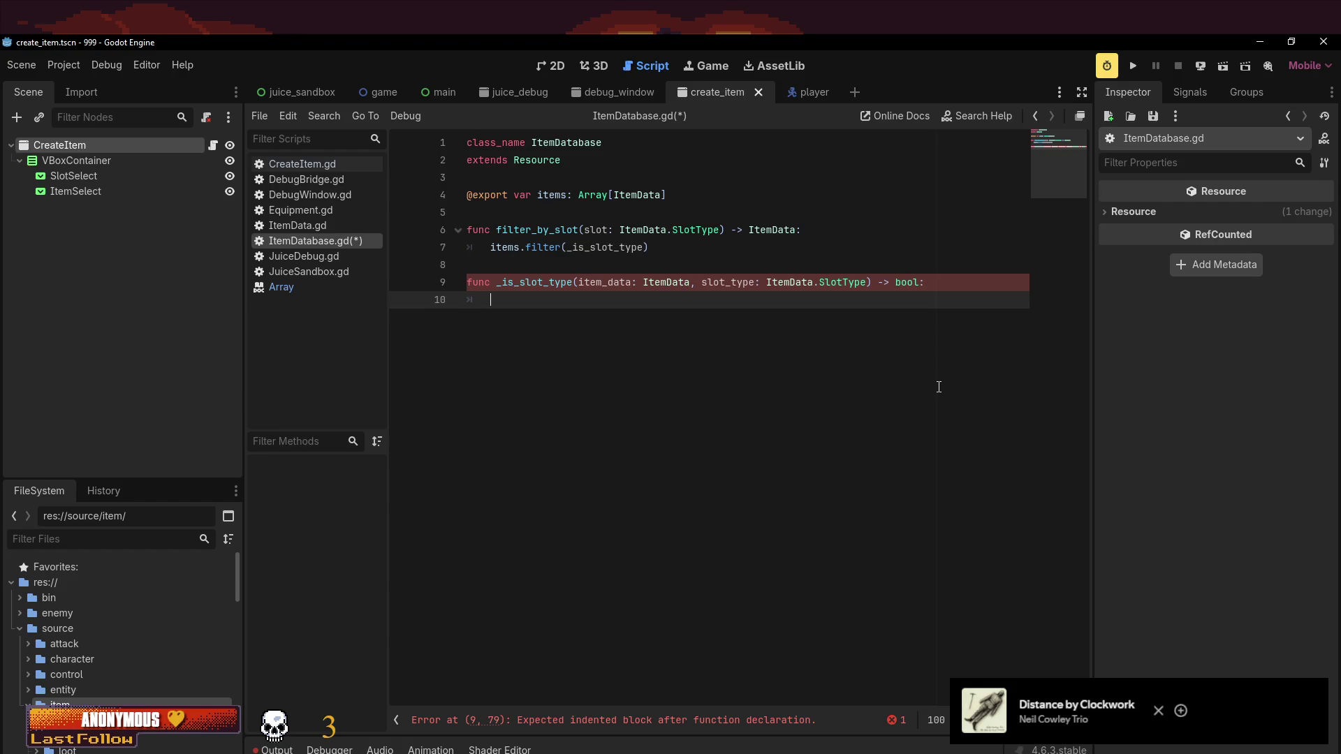
text(return)
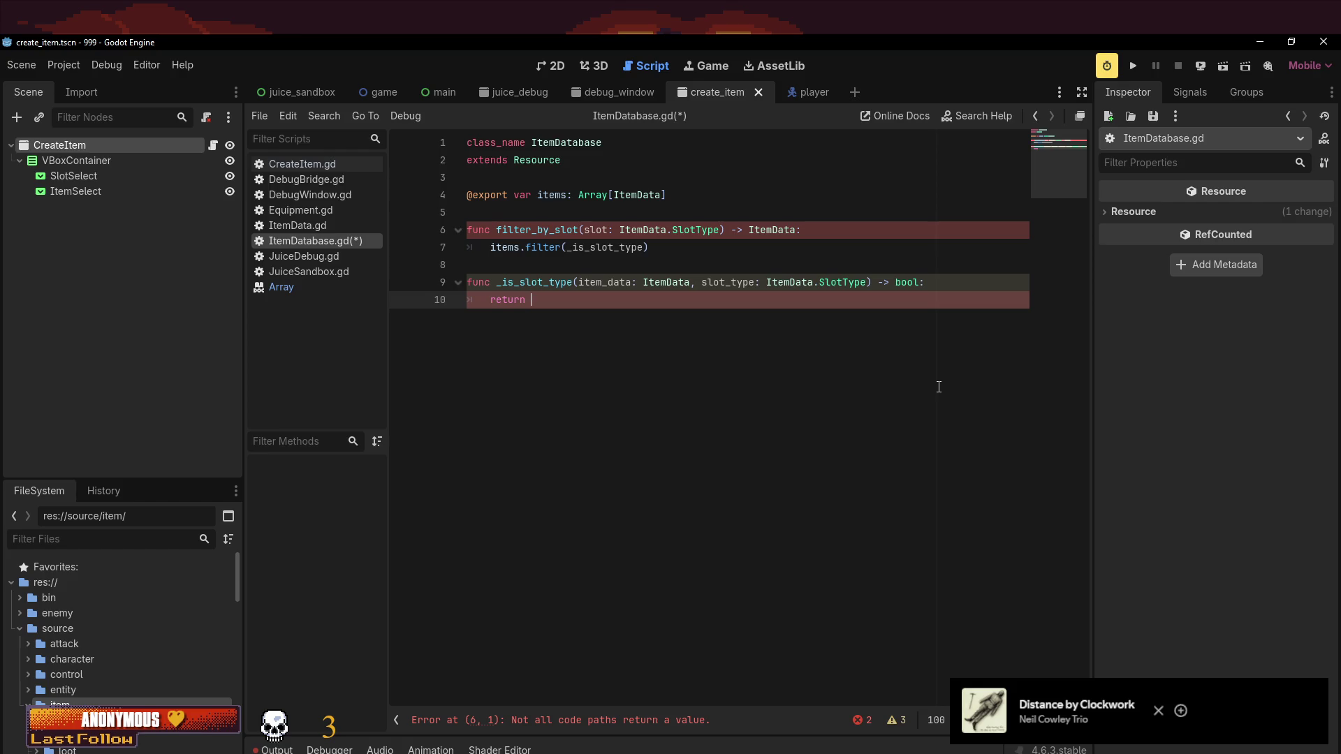
text( item_data.)
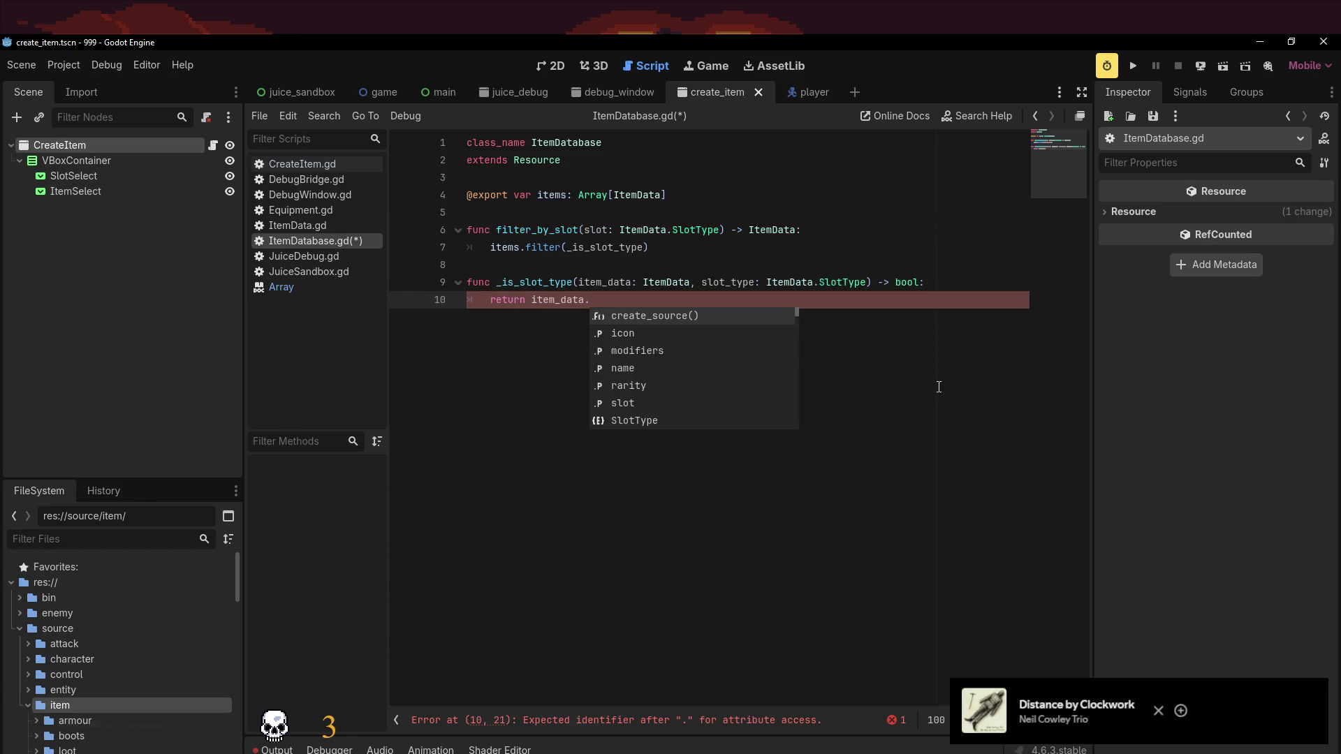
key(Up)
key(Down)
key(Down)
key(Down)
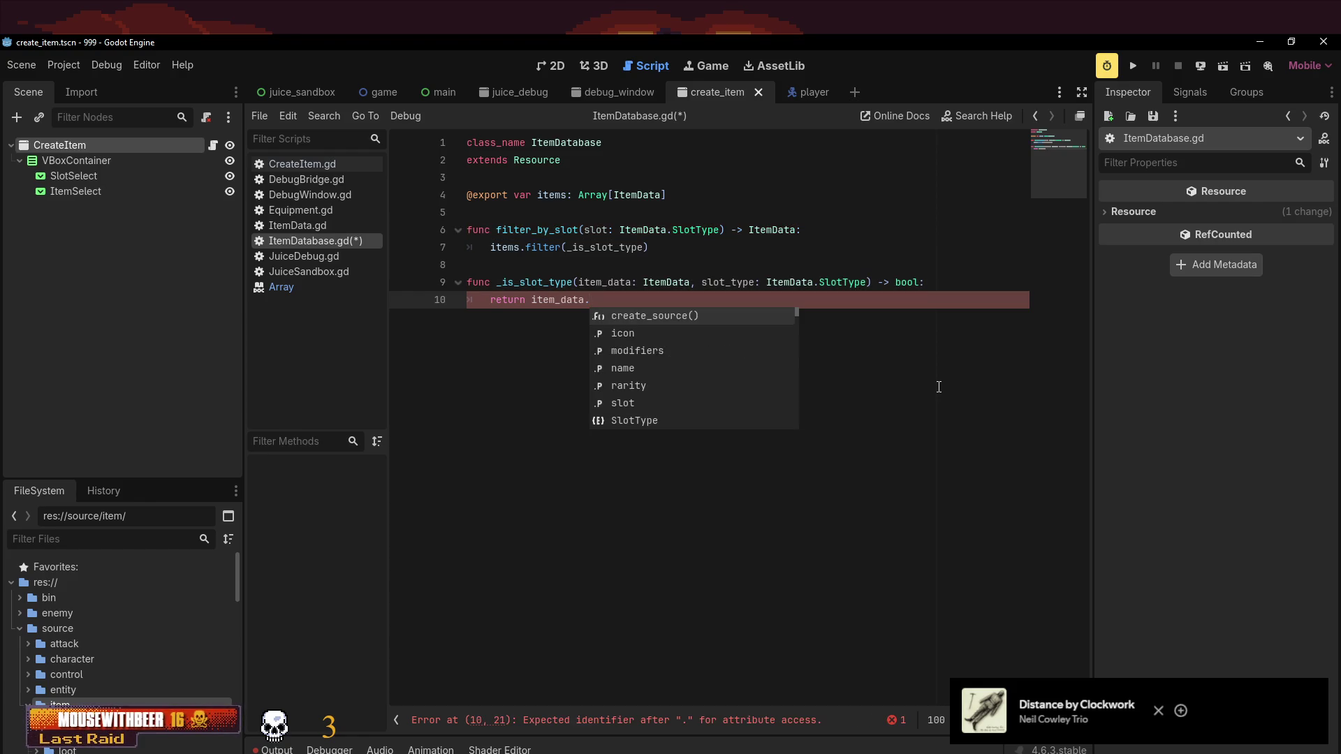
key(Return)
text(== )
text(slot)
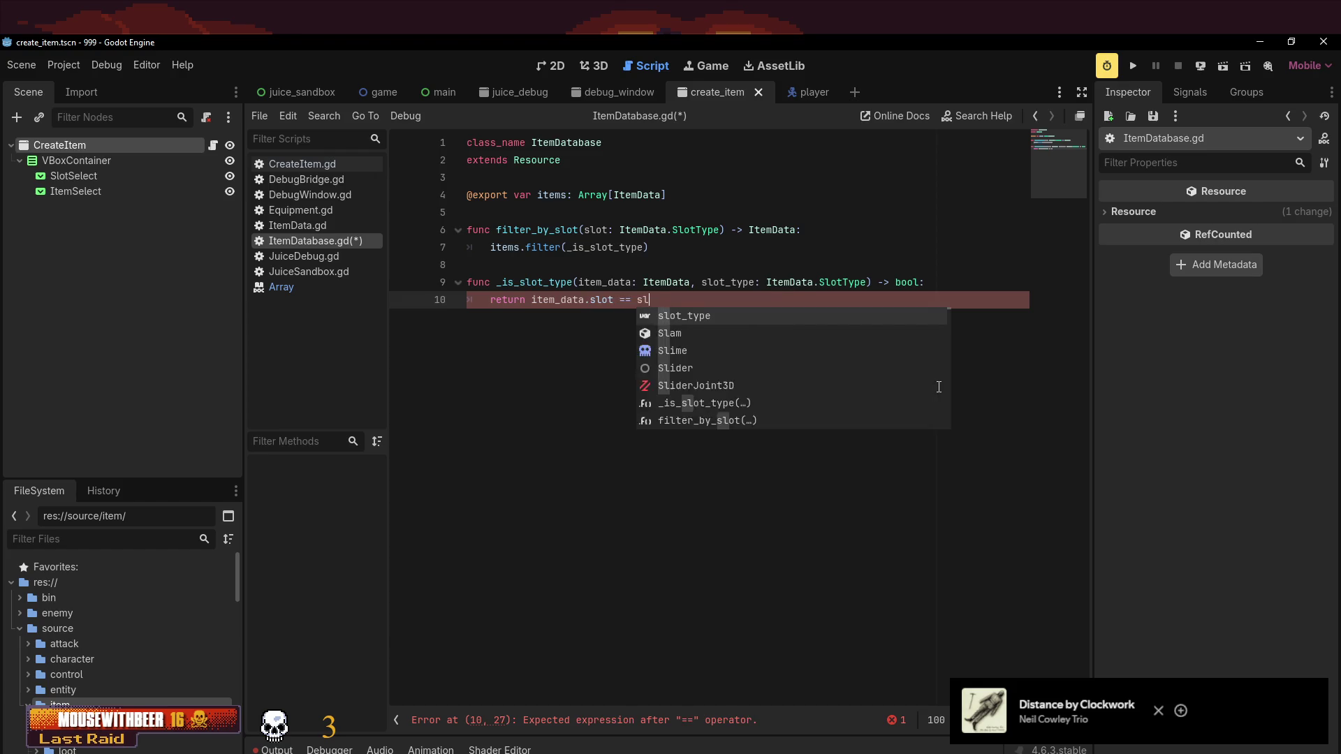
key(Return)
key(ctrl+s)
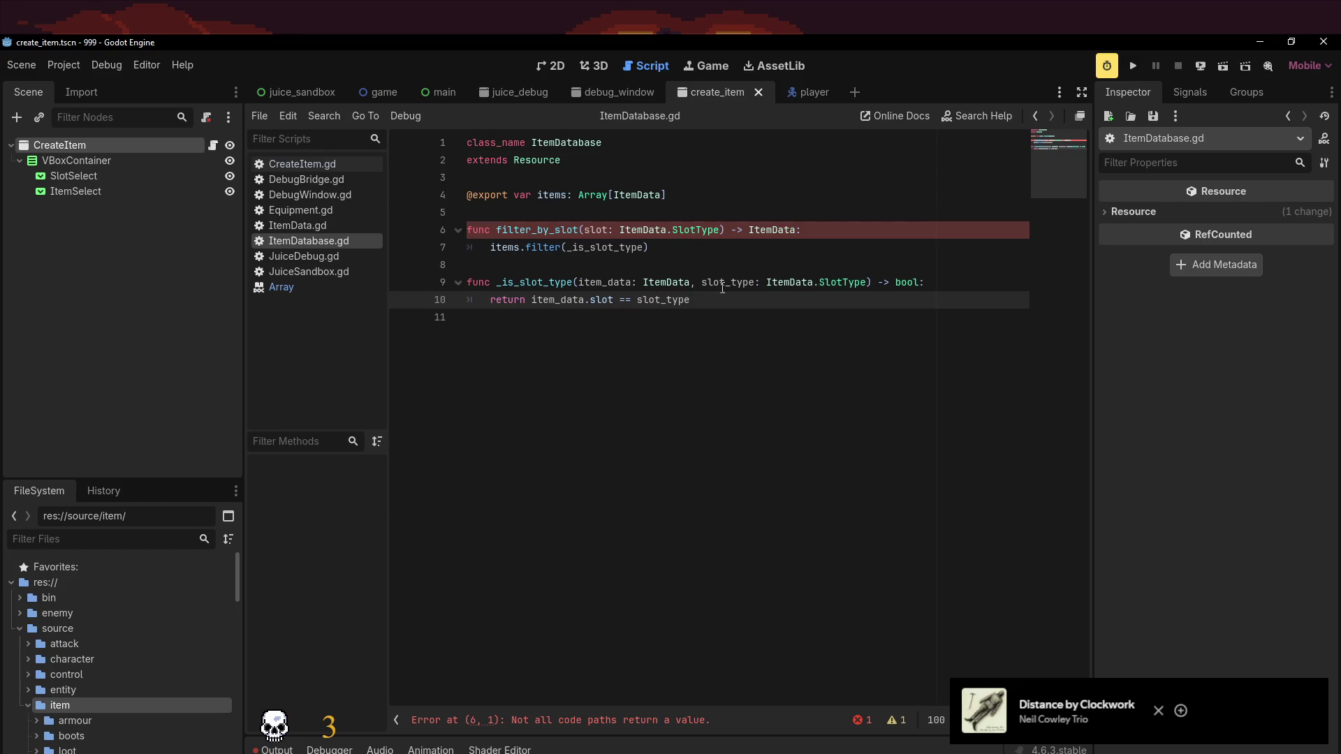
Make filter_by_slot return items.filter(_is_slot_type) and save.
key(Up)
key(Up)
key(Up)
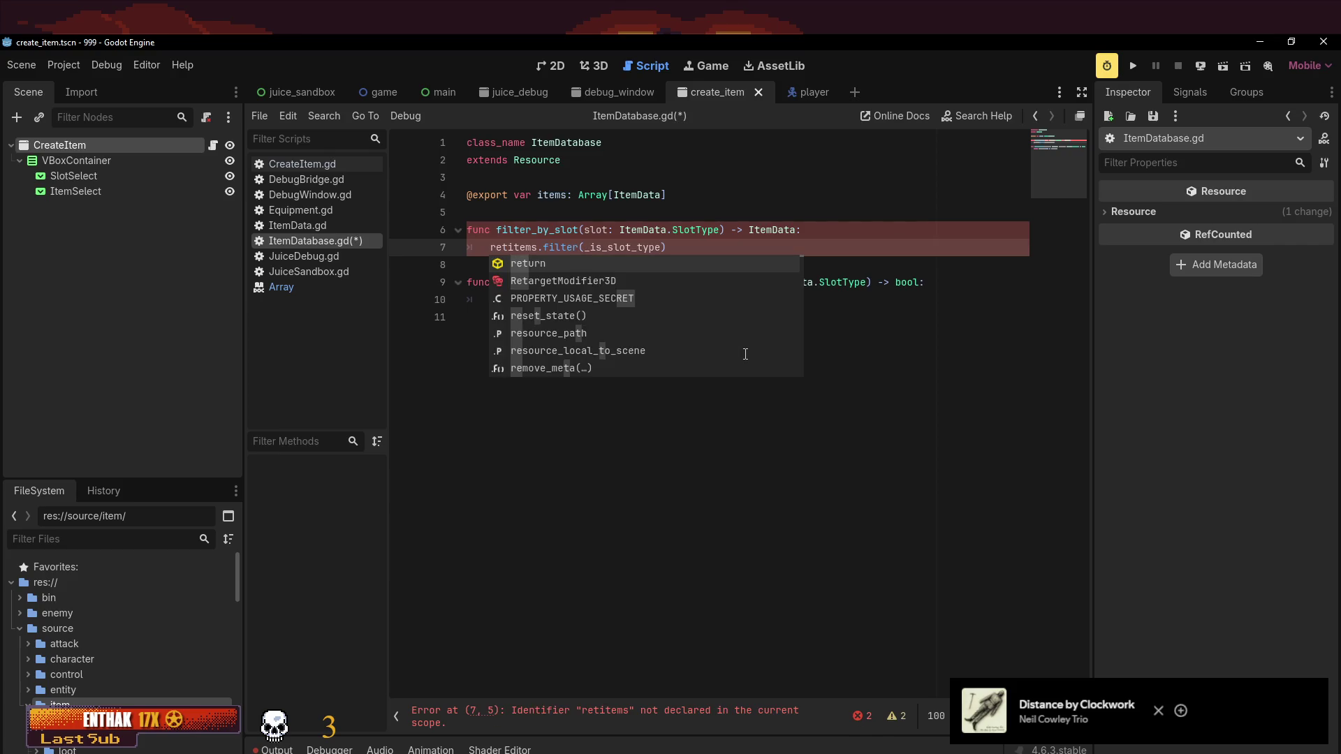
text(urn)
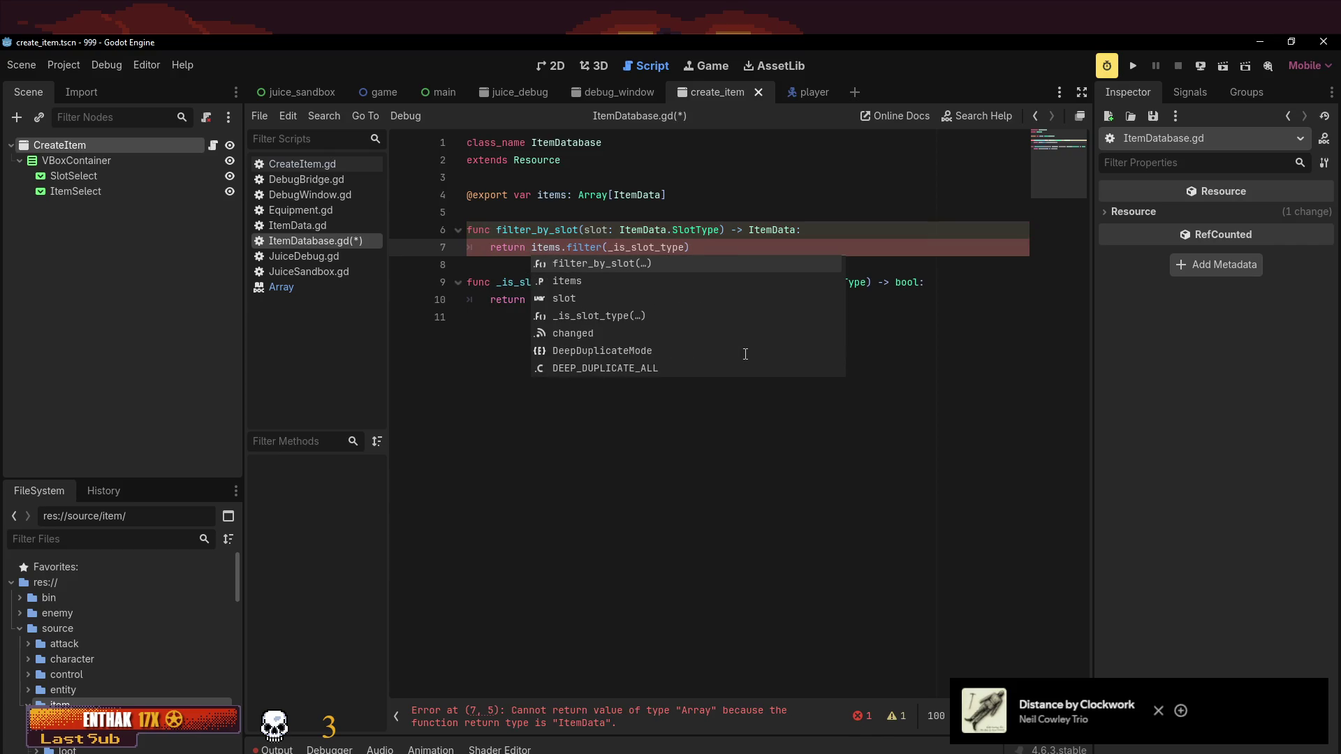
click(707, 487)
key(ctrl+s)
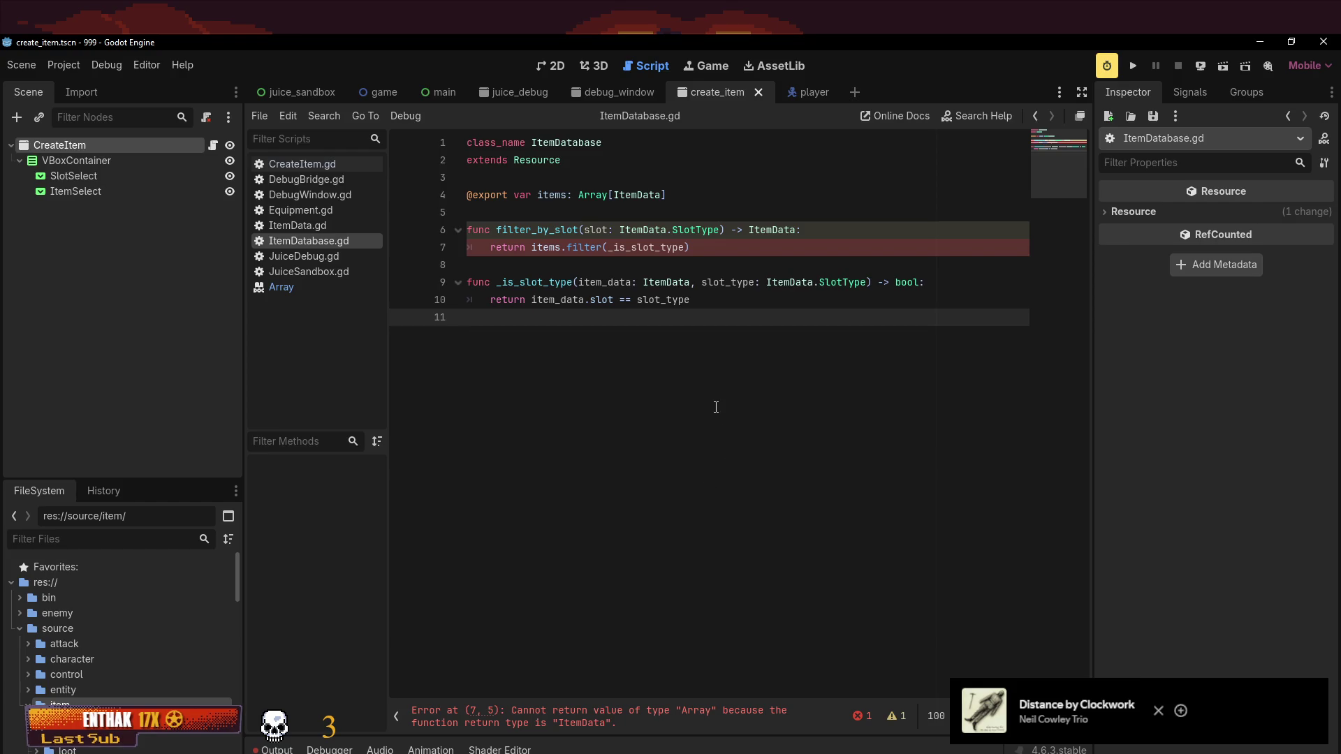
Change filter_by_slot's return type to Array[ItemData], save, and check the UNUSED_PARAMETER warning.
click(747, 228)
text(Array)
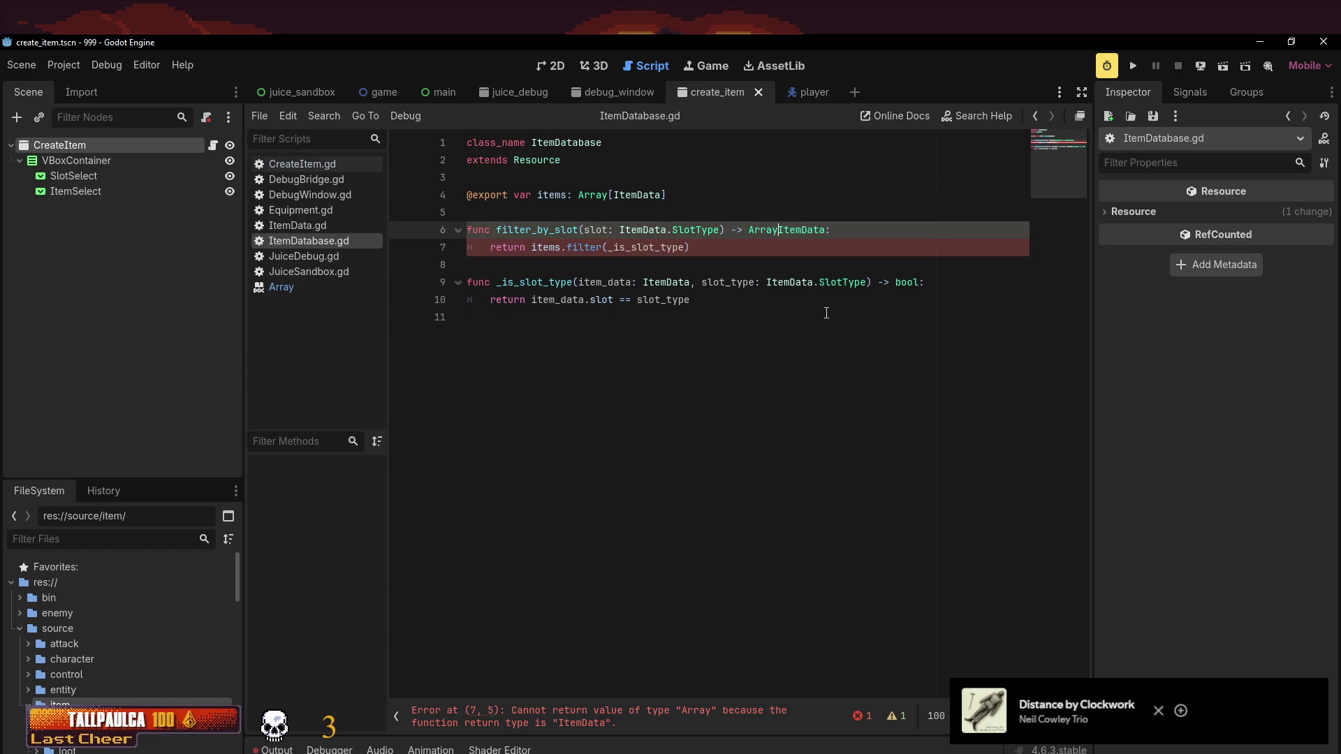
text([)
key(End)
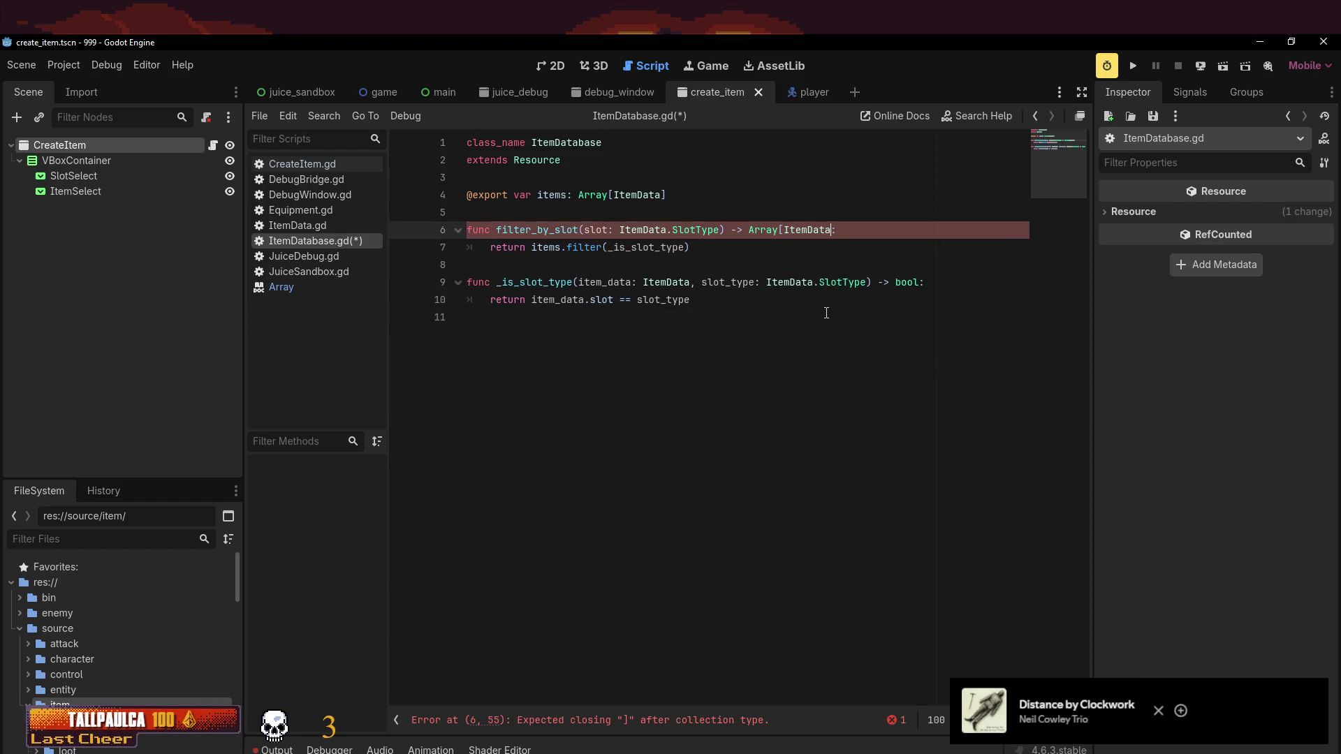
text(])
click(827, 313)
key(ctrl+s)
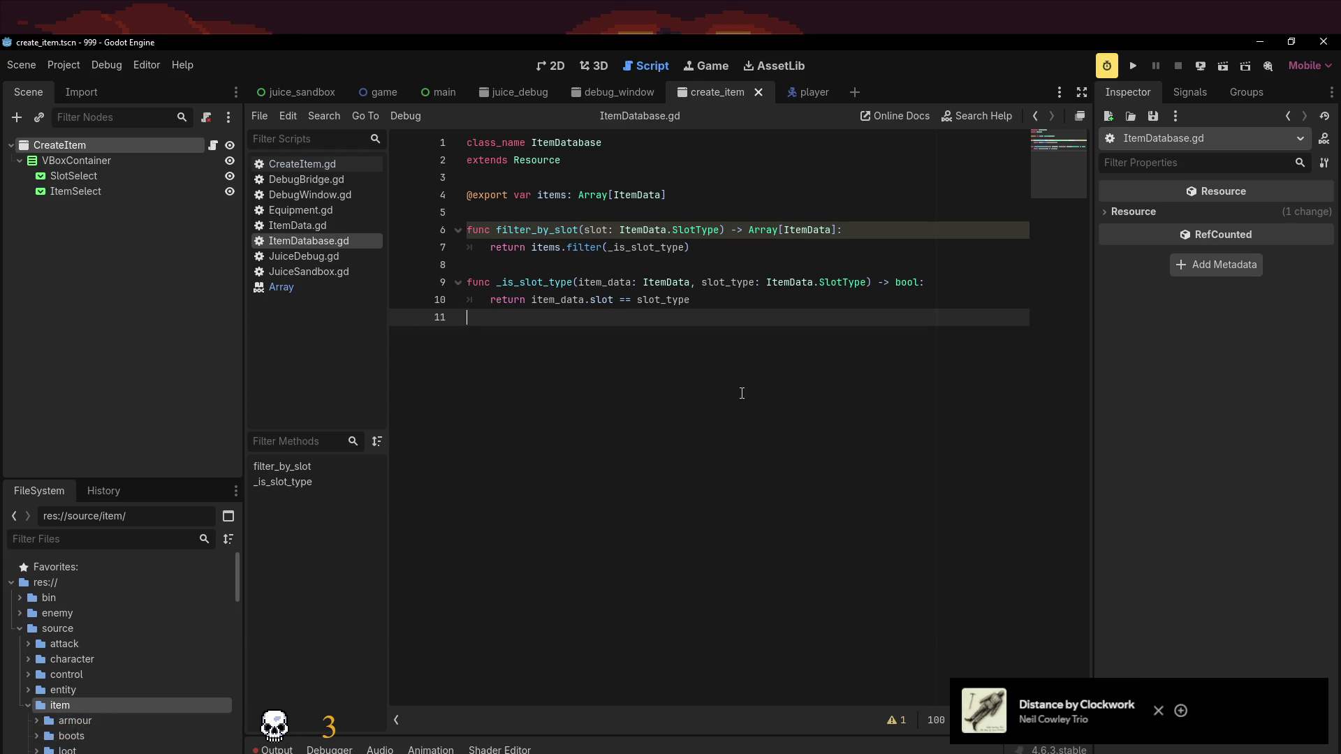
click(903, 720)
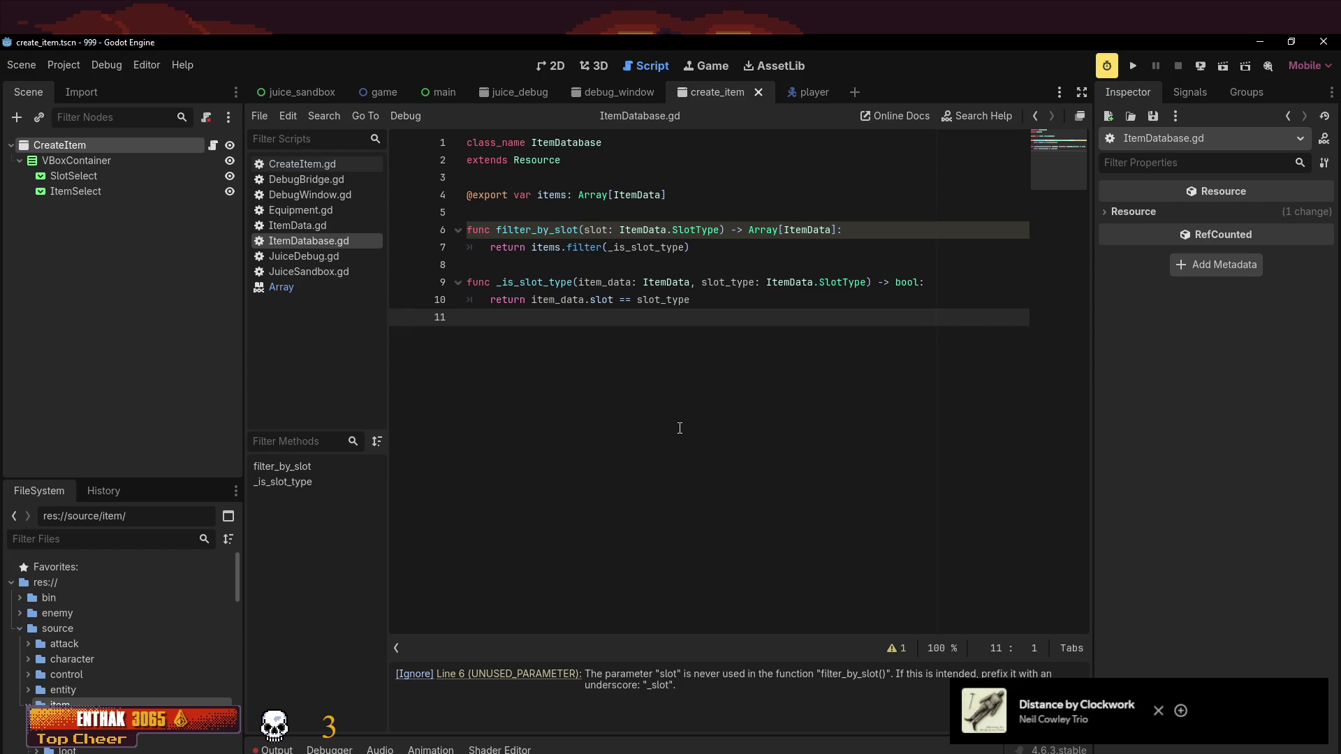
Bind slot to the callable as items.filter(_is_slot_type.bind(slot)) and save.
click(684, 248)
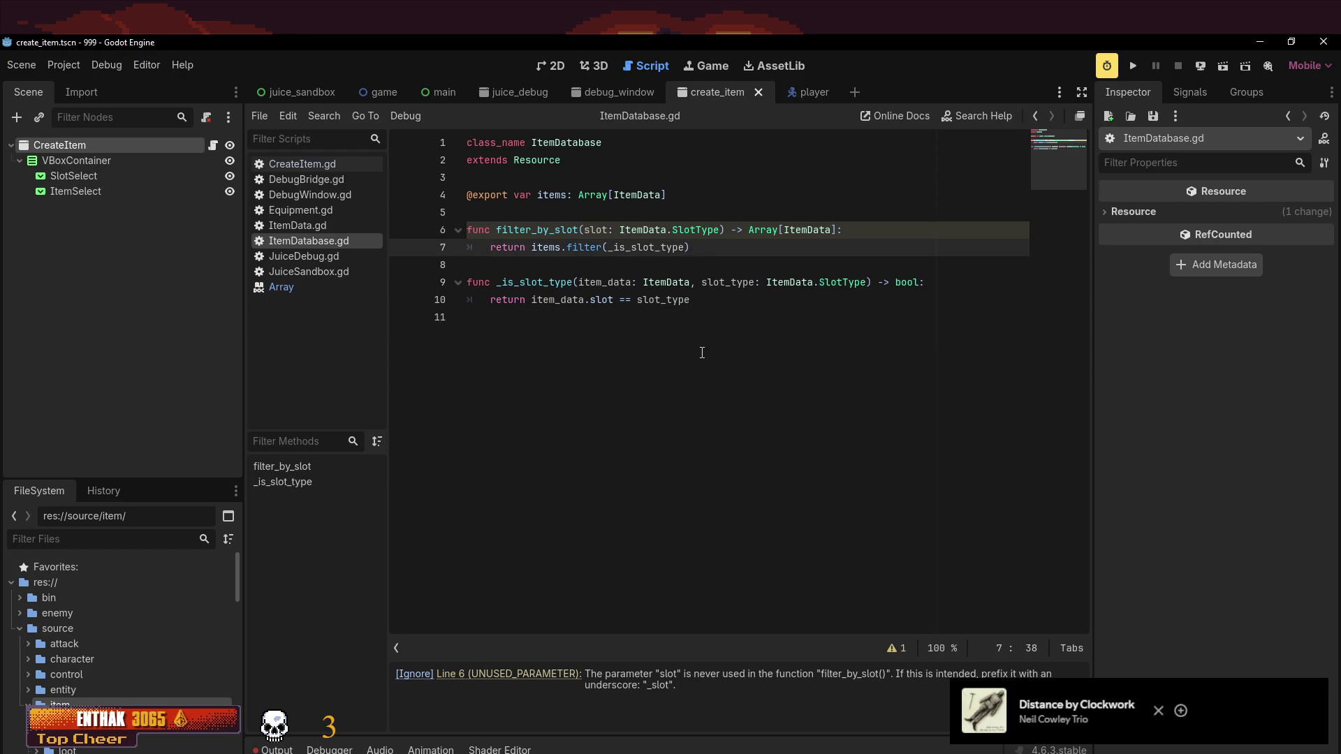
text(.bind()
text(slot)
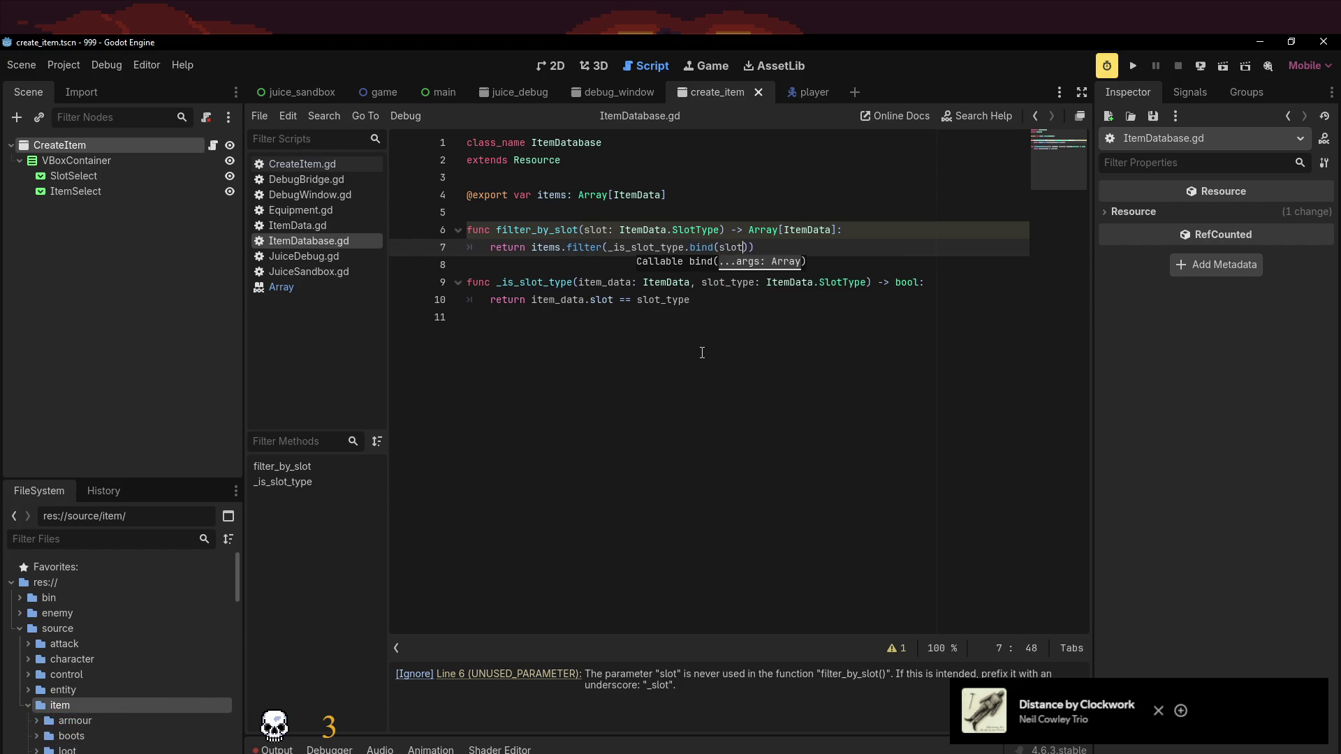
key(ctrl+s)
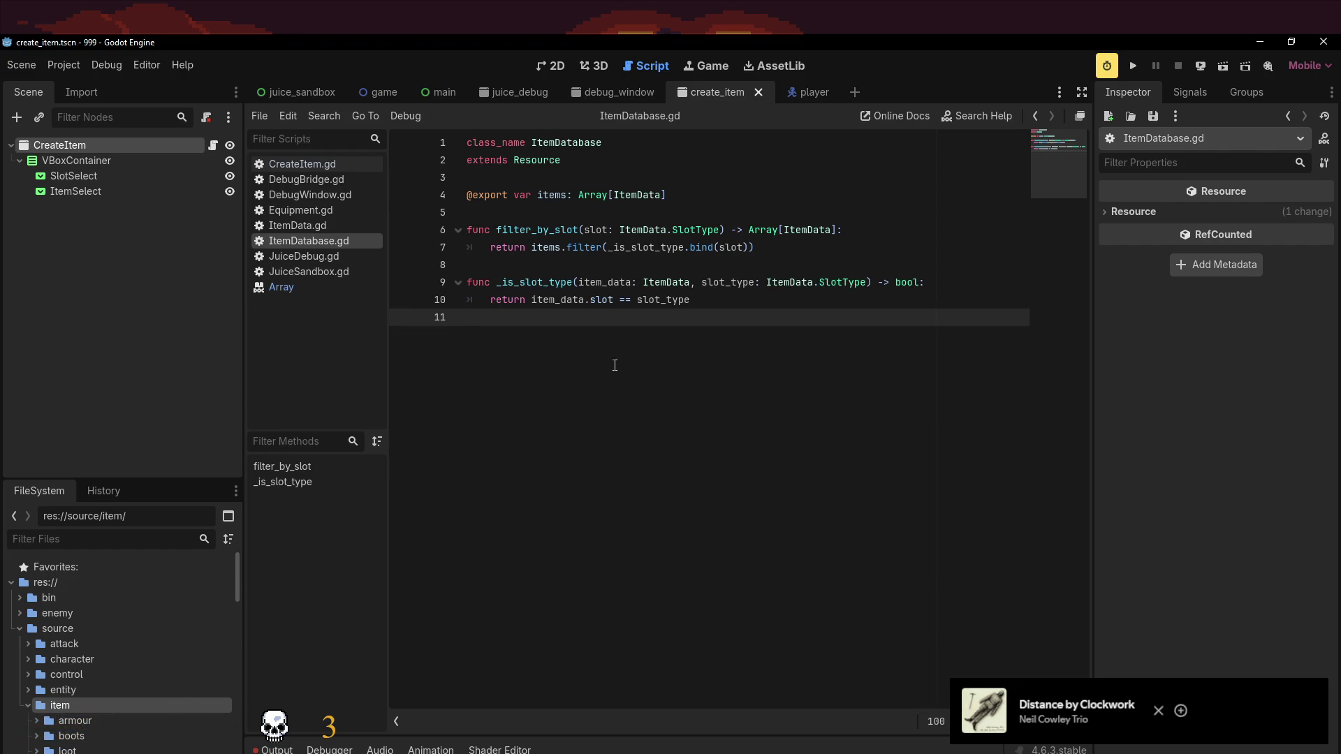
click(614, 92)
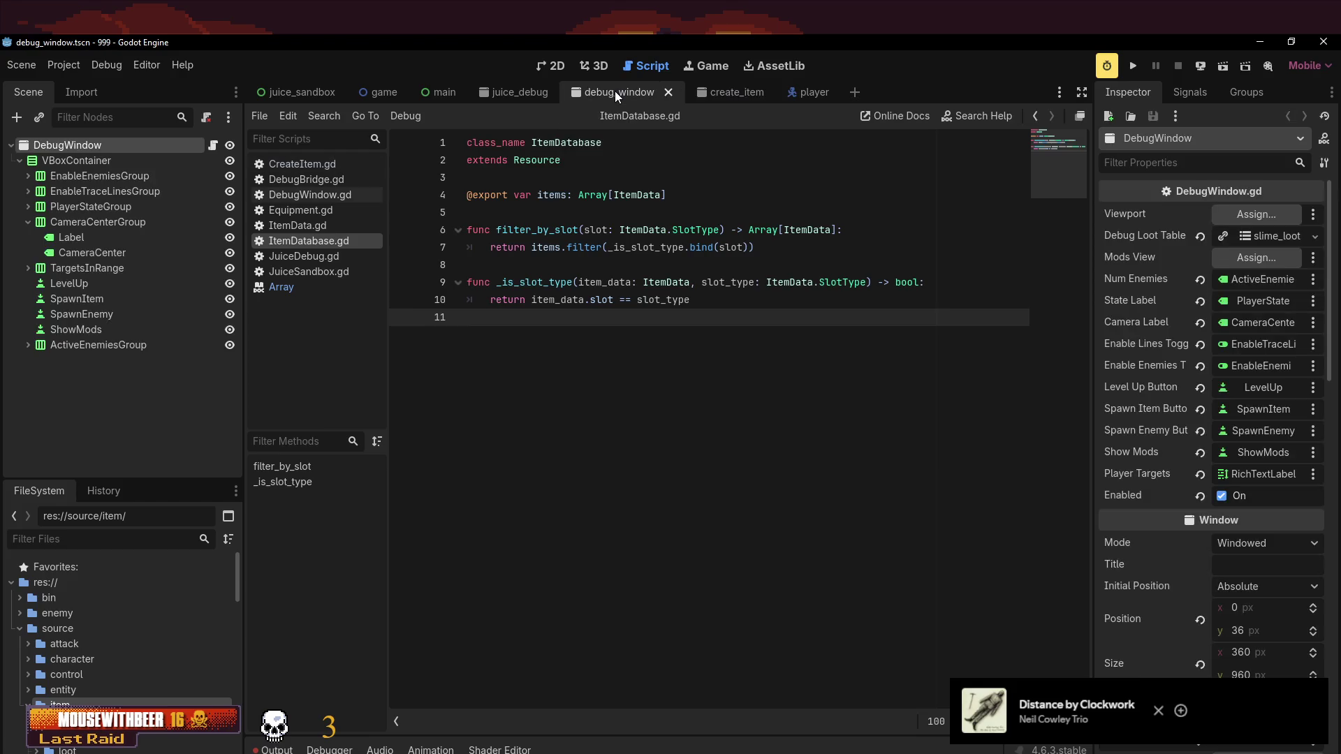
In CreateItem.gd, start line 17 with the declaration var weapons: Array[ItemData].
click(284, 165)
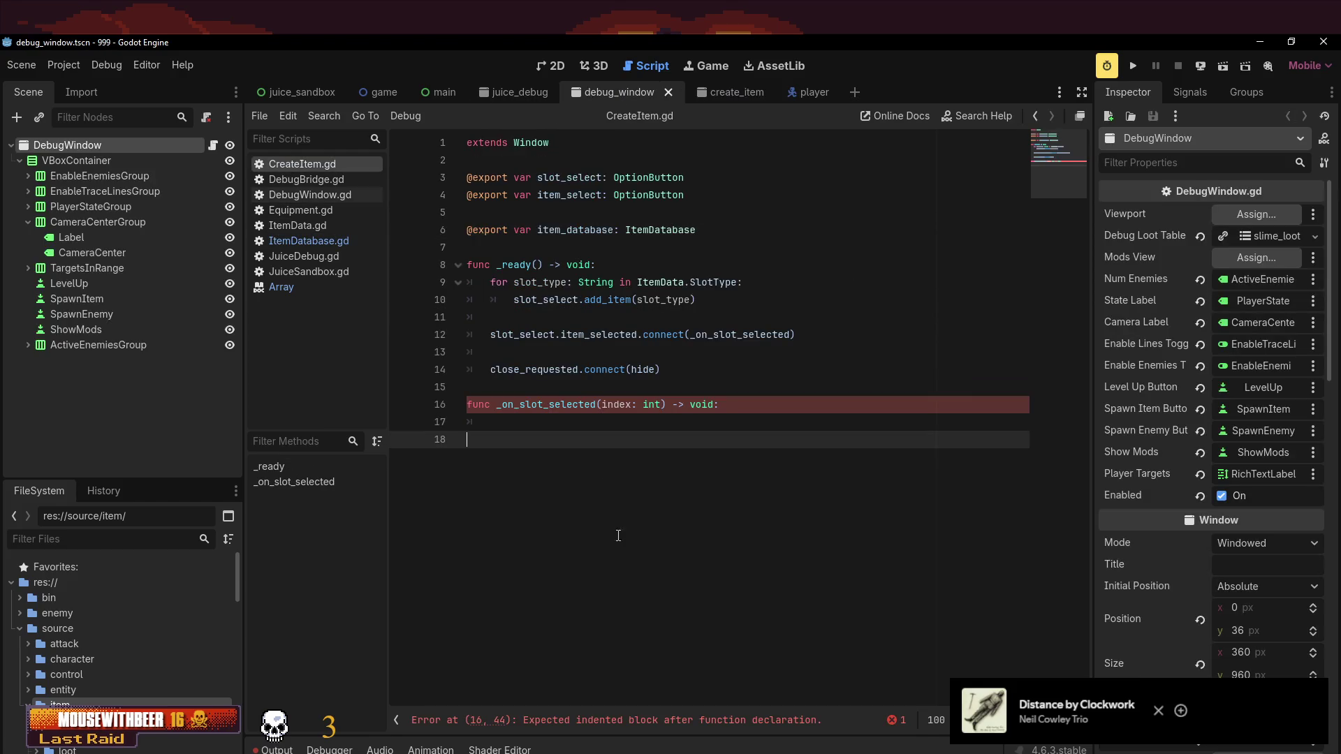
key(BackSpace)
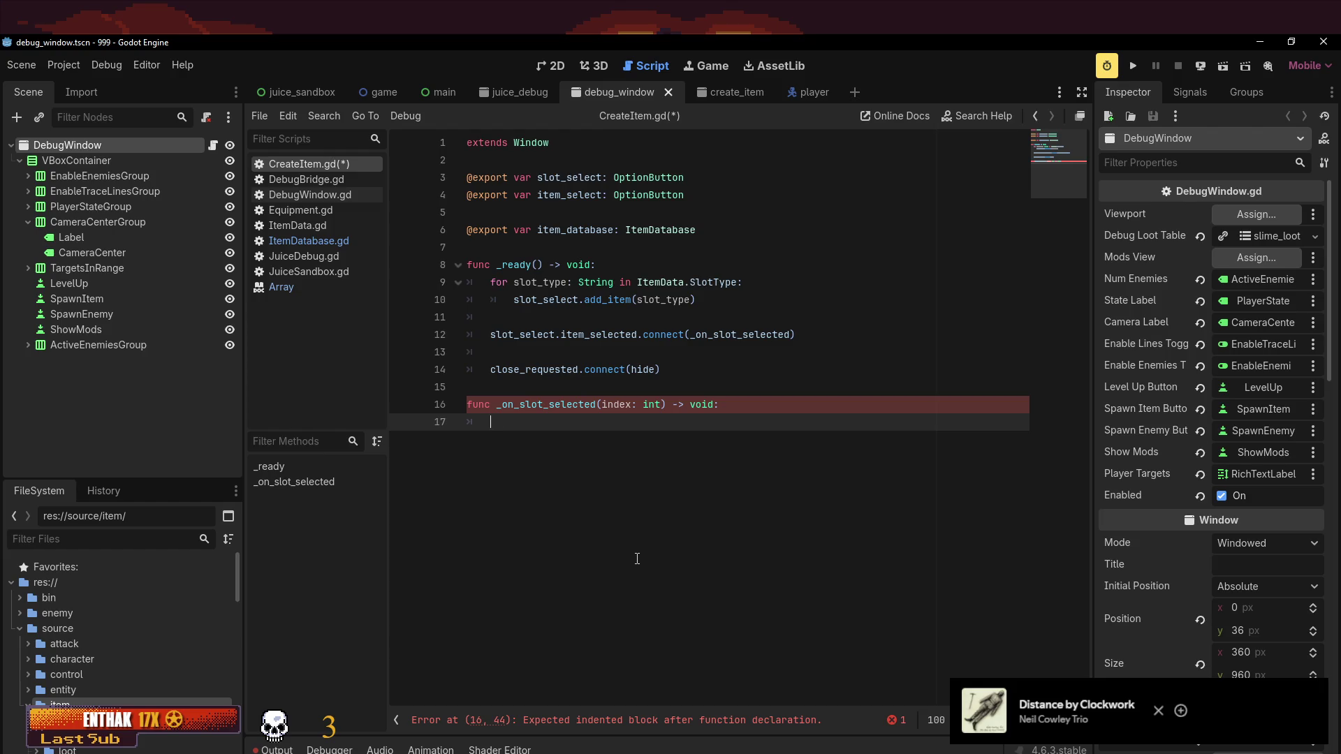
text(pri)
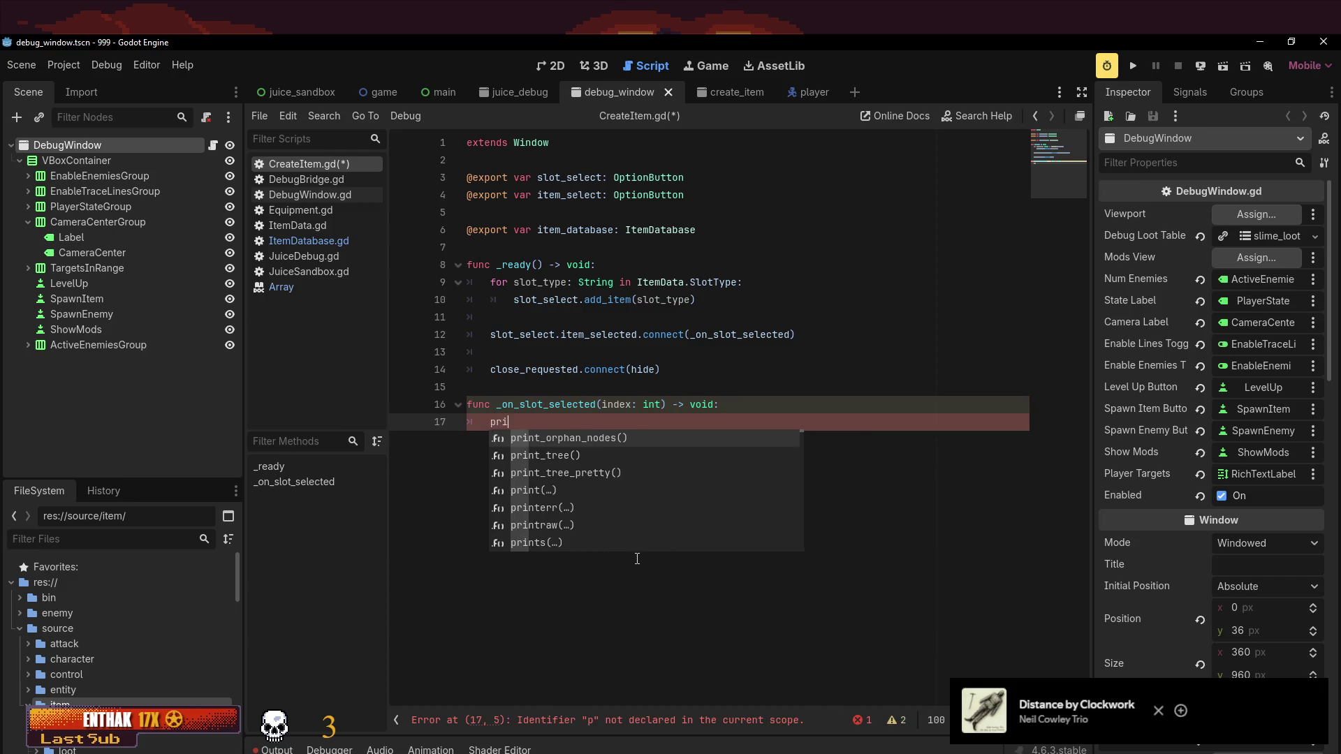
key(BackSpace)
key(BackSpace)
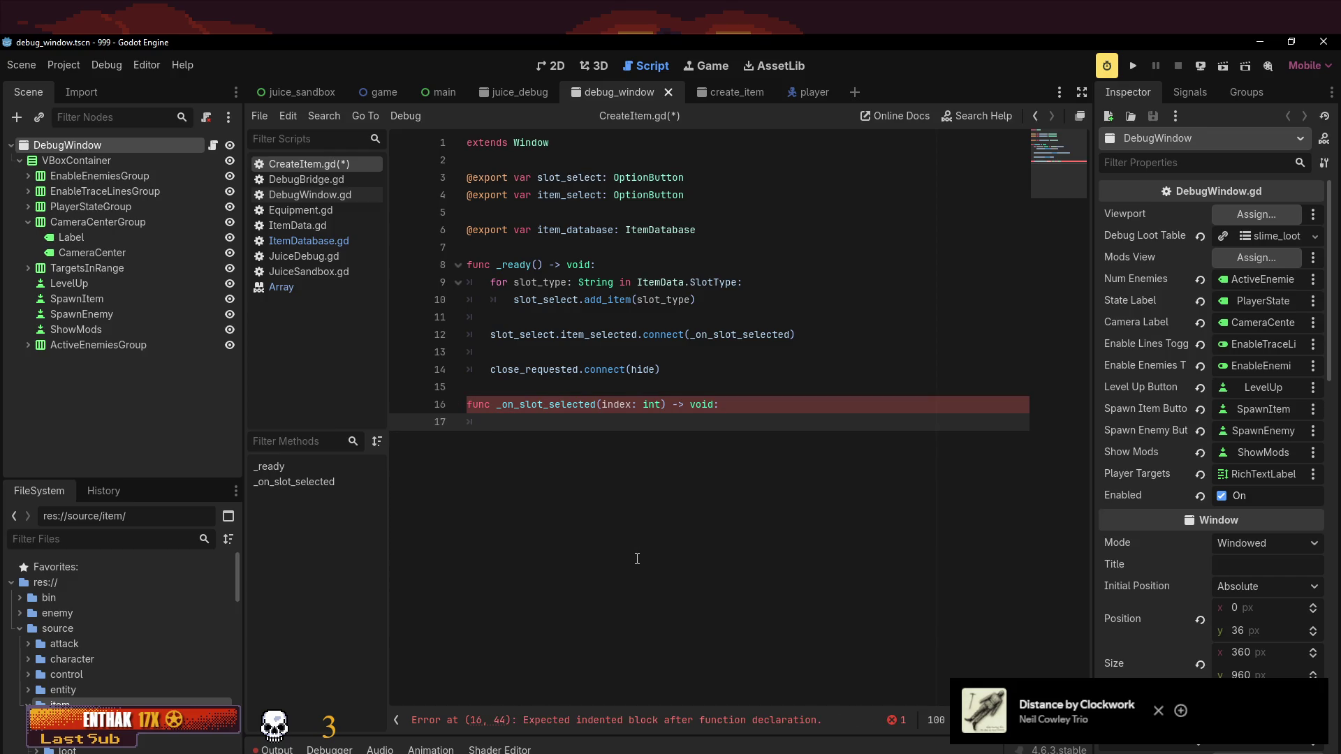
text(se)
key(BackSpace)
key(BackSpace)
text(tre)
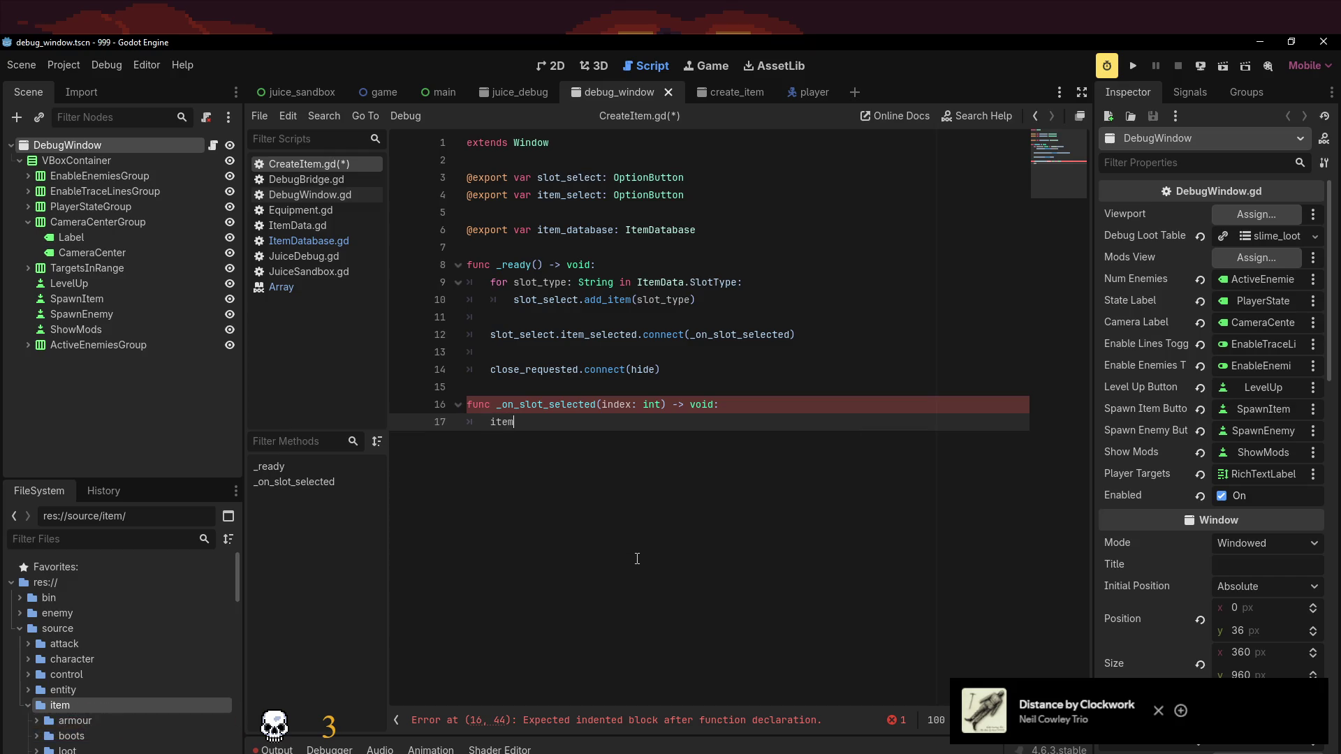
key(BackSpace)
key(BackSpace)
key(BackSpace)
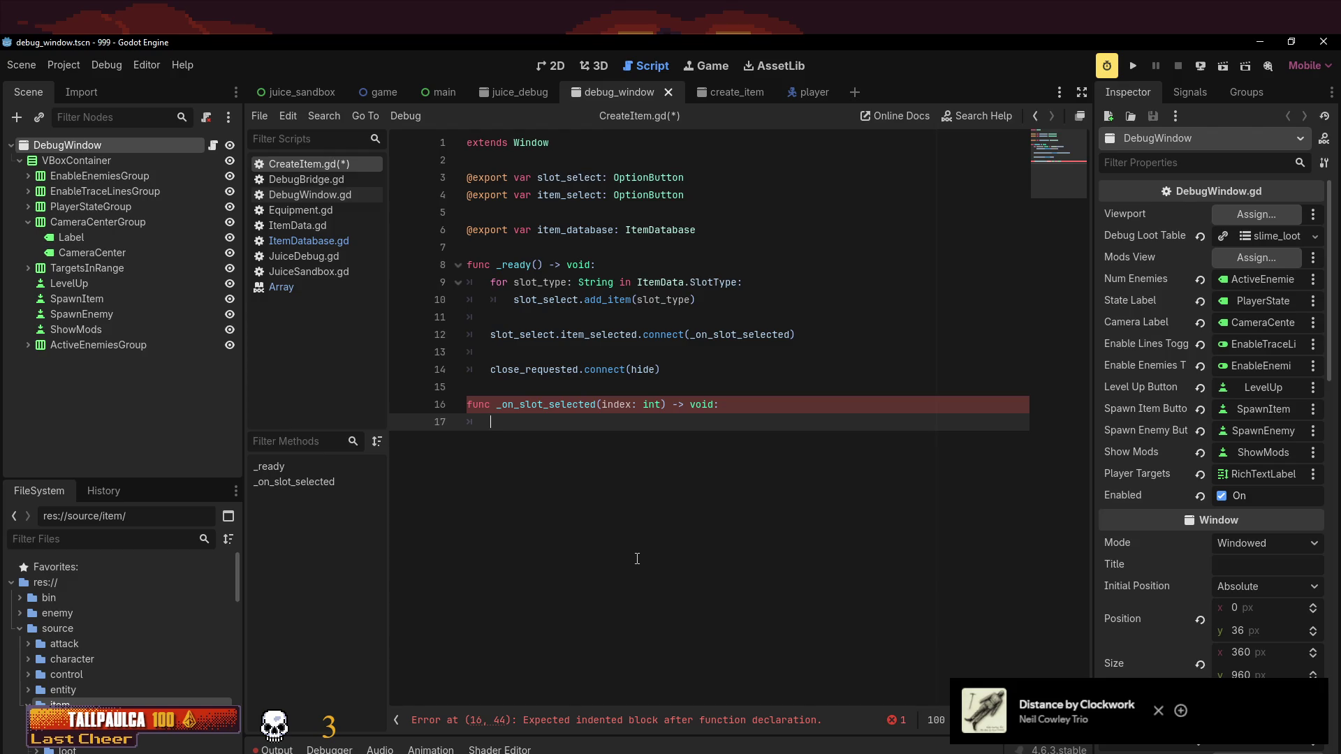
text(var weapons: )
text(A)
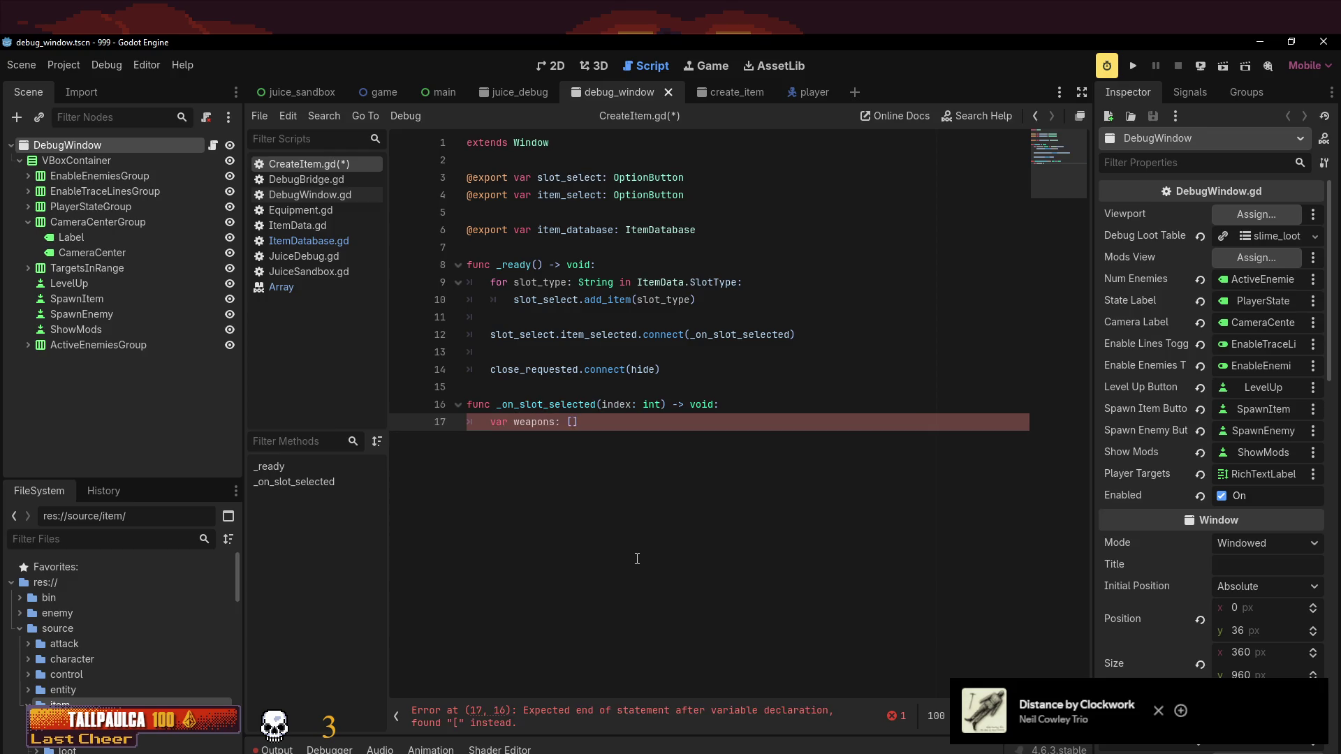
text(rray[ITem)
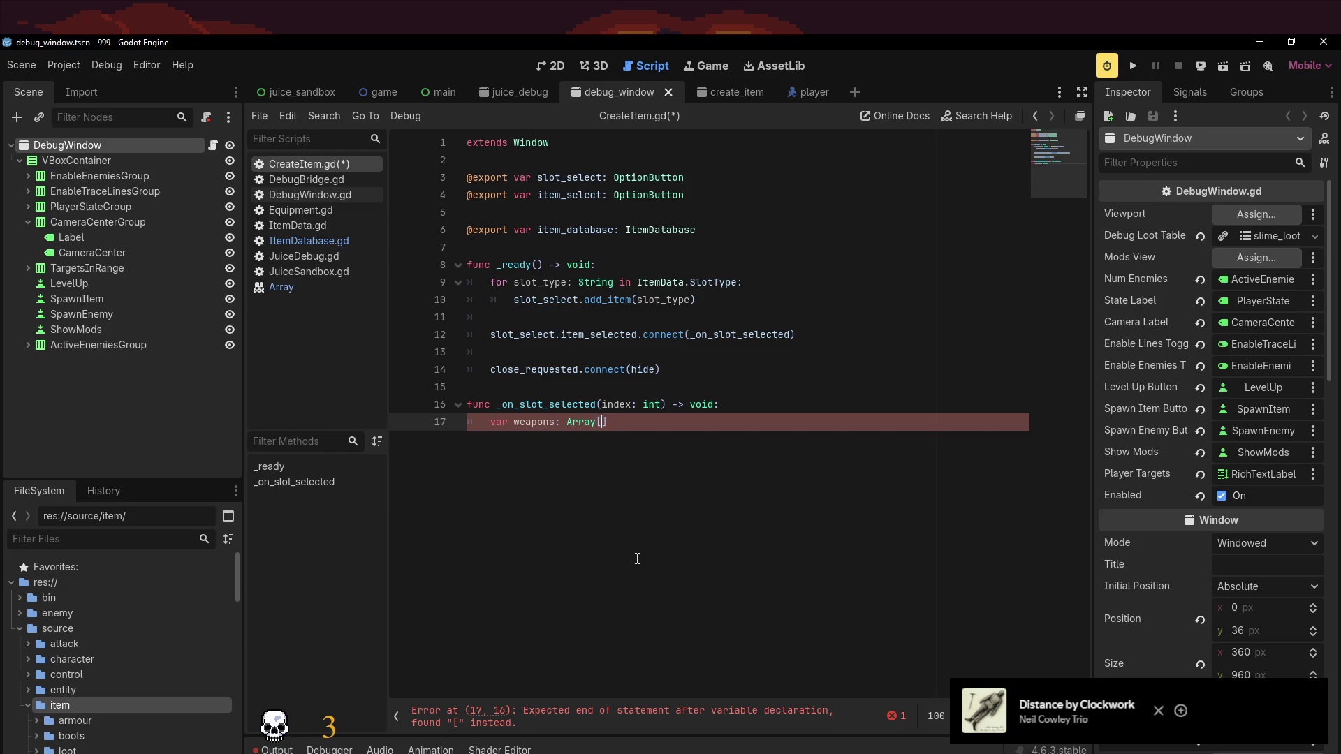
key(BackSpace)
key(BackSpace)
key(BackSpace)
text(temData)
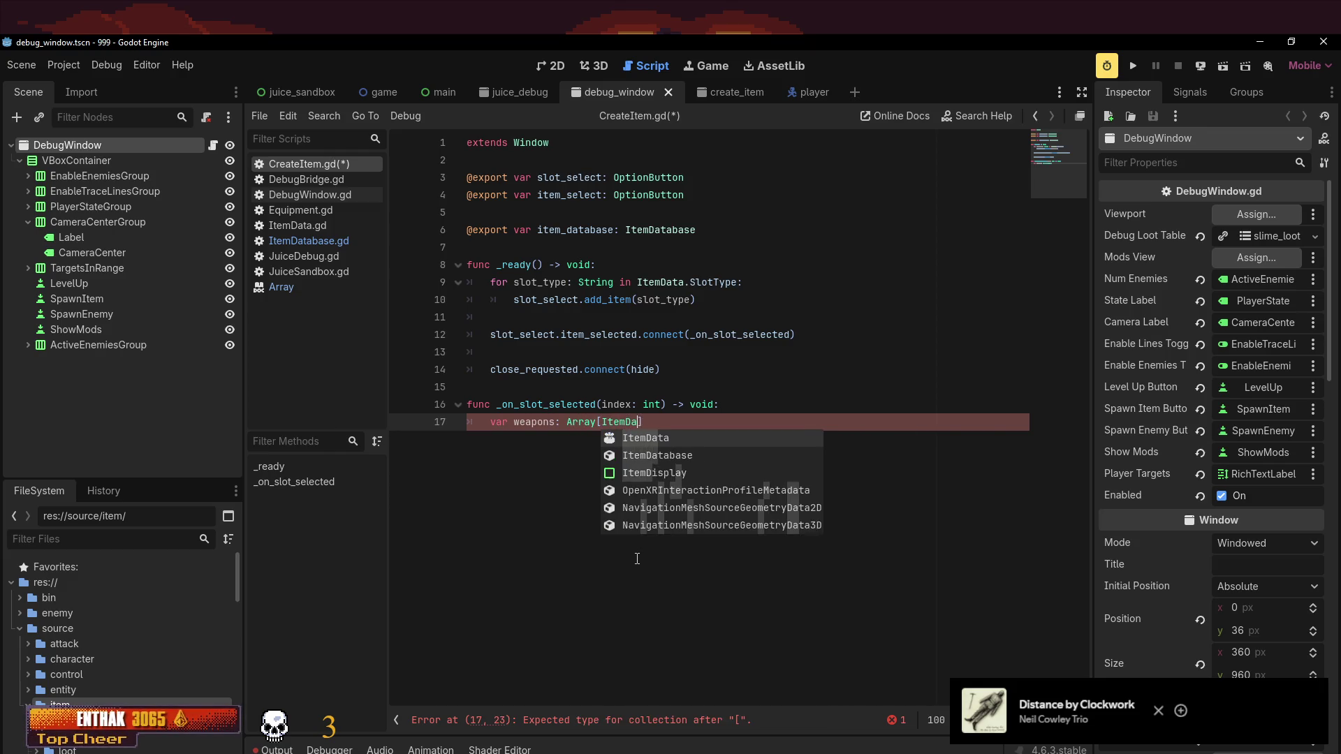
key(Return)
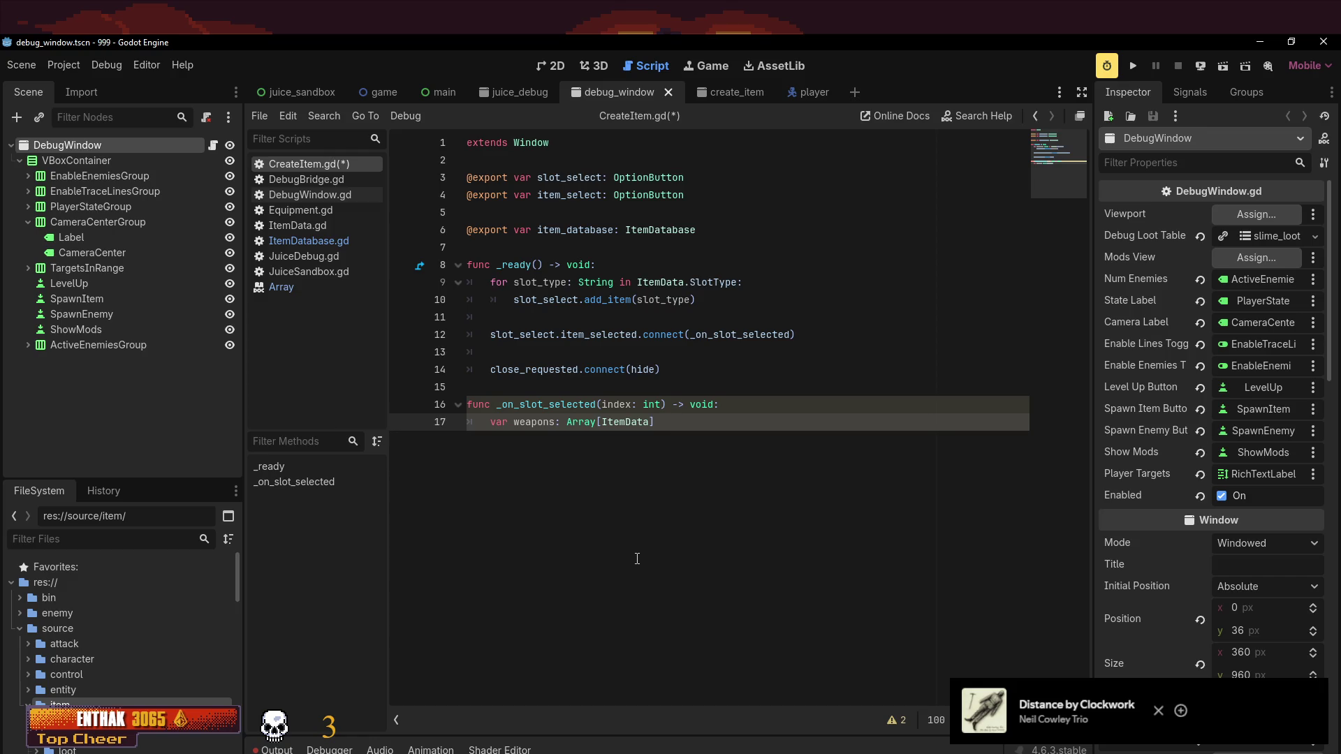
Assign weapons from item_database.filter_by_slot(ItemData.SlotType.MAIN_HAND).
text(item)
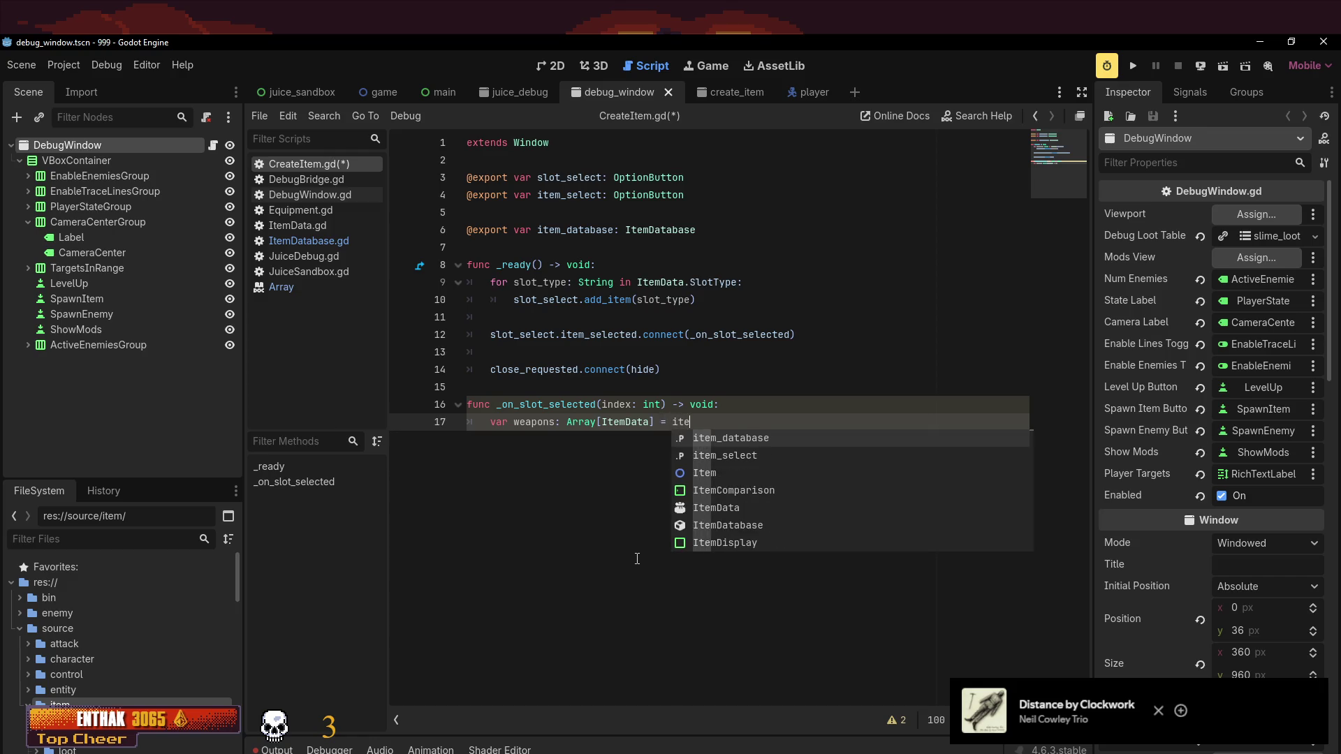
key(Return)
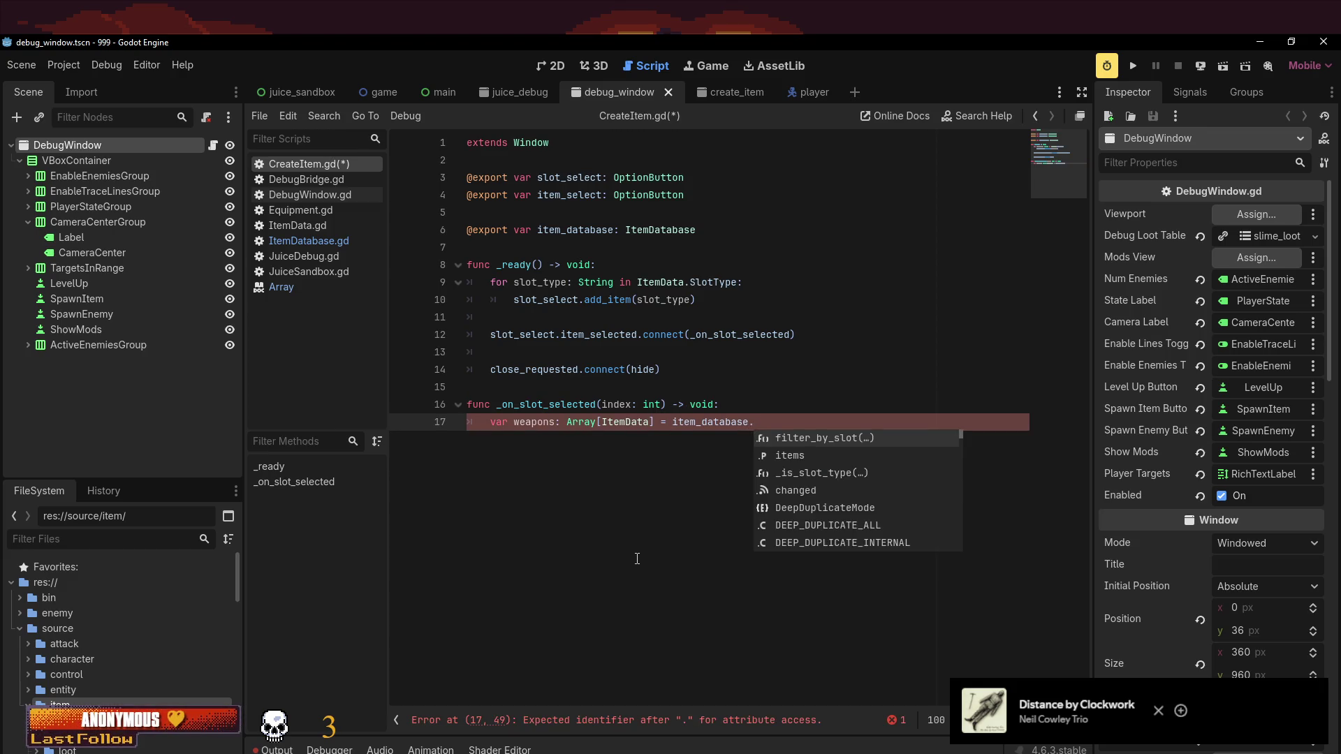
key(Return)
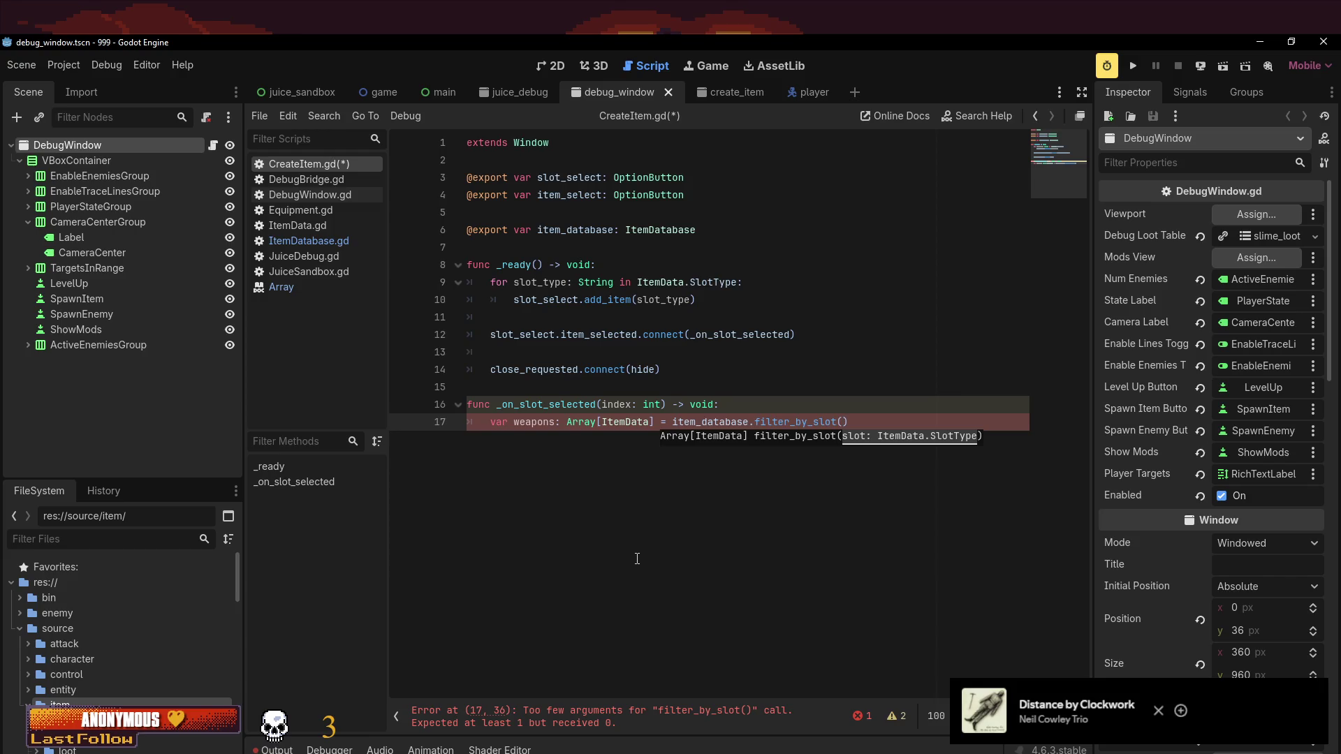
text(Item)
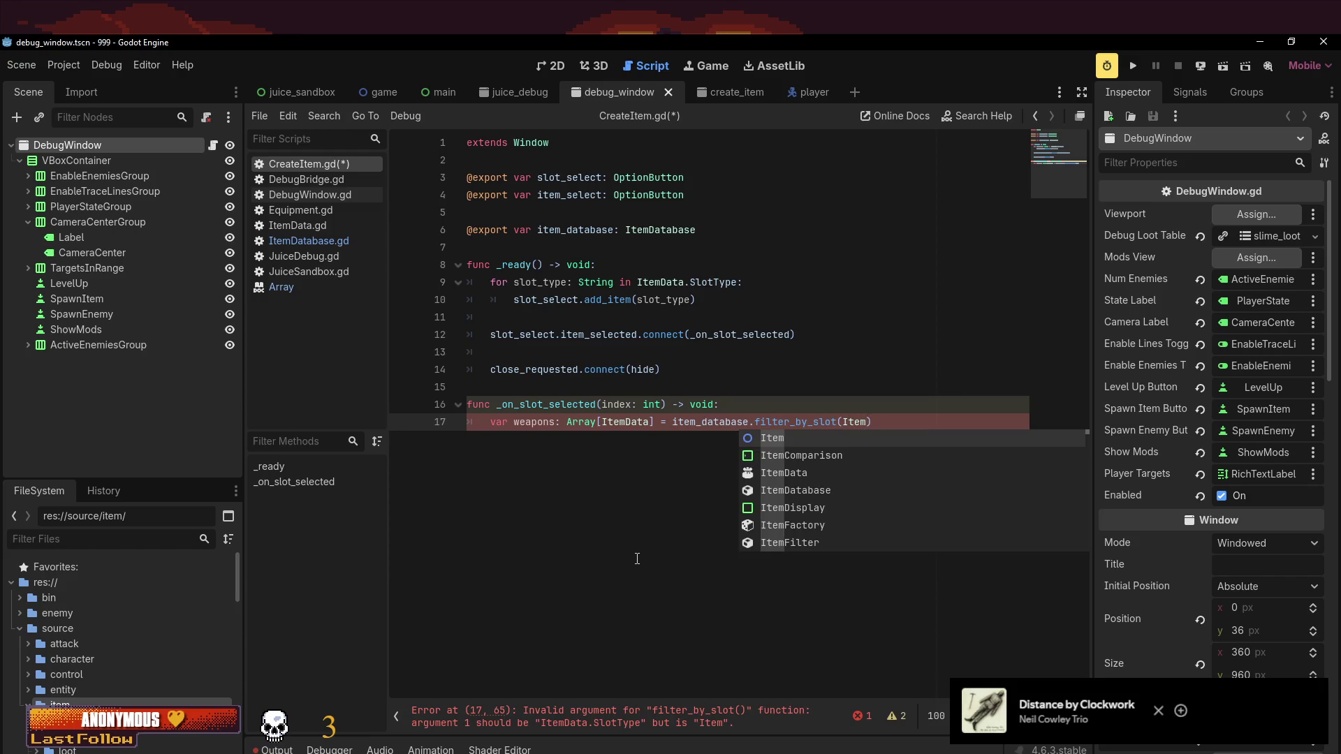
text(Data.Slo)
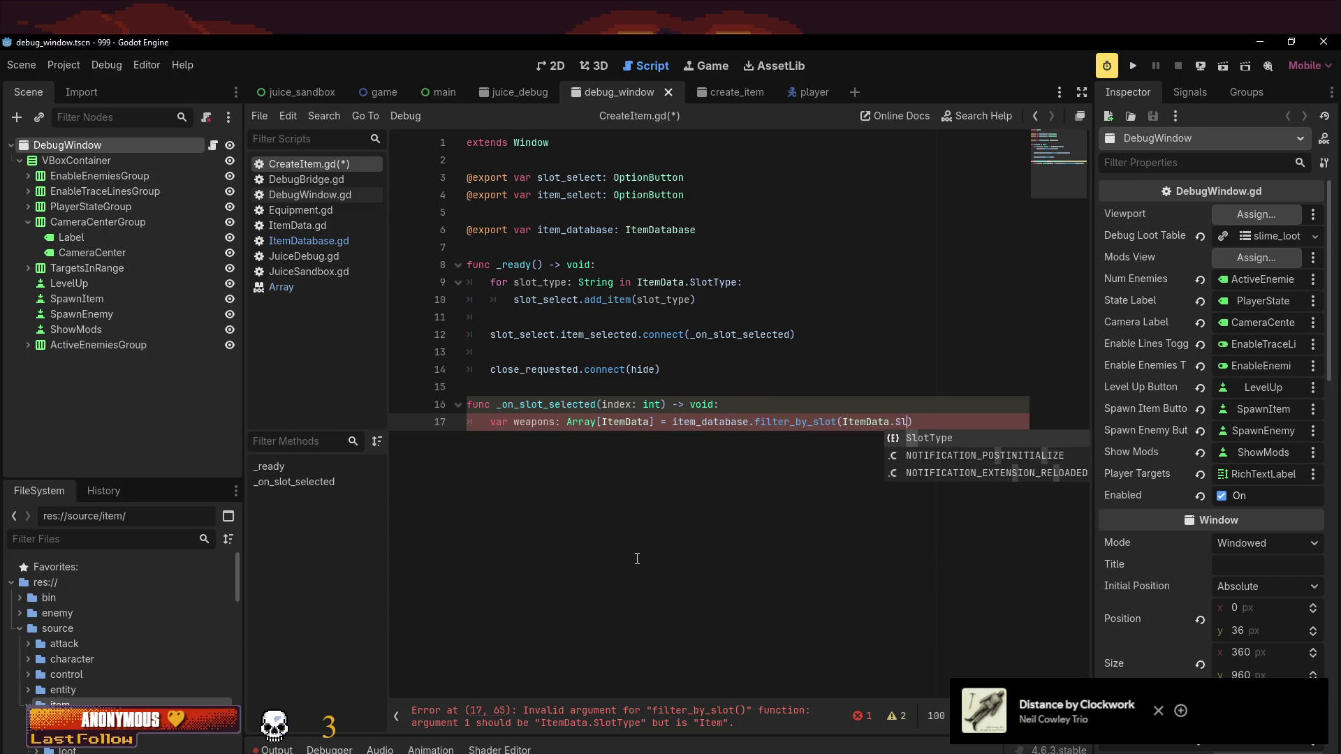
key(Return)
text(.)
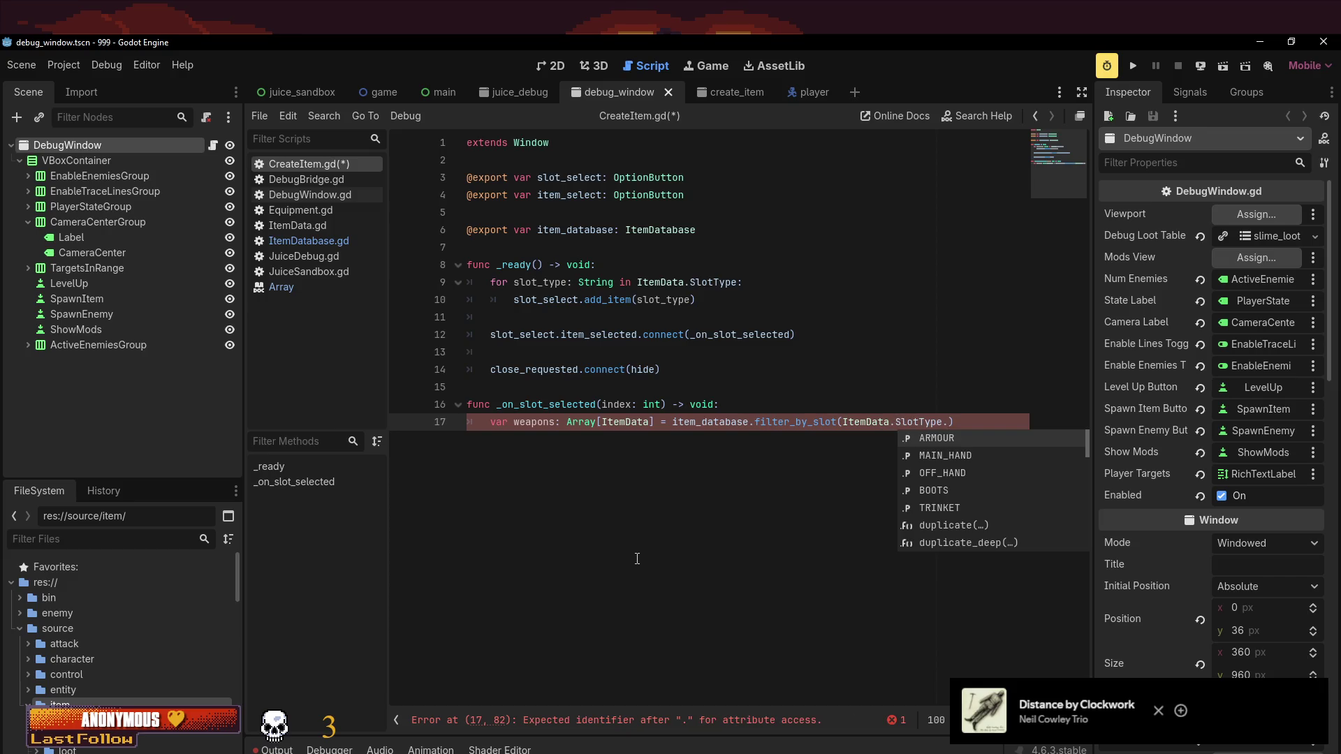
key(Down)
key(Return)
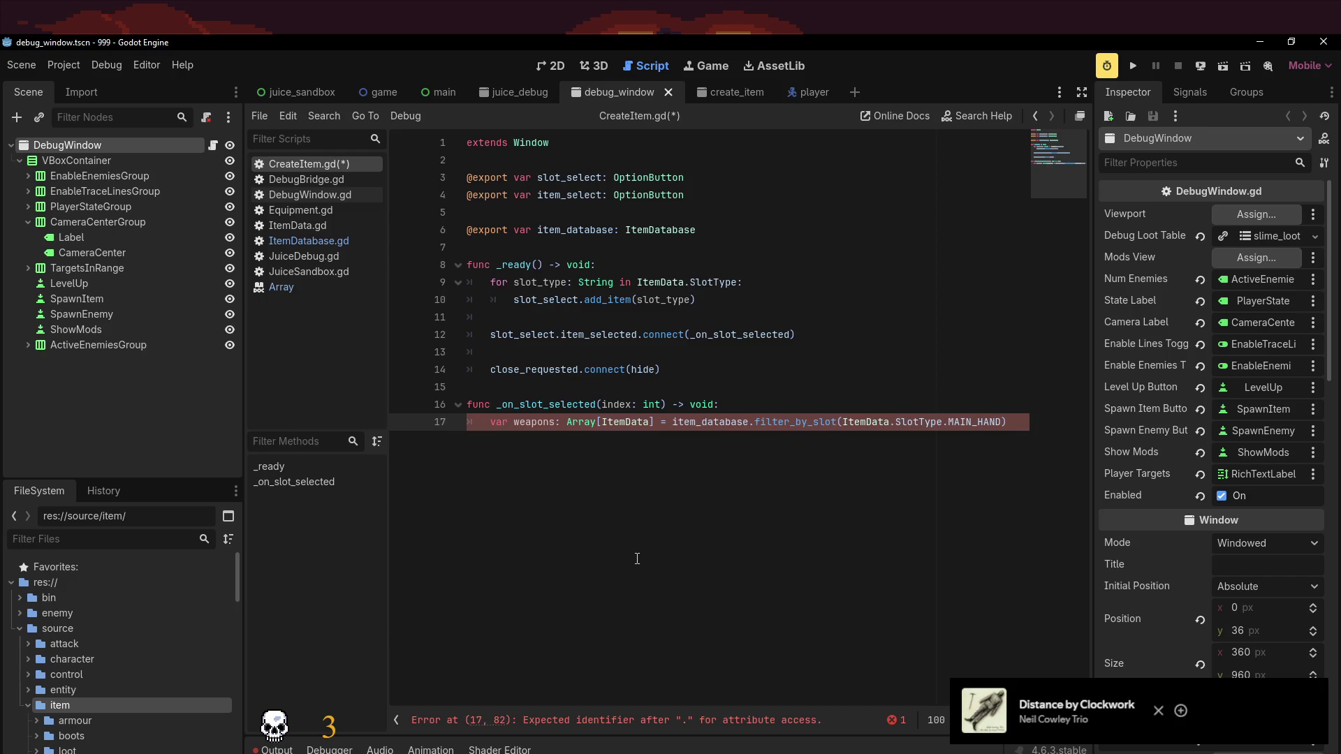
Add print(weapons) on line 18, save CreateItem.gd, and check the unused parameter warning.
key(End)
key(Return)
text(print()
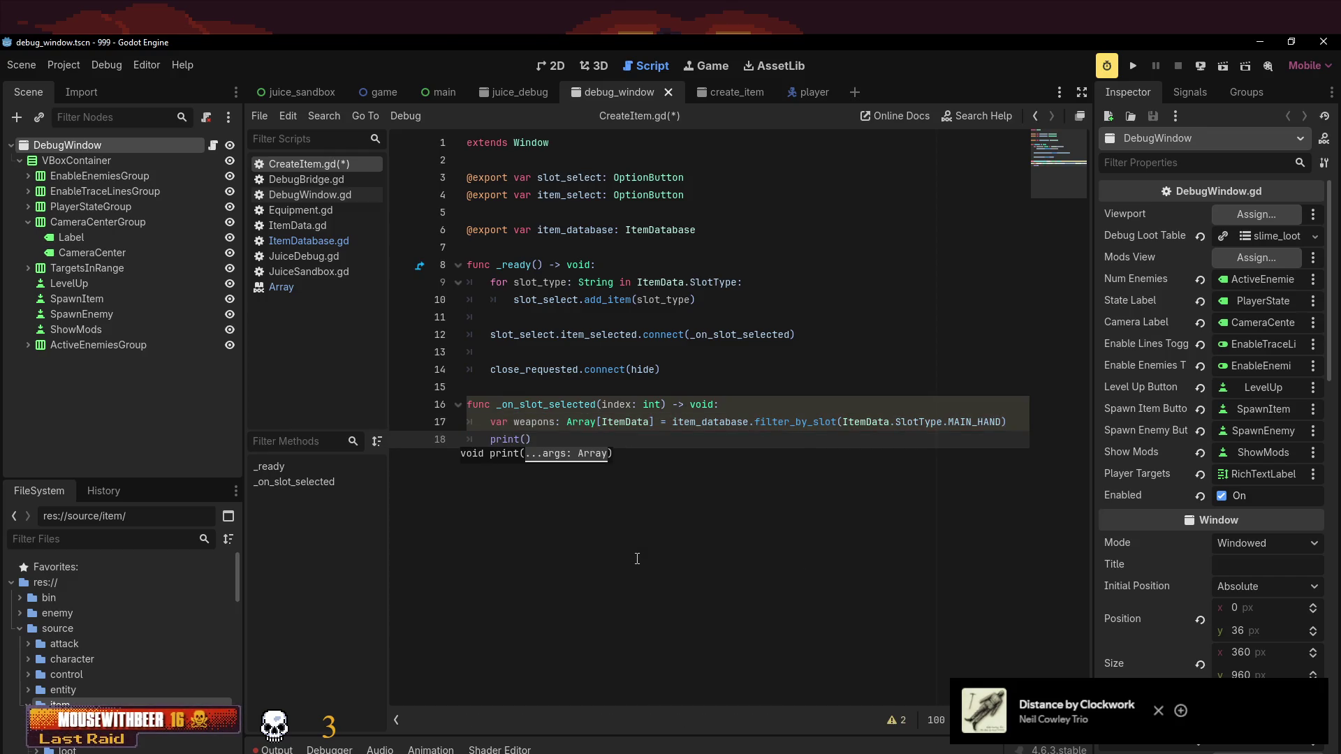
text(weapons)
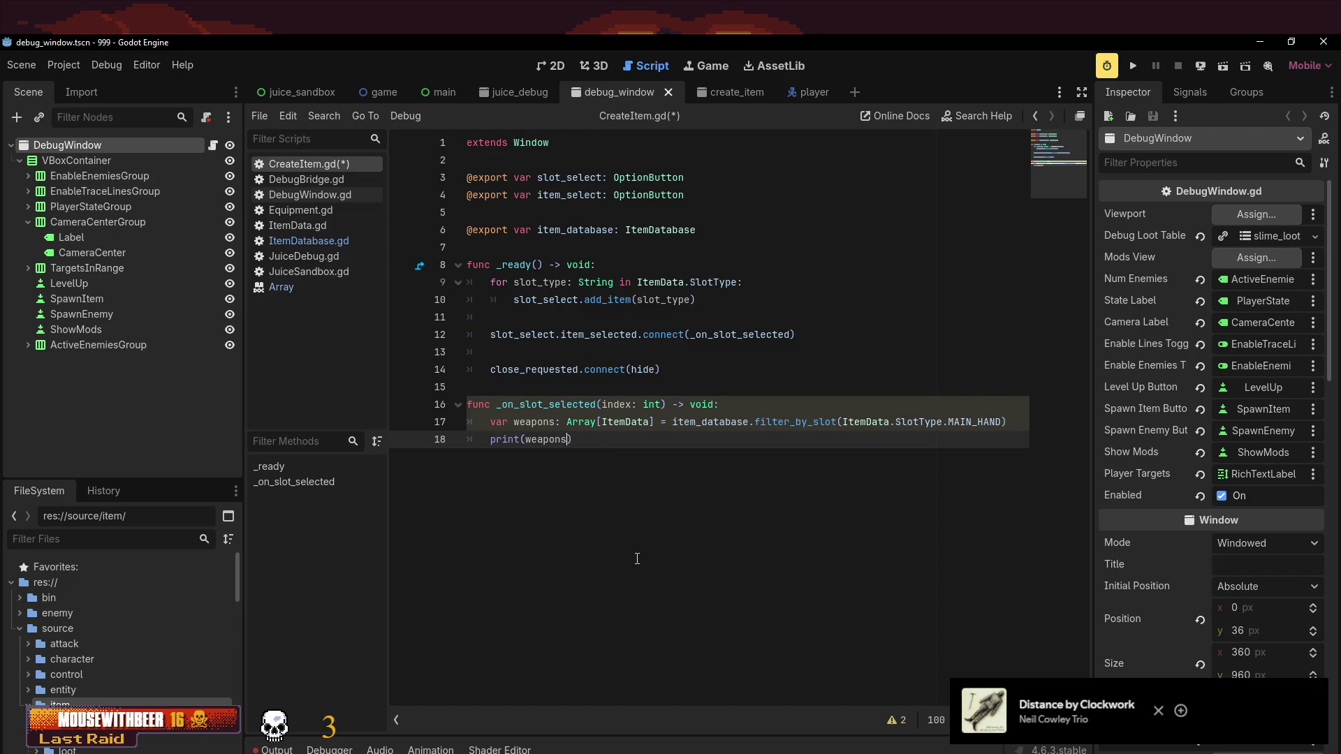
key(ctrl+s)
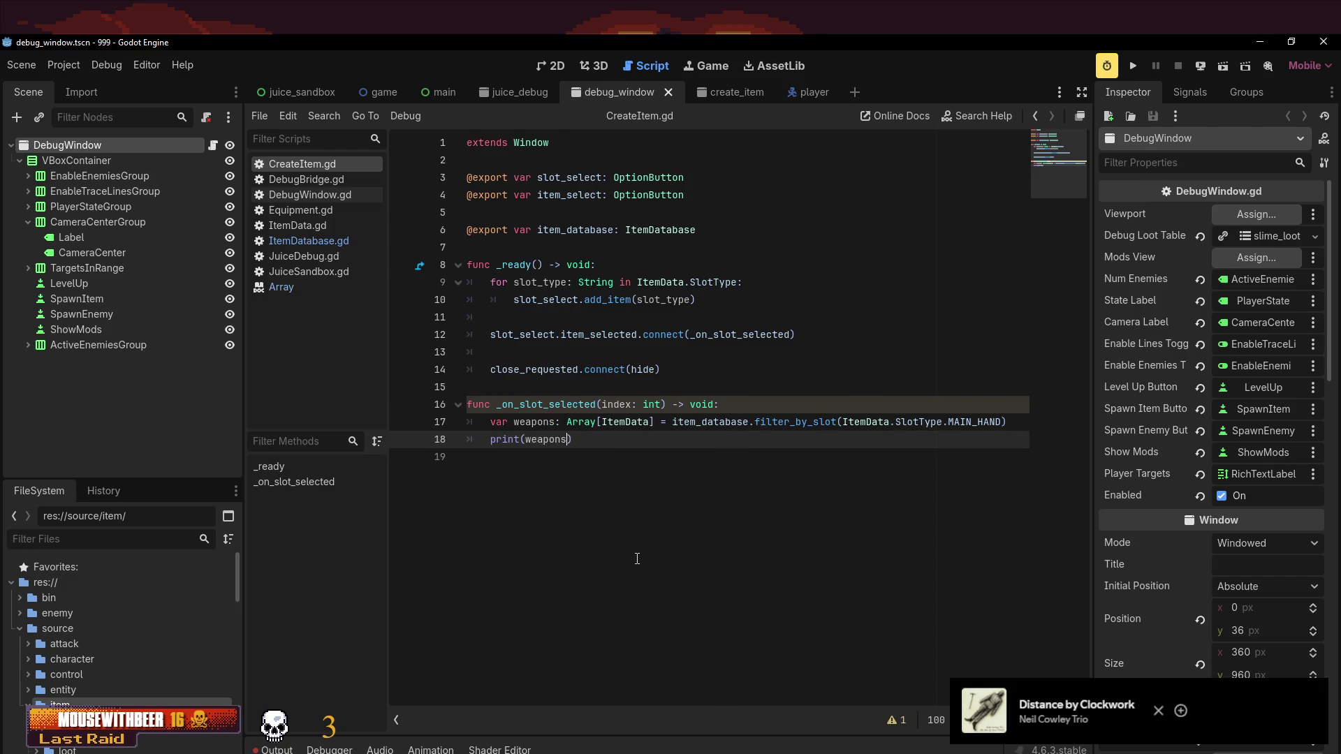
click(594, 405)
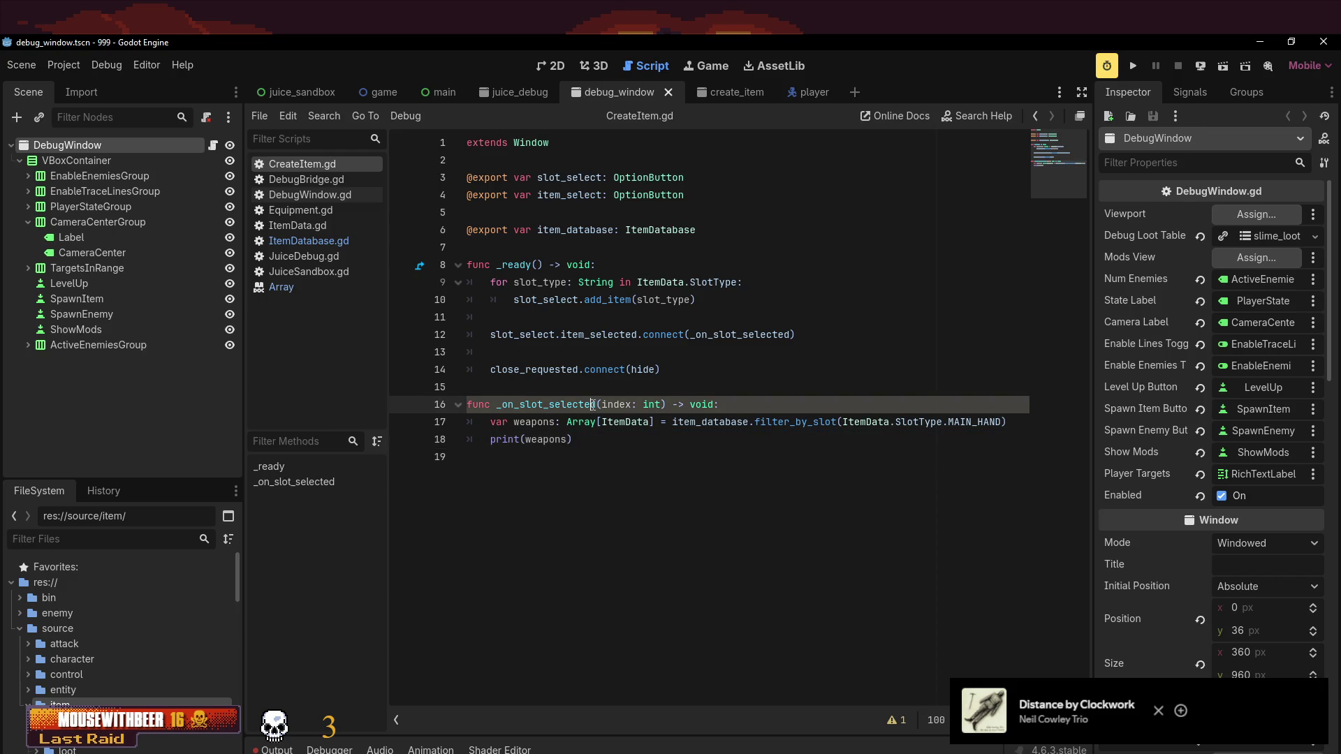
click(898, 726)
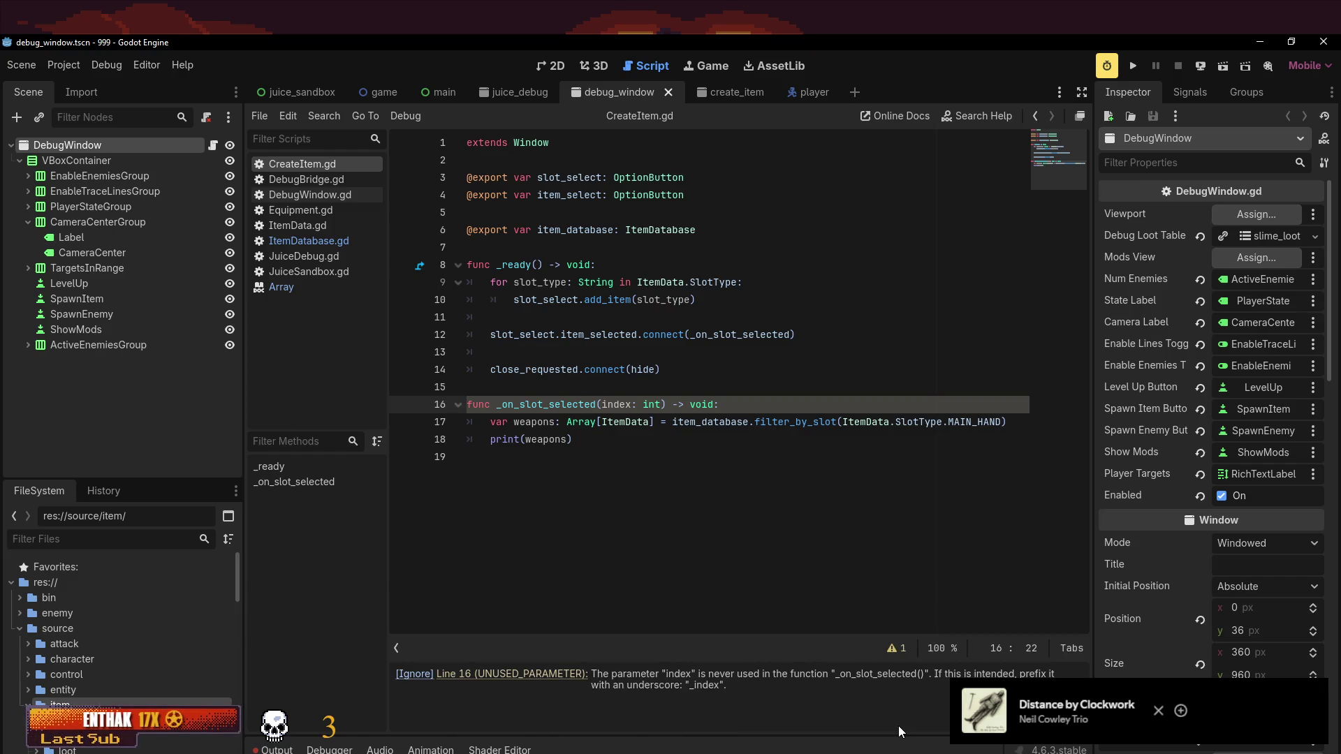
key(Right)
key(Right)
key(Right)
click(310, 92)
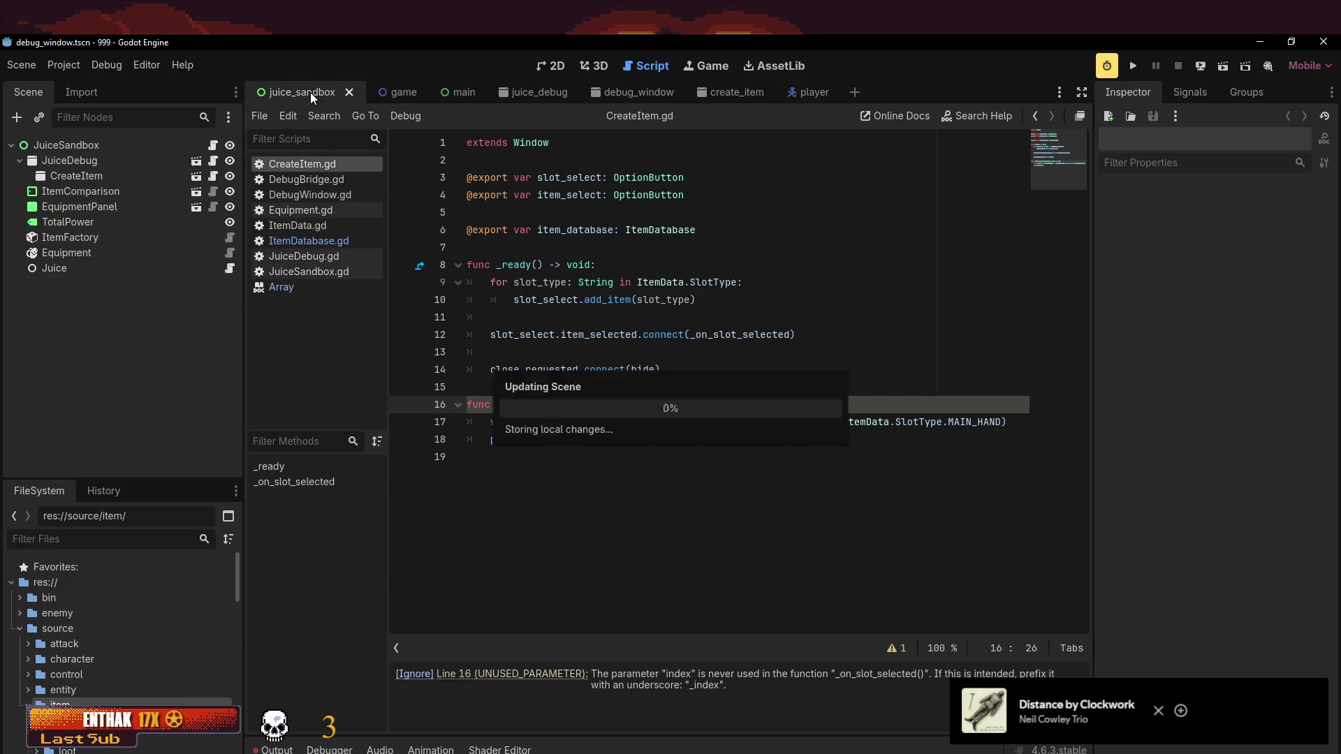
Test-run juice_sandbox, pick MAIN_HAND to print the axe and dagger items, then add a line after line 16.
click(756, 422)
key(F6)
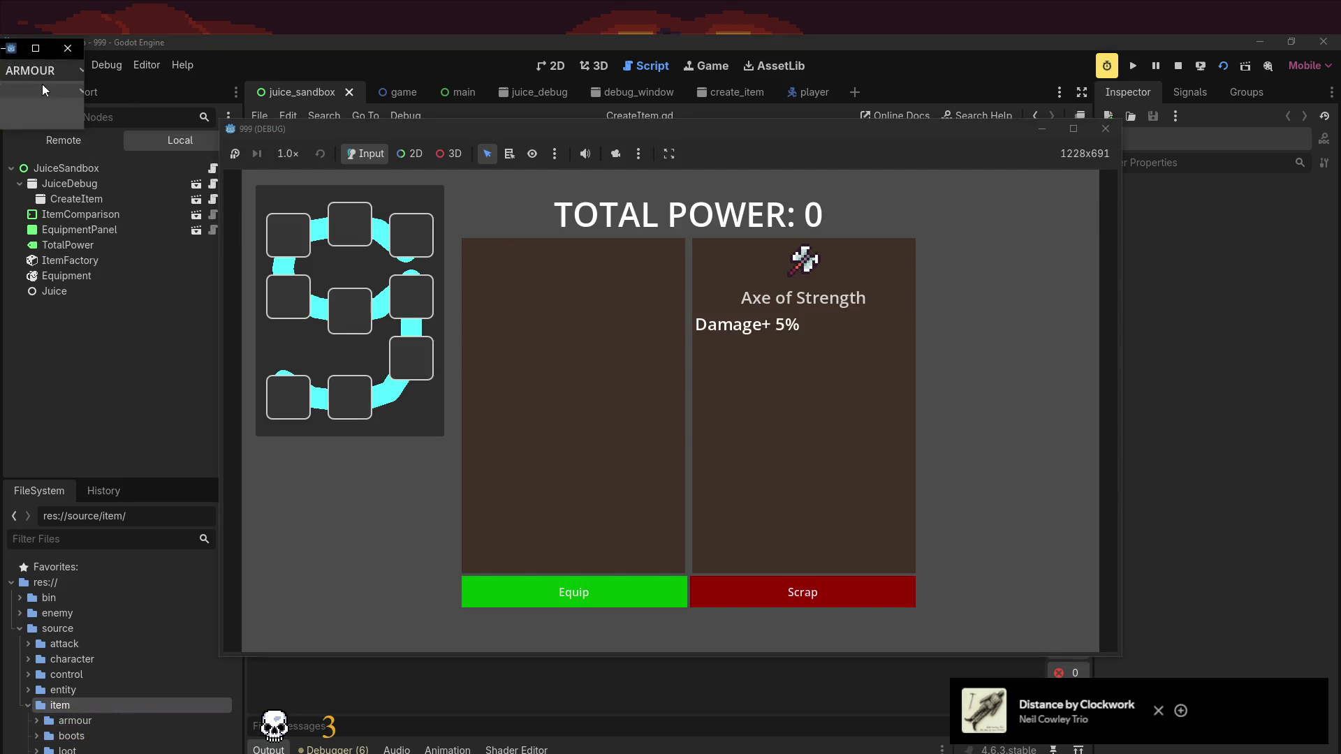
click(36, 72)
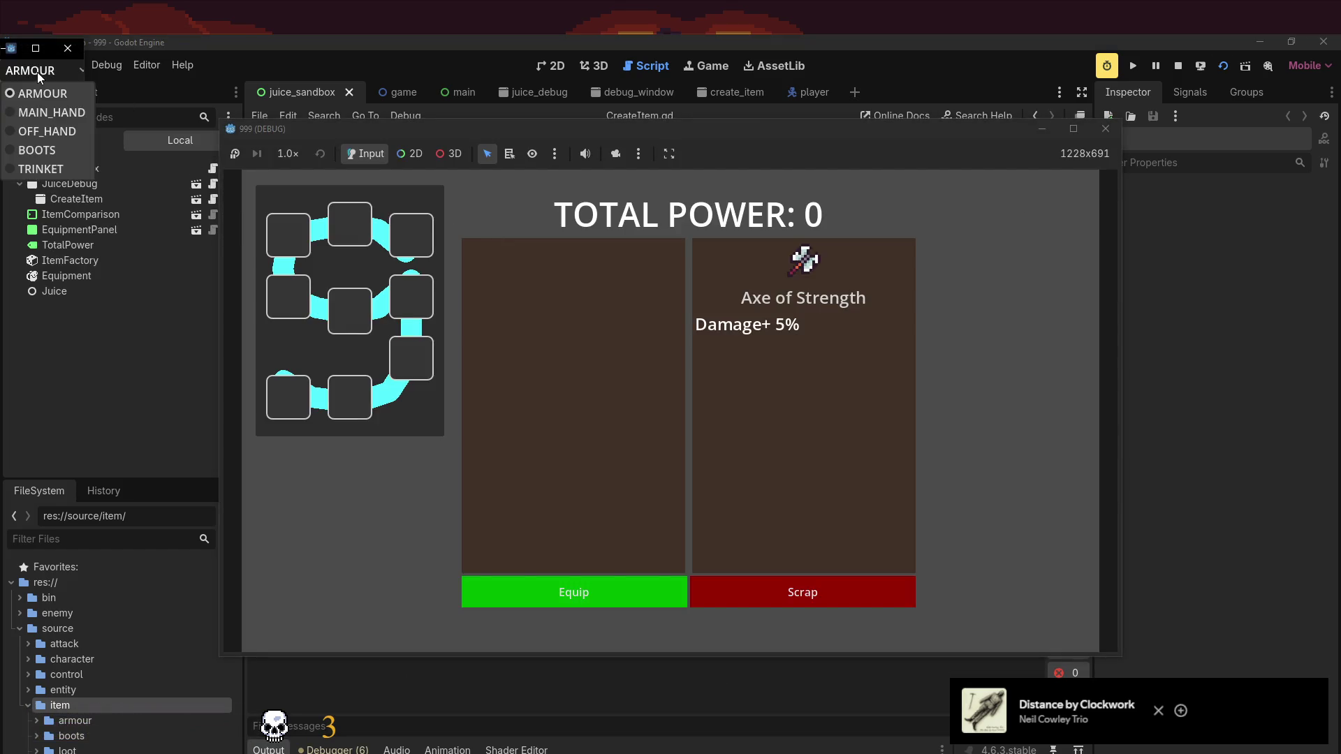
click(35, 116)
mouse_move(402, 130)
mouse_down()
mouse_move(725, 157)
mouse_move(609, 39)
mouse_move(485, 35)
mouse_move(496, 74)
mouse_move(518, 52)
mouse_up()
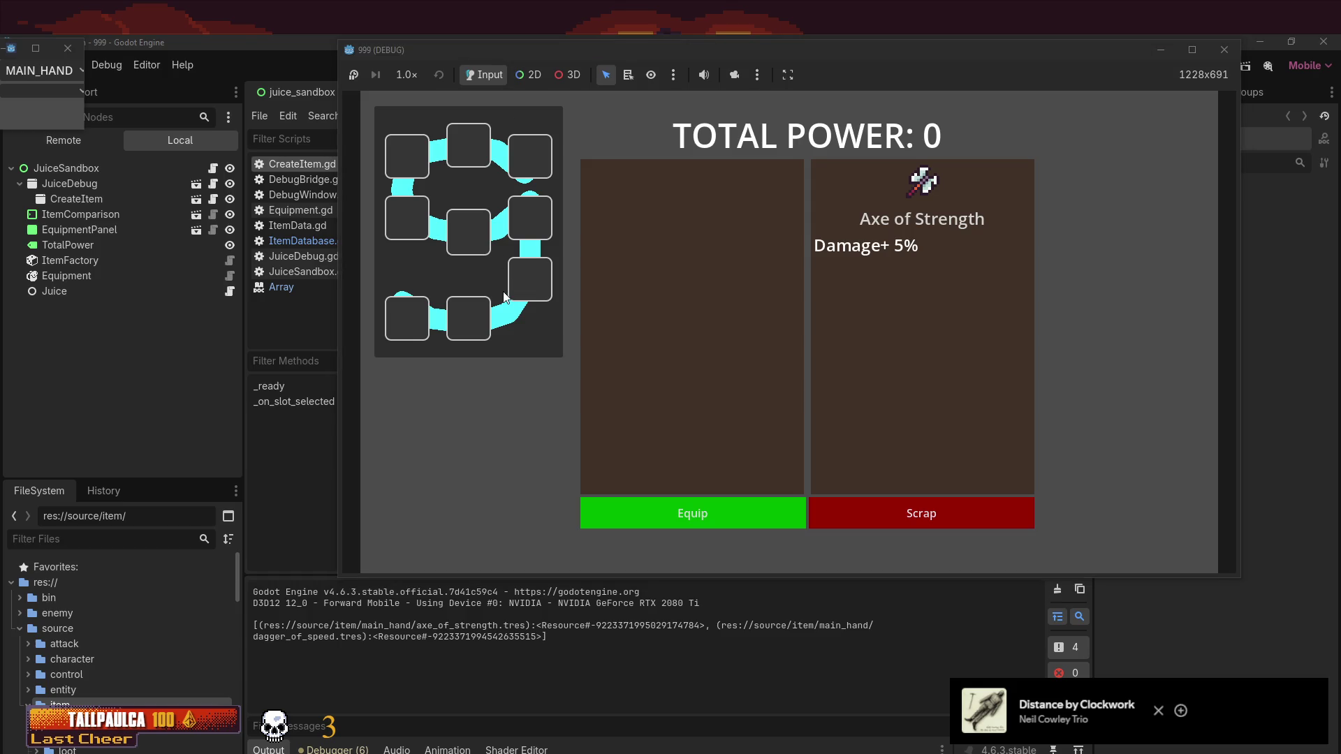
click(1224, 50)
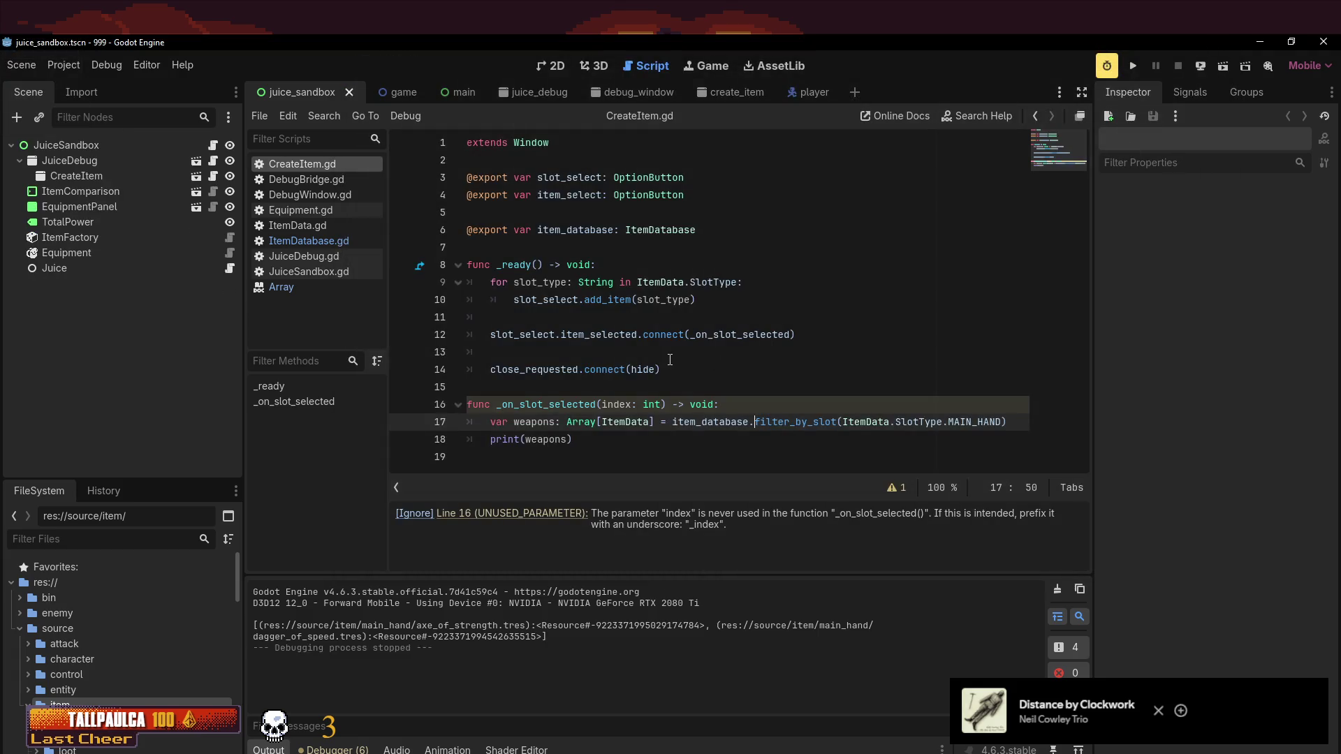
click(771, 404)
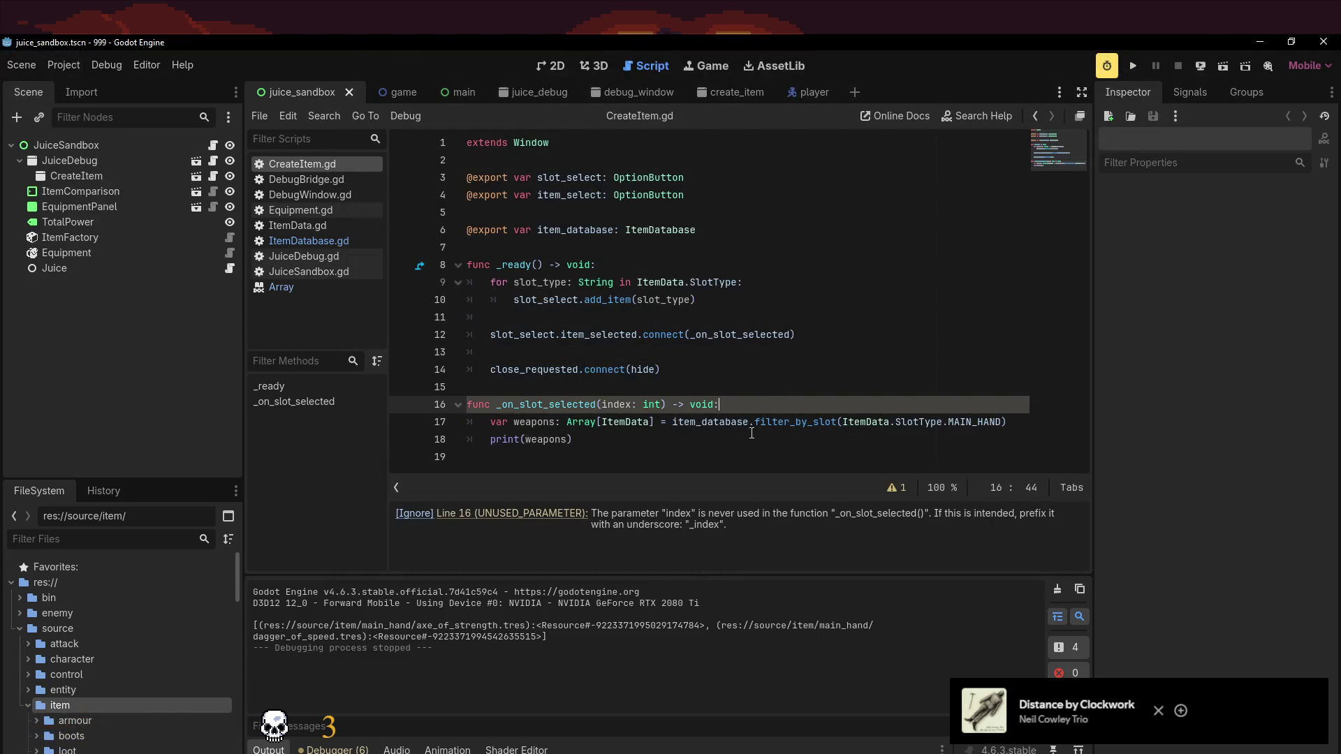
key(Return)
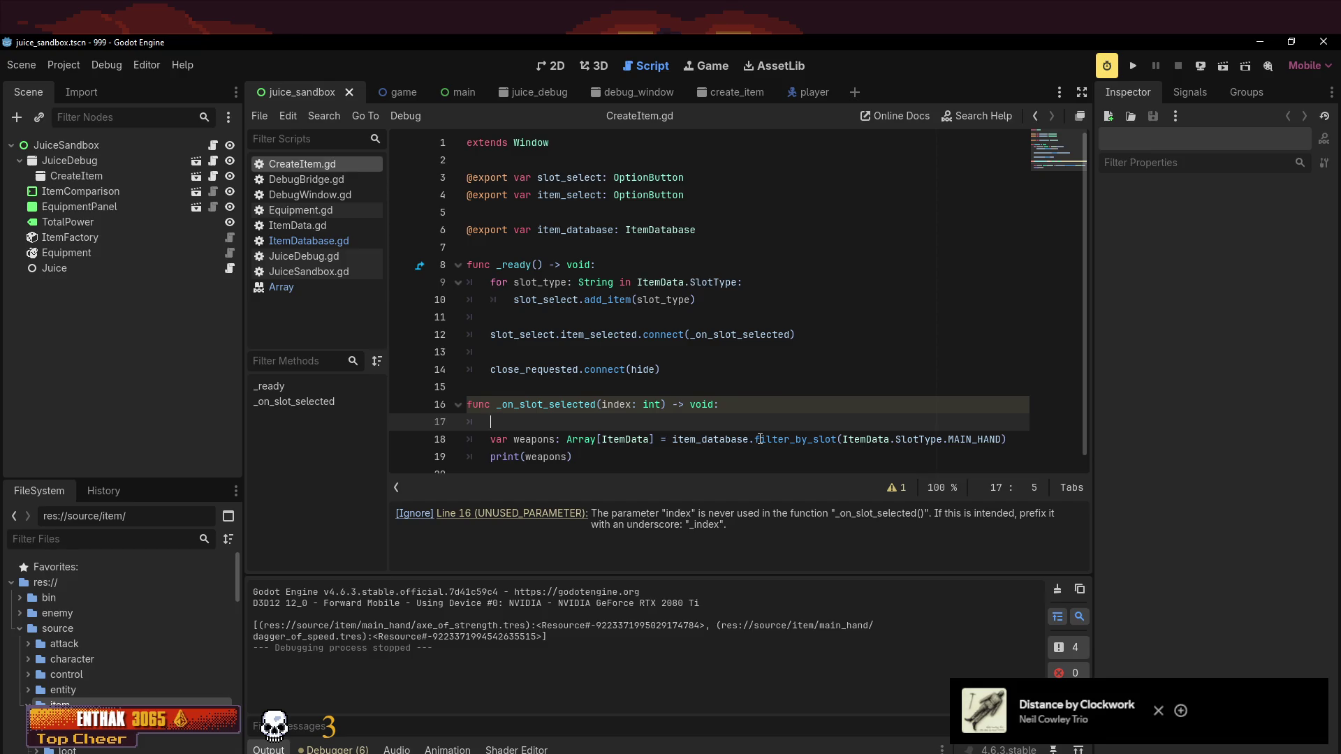
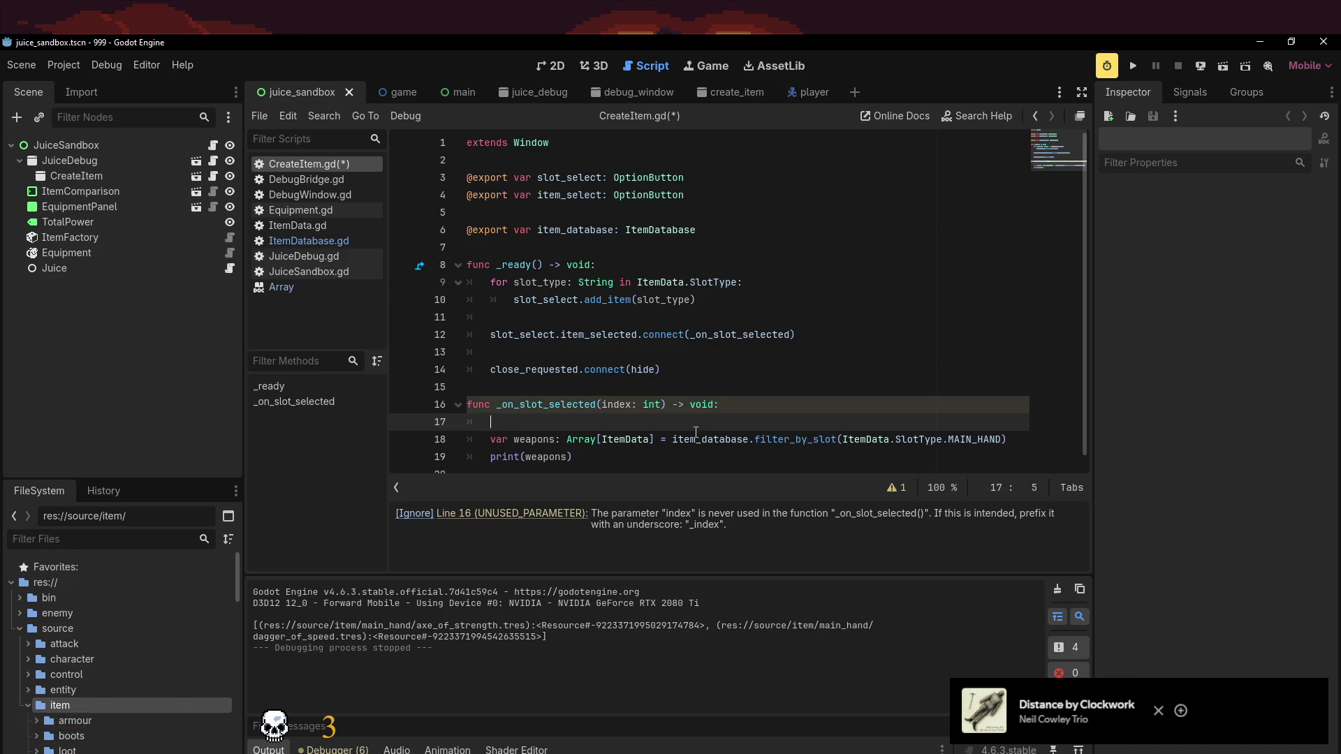
On empty line 17, enter slot_select.get_item_text using autocomplete.
drag(845, 438, 1006, 439)
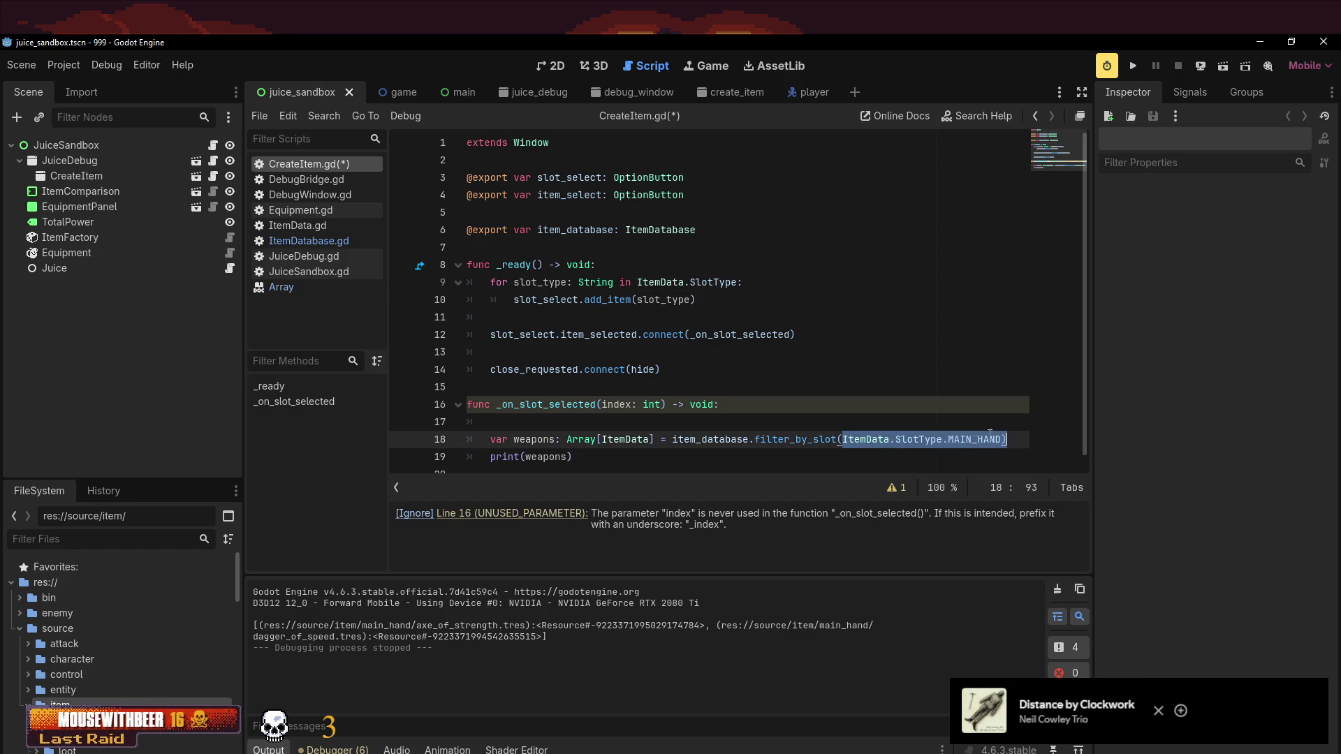
click(530, 422)
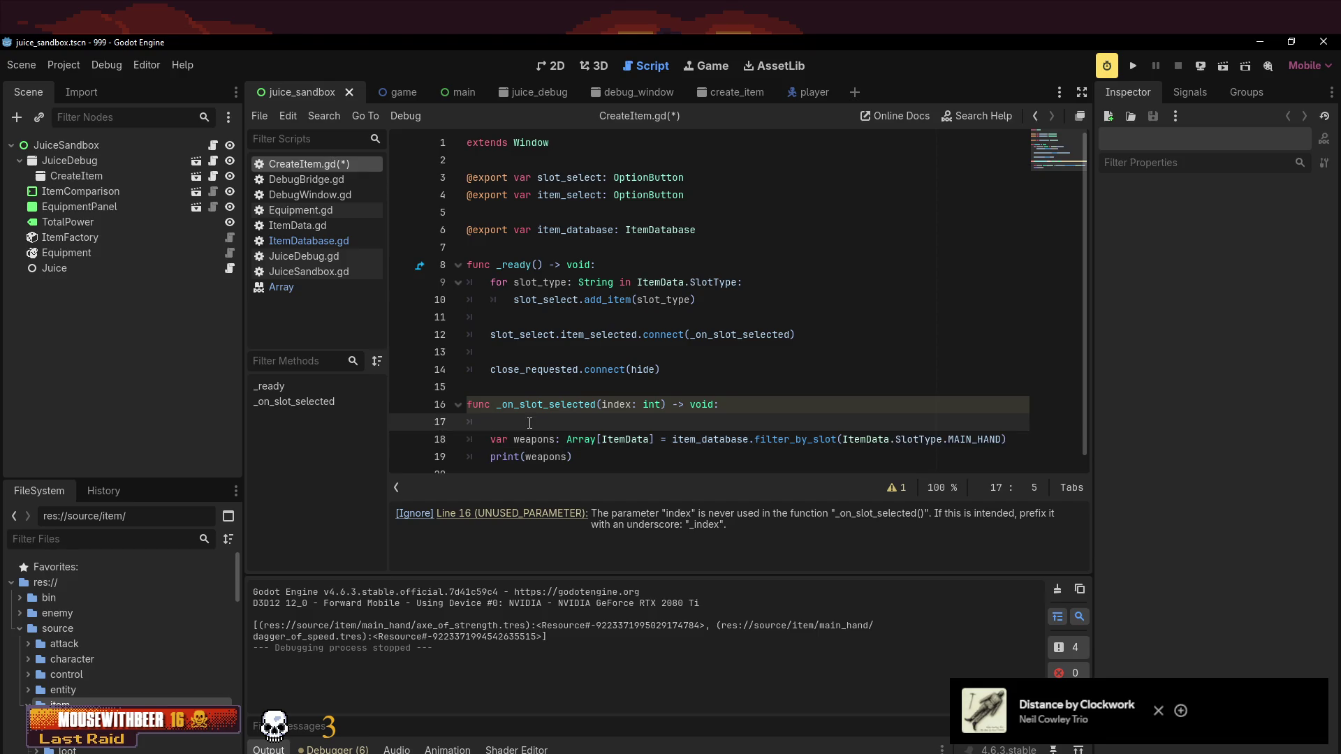
scroll(529, 422, down, 1)
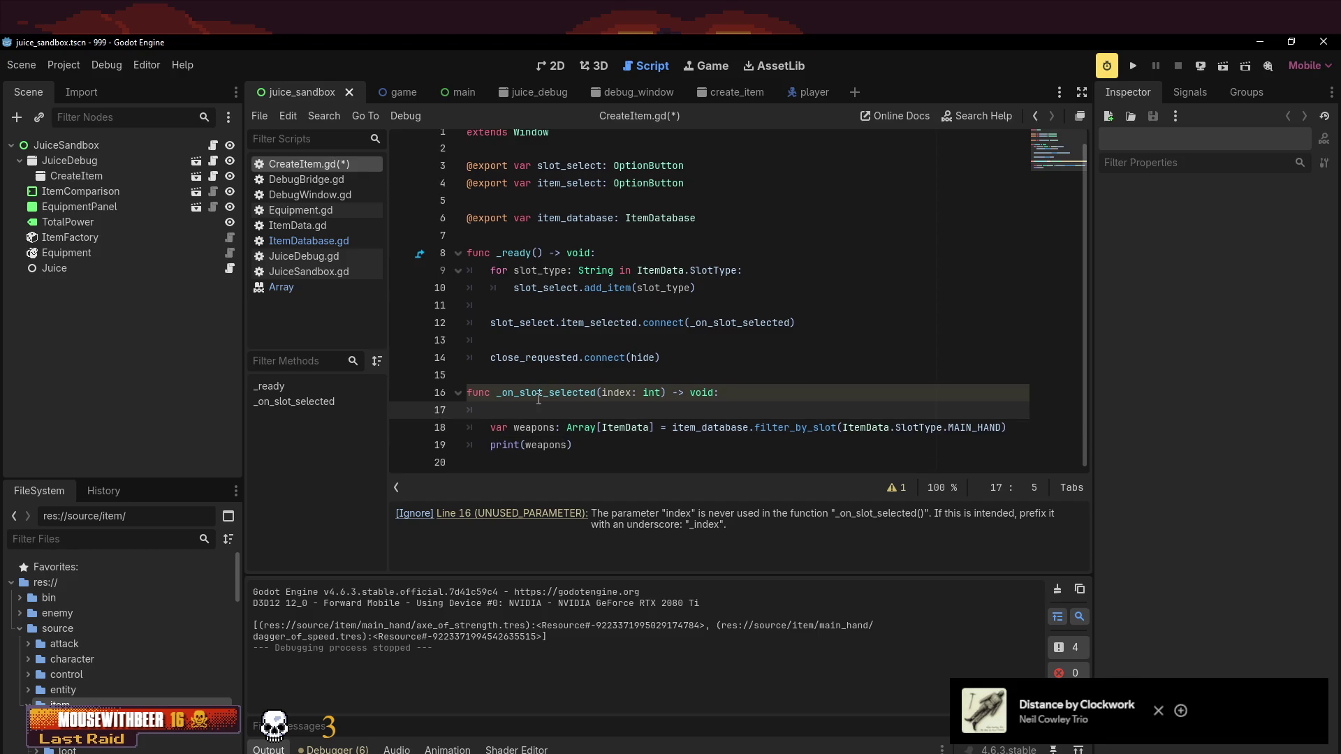
double_click(548, 445)
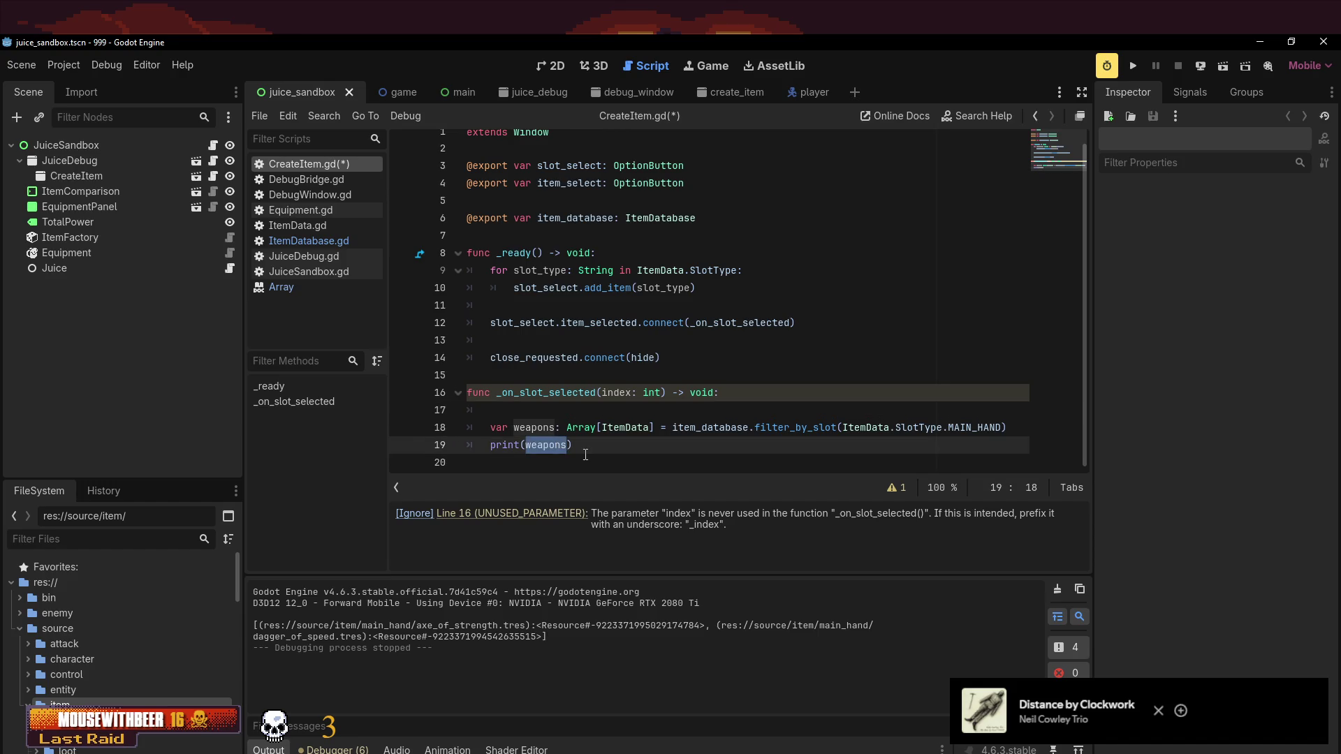
click(612, 403)
click(544, 411)
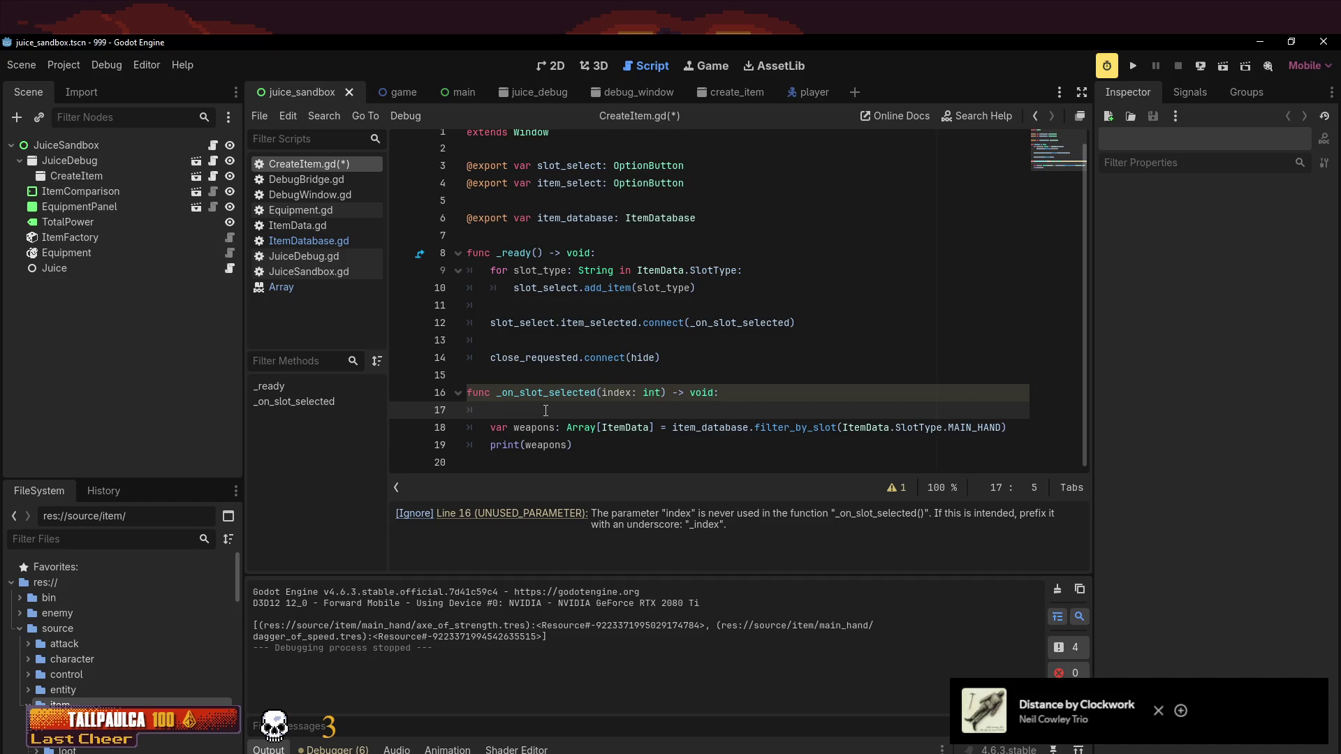
text(sl)
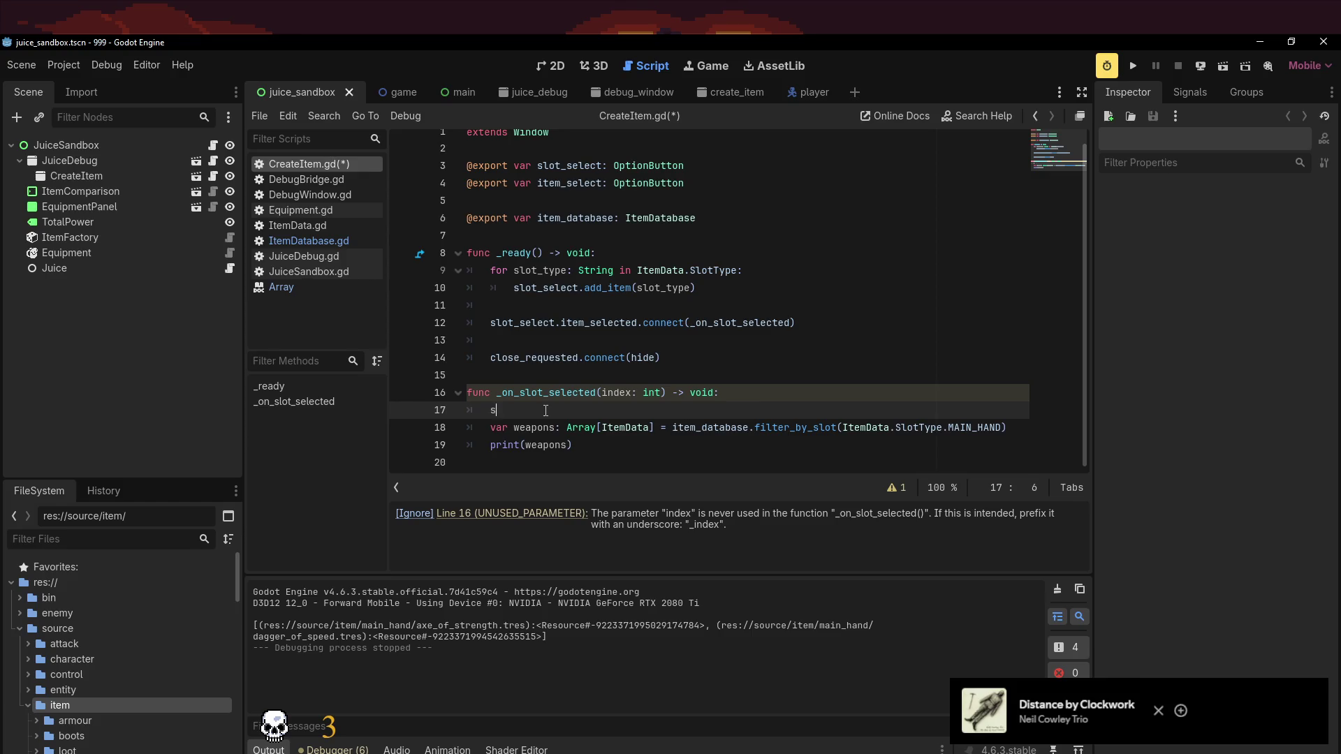
key(BackSpace)
key(BackSpace)
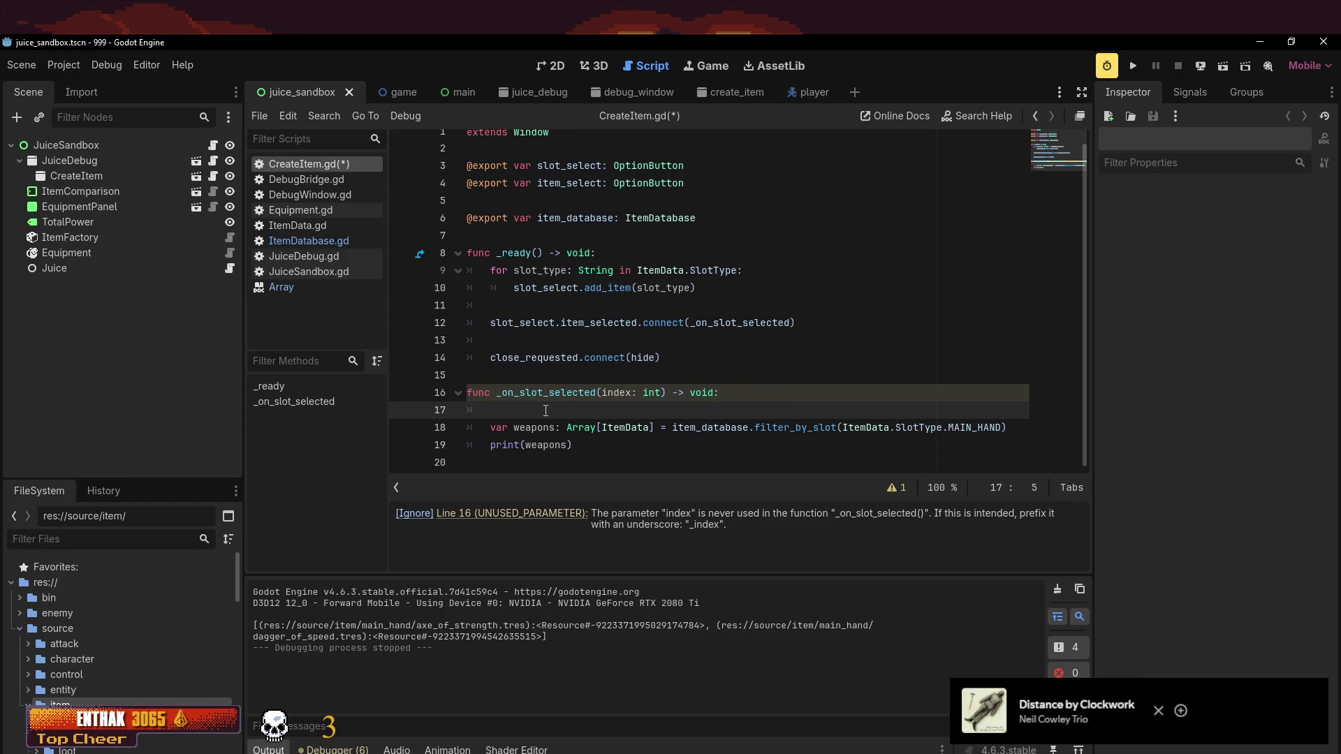
text(slot_select.)
text(get)
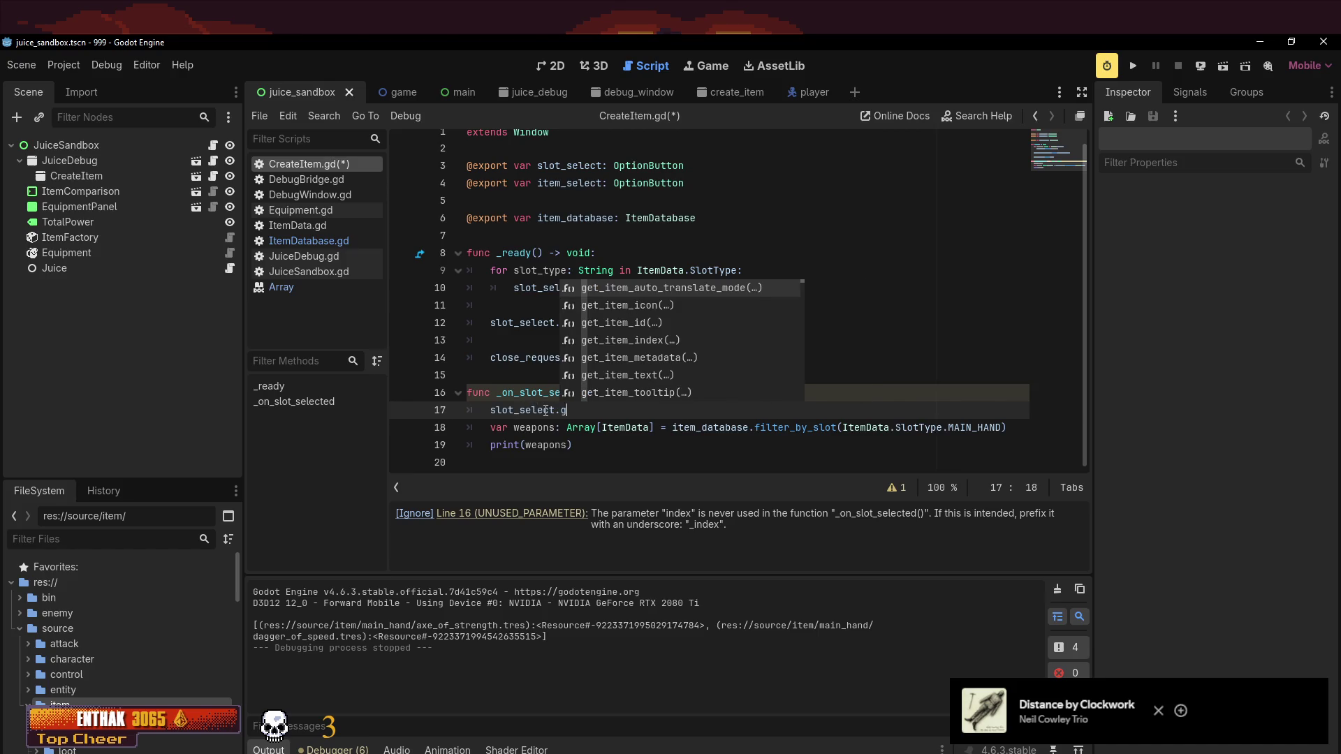
key(Down)
key(Down)
key(Down)
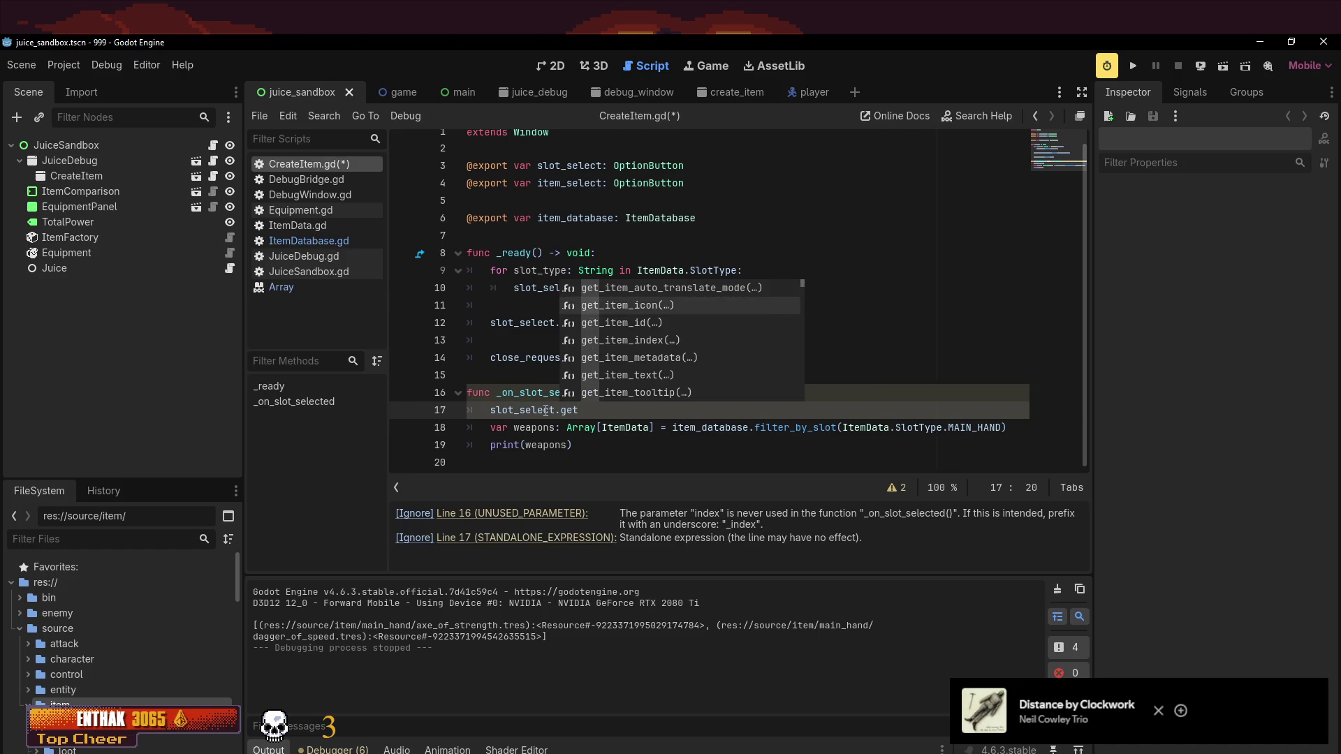
key(Up)
key(Up)
key(Down)
key(Down)
key(Down)
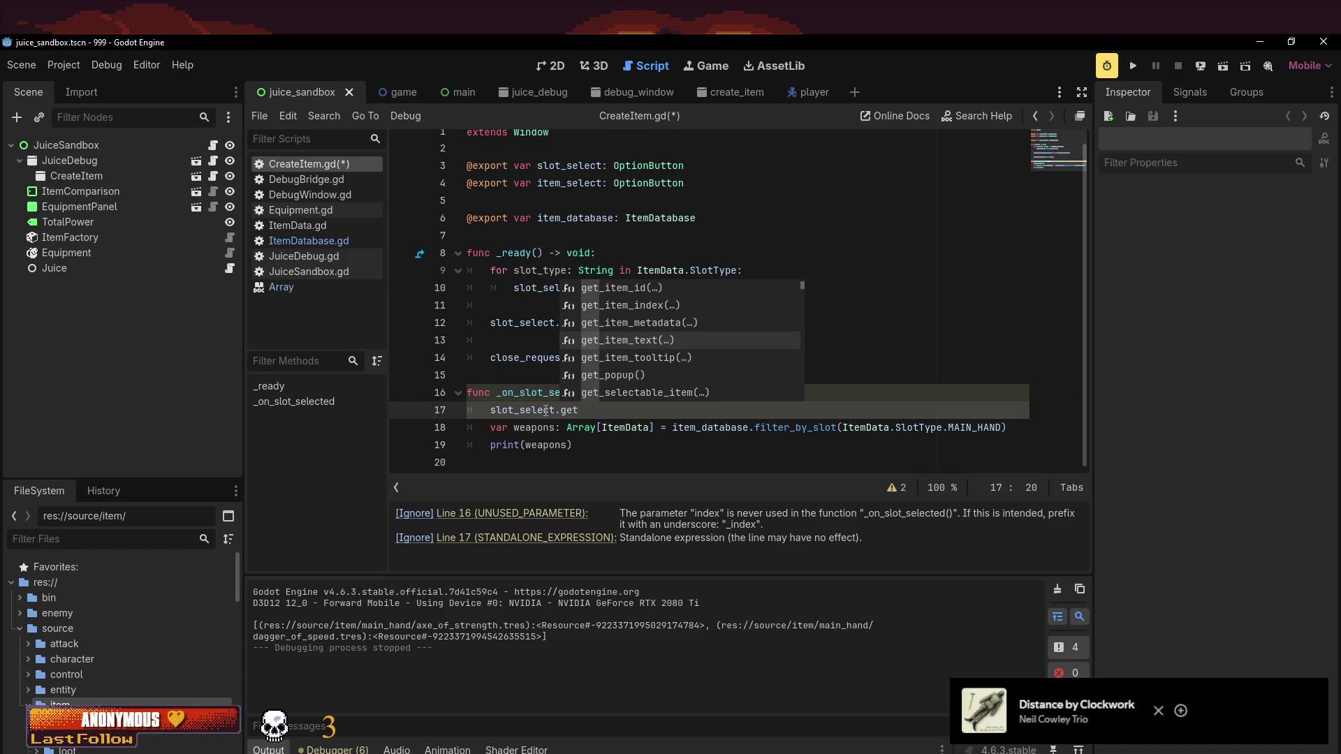
key(Return)
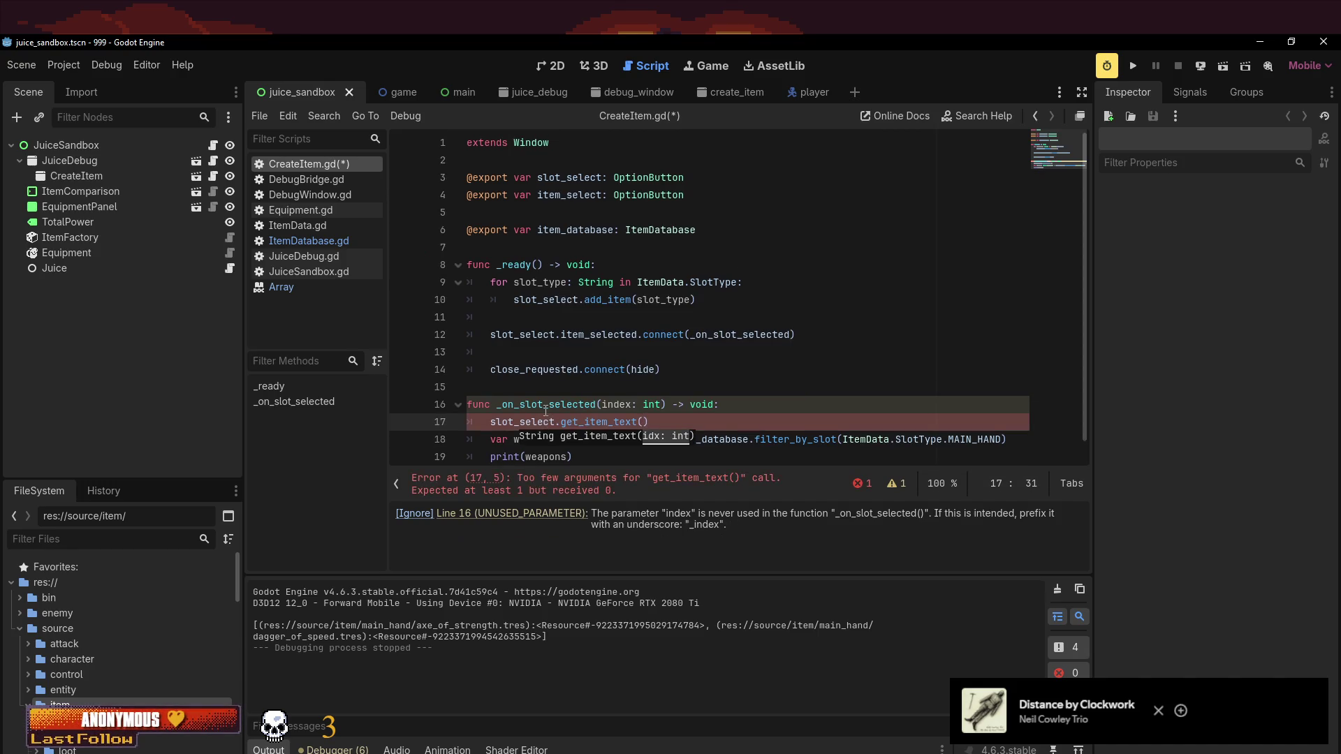
scroll(691, 310, down, 1)
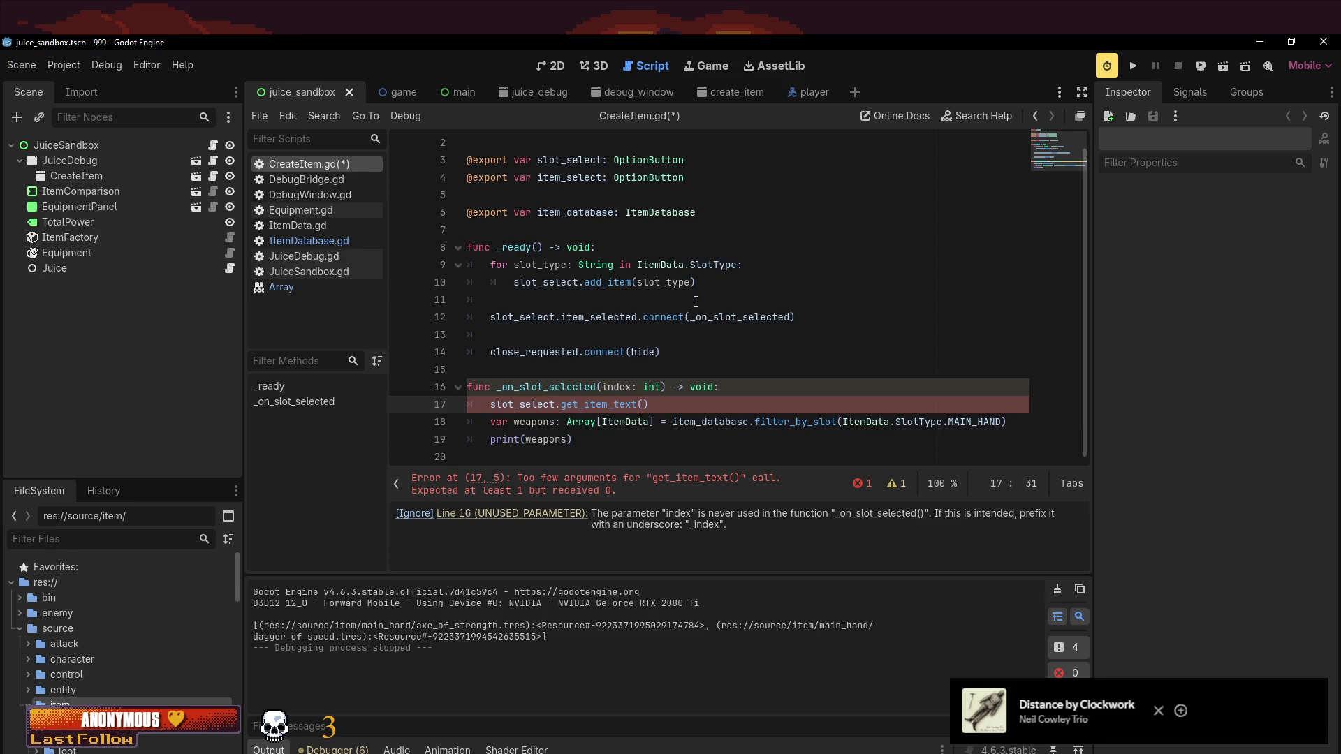
Pass index as the argument to get_item_text, removing the stray 't'.
text(indext)
key(Home)
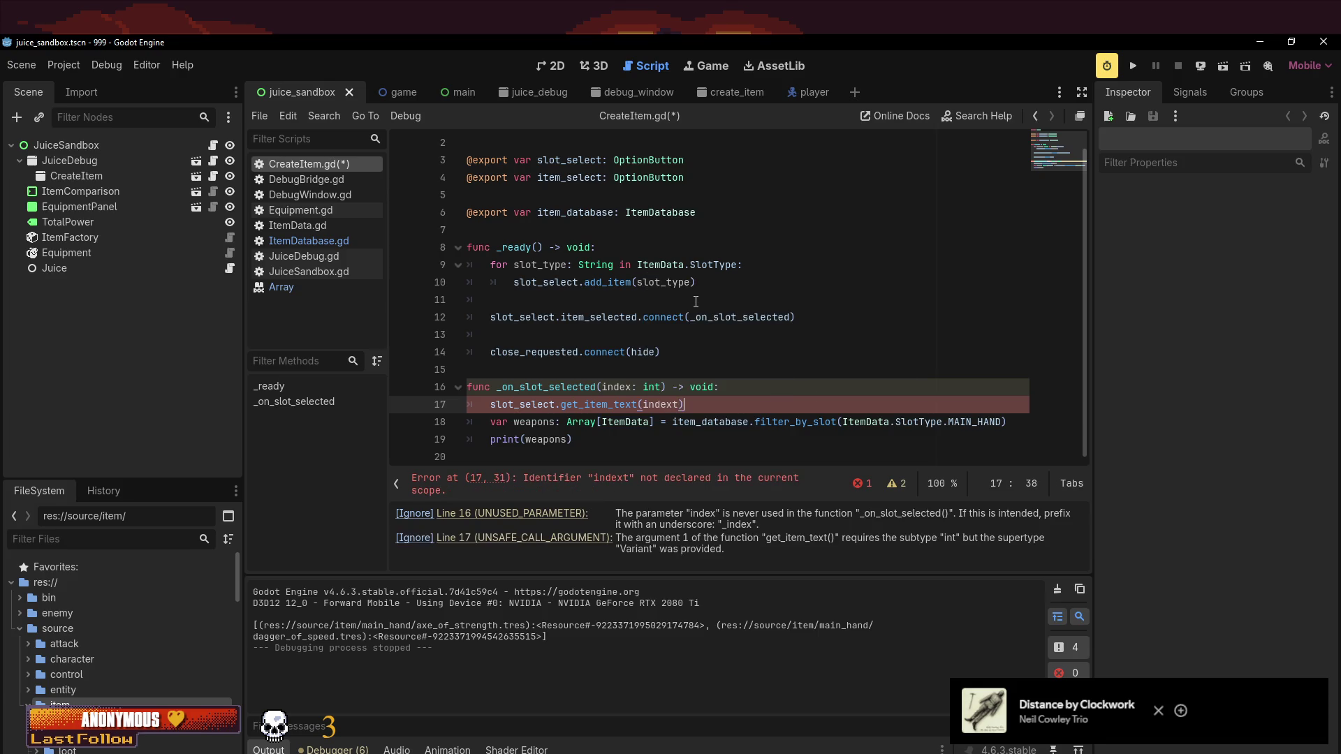
key(End)
key(Left)
key(BackSpace)
key(Home)
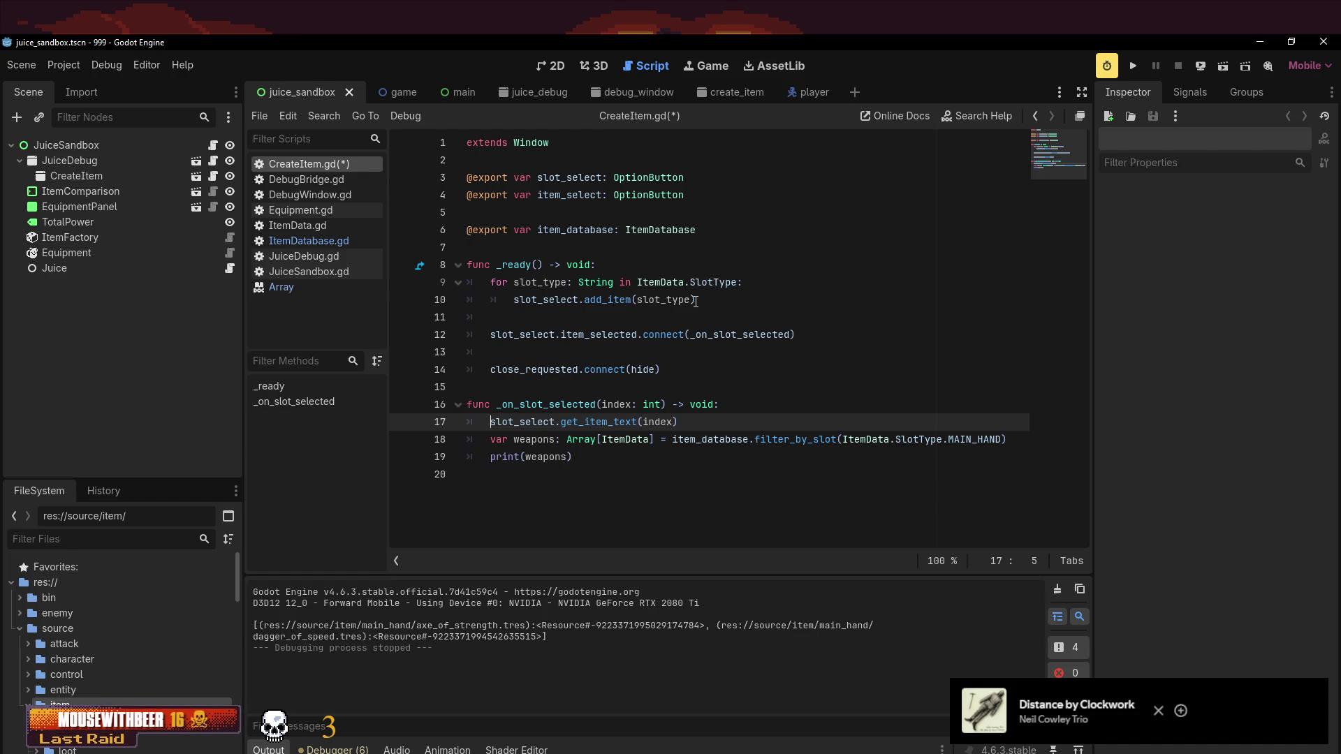
Prefix the call with 'var item_text: String =' and start a new line below.
text(item_text =)
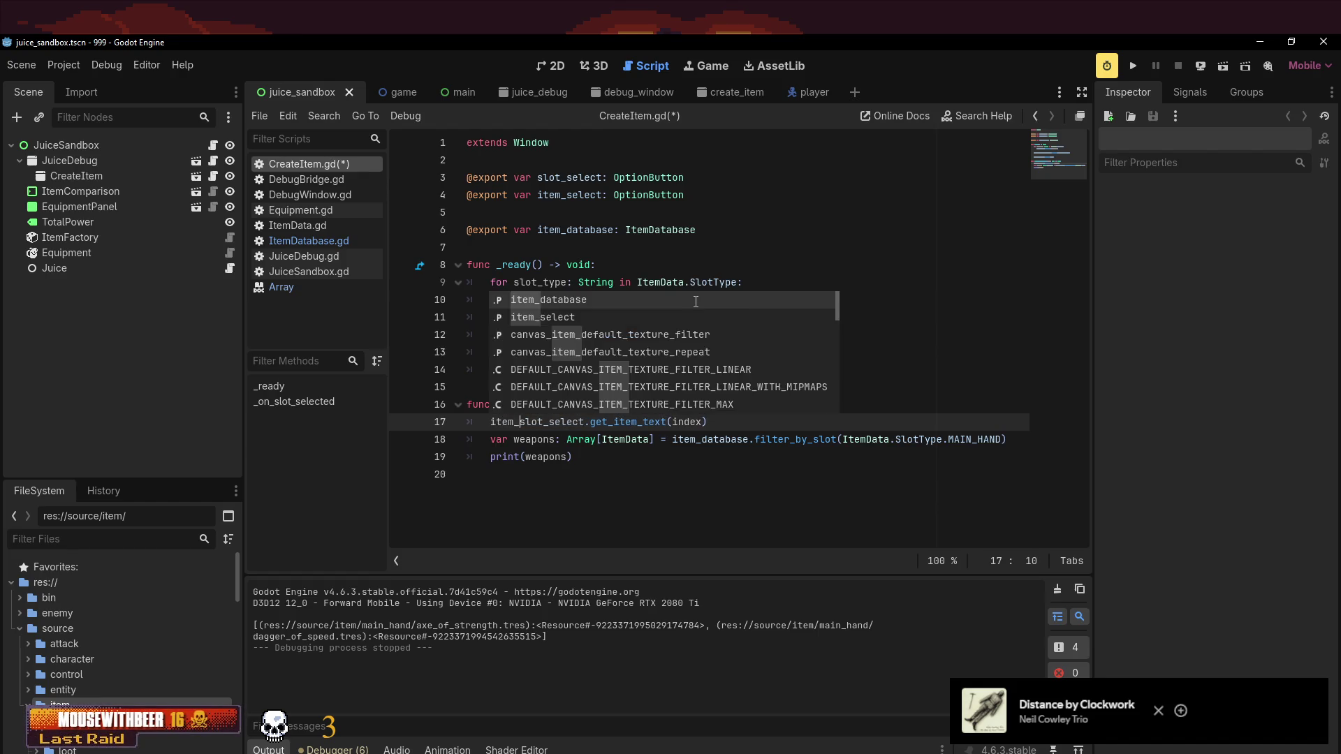
key(Escape)
key(Home)
text(var)
key(Right)
key(Right)
key(Right)
text(: String)
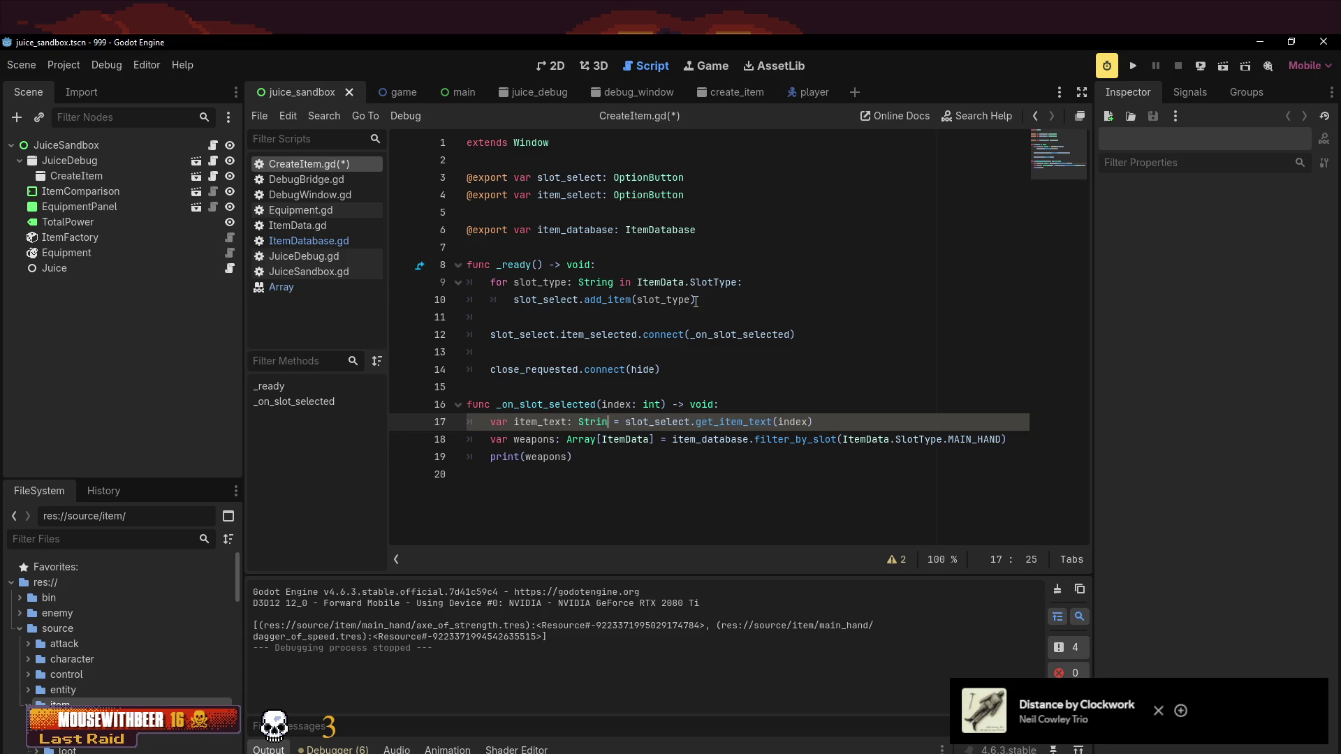
key(Down)
key(Down)
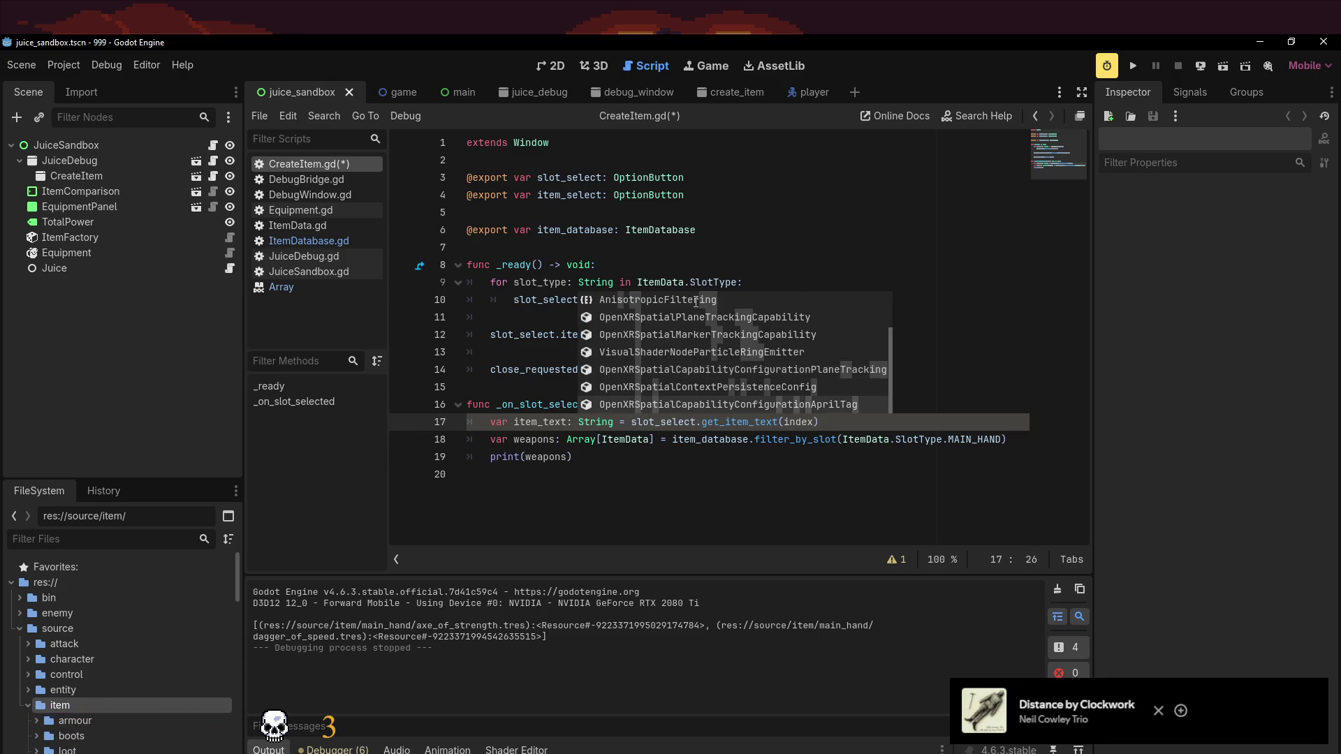
key(Escape)
key(End)
key(Return)
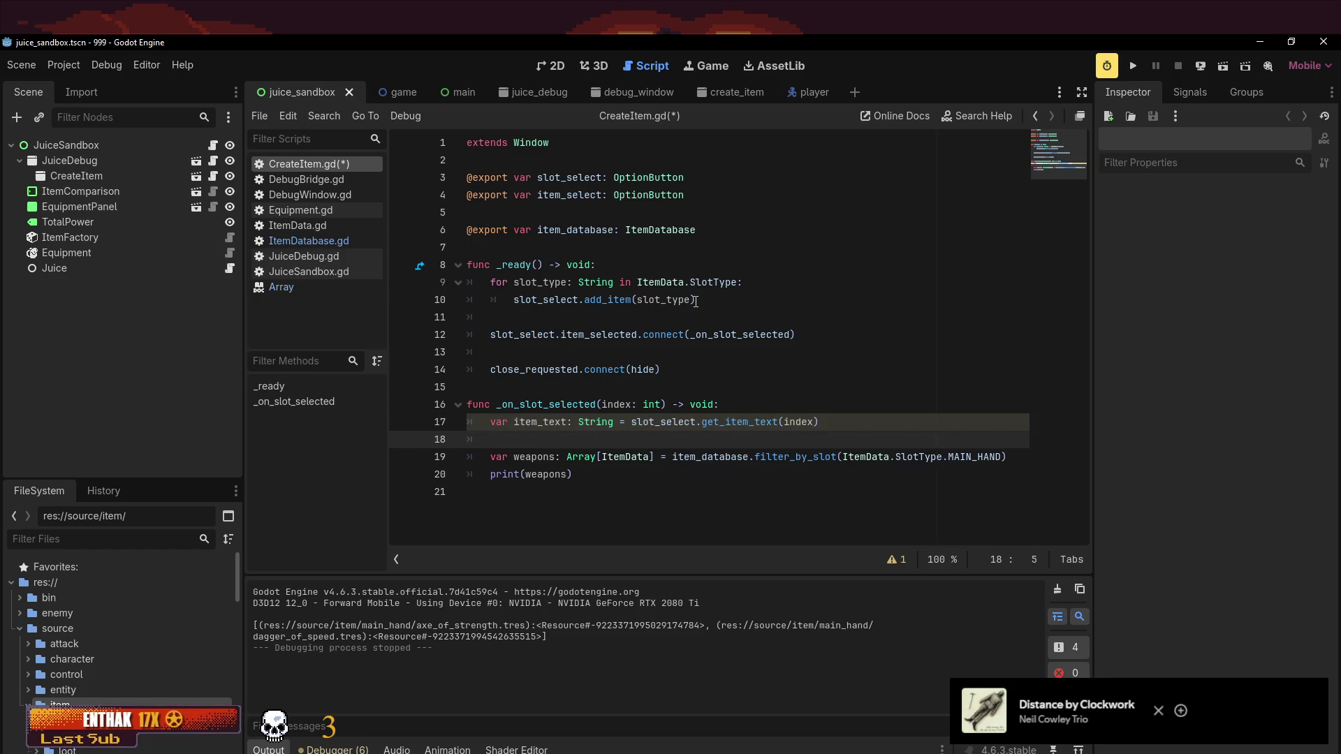
Begin line 18 with 'var slot_type: ItemData.SlotType = ItemData.SlotType['.
text(var slot_type: ItemData.SlotType = )
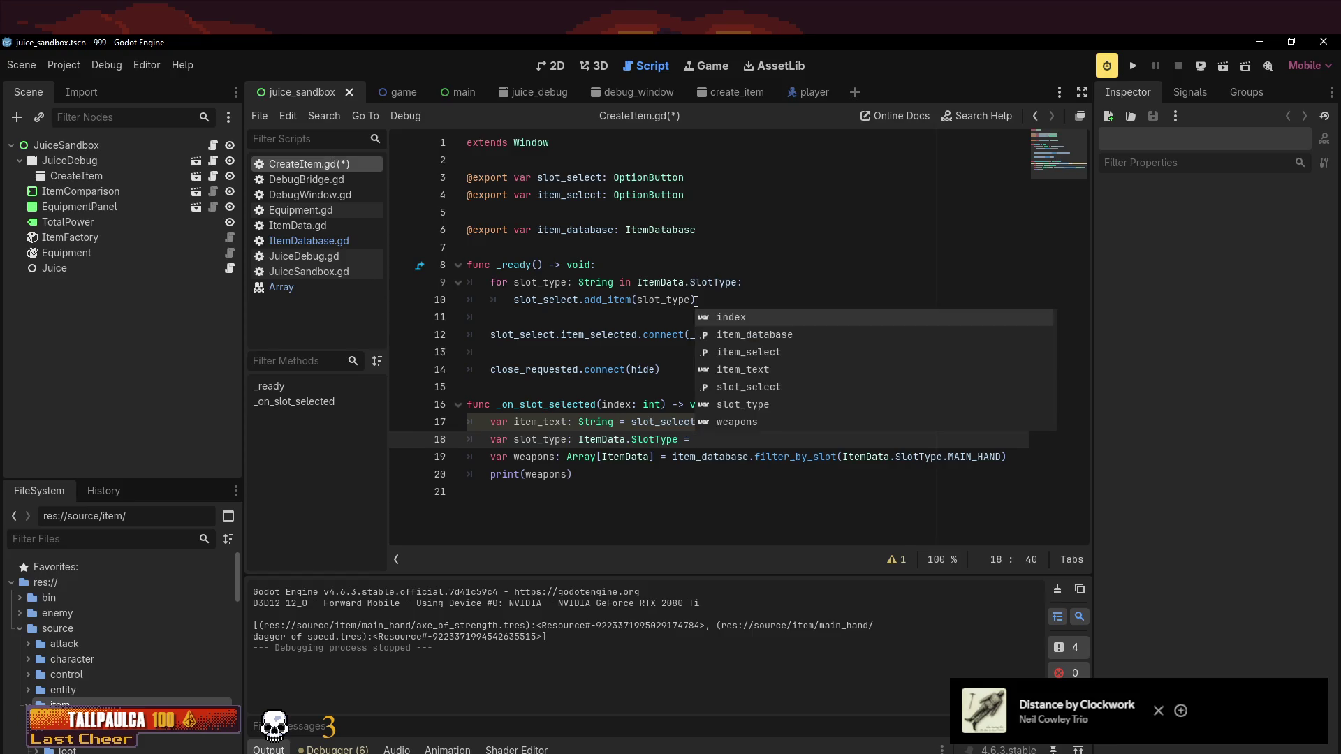
text(Item)
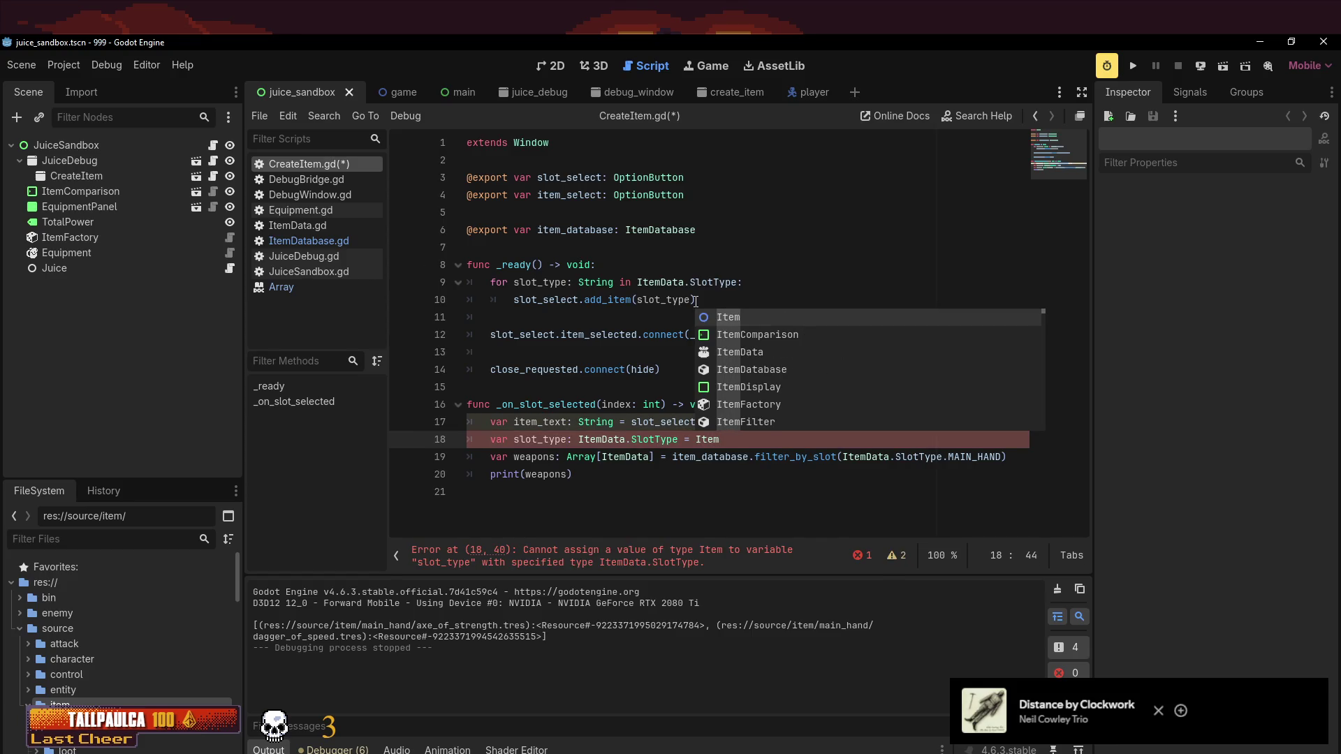
key(Down)
key(Down)
key(Return)
text(.Sl)
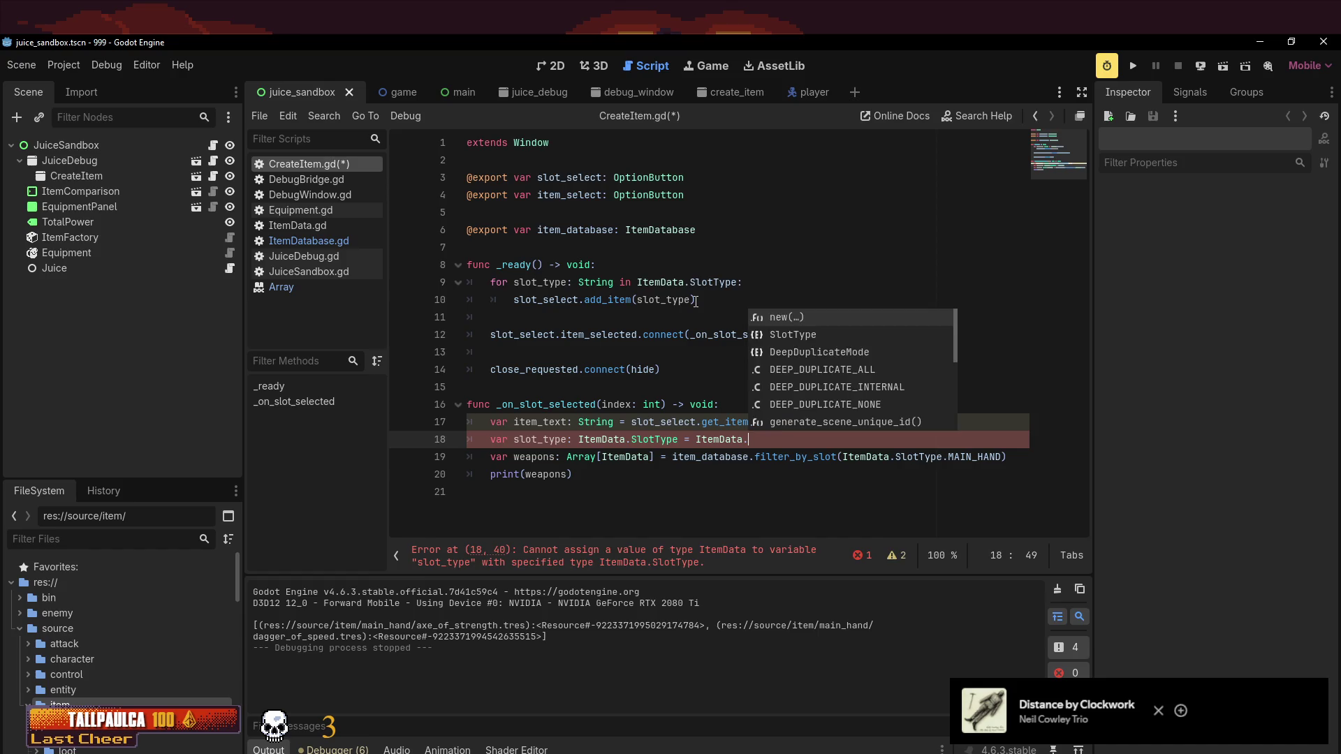
text(otType[)
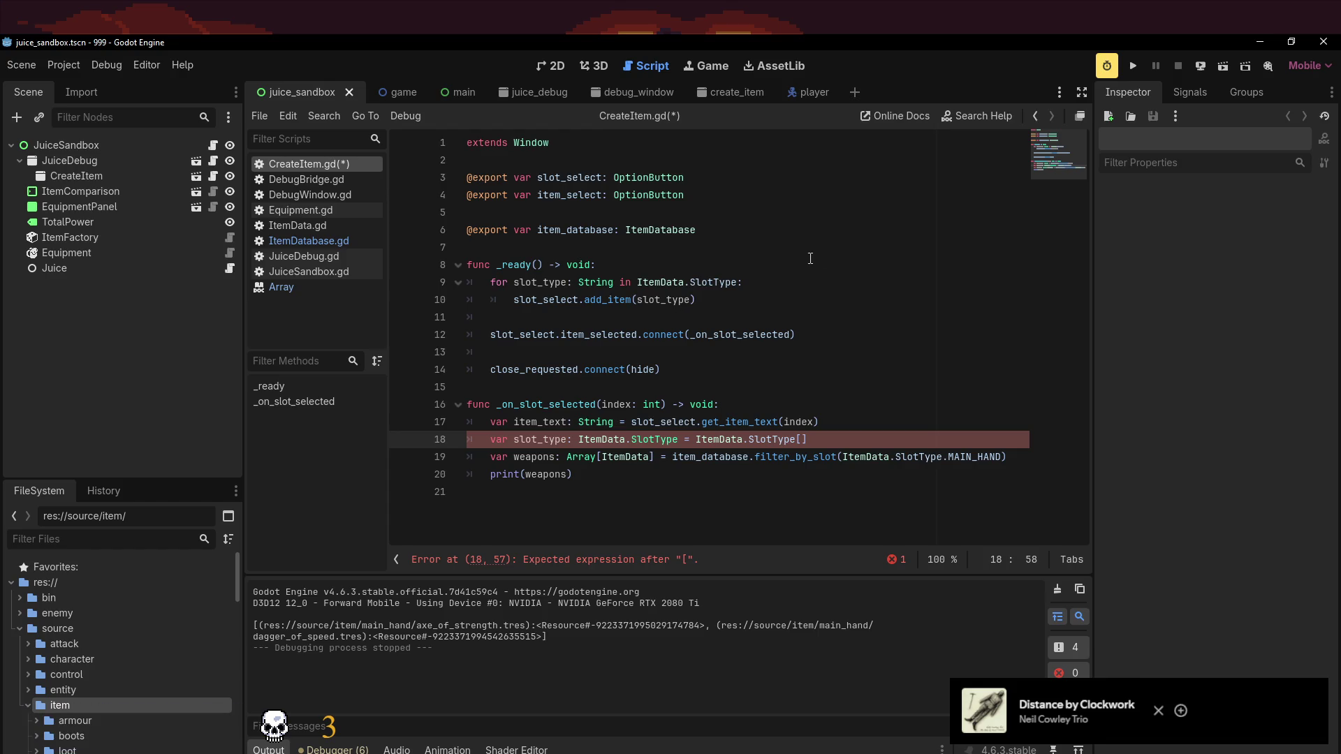
Copy item_text into the SlotType brackets, save CreateItem.gd, and view the warning details.
double_click(525, 422)
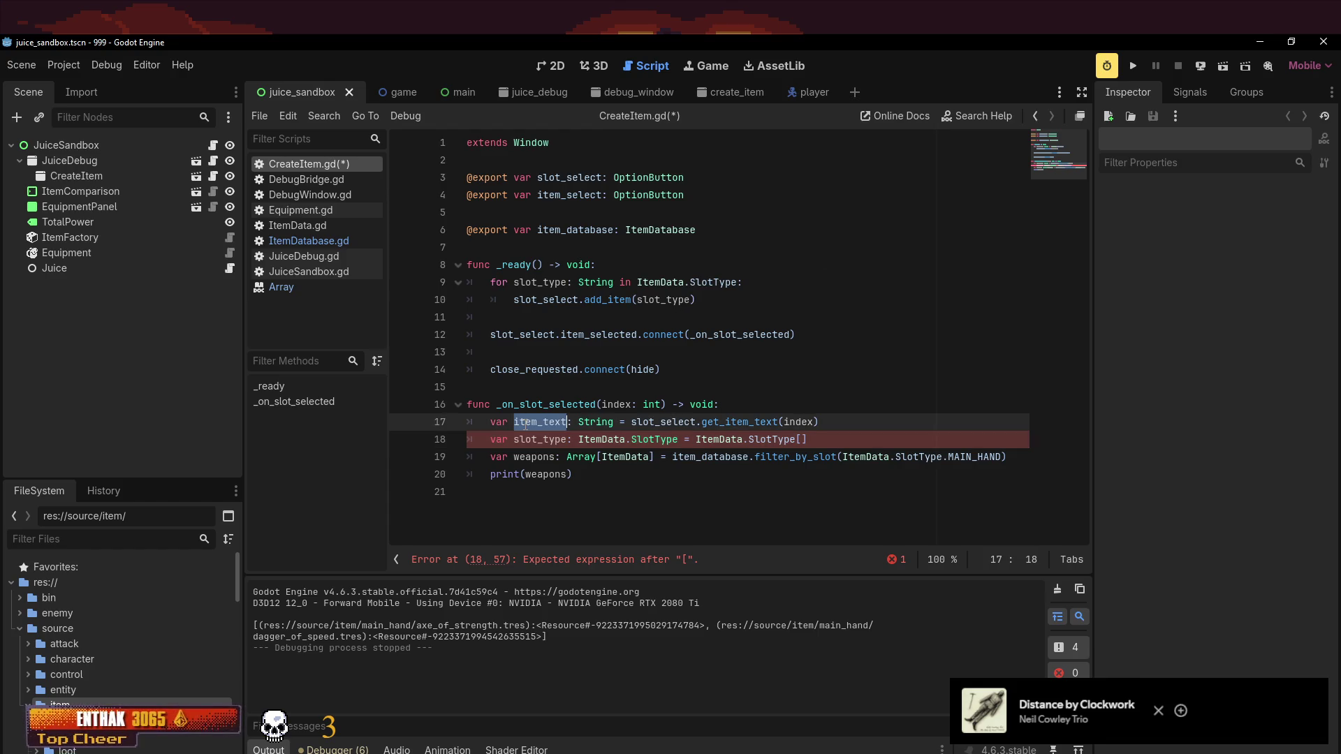
key(ctrl+c)
click(807, 440)
key(ctrl+v)
key(Right)
key(ctrl+s)
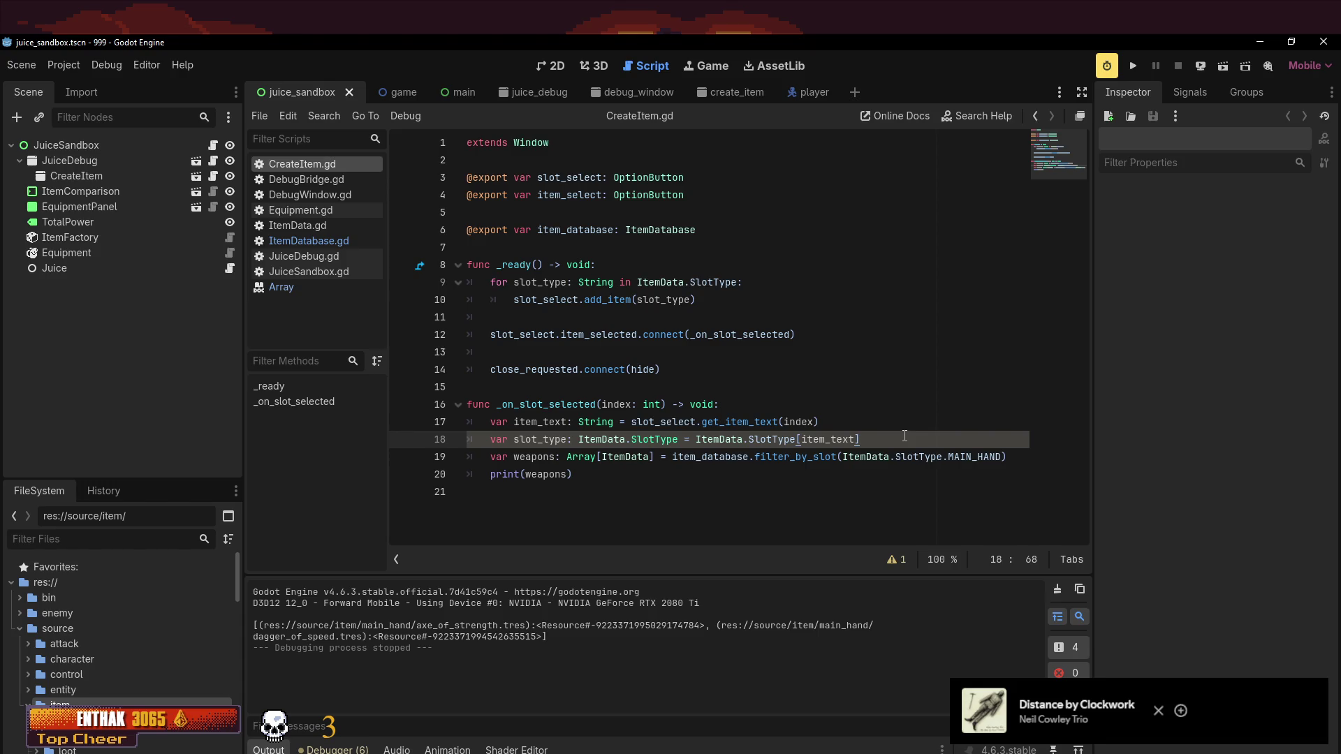
click(898, 560)
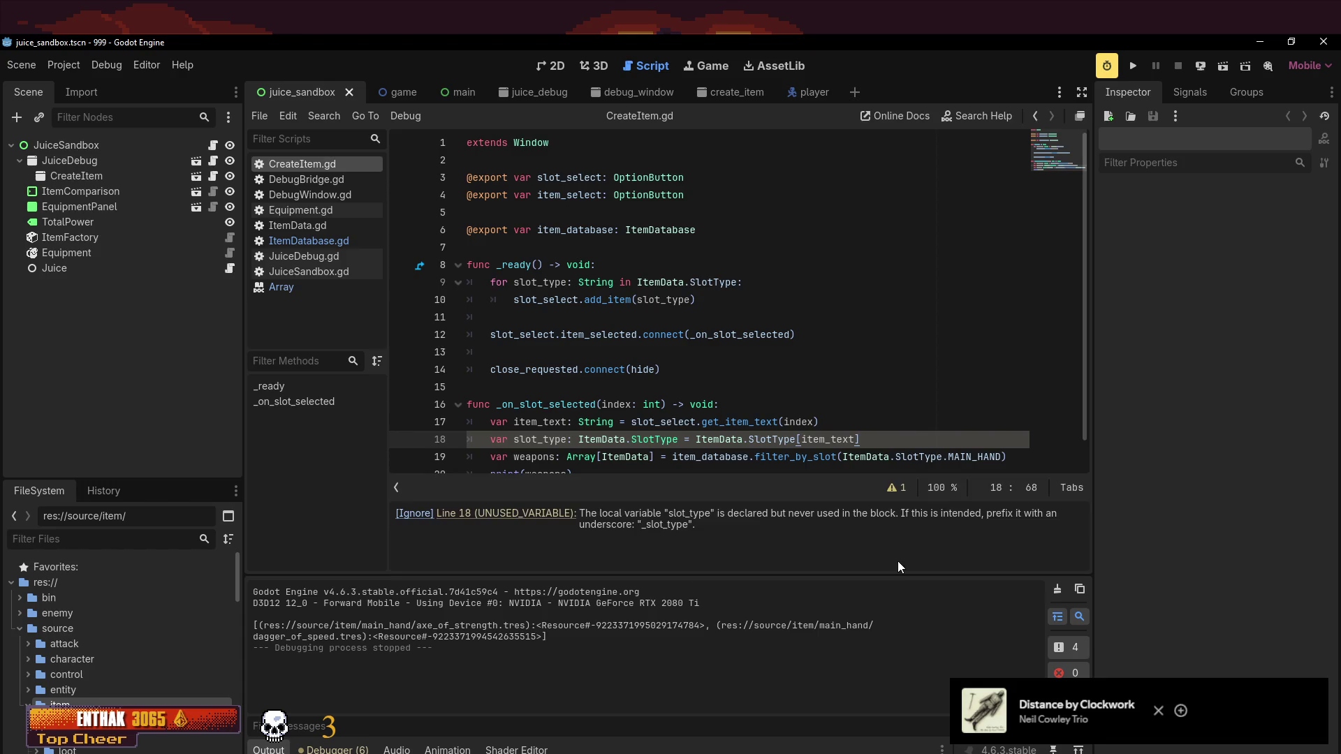
Replace the ItemData.SlotType.MAIN_HAND argument on line 19 with slot_type and save.
double_click(538, 440)
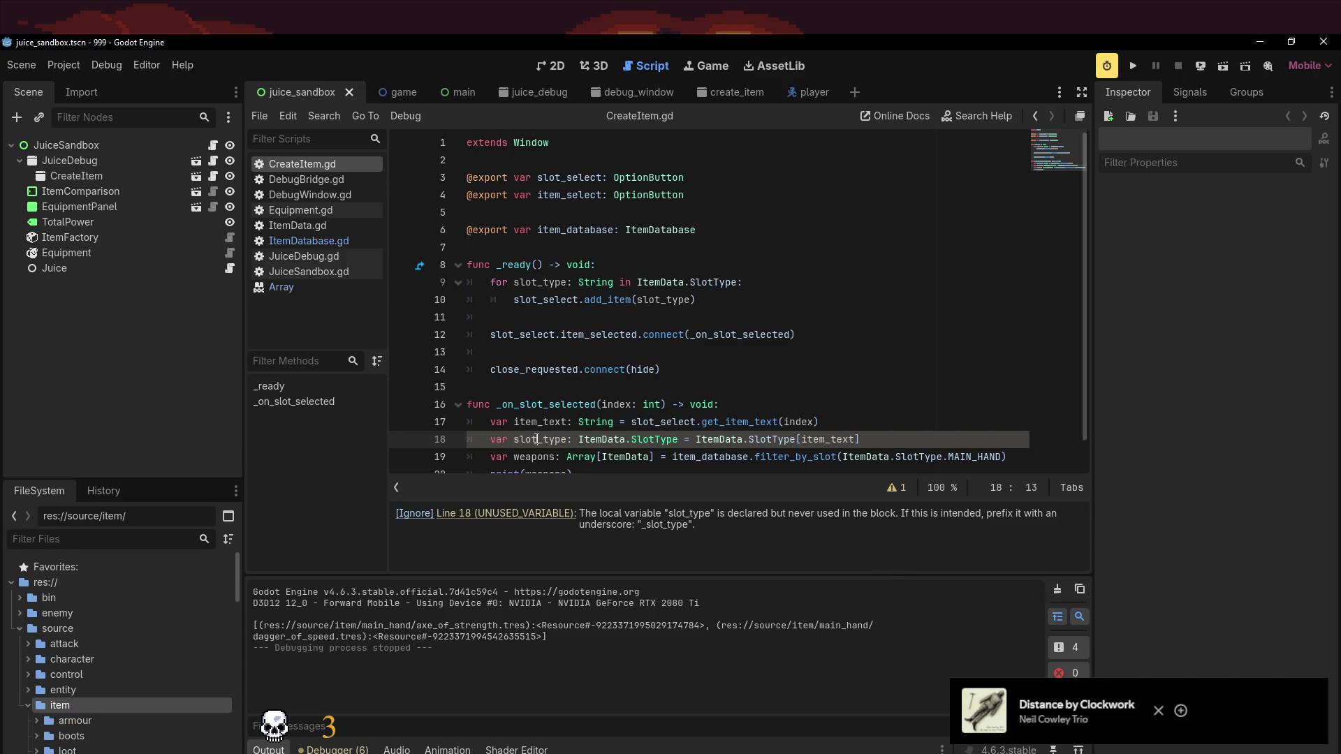
drag(842, 457, 1007, 457)
drag(838, 457, 907, 457)
drag(1002, 456, 839, 457)
text(slot_type)
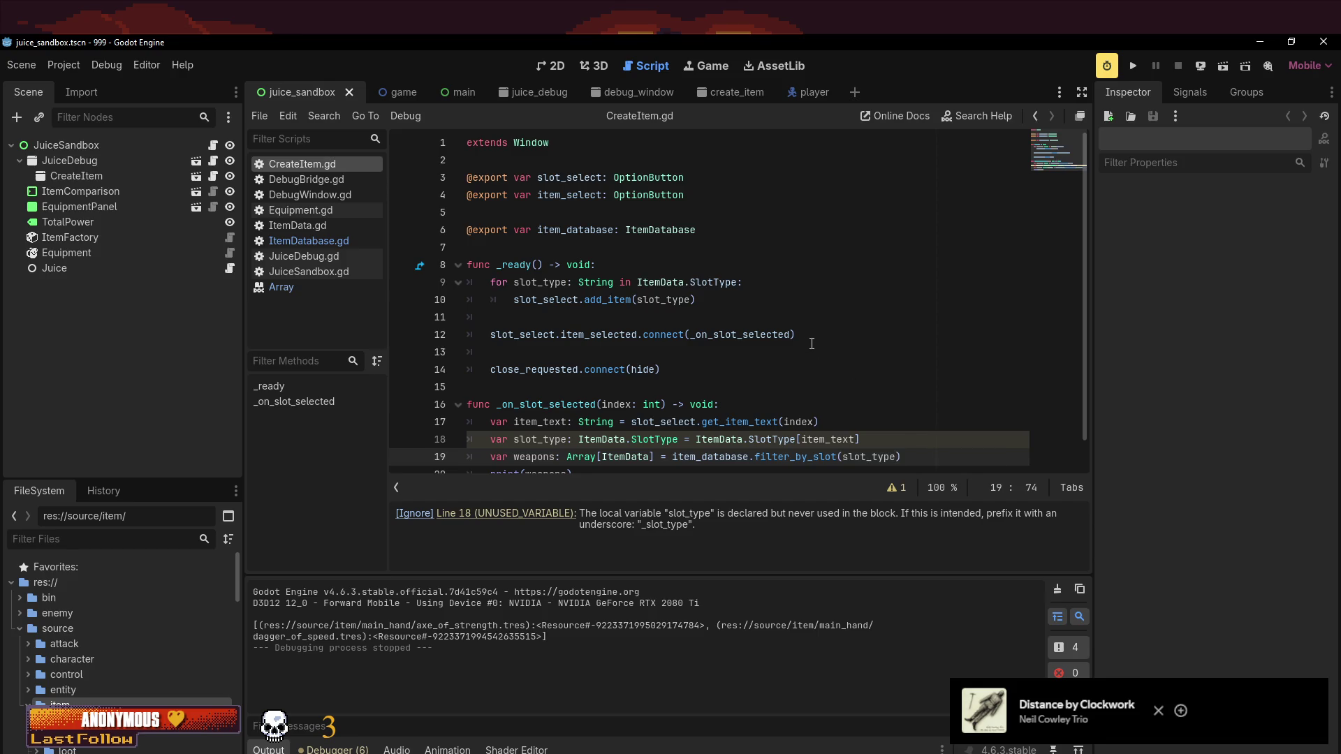
scroll(810, 336, down, 1)
key(ctrl+s)
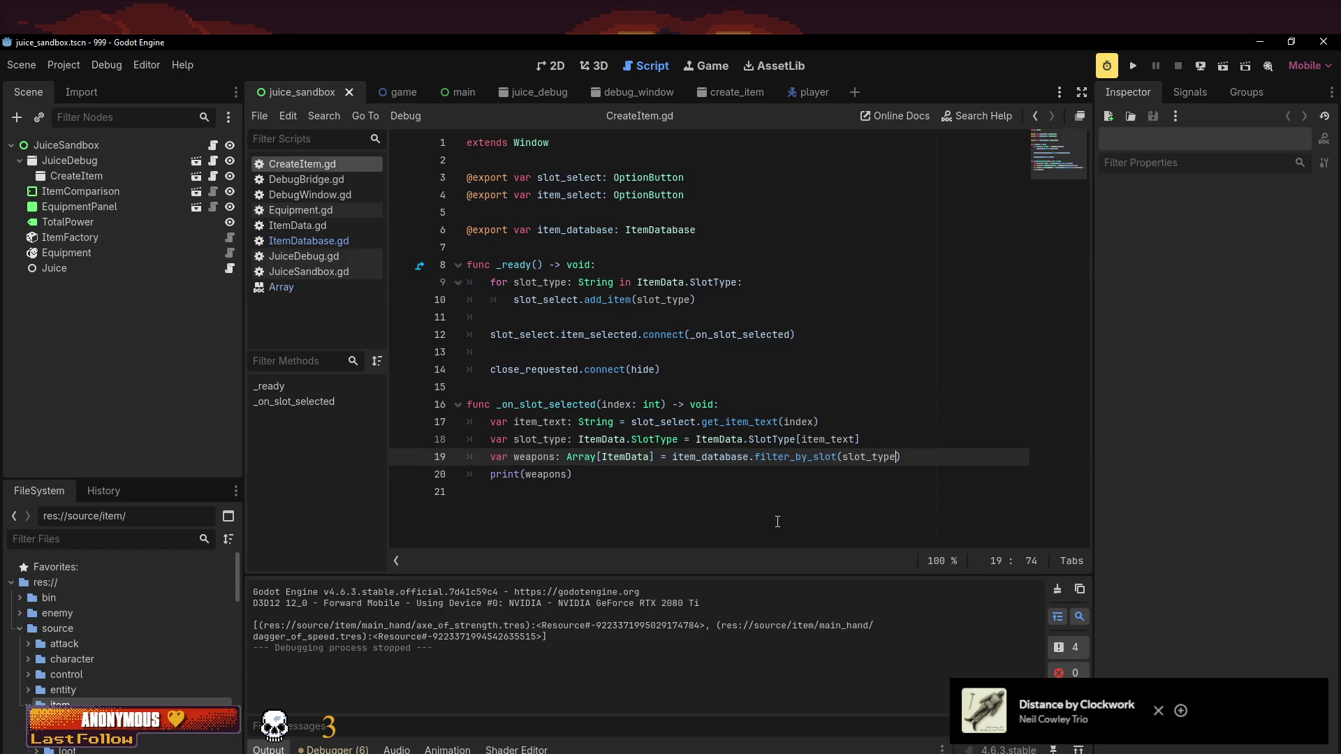
Rename weapons to items on the filter and print lines, save, and run with F6.
click(551, 475)
ctrl+click(551, 476)
text(items)
click(531, 457)
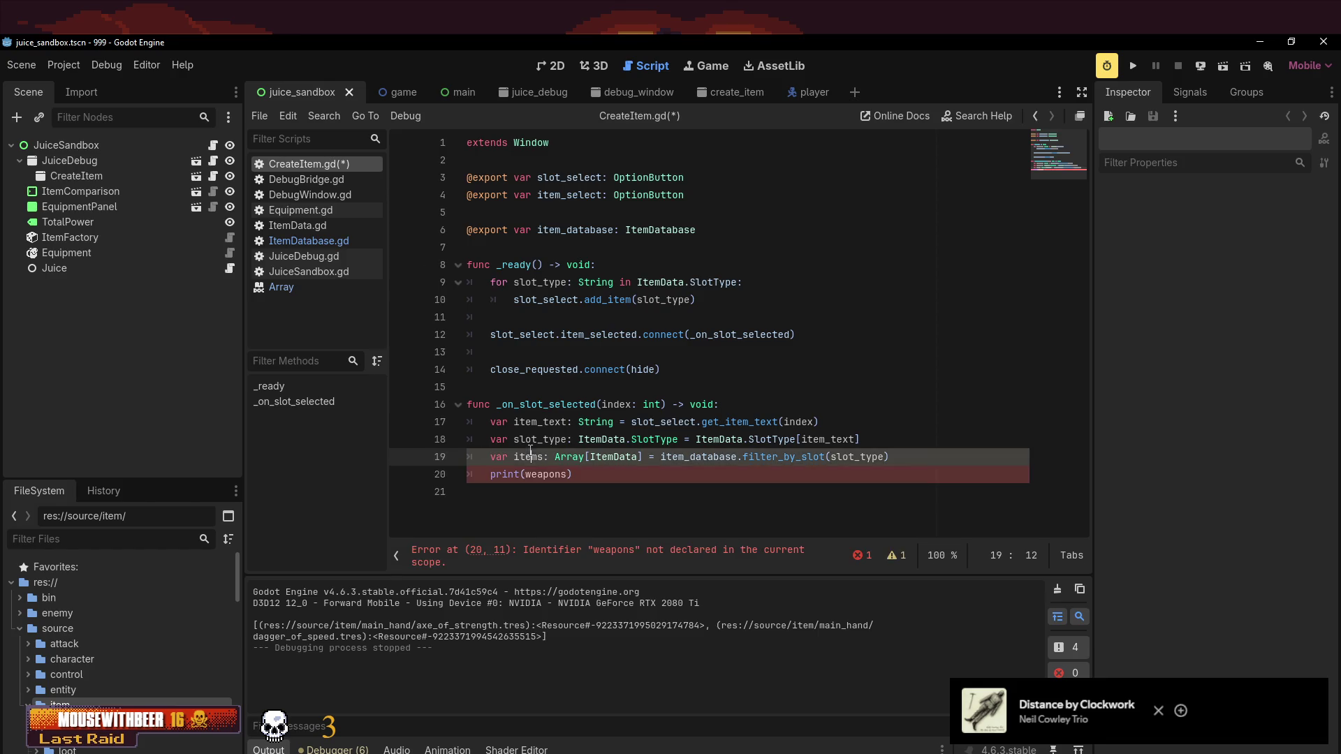
double_click(525, 457)
key(ctrl+c)
double_click(546, 474)
key(ctrl+v)
key(ctrl+s)
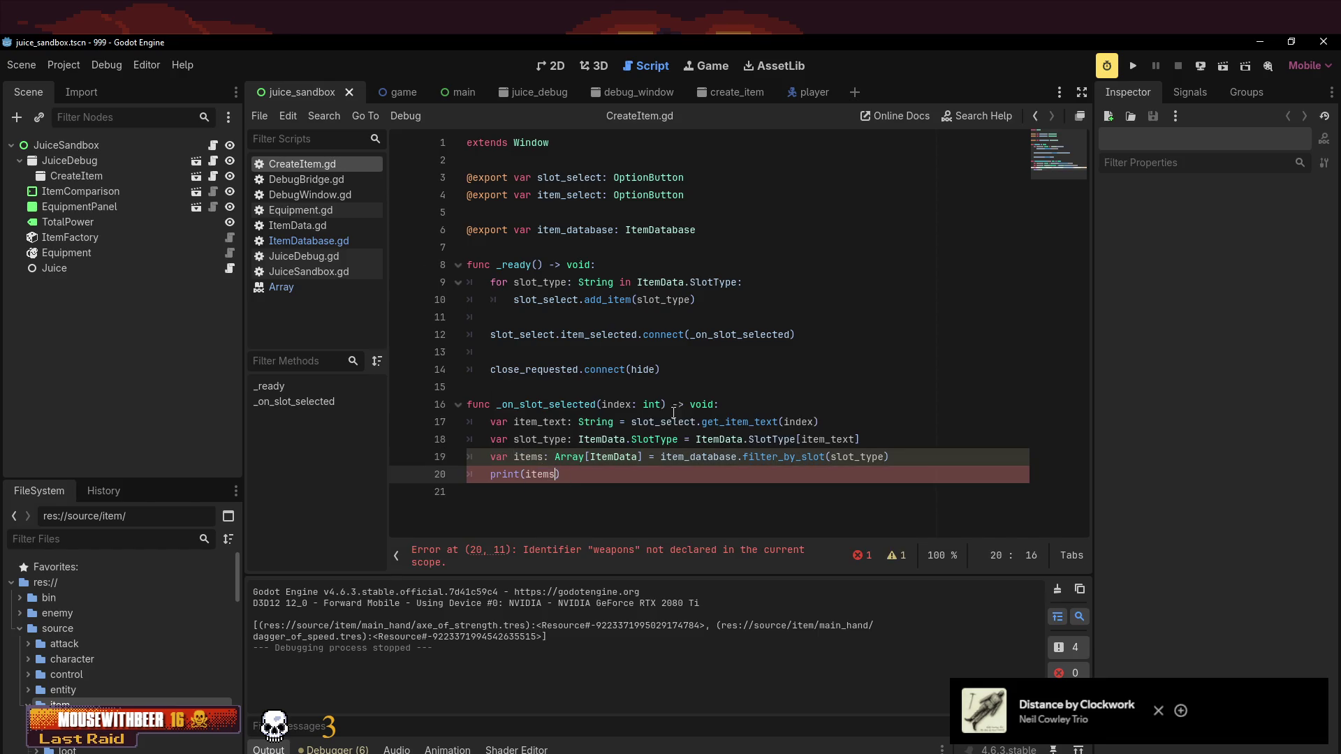
click(660, 358)
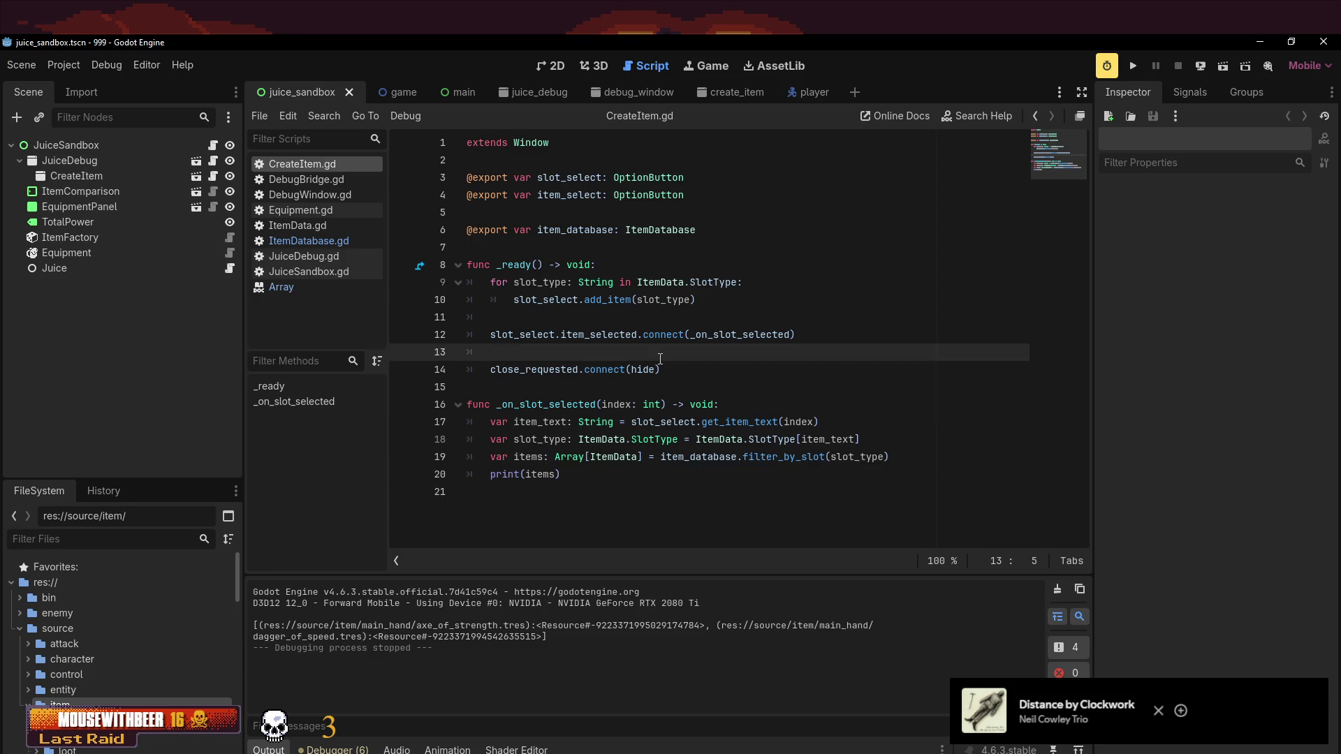
key(F6)
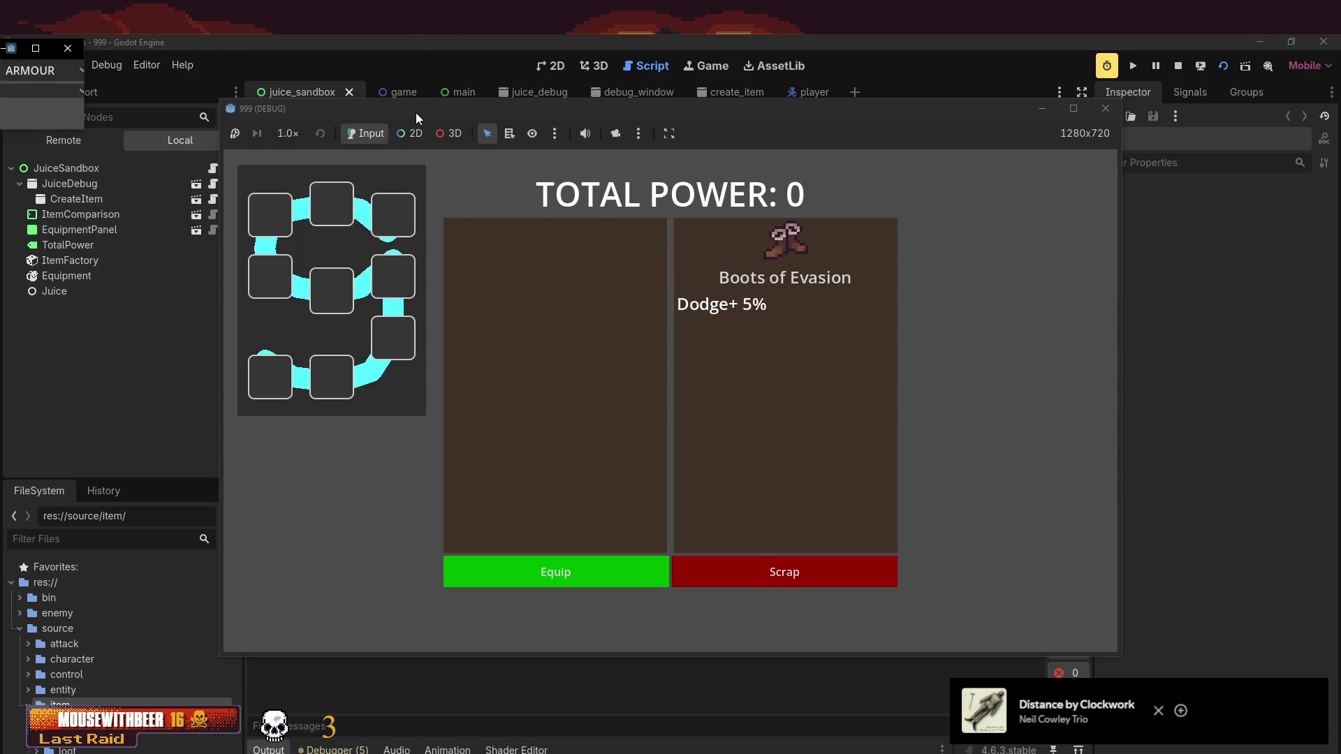
Pick MAIN_HAND, OFF_HAND, BOOTS and TRINKET in the running game, then close it.
drag(416, 113, 528, 45)
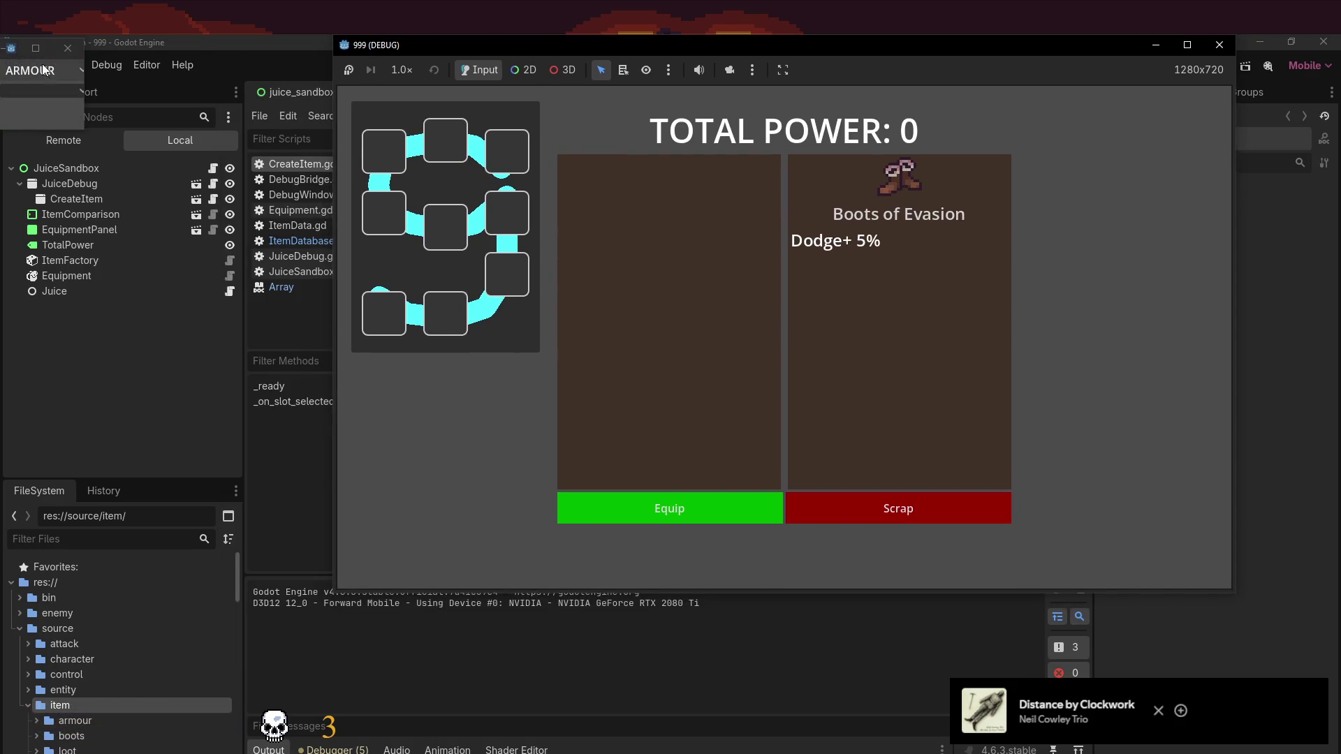
click(77, 70)
click(35, 115)
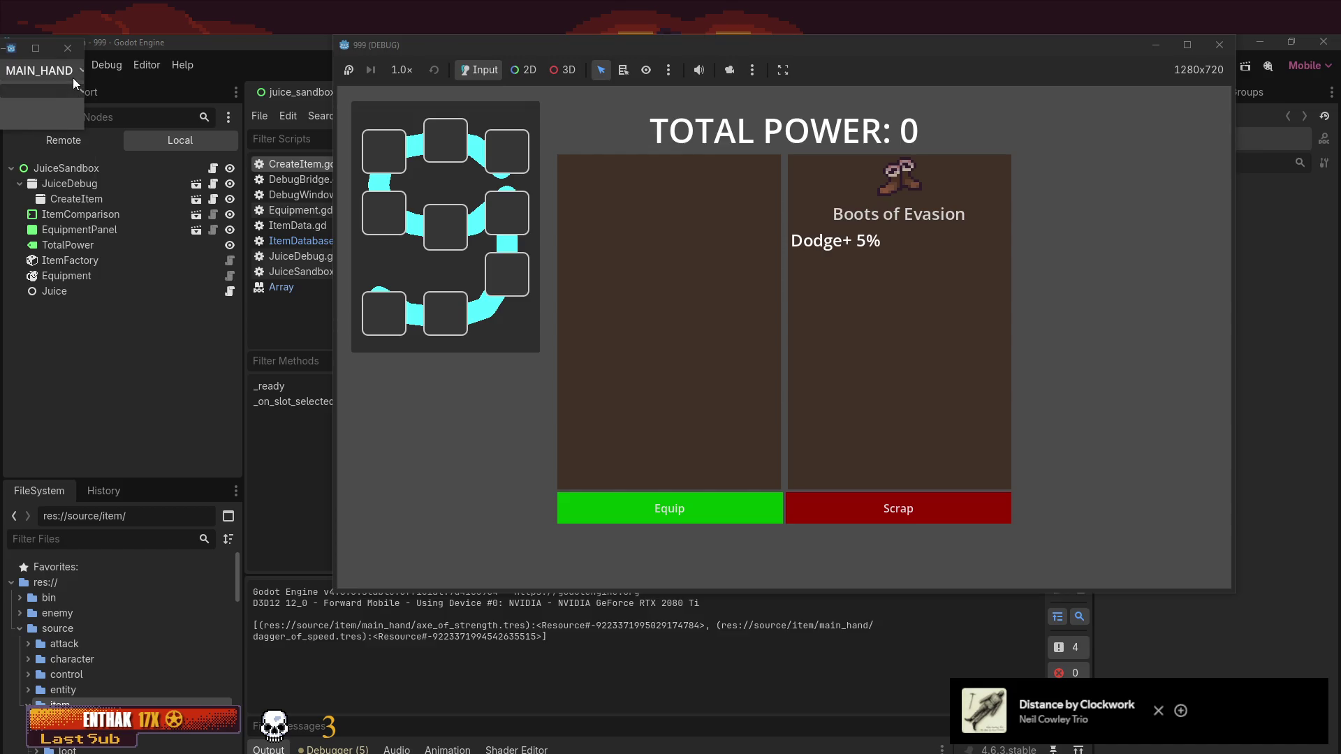
click(72, 78)
click(44, 132)
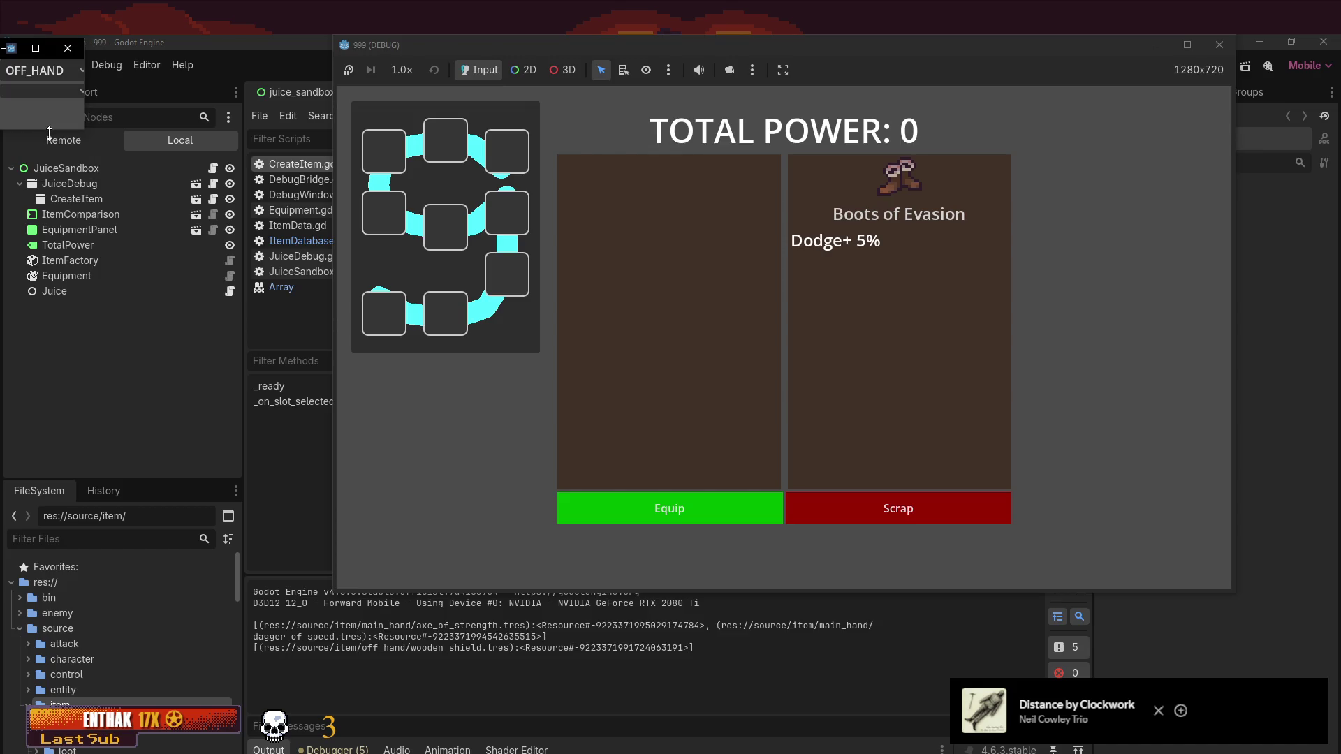
click(52, 75)
click(44, 149)
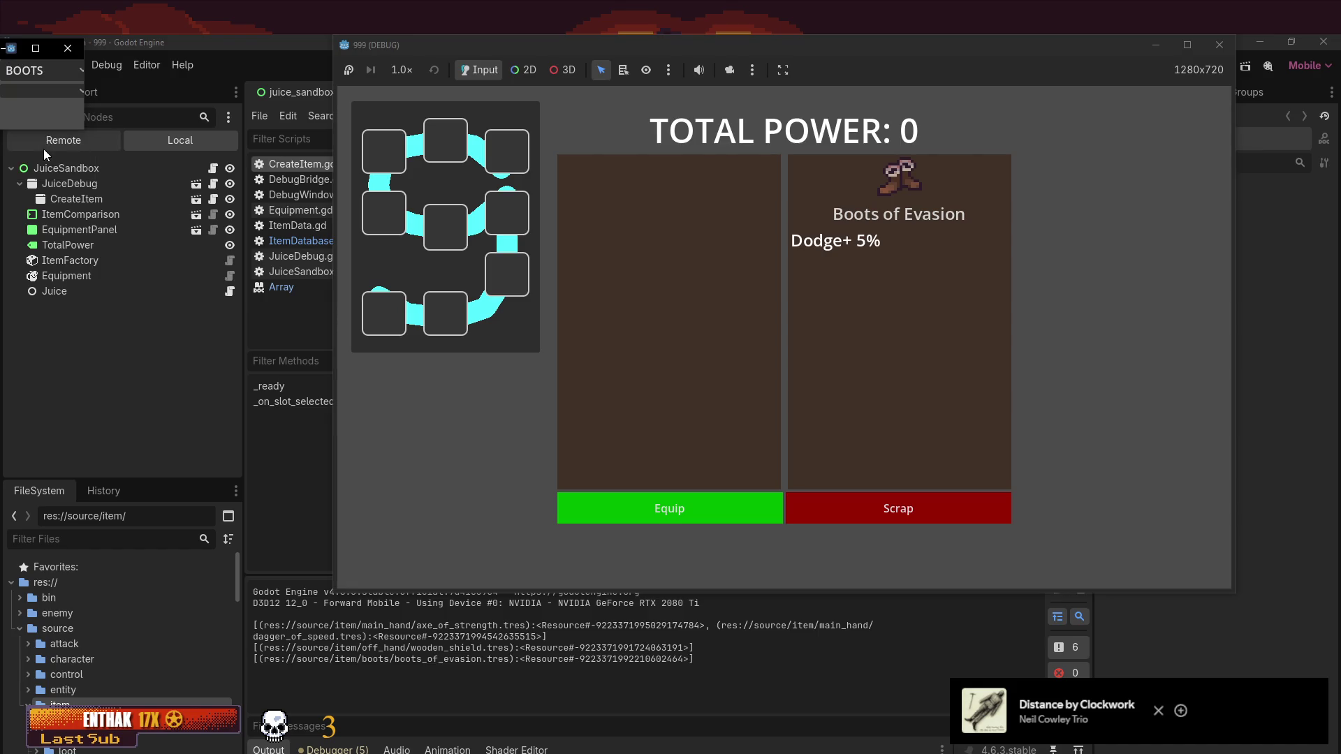
click(45, 72)
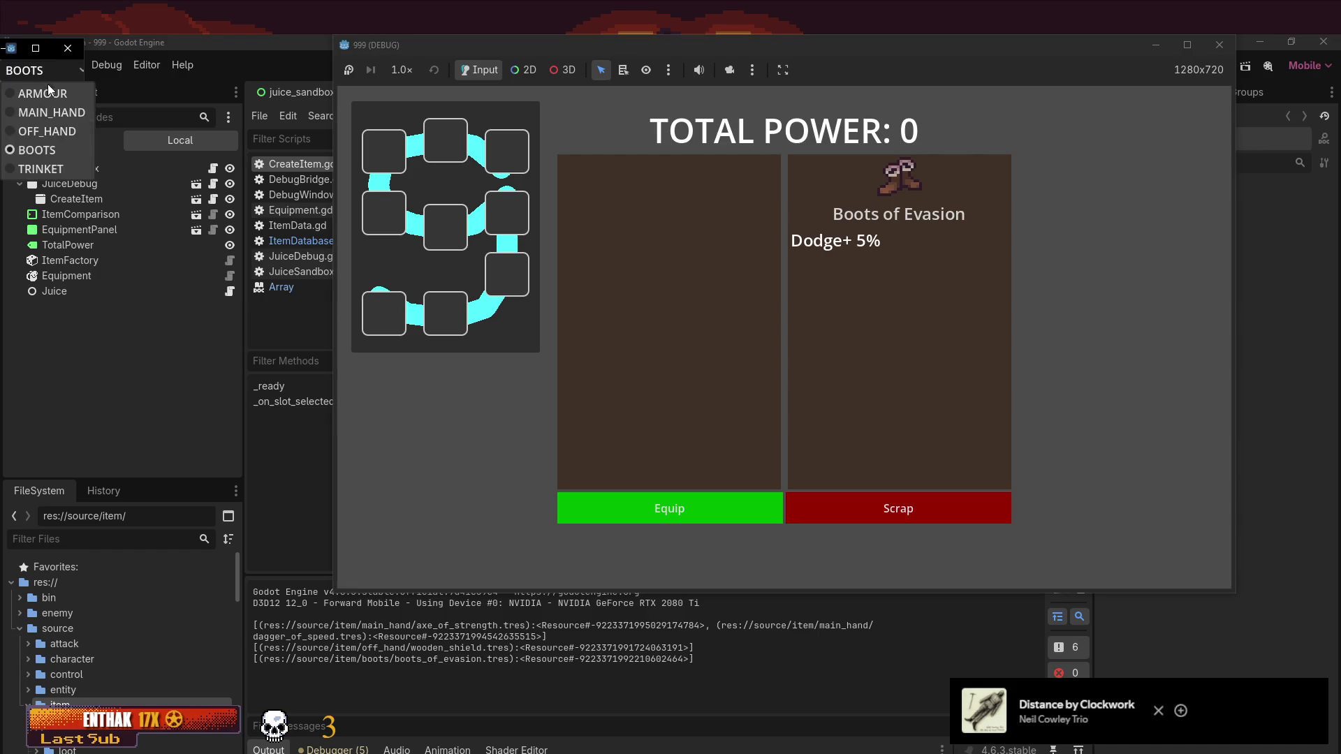
click(32, 169)
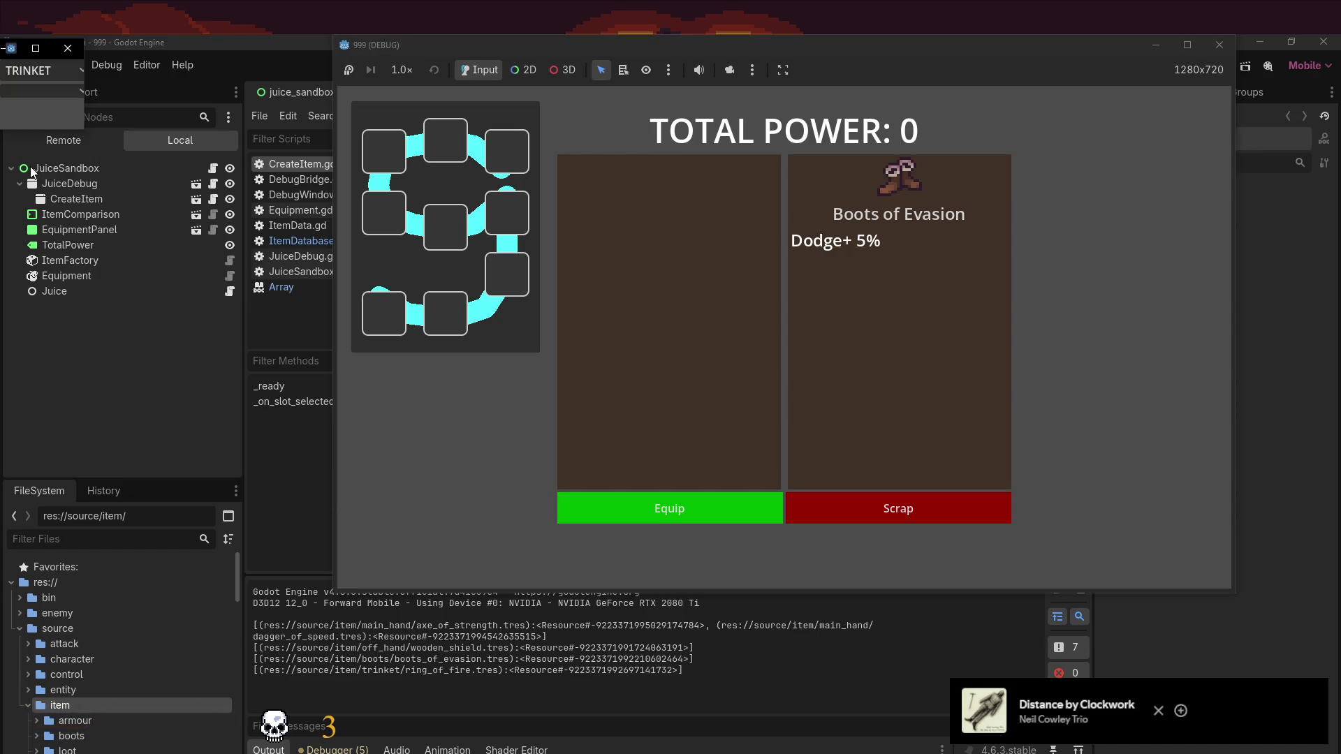
click(767, 194)
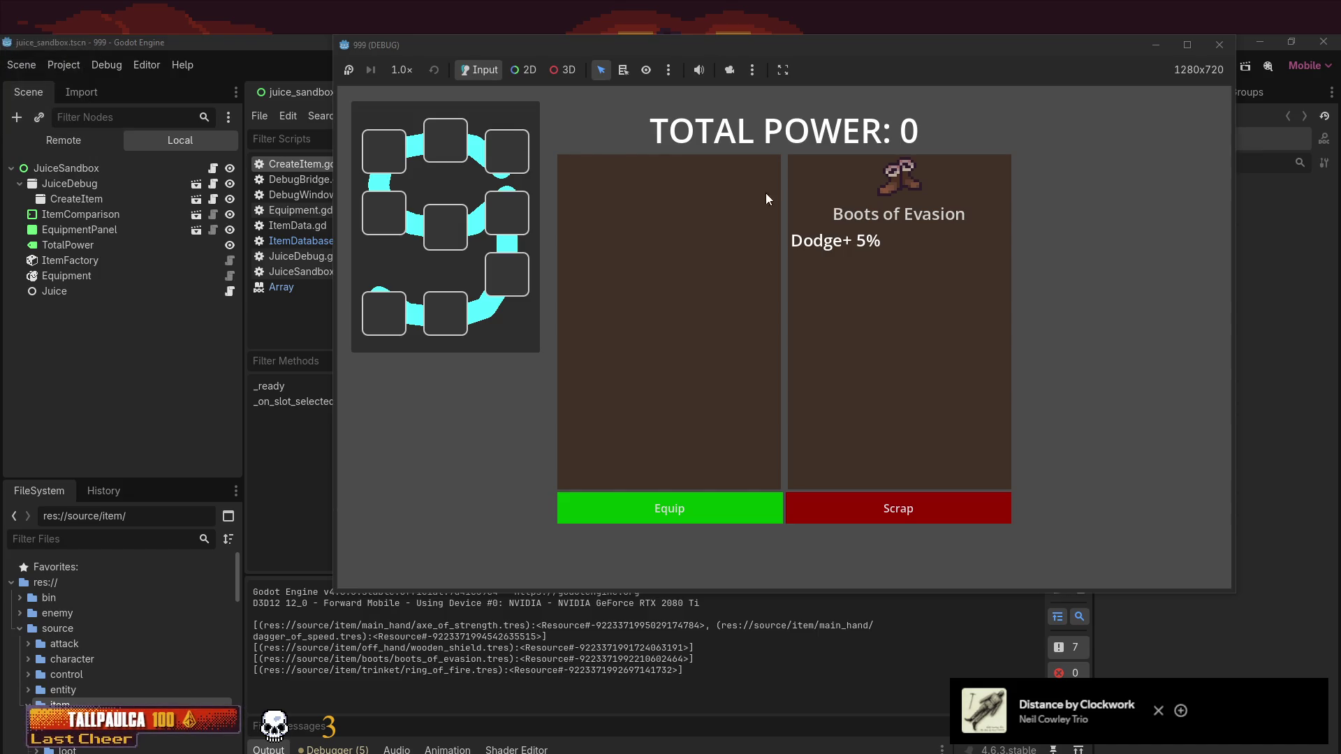
click(1215, 47)
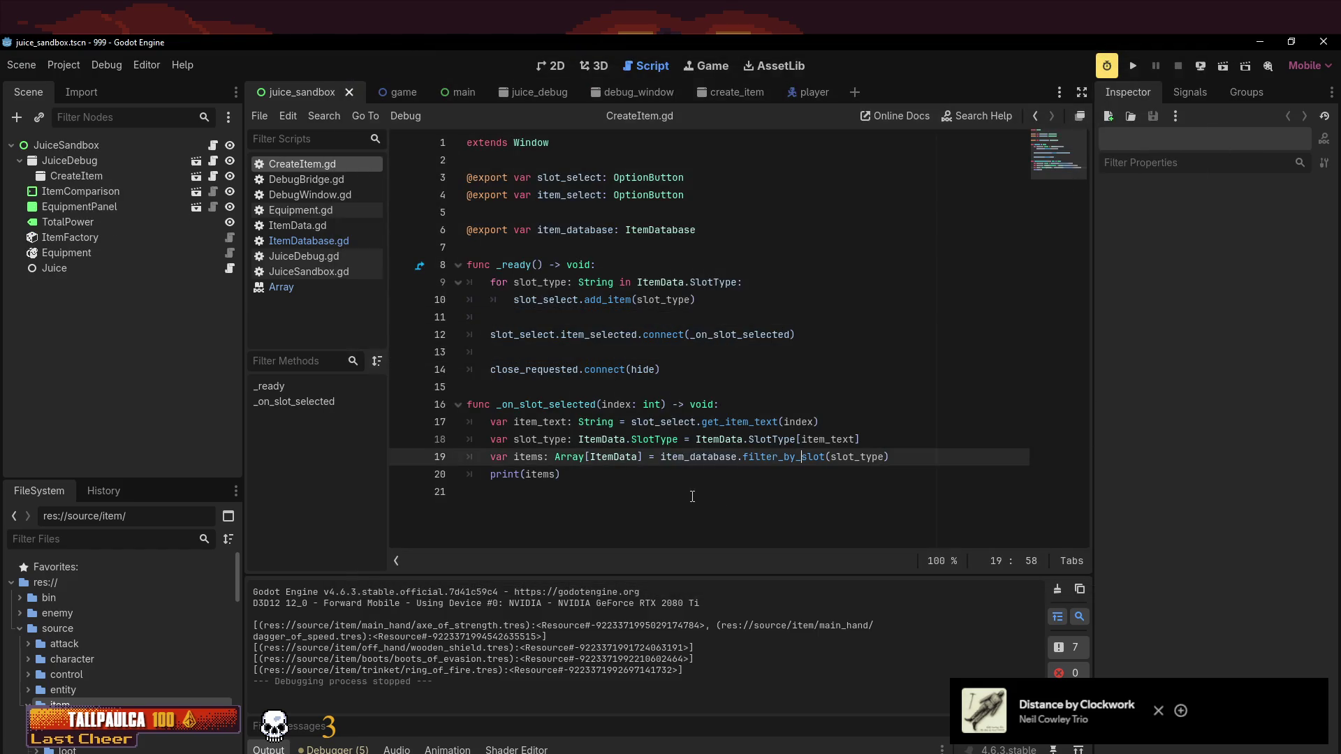
Replace print(items) with a loop 'for item: ItemData in items:'.
key(Down)
key(shift+Home)
key(shift+Home)
key(BackSpace)
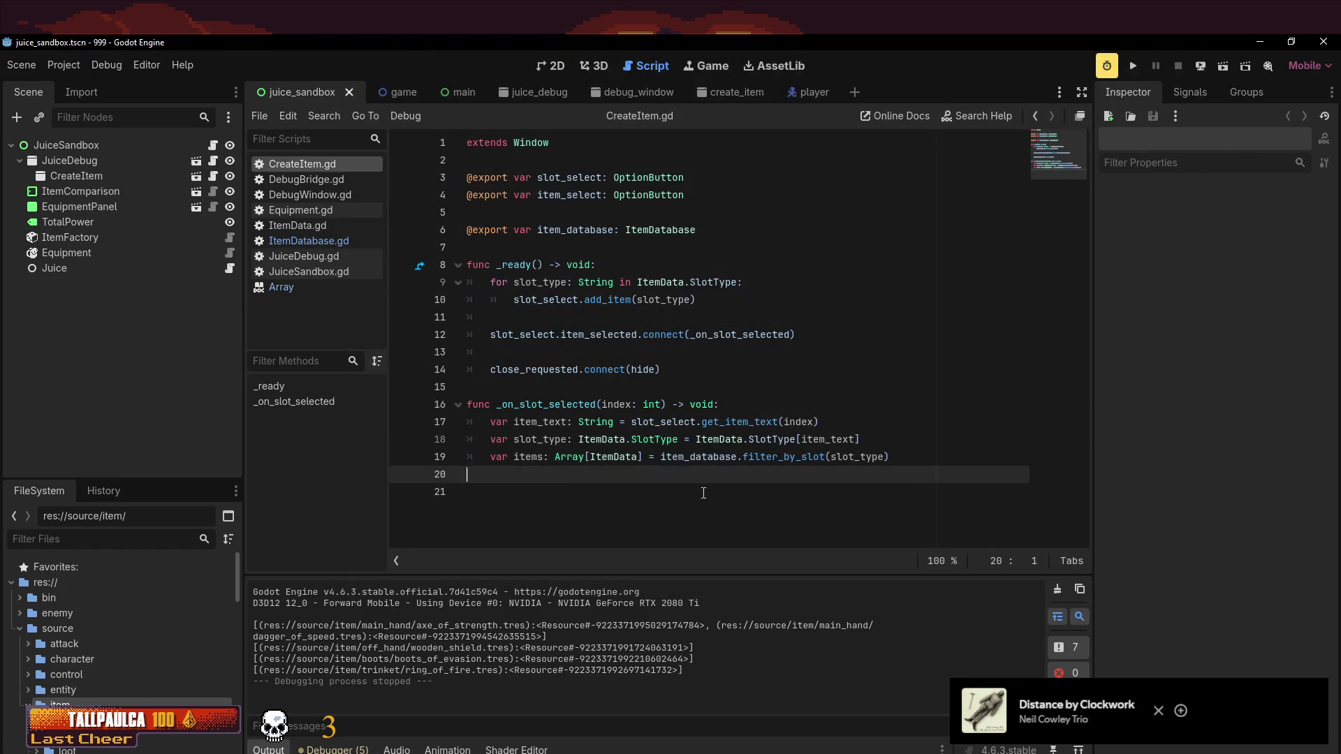
key(Up)
key(Return)
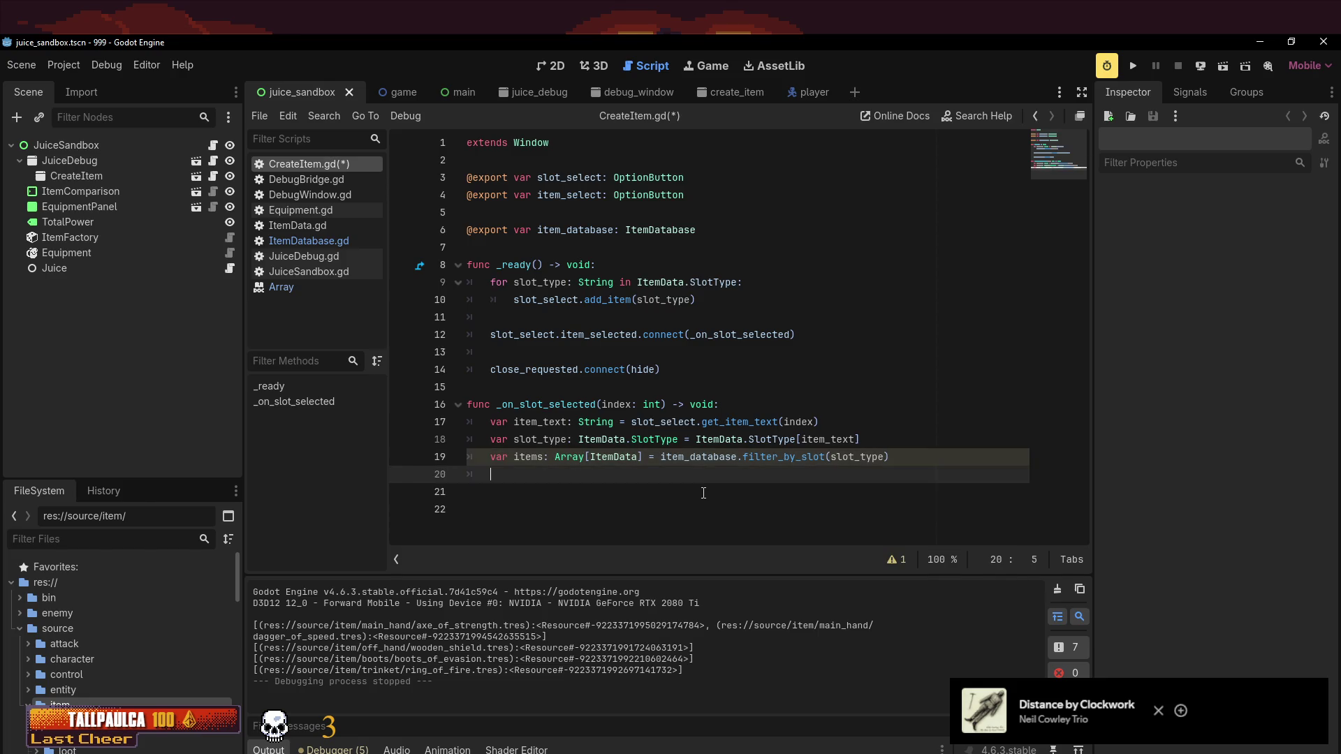
text(item)
key(BackSpace)
key(BackSpace)
key(BackSpace)
text(for ite)
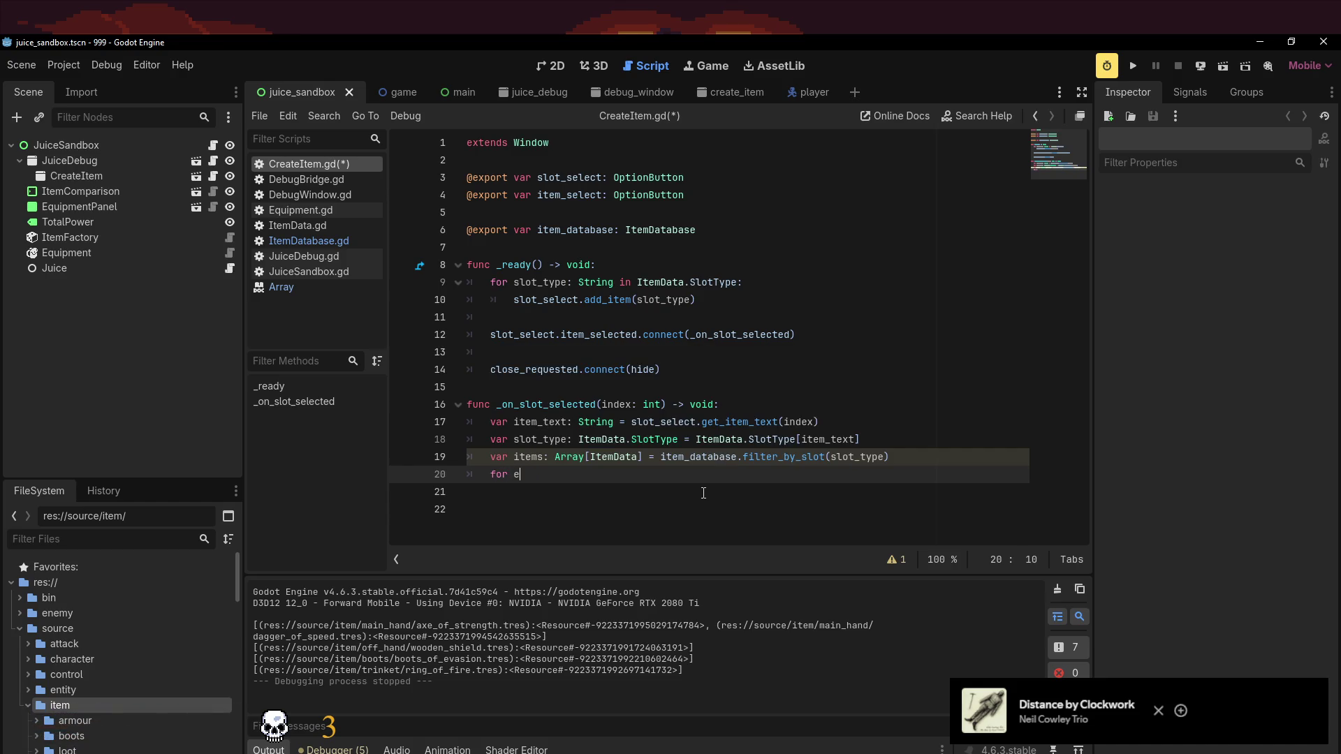
text(m in)
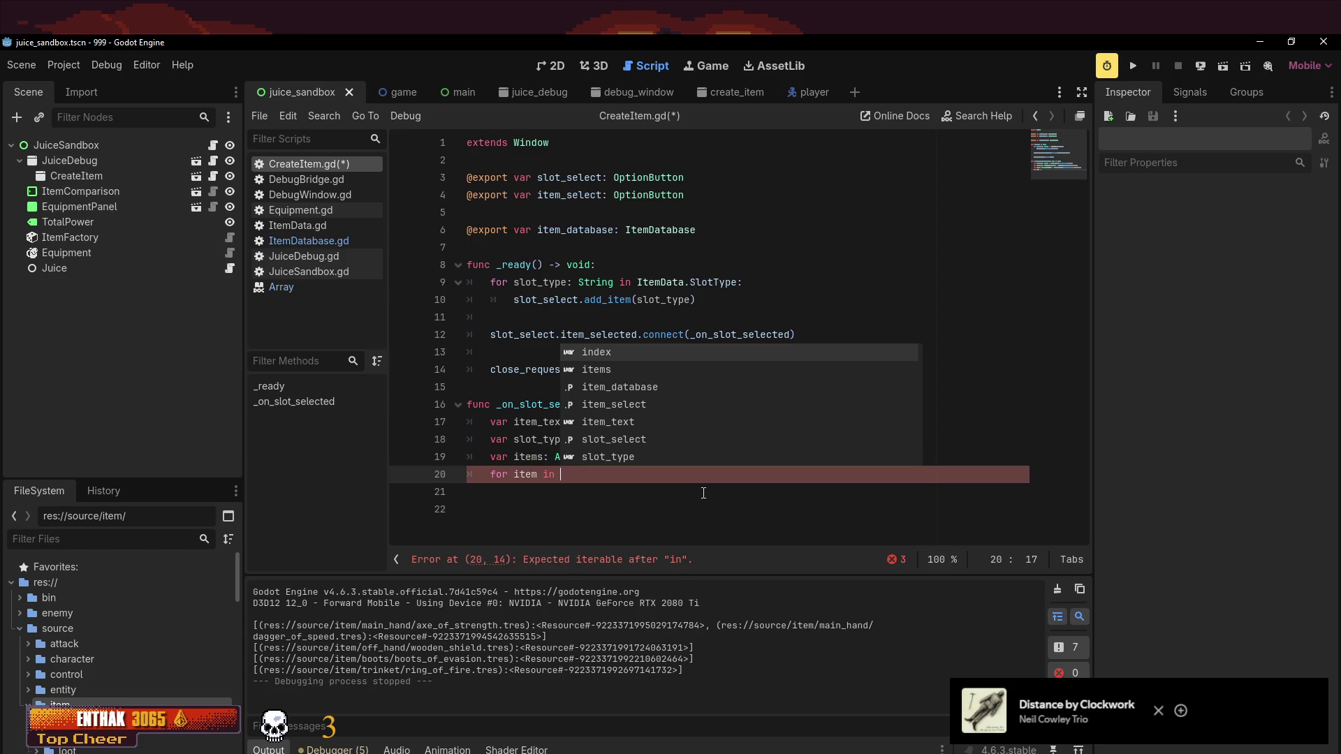
text(items)
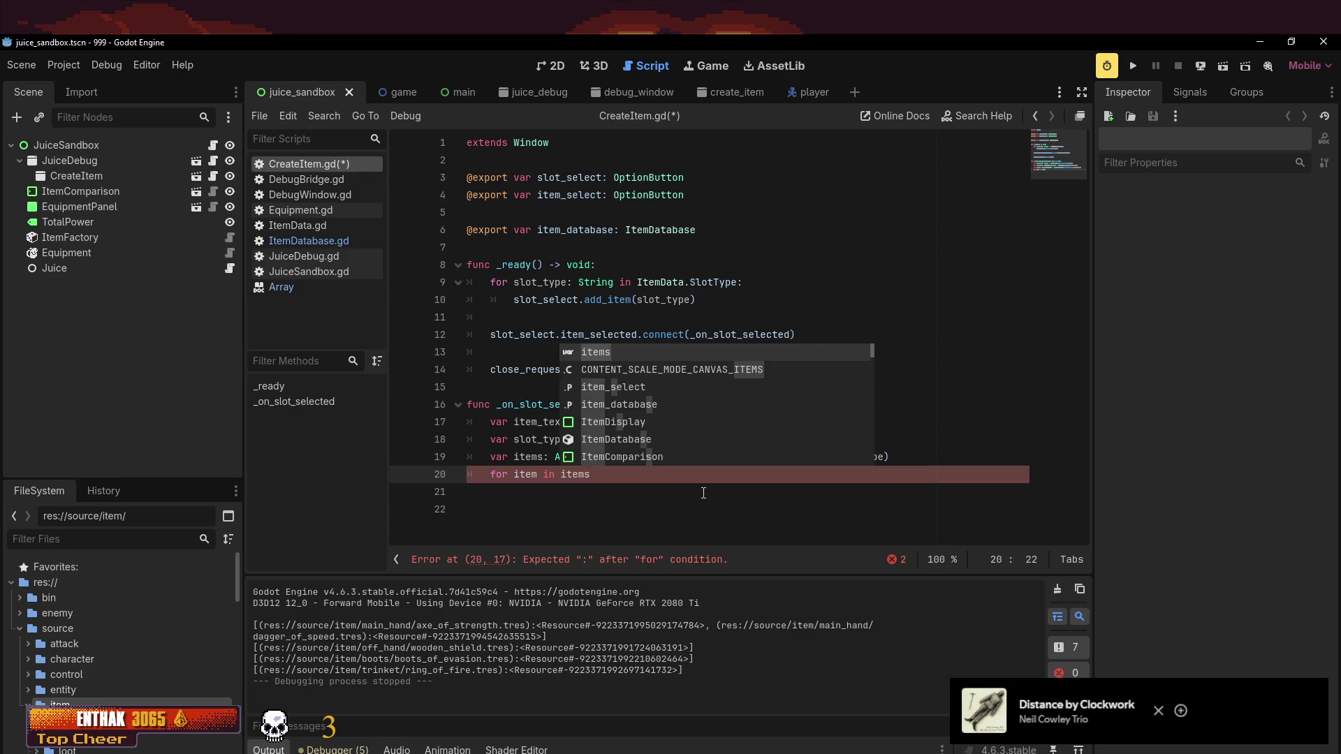
key(Left)
key(Left)
key(Left)
text(: )
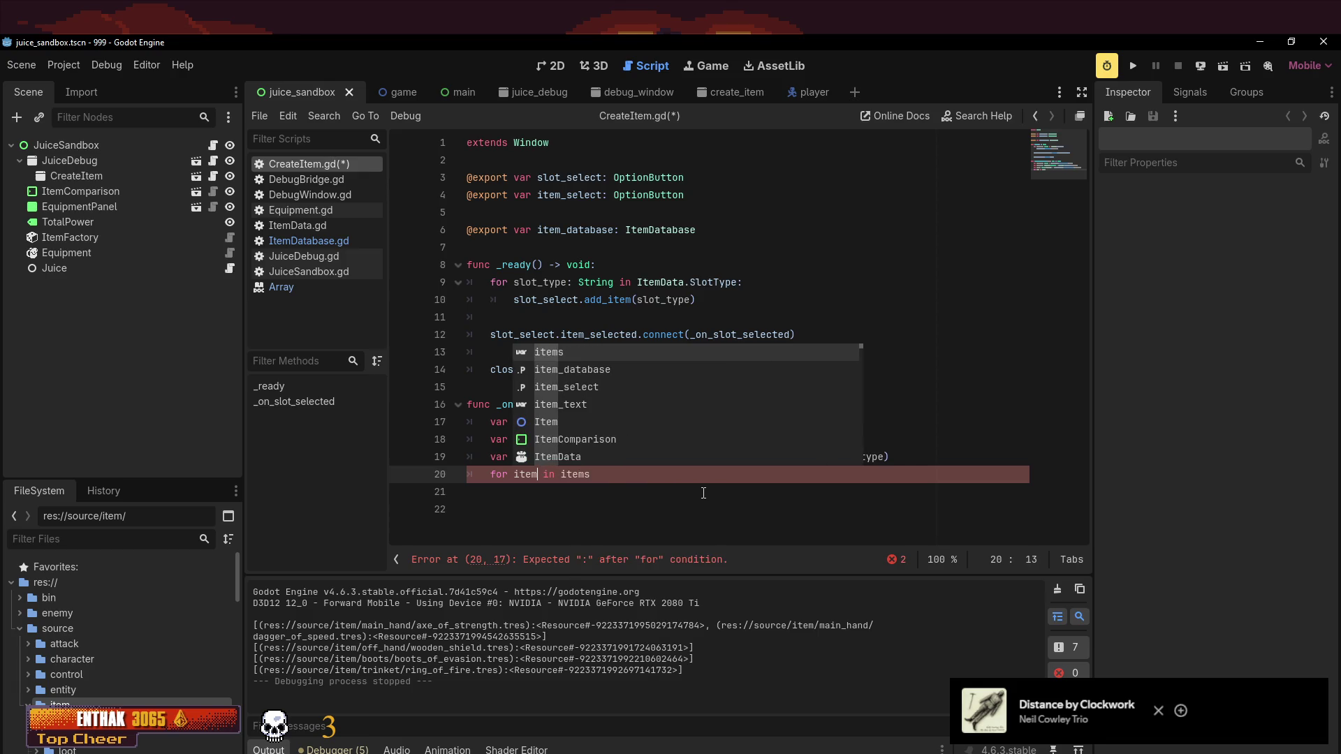
text(ItemData)
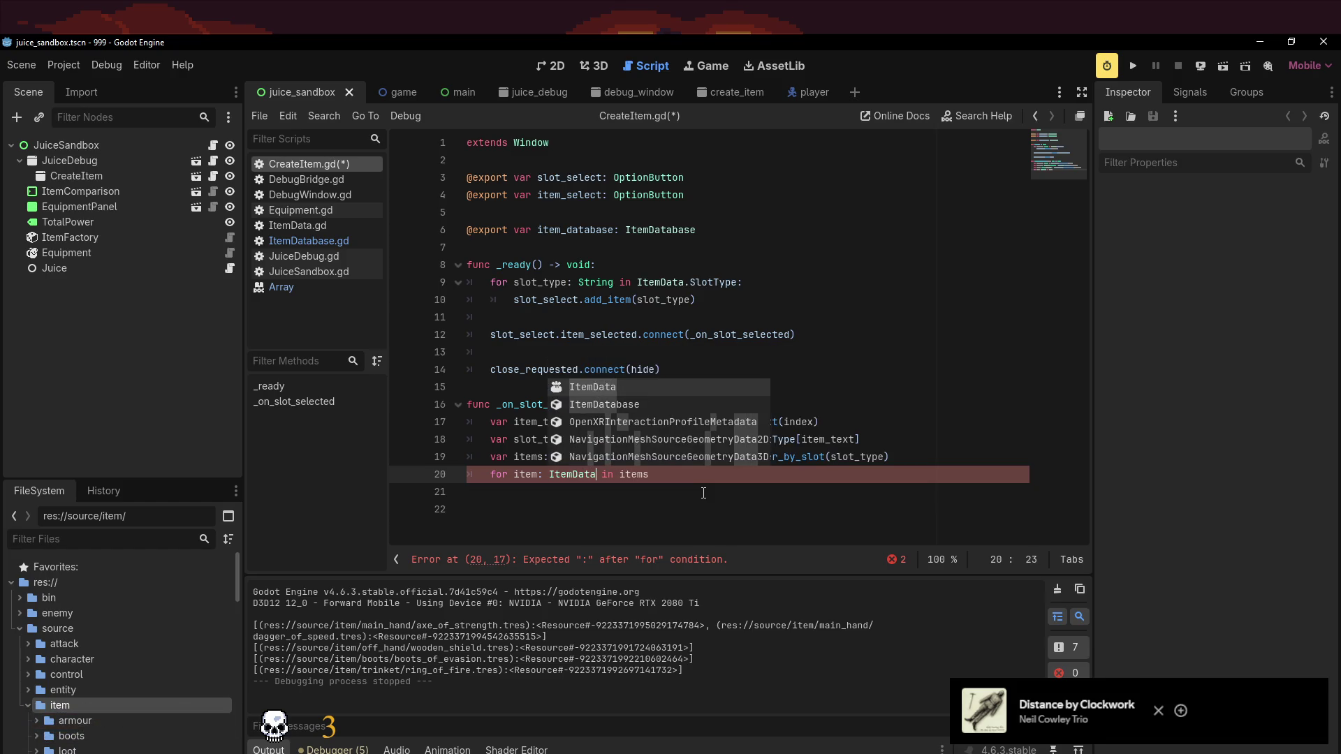
key(End)
text(:)
key(Return)
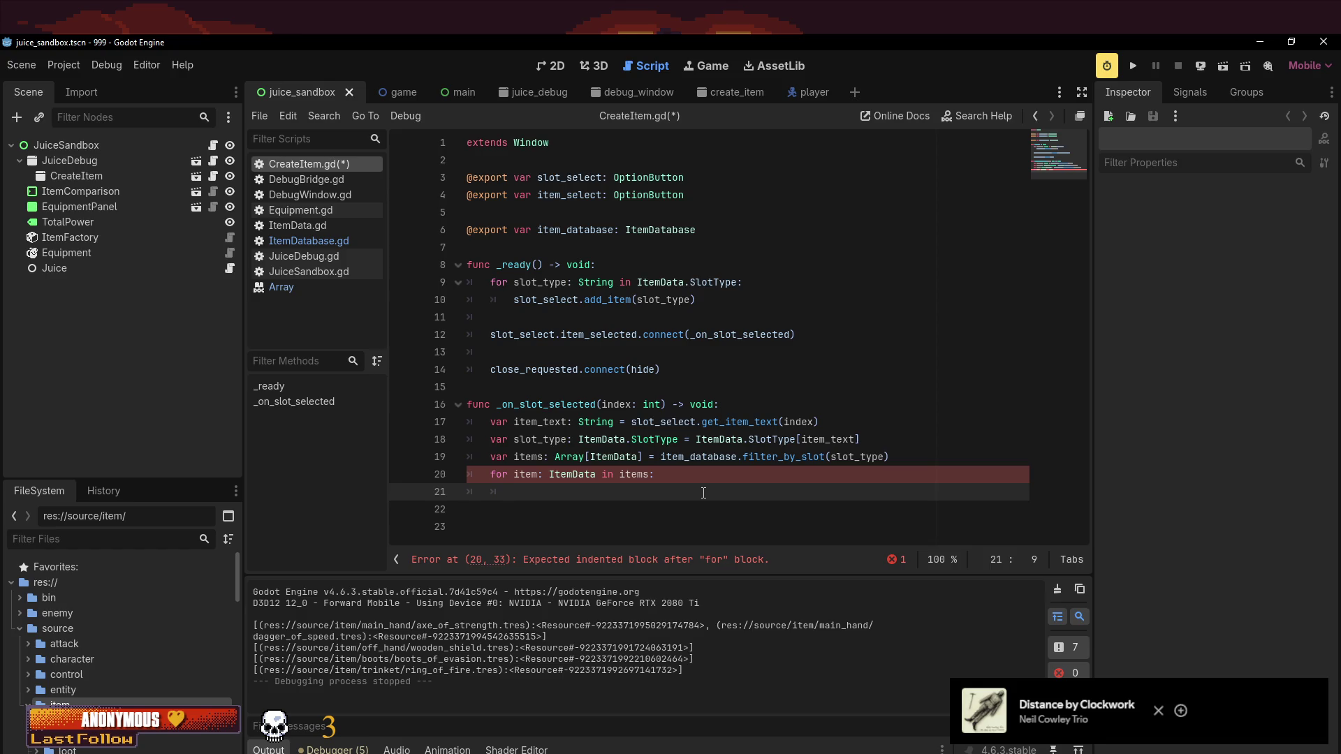
Insert item_select.clear() above the loop and save the script.
key(Up)
key(Up)
key(End)
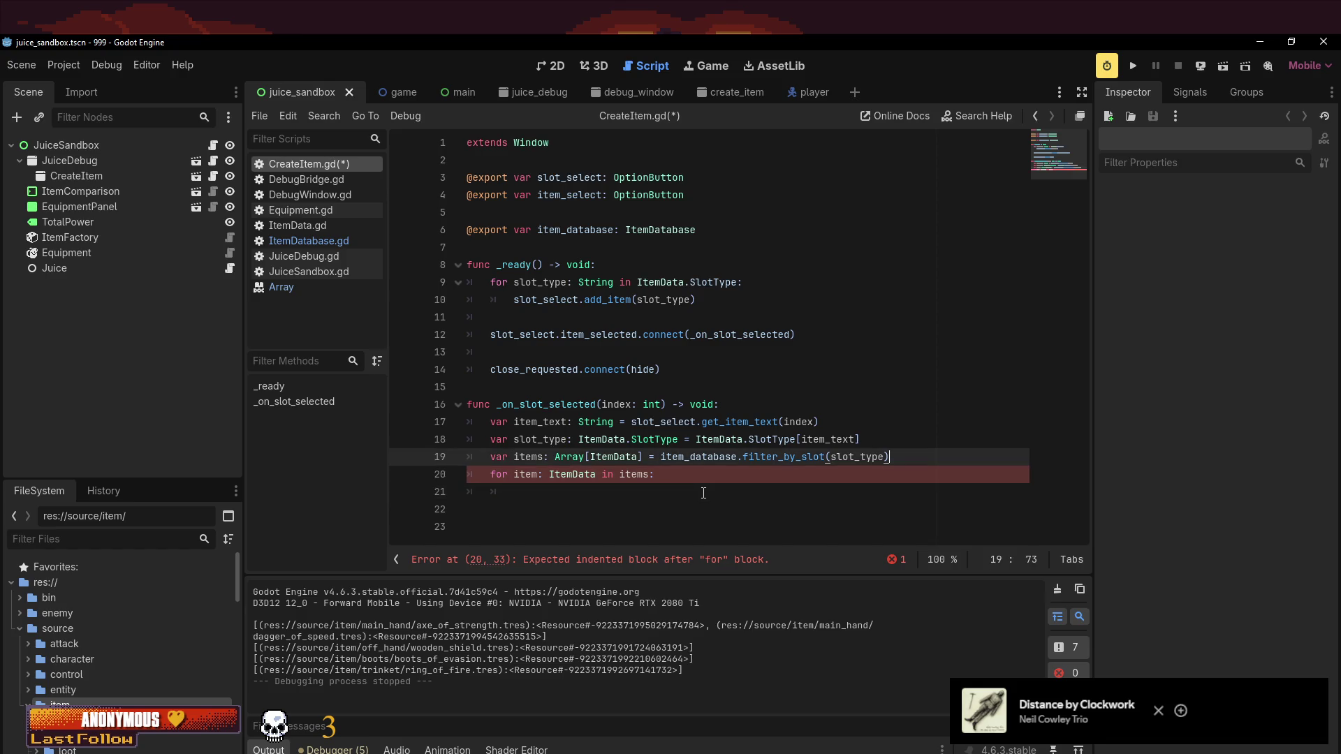
key(Return)
text(item)
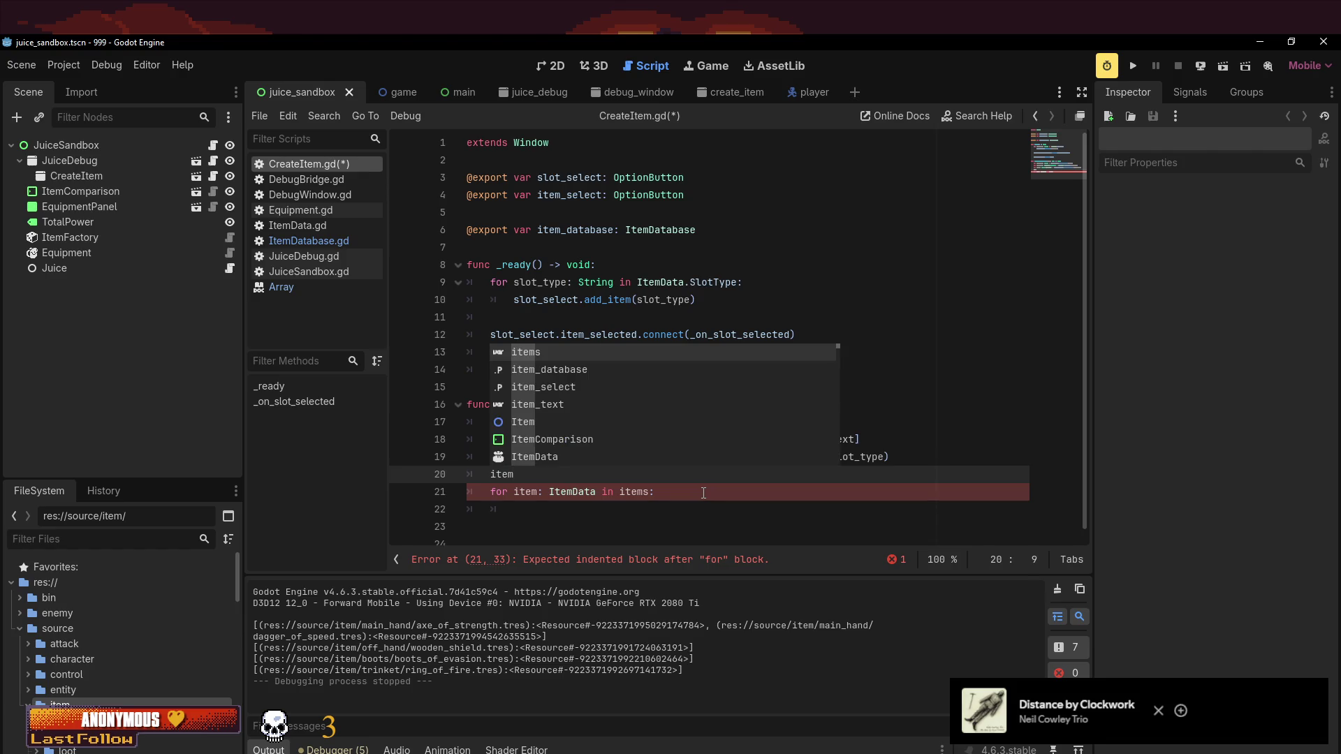
key(Down)
key(Down)
key(Return)
text(.)
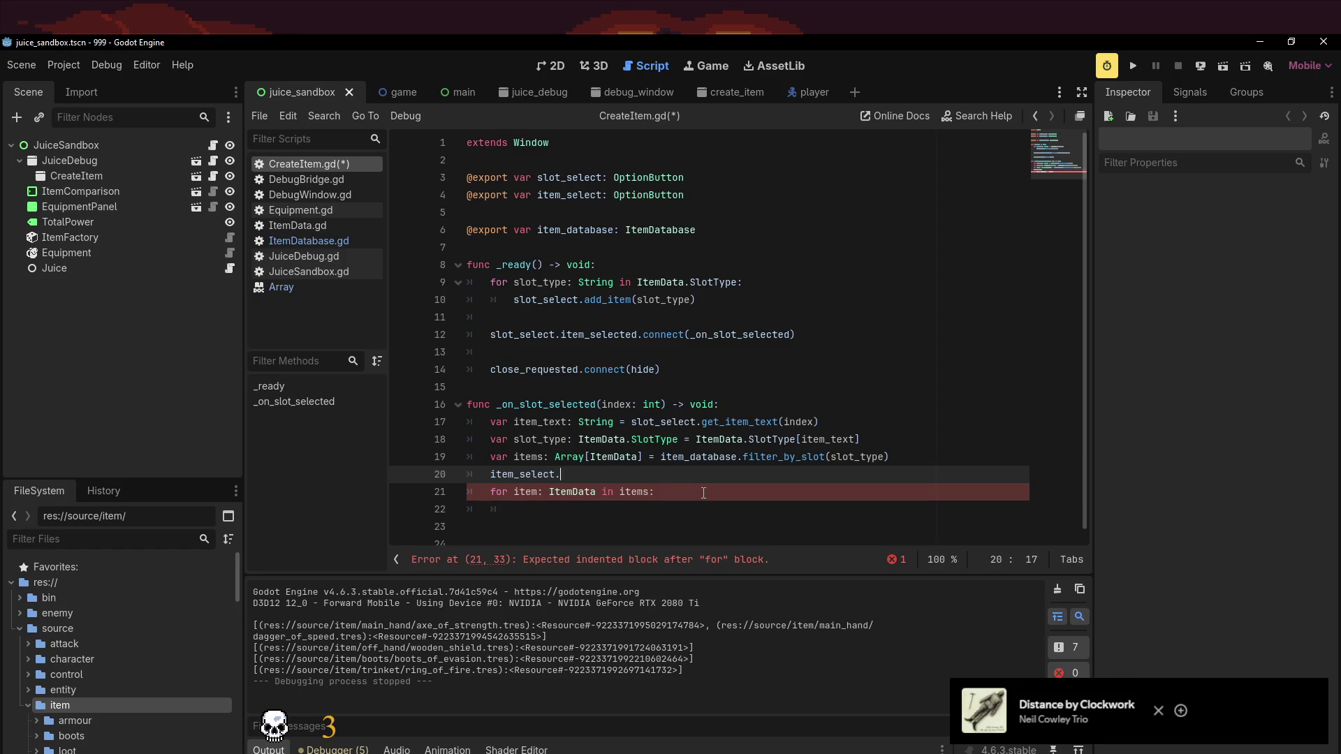
key(Down)
key(Down)
key(Down)
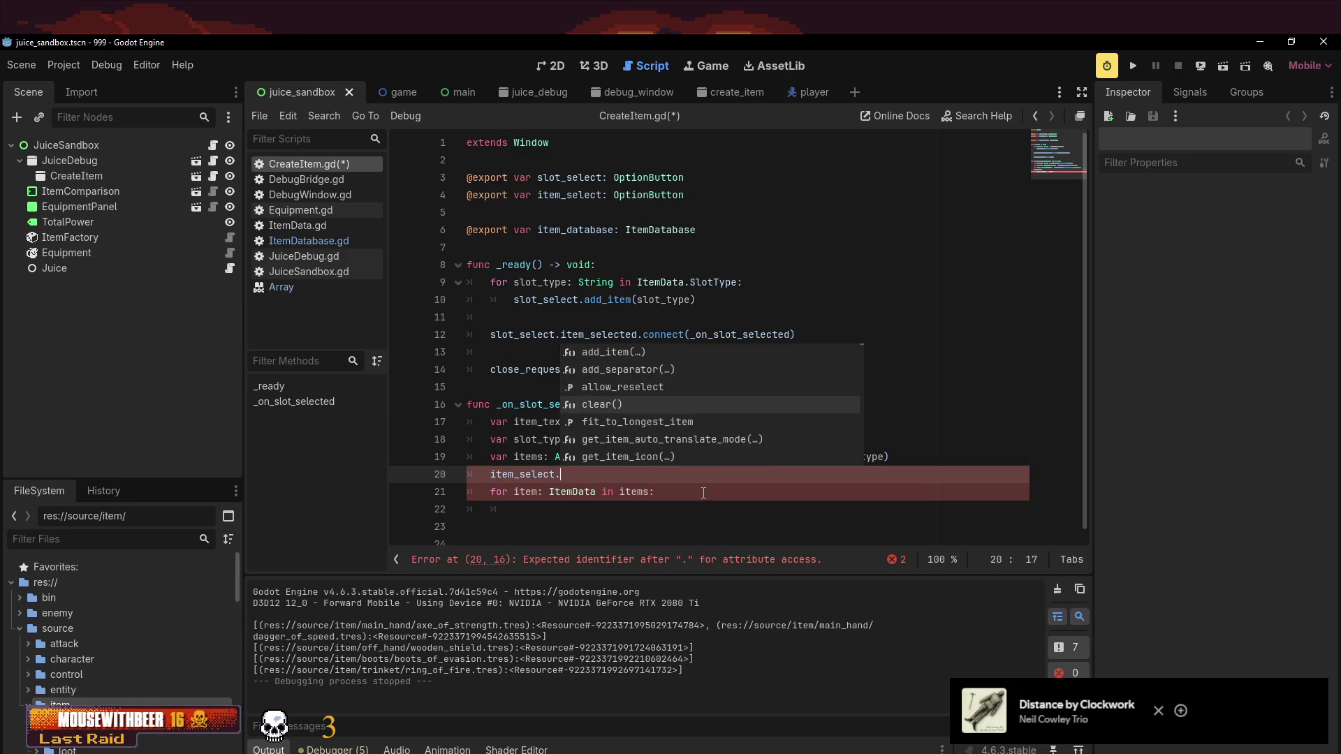
key(Return)
key(ctrl+s)
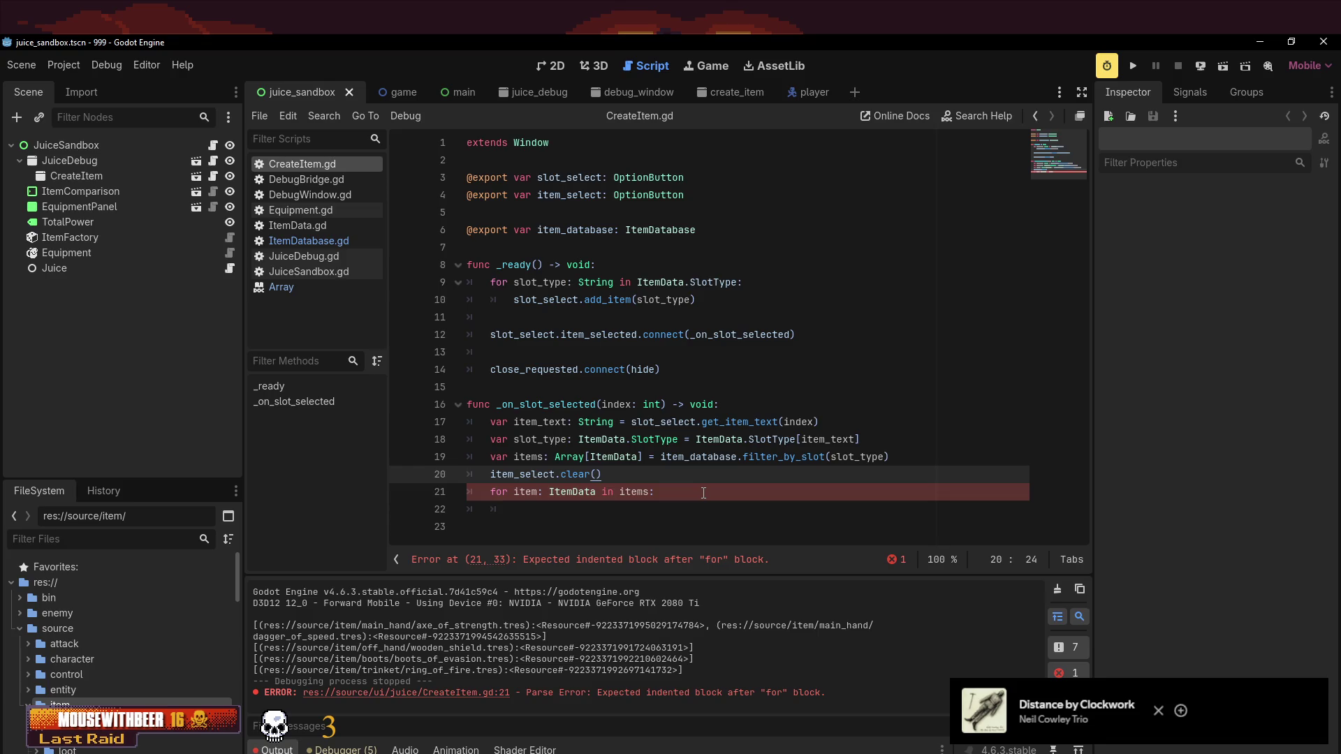
Add item_select.add_item(item.name) in the loop body, save, and run with F6.
click(704, 492)
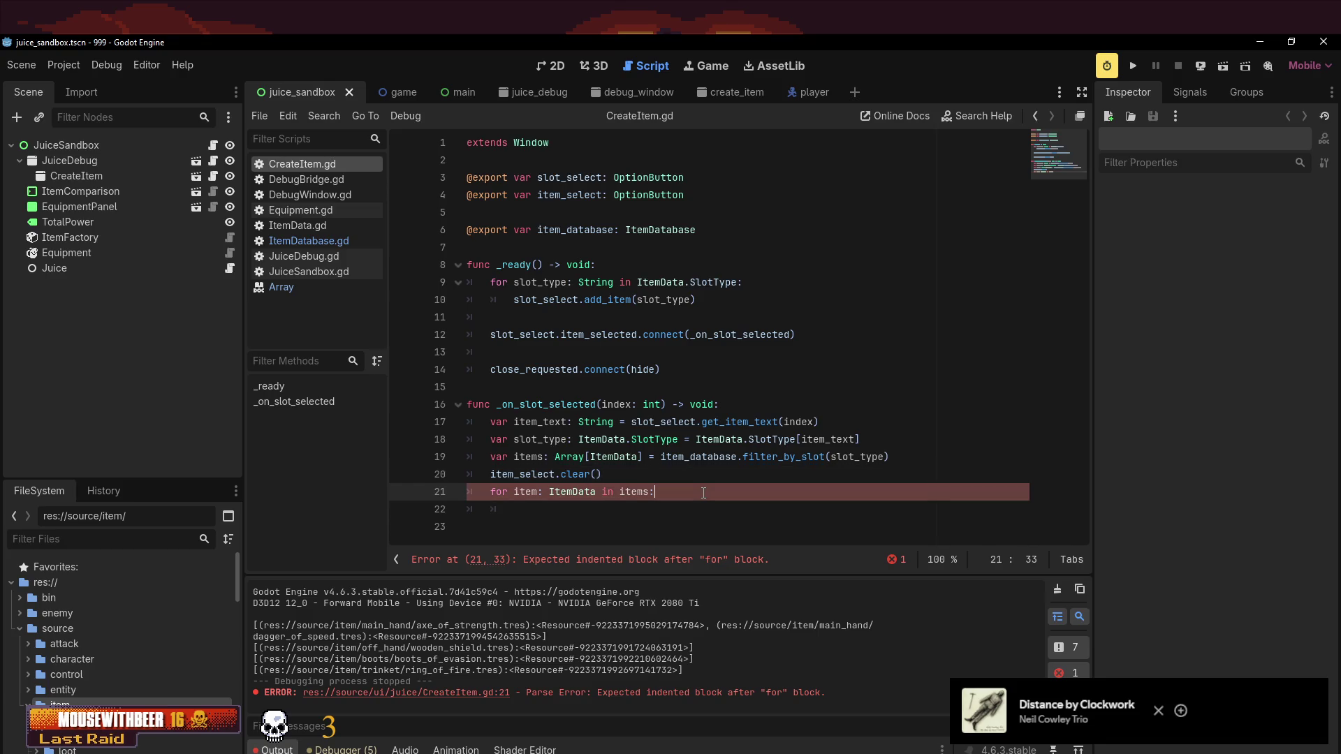
key(Down)
text(item_select.)
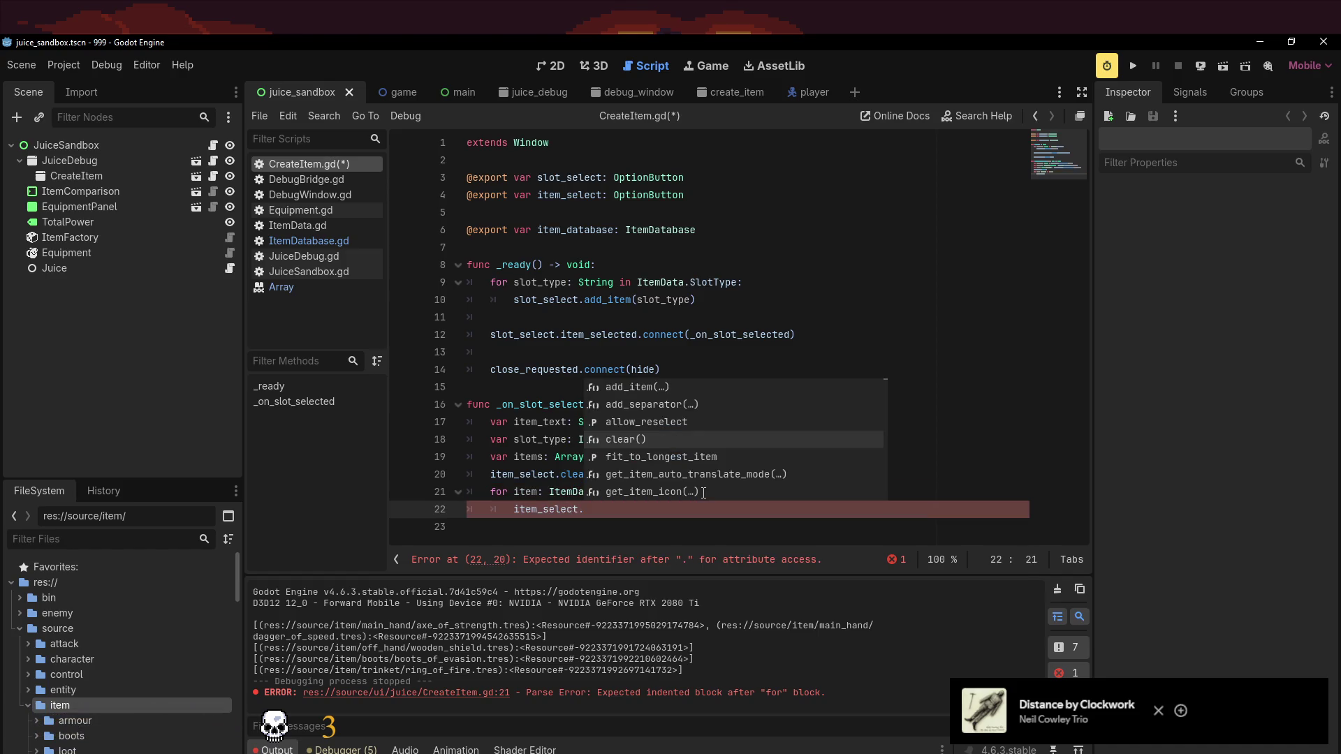
text(add)
key(Return)
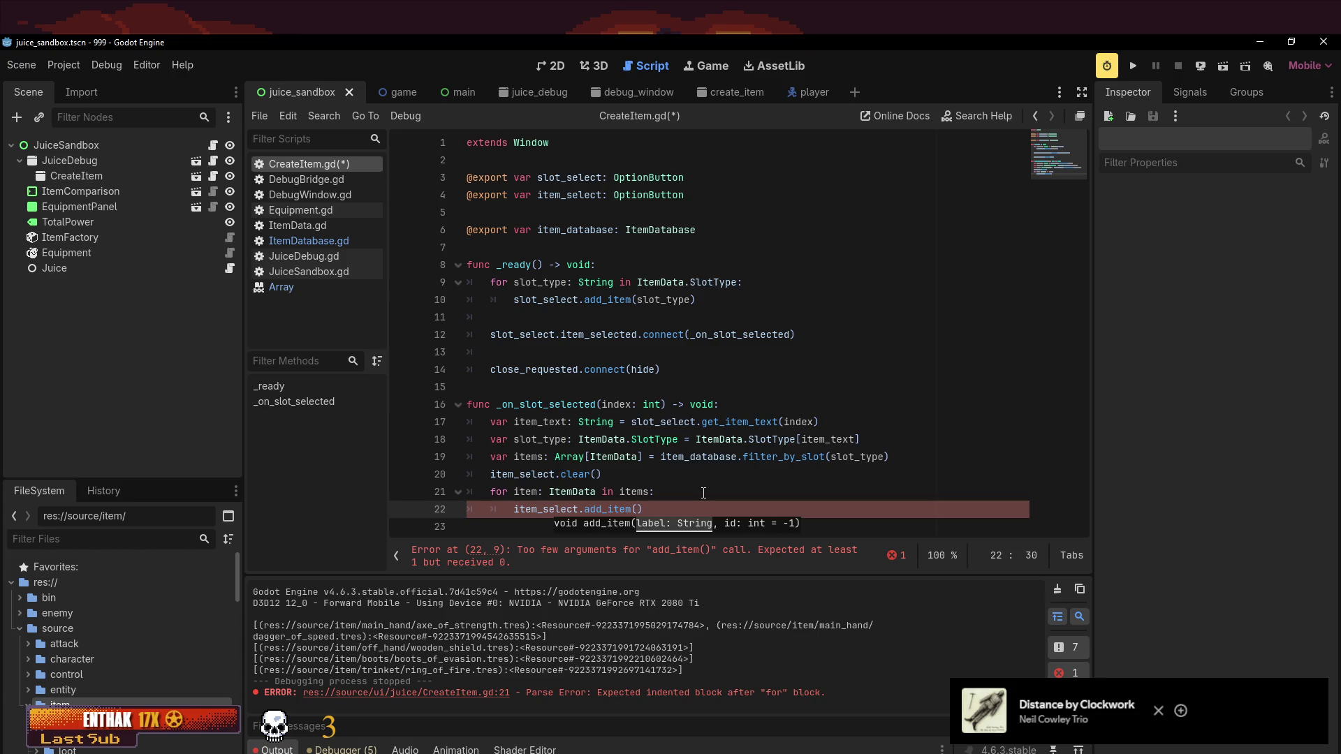
text(item.)
key(Down)
key(Down)
key(Down)
key(Return)
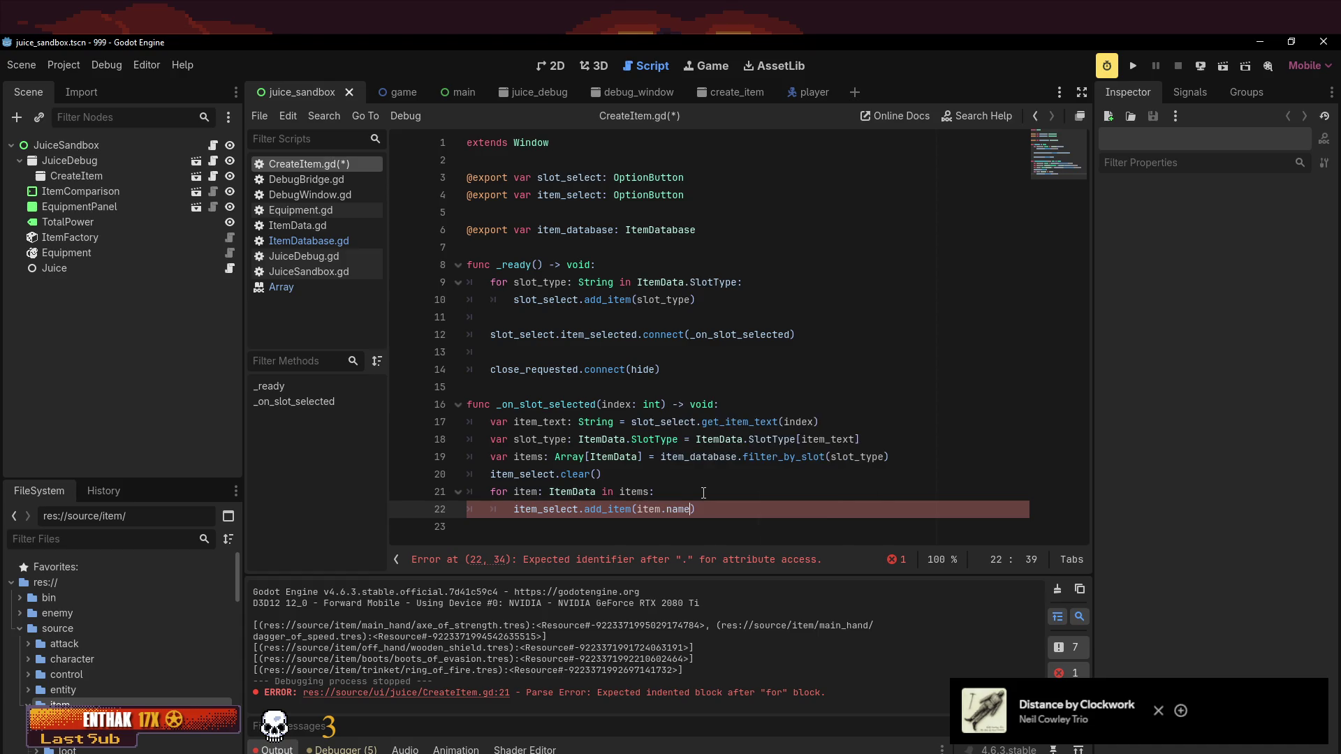
key(Right)
key(ctrl+s)
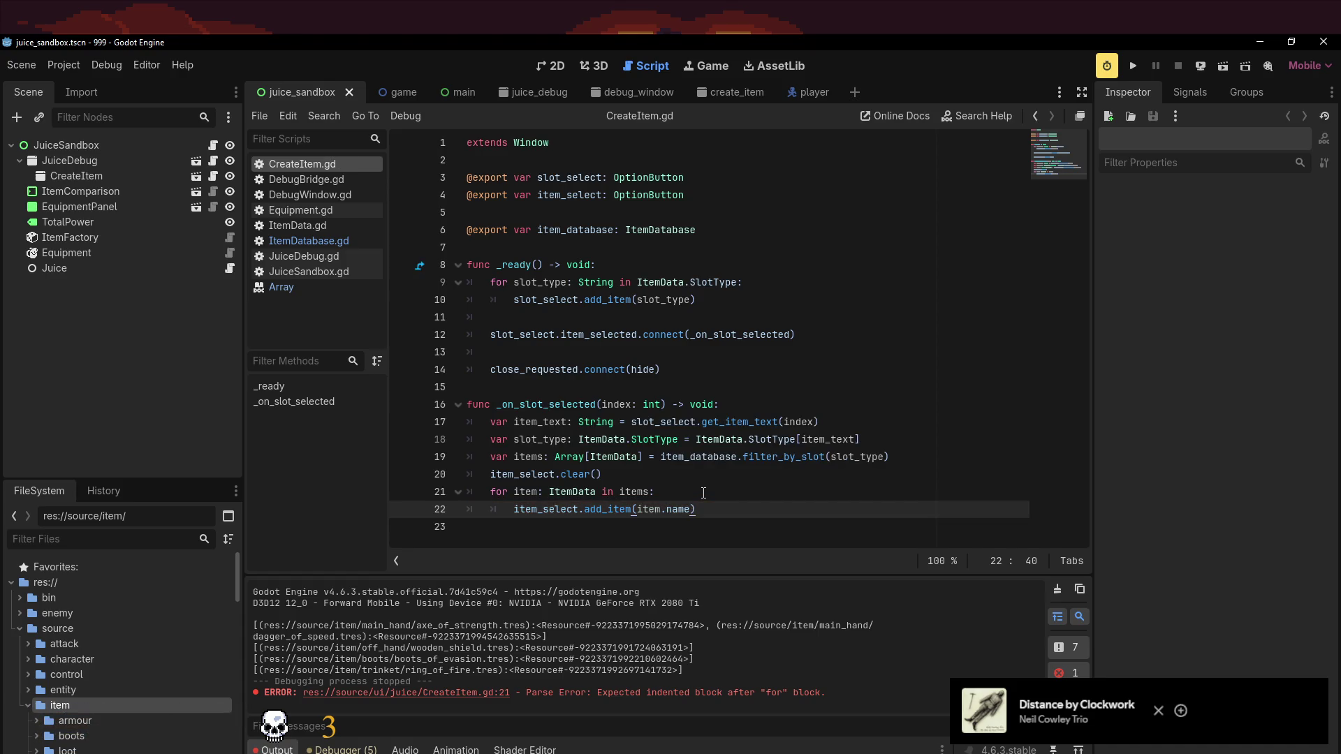
key(F6)
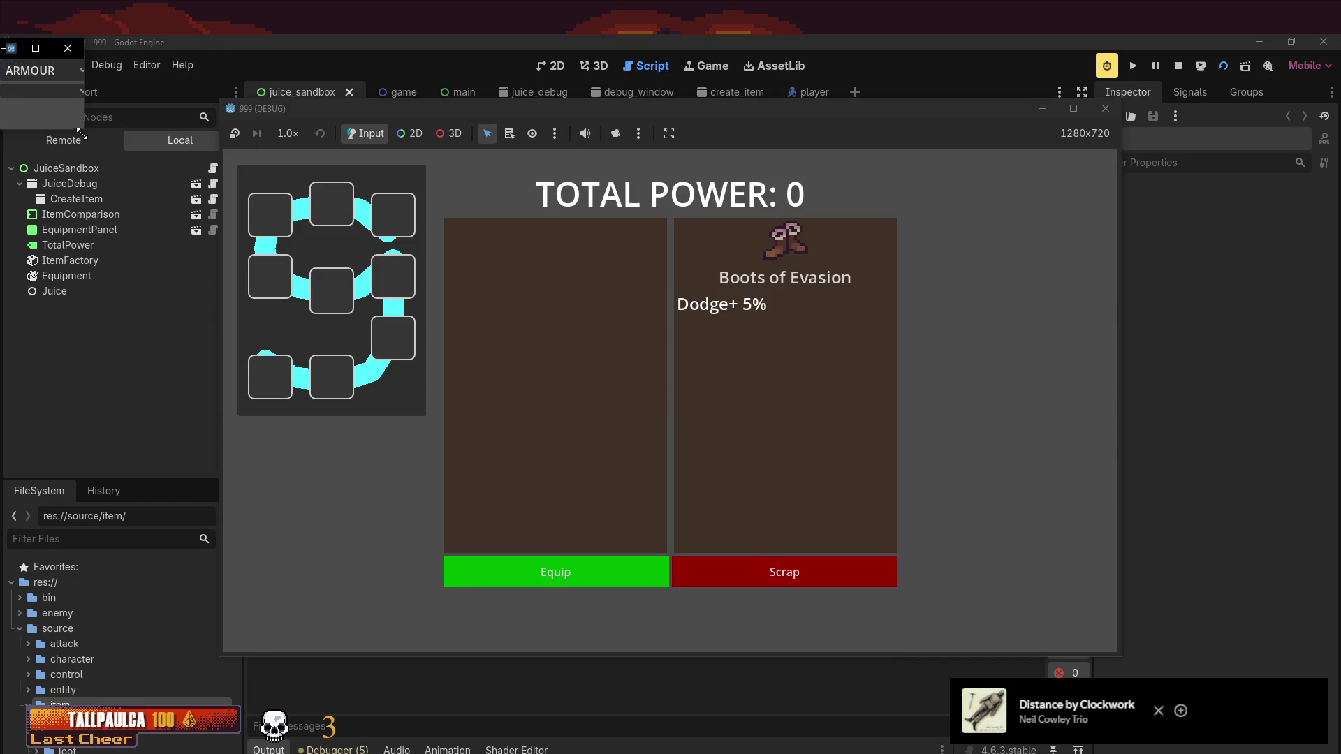
Enlarge the create item window and check the item list for MAIN_HAND and BOOTS.
mouse_move(84, 129)
mouse_down()
mouse_move(401, 313)
mouse_move(358, 309)
mouse_up()
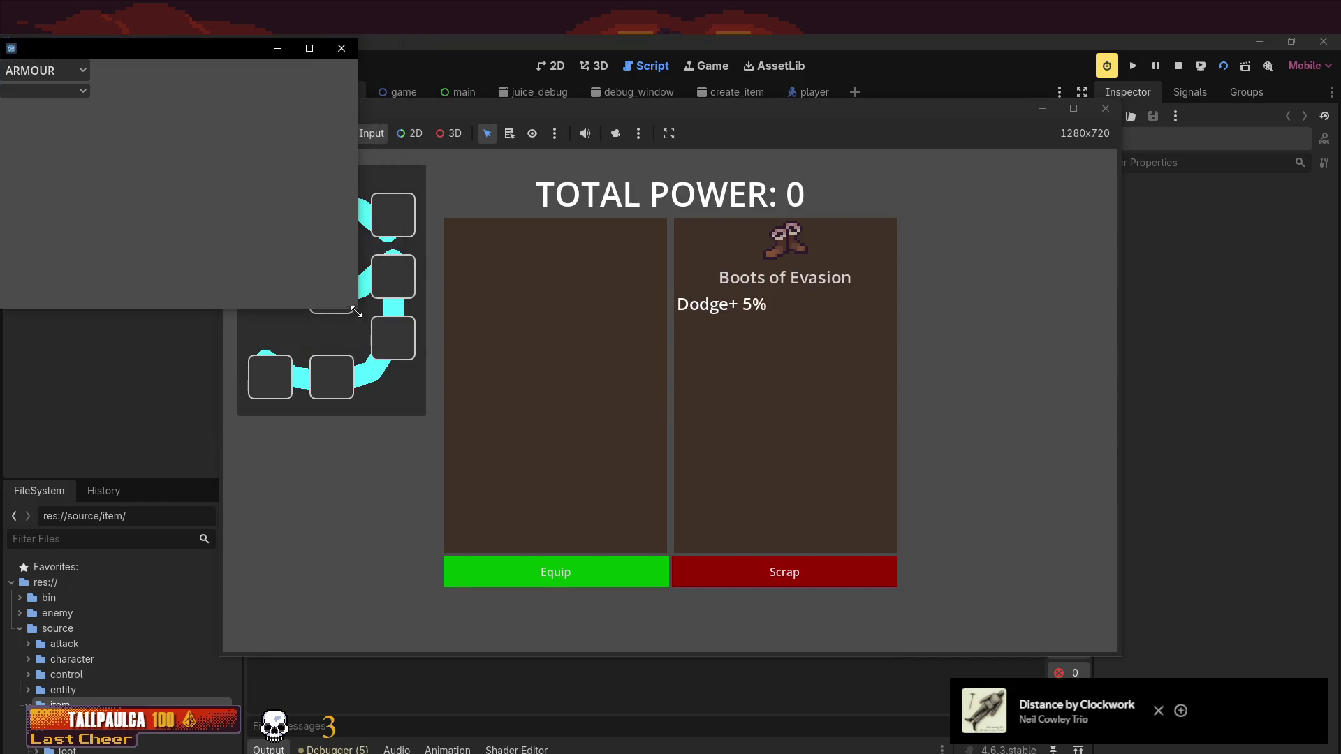
click(85, 72)
click(59, 122)
click(94, 95)
click(77, 131)
click(102, 70)
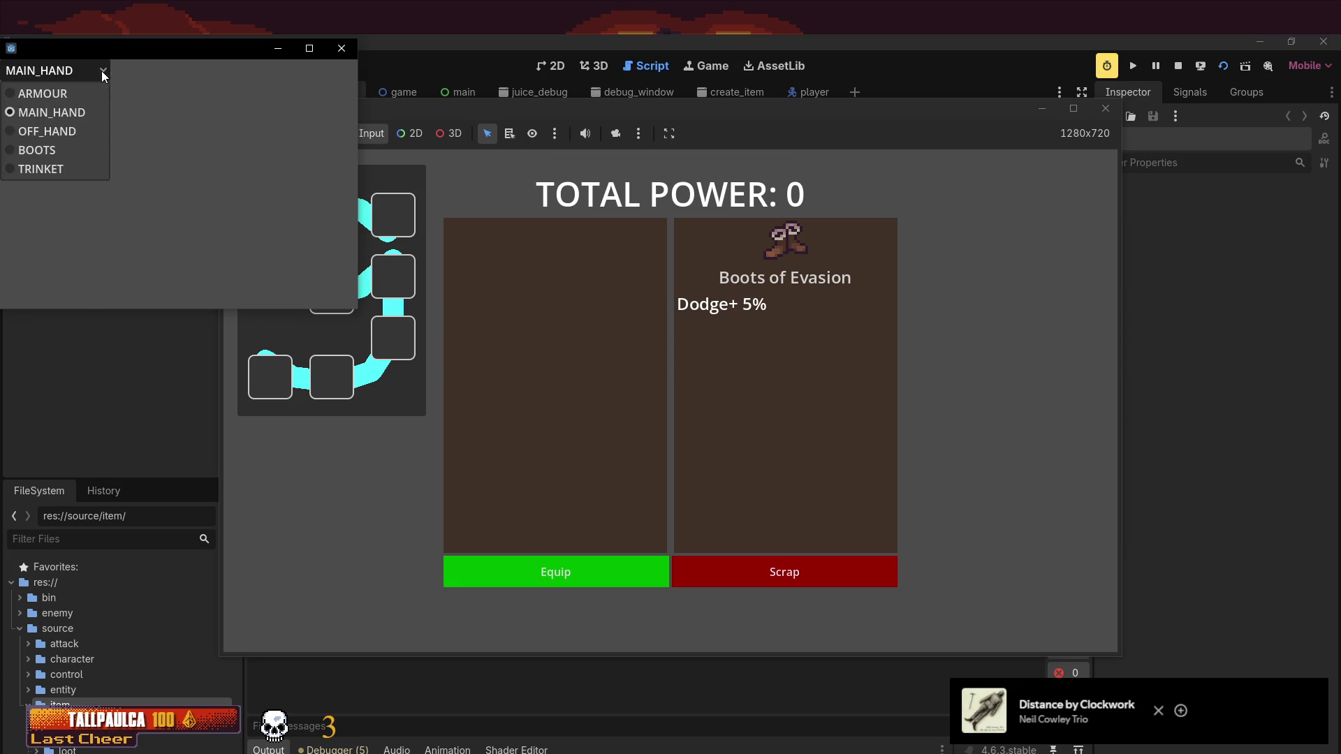
click(69, 155)
click(93, 97)
click(70, 132)
Pick BOOTS and then OFF_HAND, then close the window and stop the game.
click(91, 64)
click(69, 154)
click(90, 72)
click(65, 129)
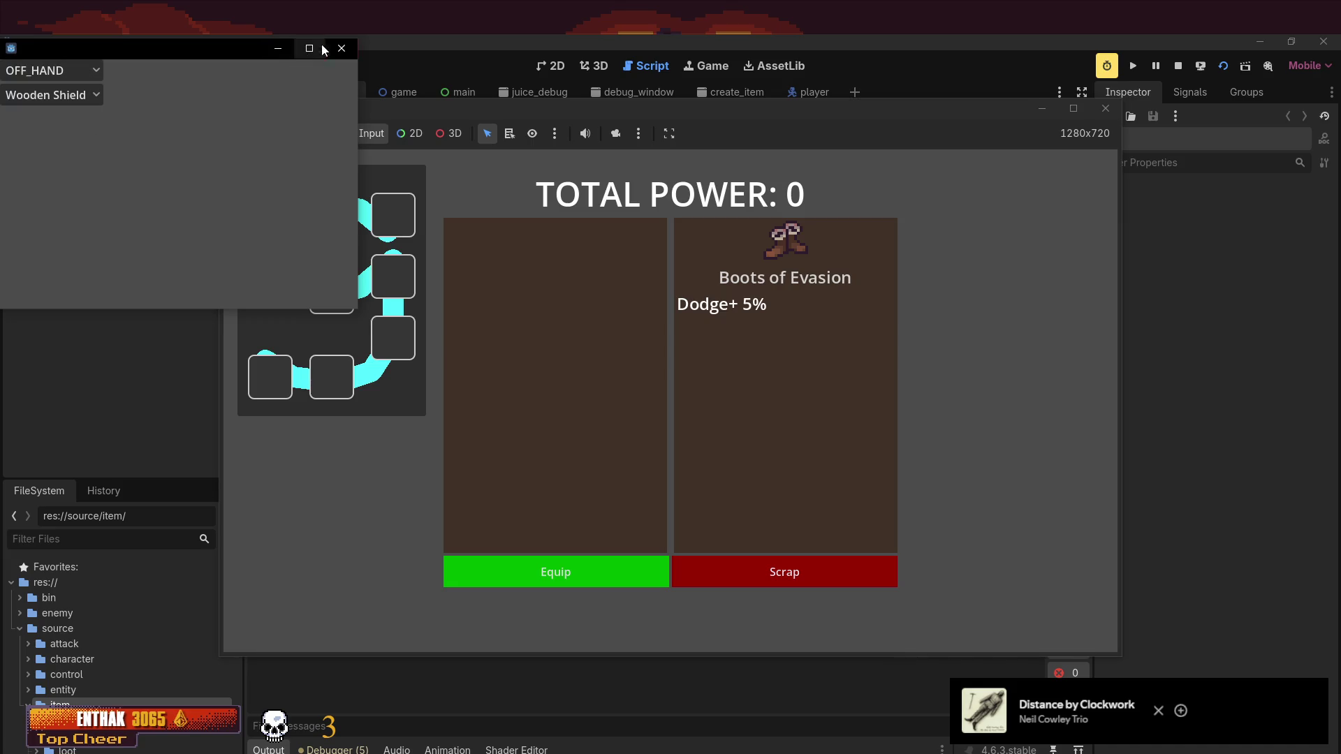
click(341, 48)
click(1105, 109)
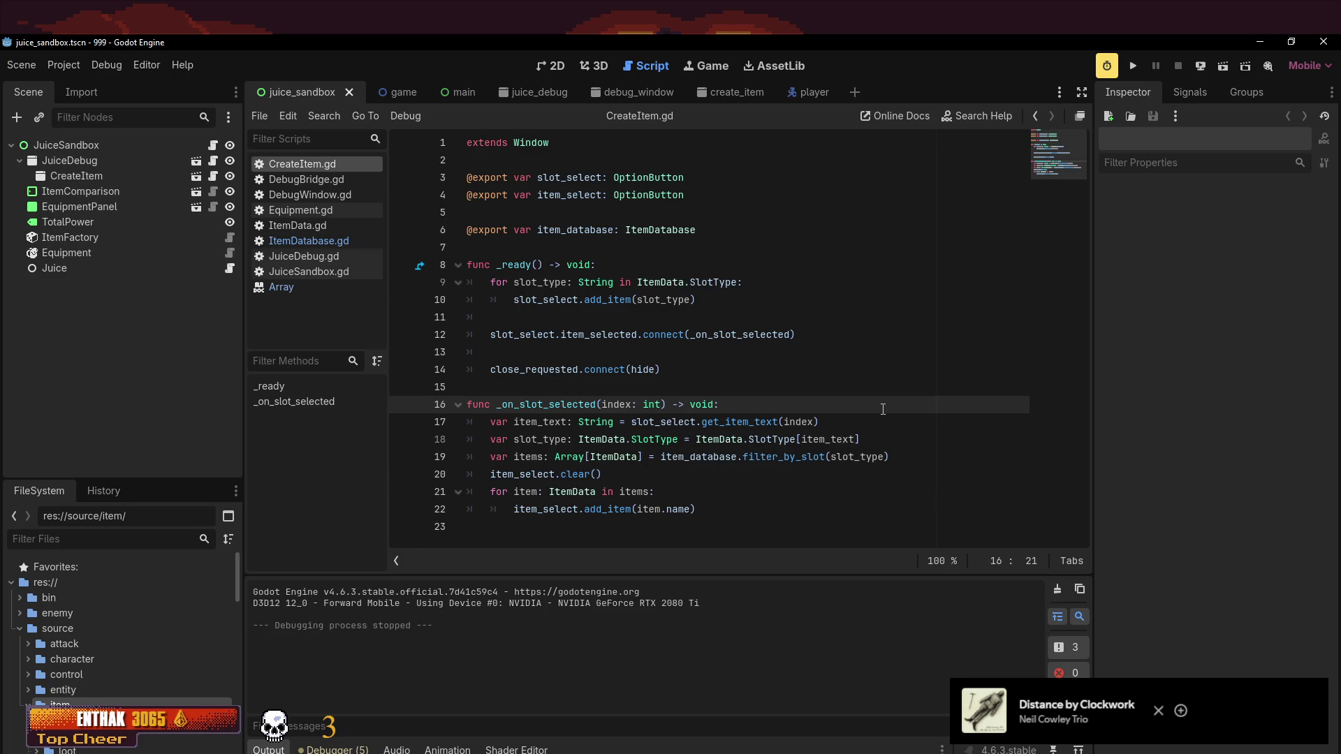
Review lines 3, 5 and 18 of the script, then open create_item and select SlotSelect.
click(716, 492)
click(768, 177)
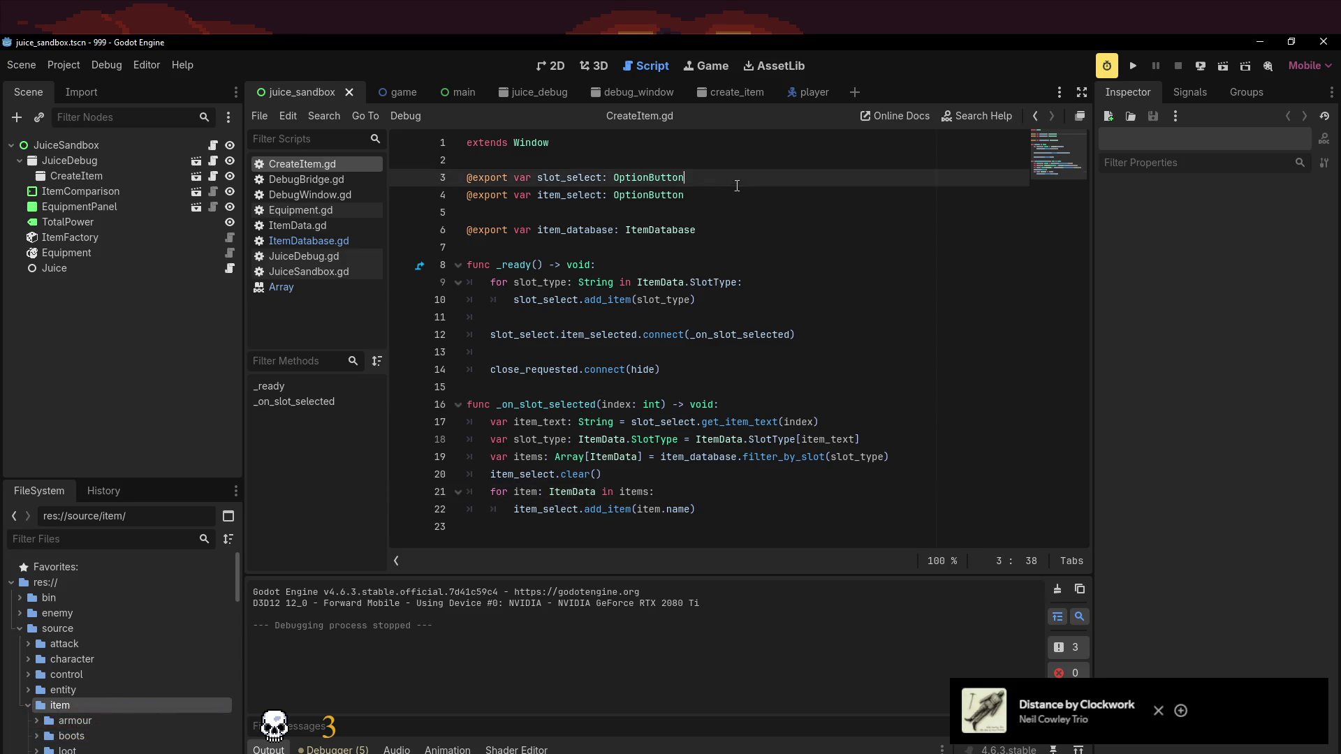
click(804, 213)
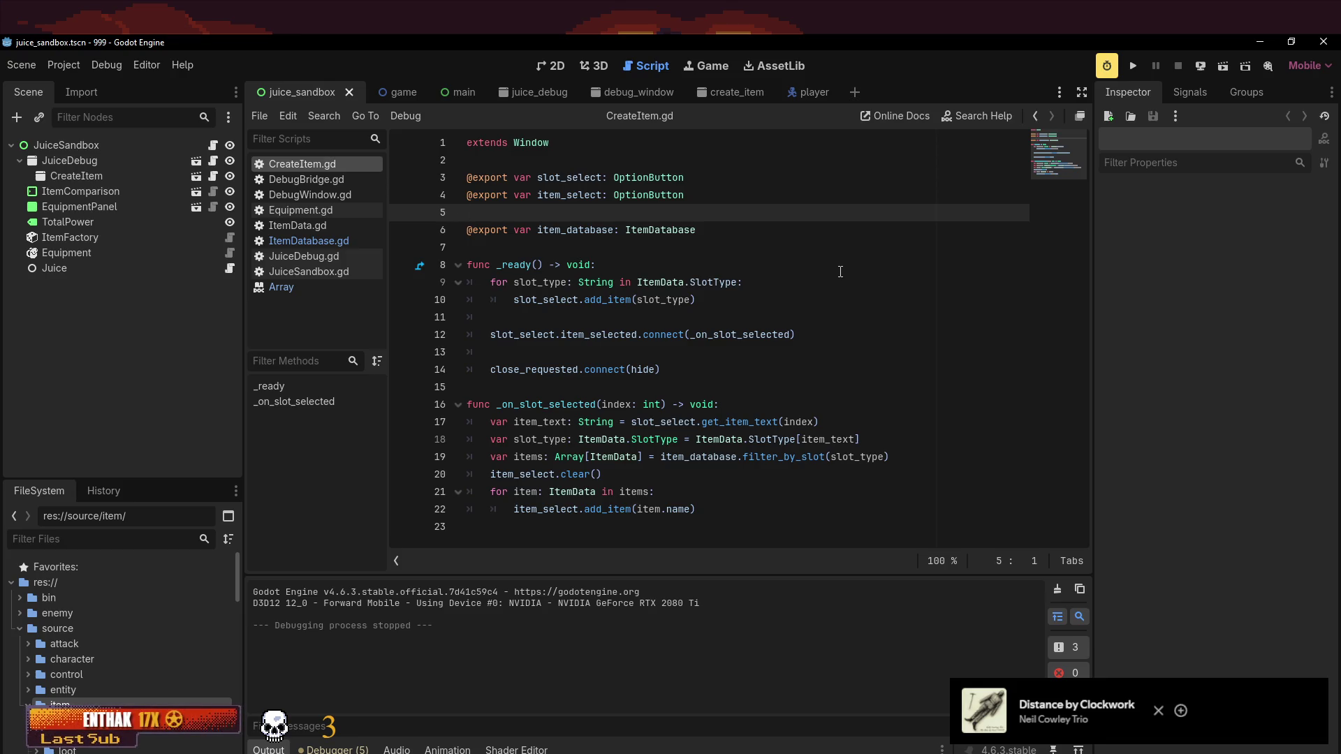
click(751, 445)
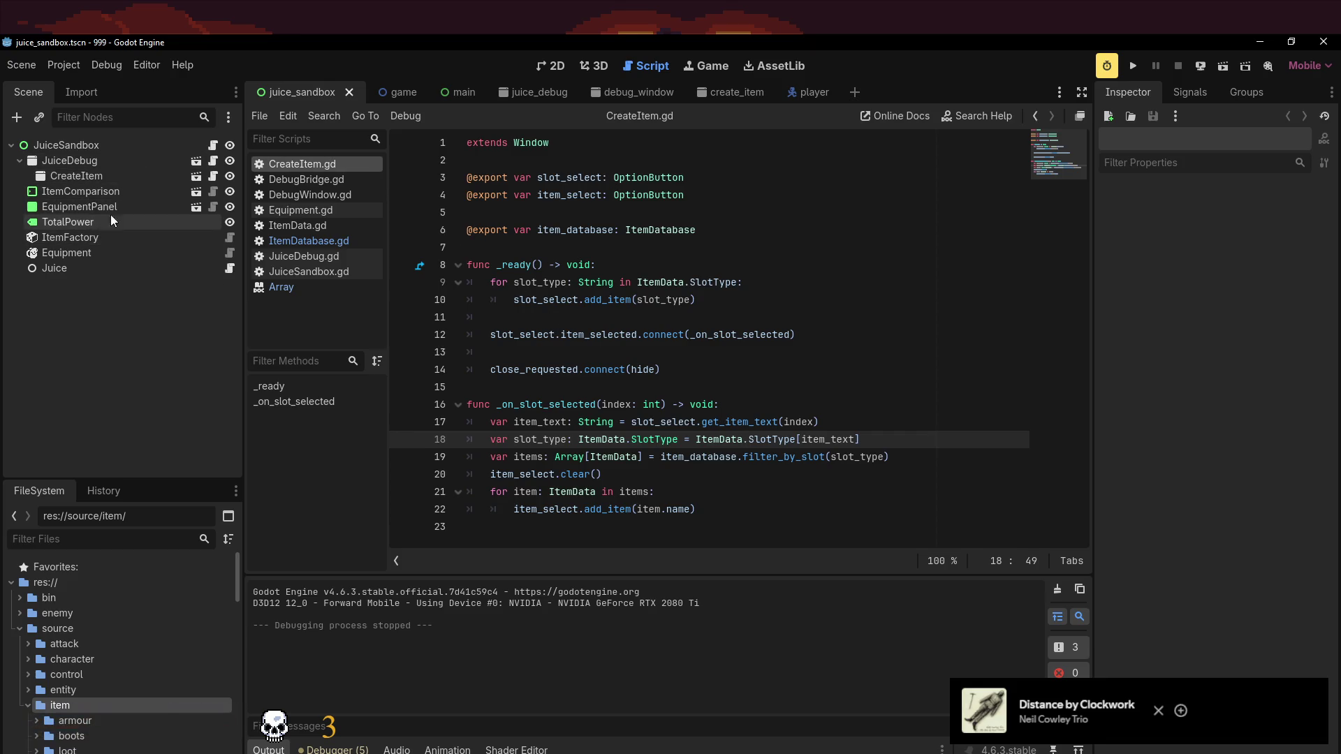
click(196, 176)
click(197, 178)
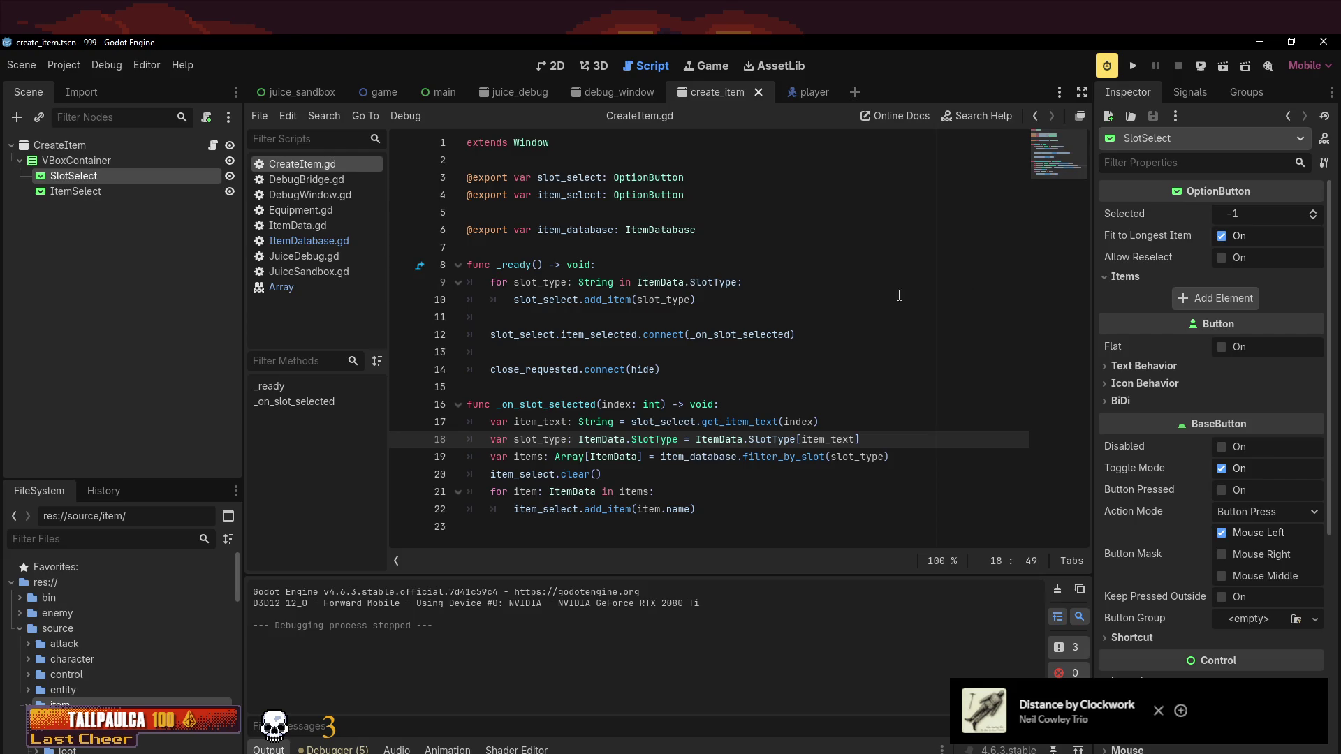
Inspect ItemSelect, SlotSelect and the CreateItem root, and review script lines 10–13.
click(108, 194)
click(95, 176)
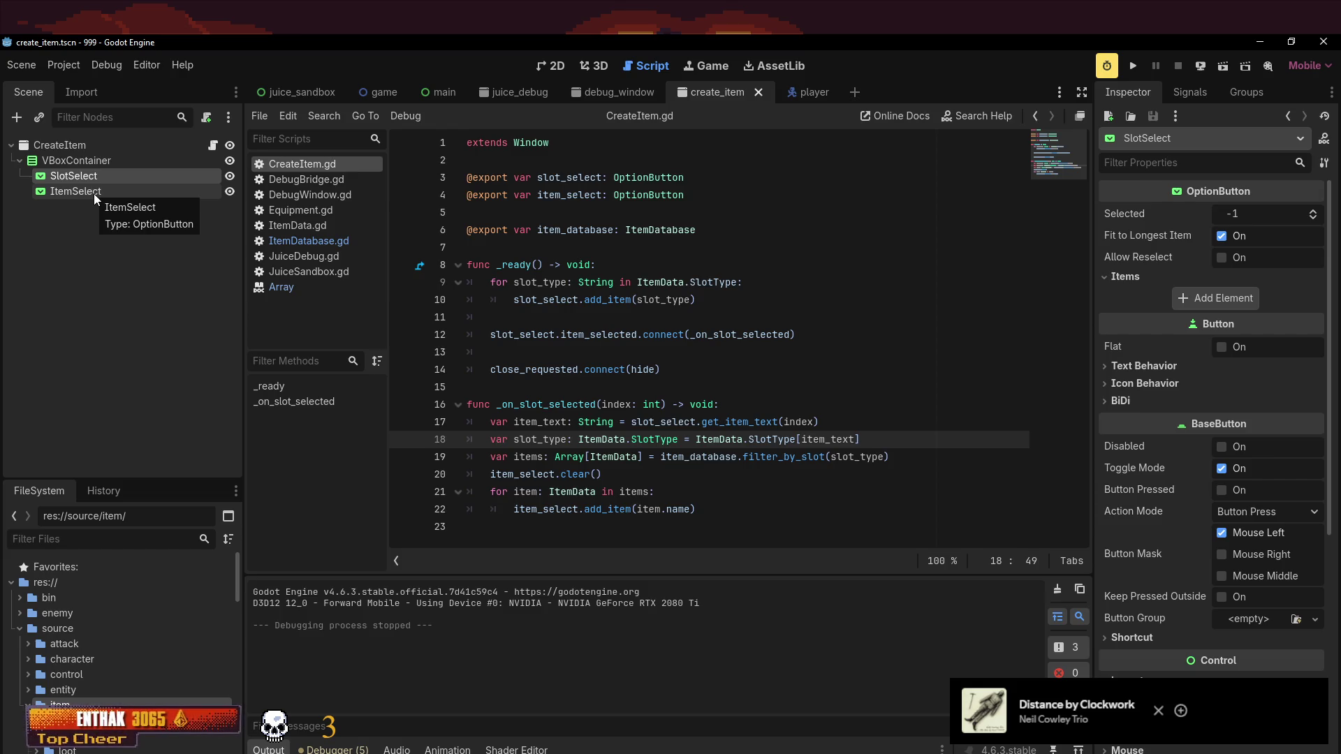
click(63, 145)
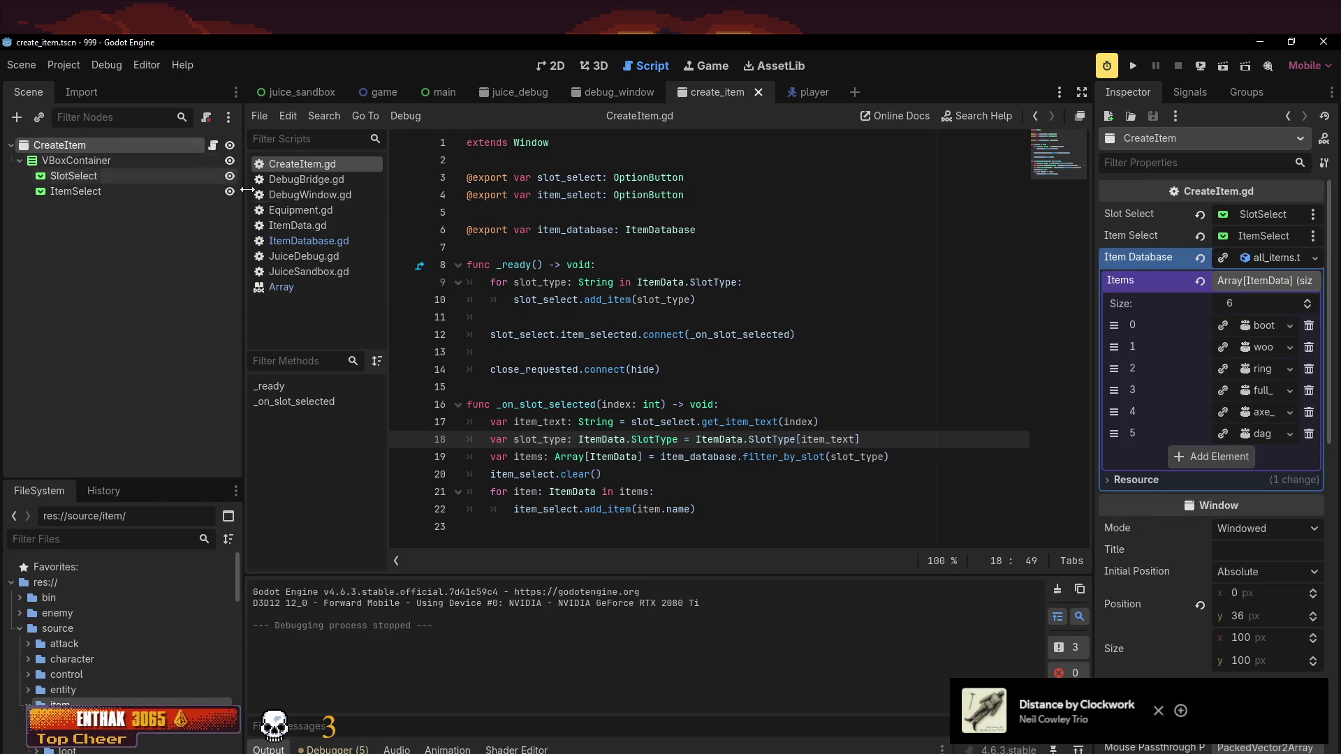
click(688, 300)
mouse_move(699, 325)
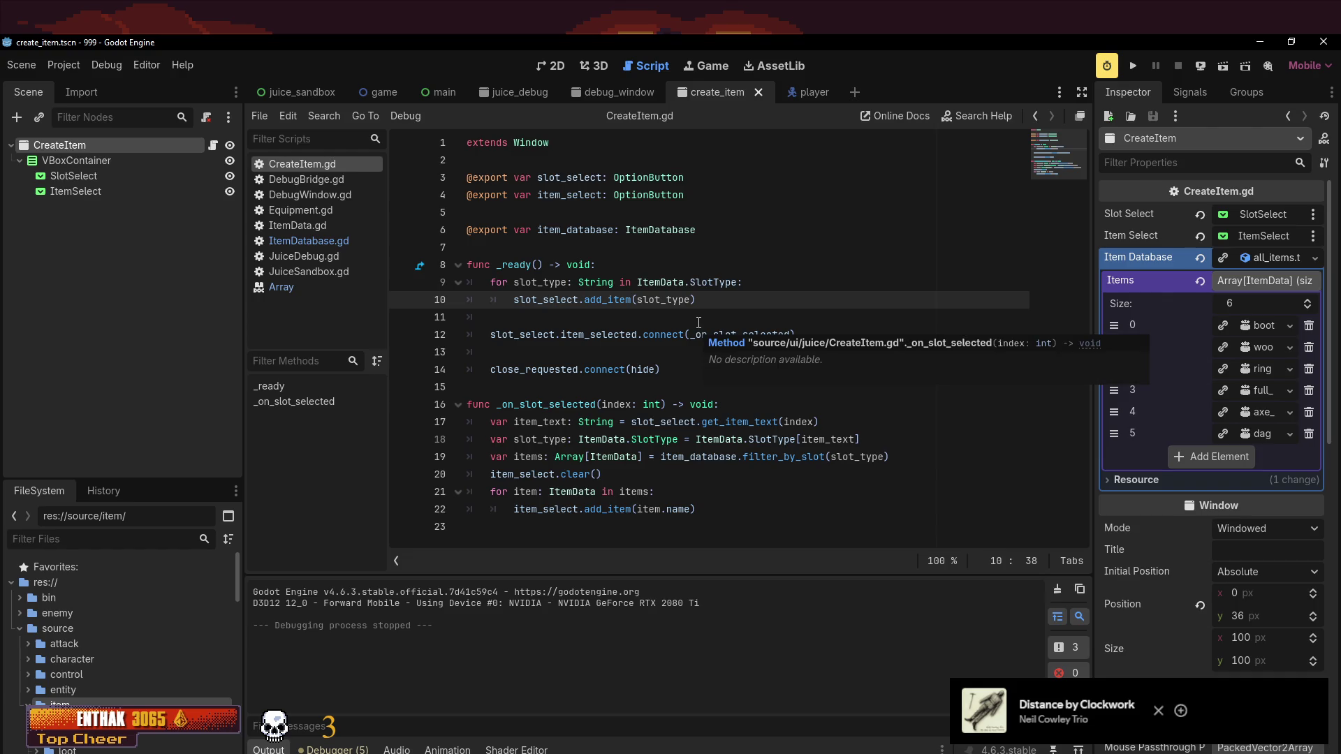
click(699, 352)
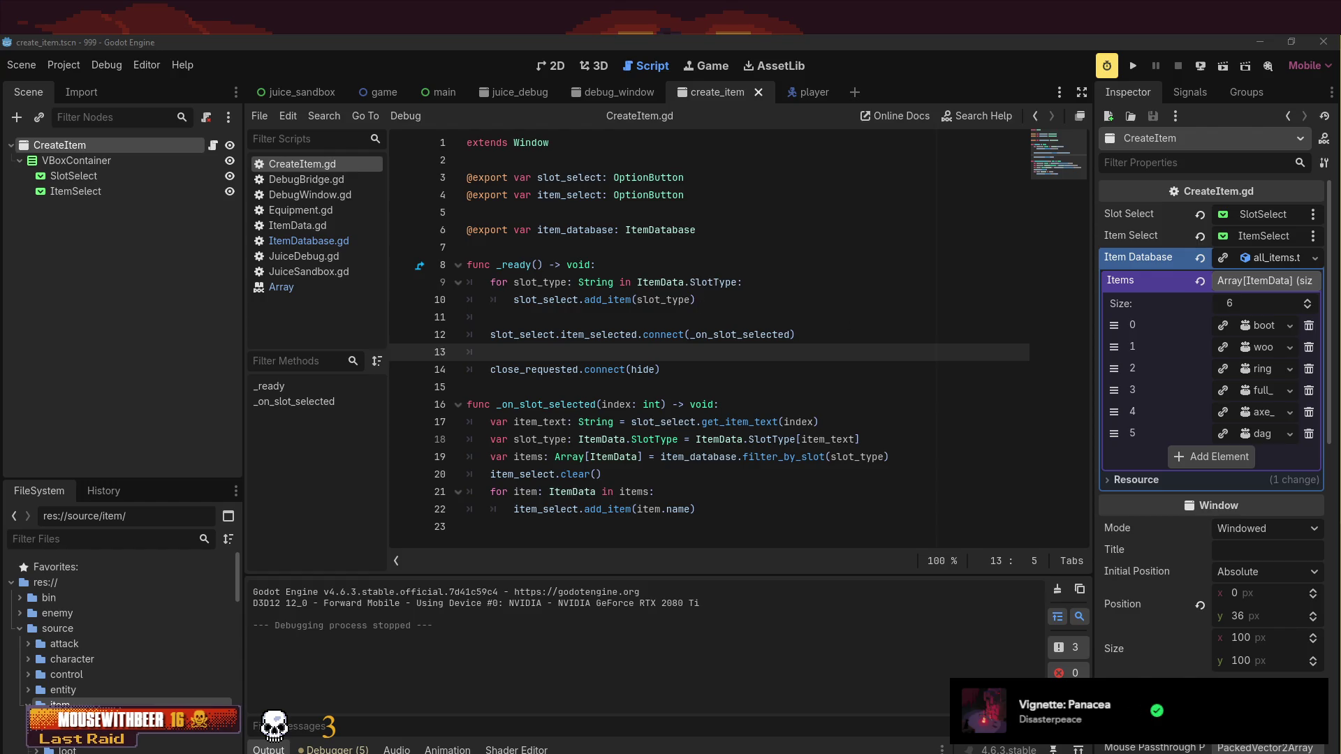
click(633, 302)
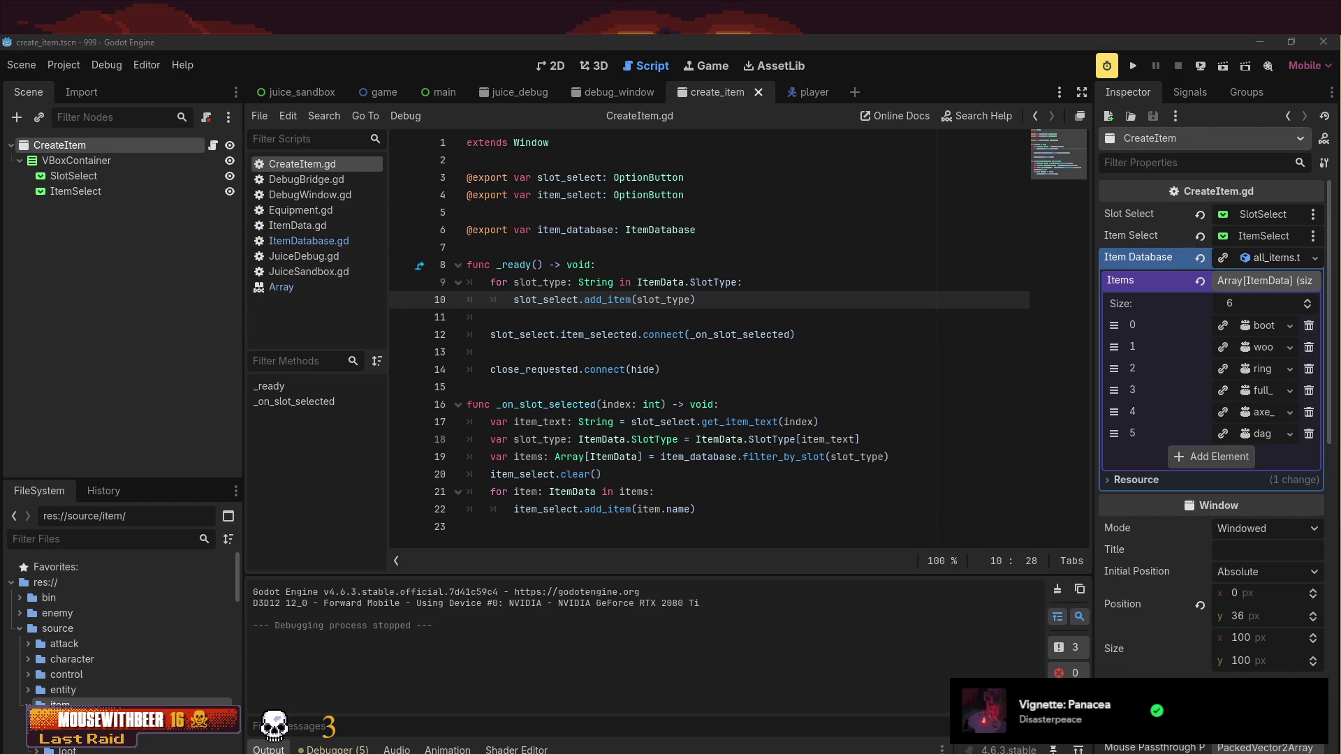
key(Right)
key(Right)
key(Right)
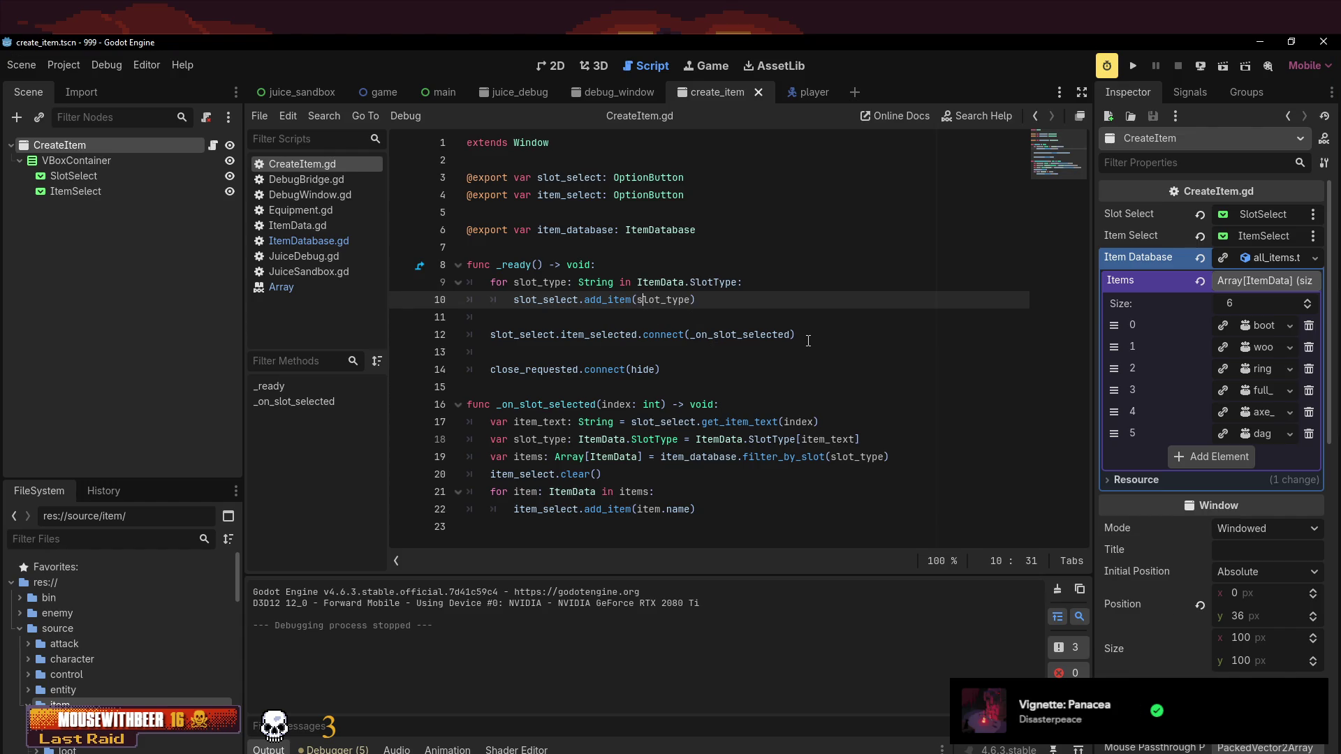
key(Down)
key(Down)
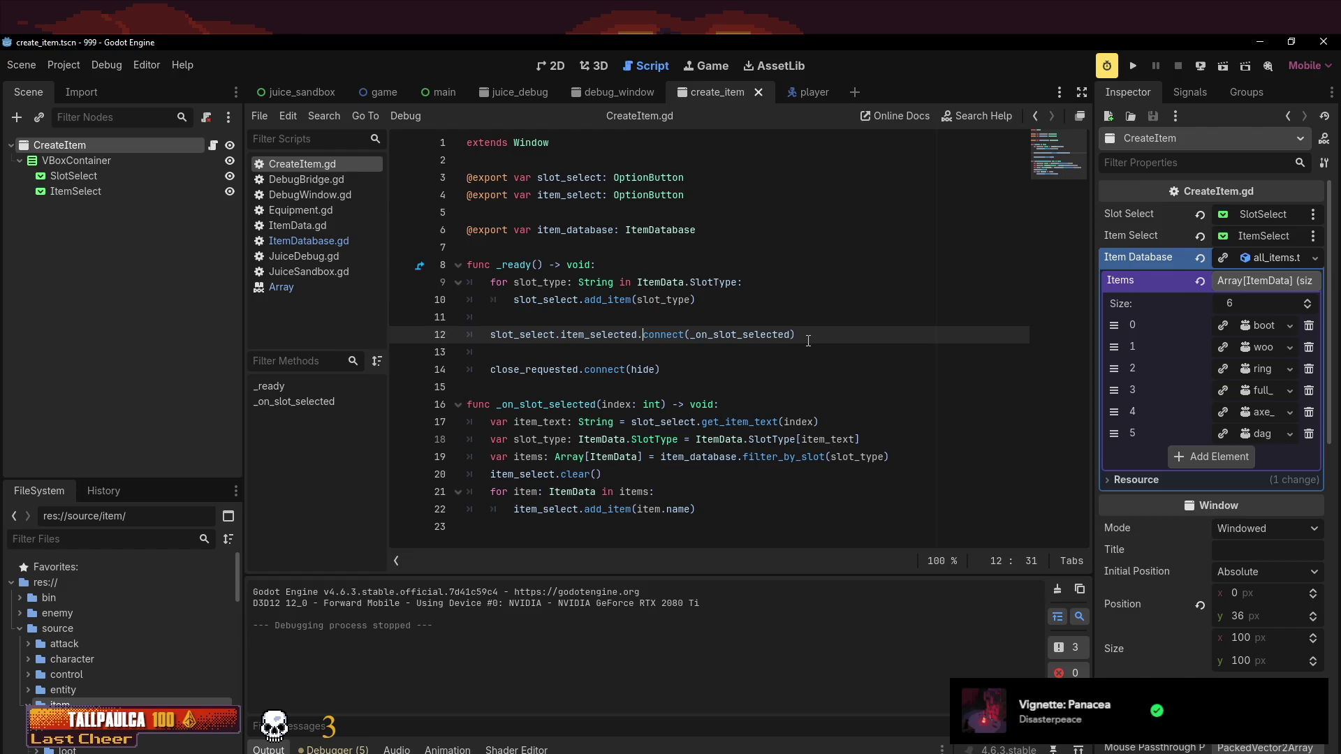
Close the Array documentation page from the script list, returning to line 7.
click(304, 289)
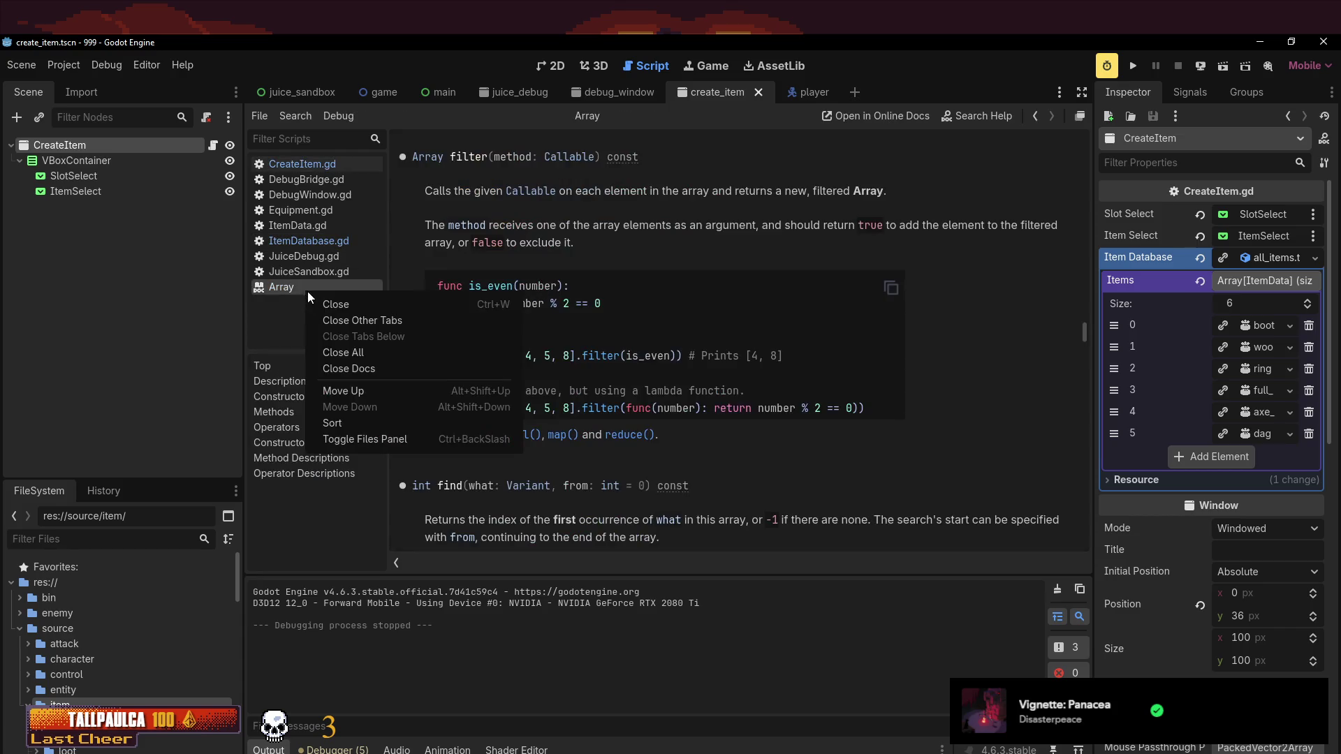
right_click(307, 291)
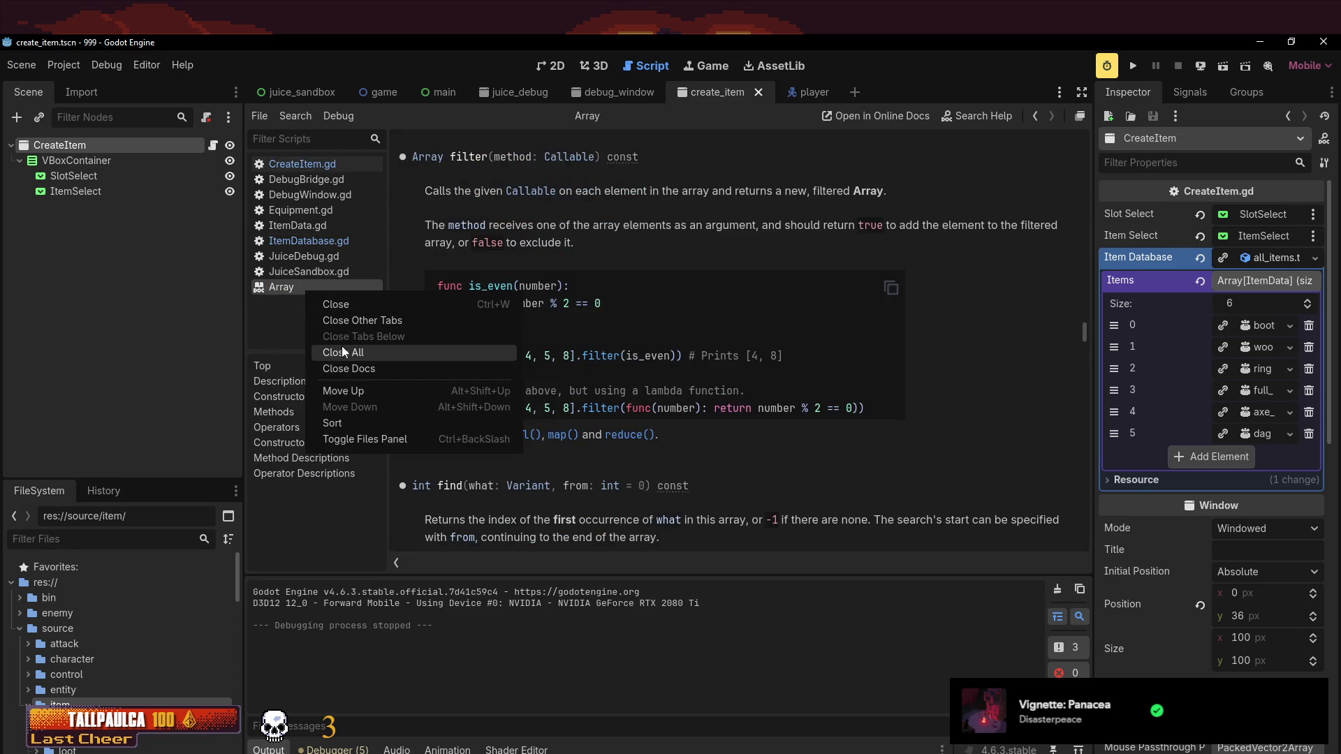
click(337, 307)
click(647, 256)
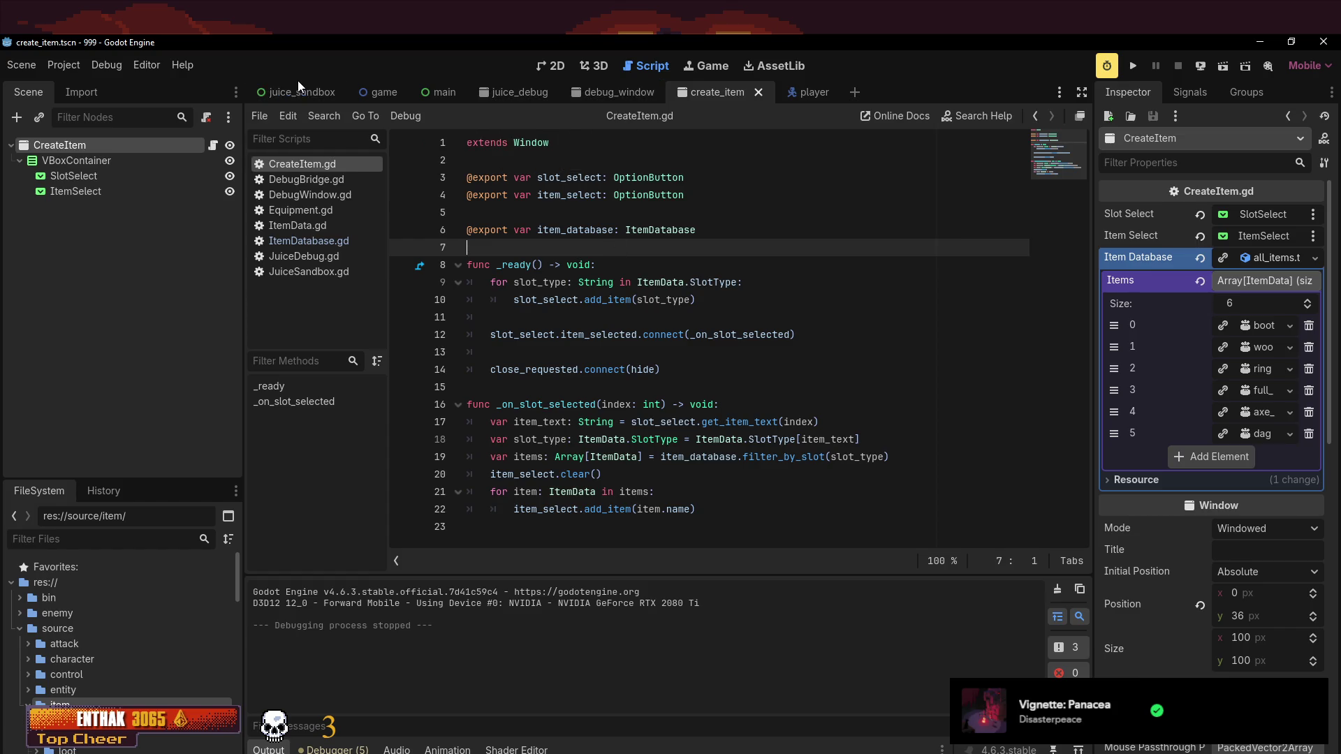
Add an outdented blank line after the line-22 add_item loop and expand the Boots of Evasion item.
click(709, 510)
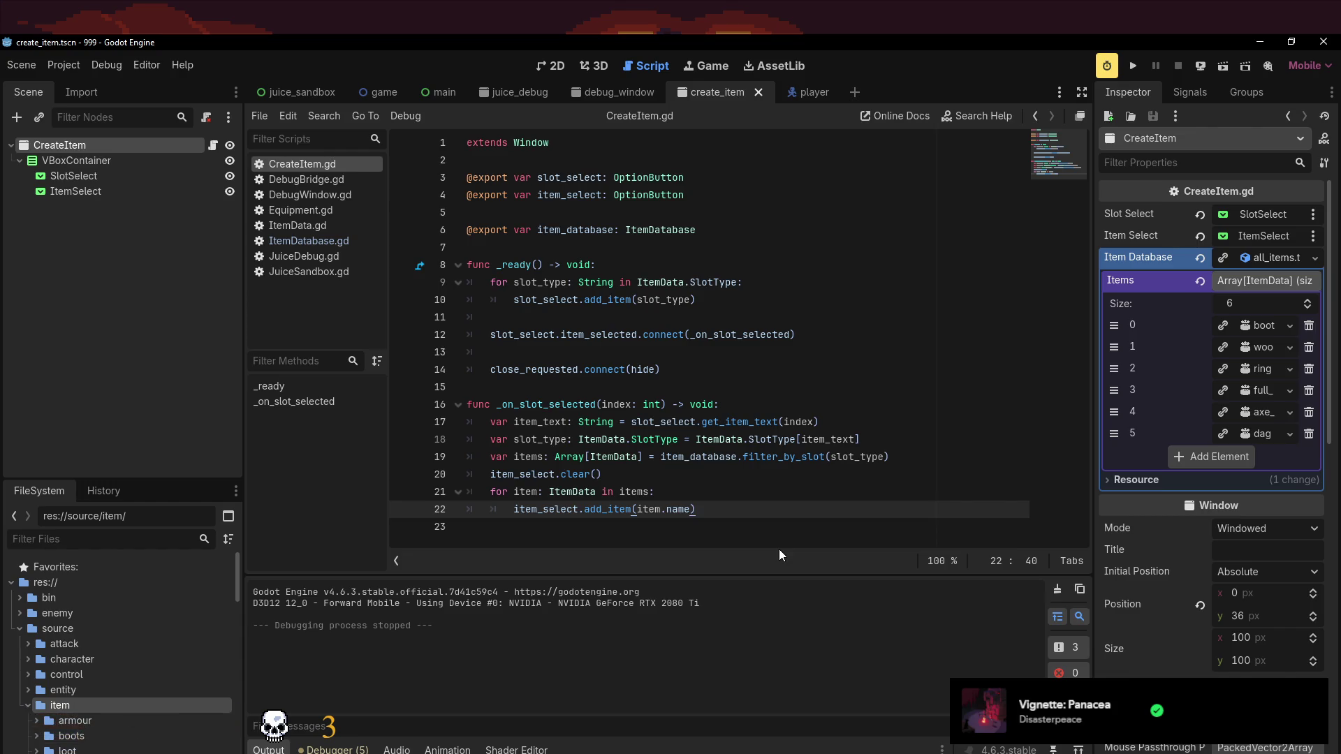
key(Return)
key(BackSpace)
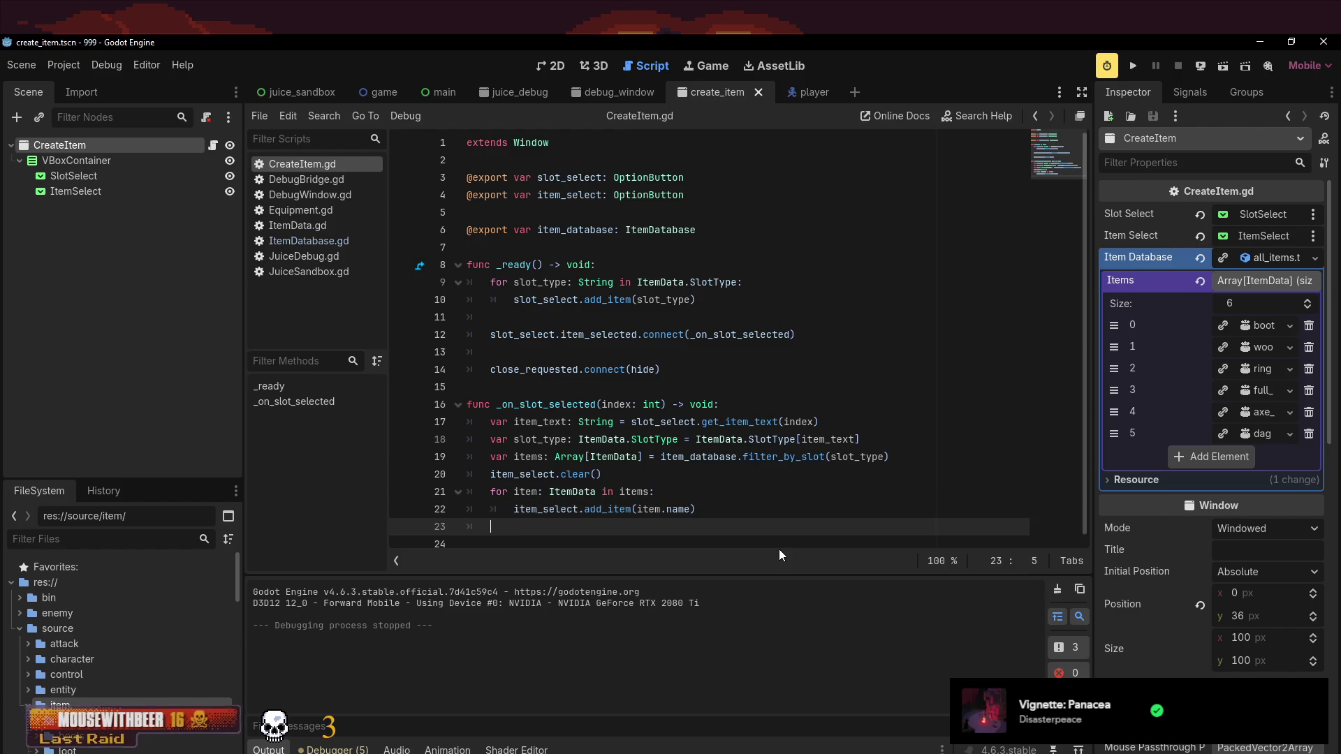
click(1257, 325)
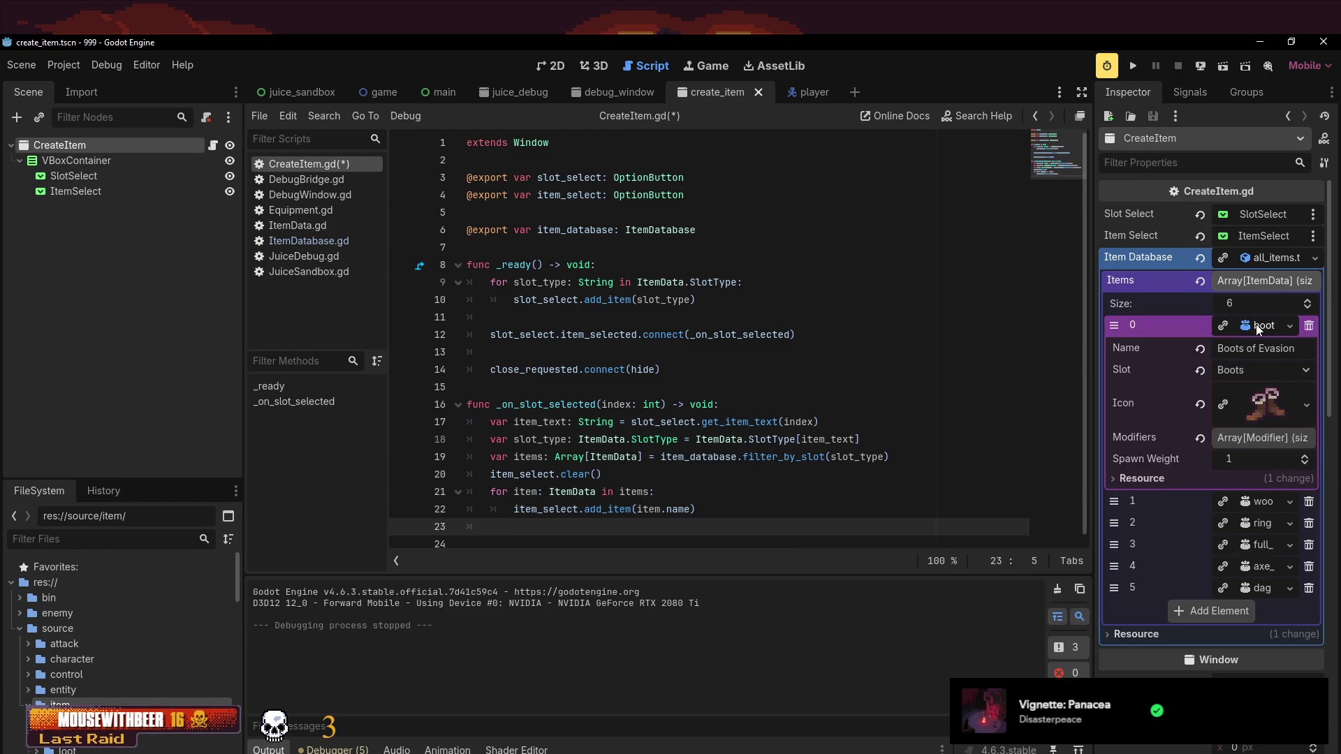
Deselect all nodes and select ItemSelect, showing Selected -1 and Fit to Longest Item on.
mouse_move(766, 333)
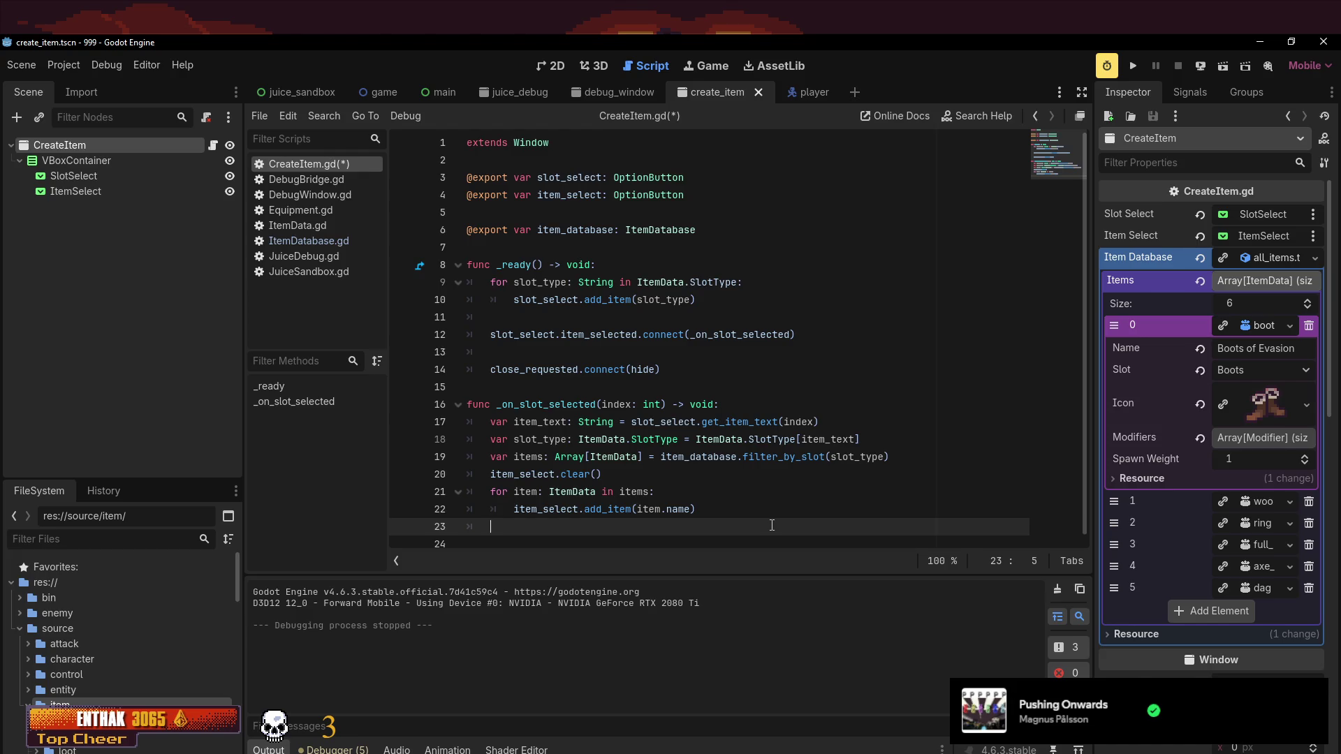
click(53, 221)
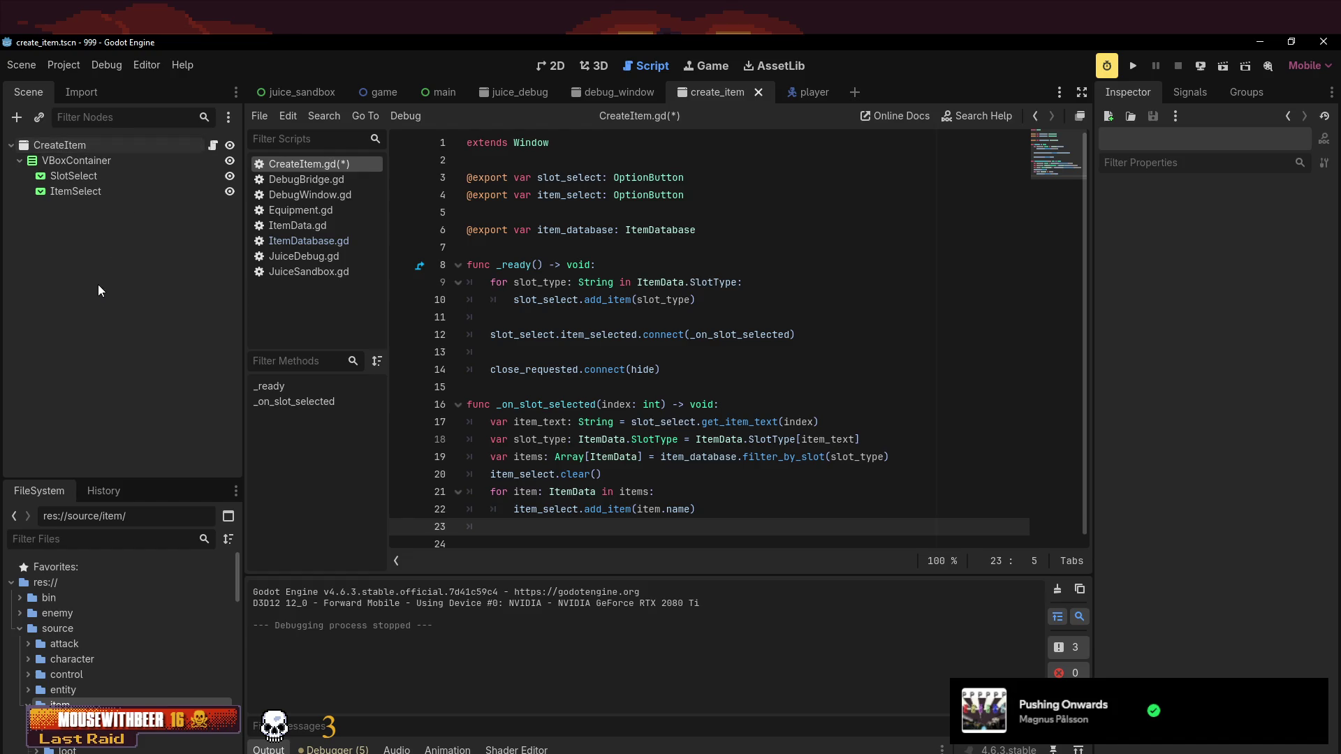
click(85, 187)
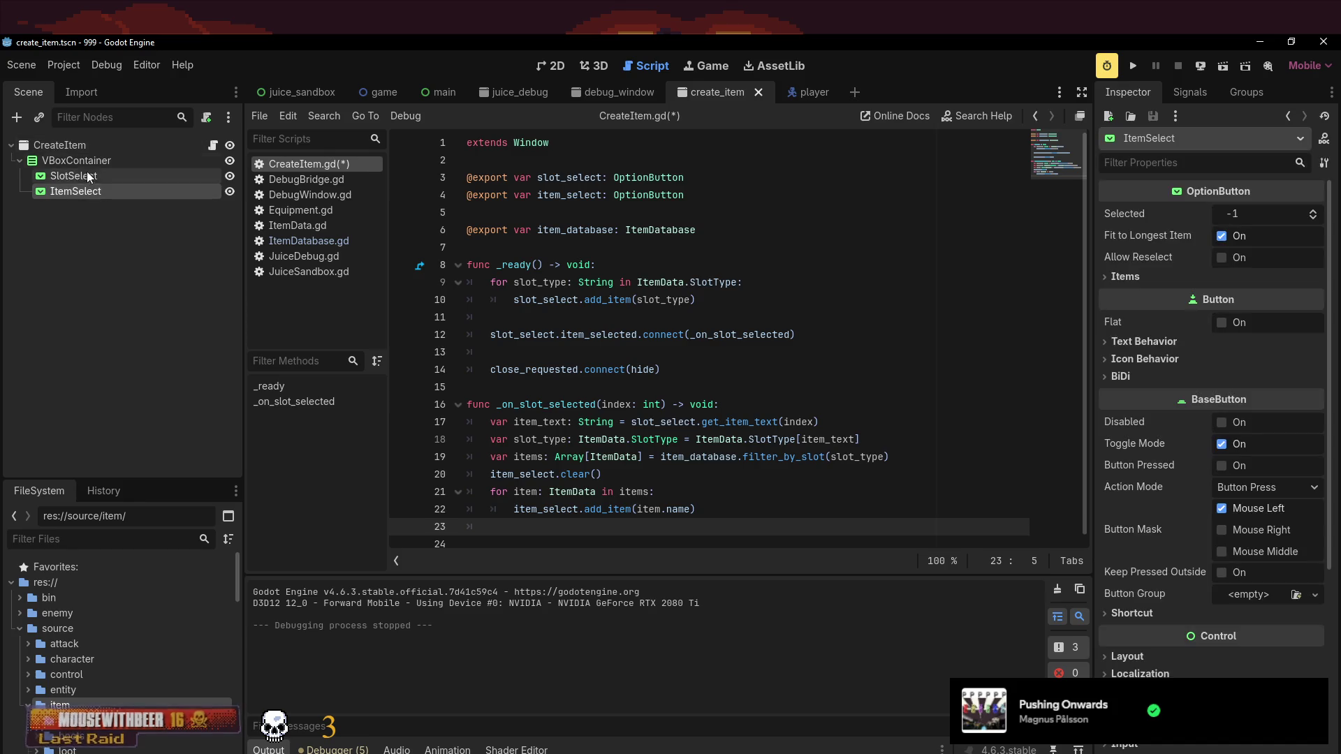
Duplicate the ItemSelect option button into five additional copies.
click(88, 160)
click(77, 191)
key(ctrl+d)
key(ctrl+d)
key(ctrl+d)
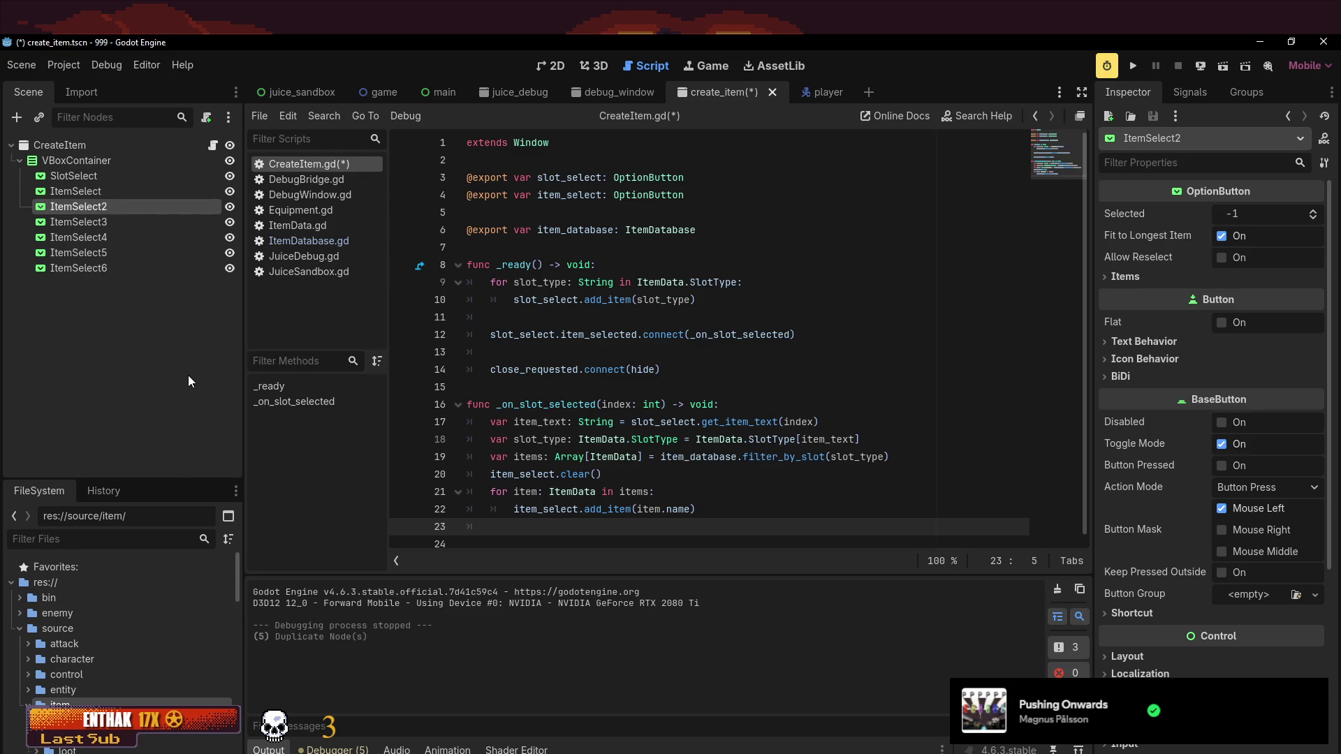
Rename ItemSelect2, ItemSelect3 and ItemSelect4 to Modifier 1, Modifier 2 and Modifier 3.
key(F2)
text(Modifier 1)
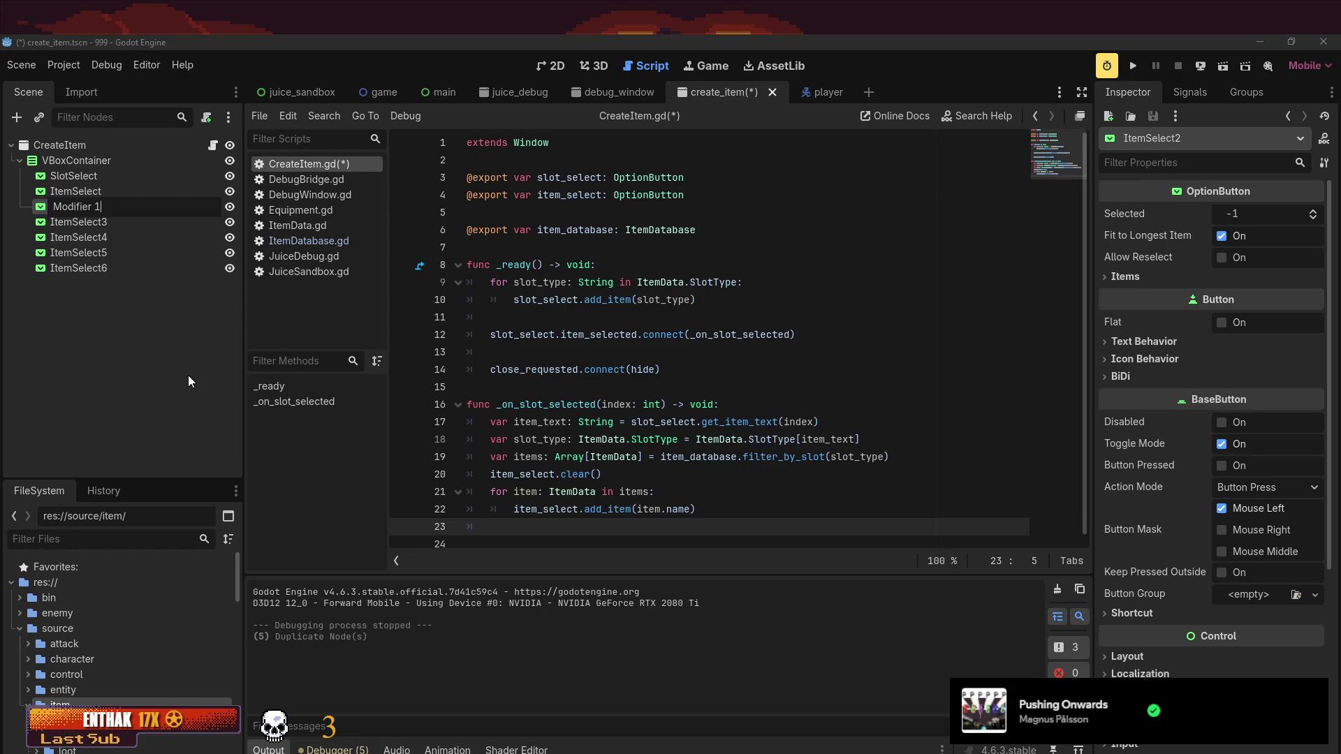
key(Return)
key(Down)
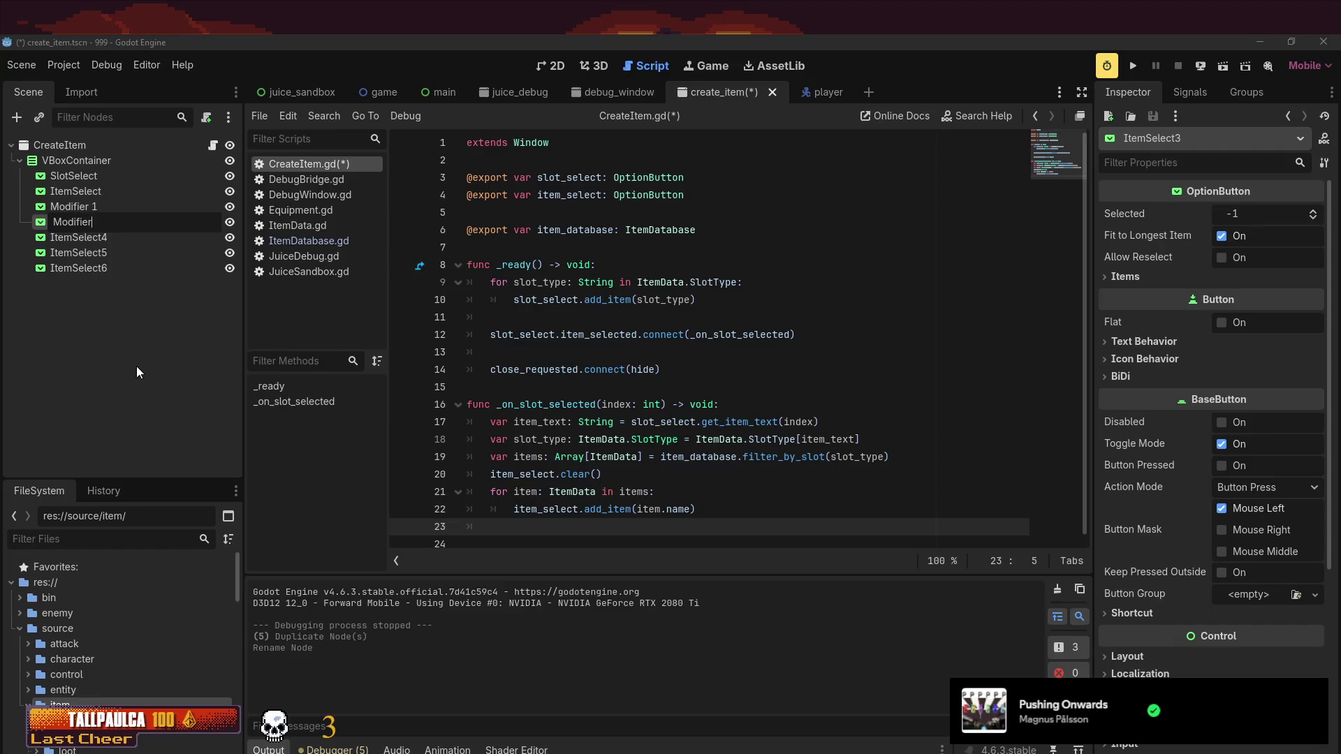
key(F2)
text(Modifier 2)
key(Return)
key(Down)
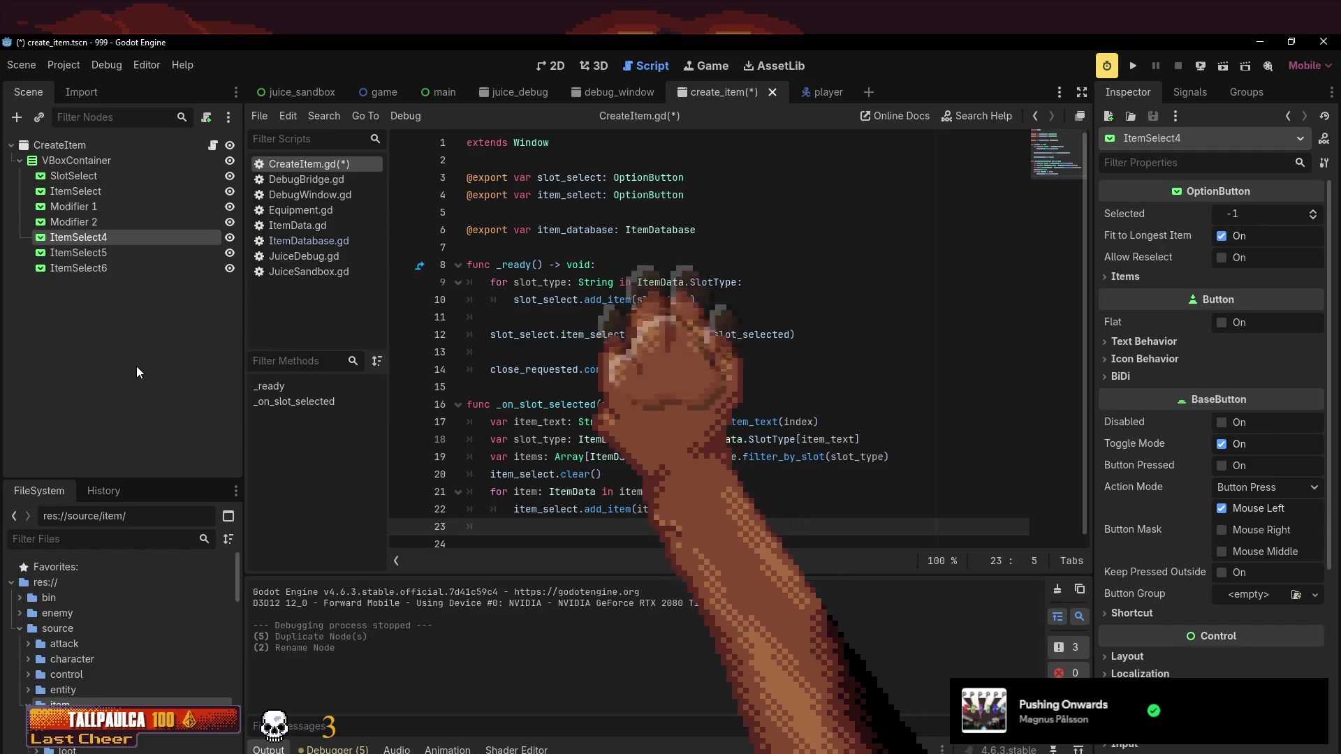
key(F2)
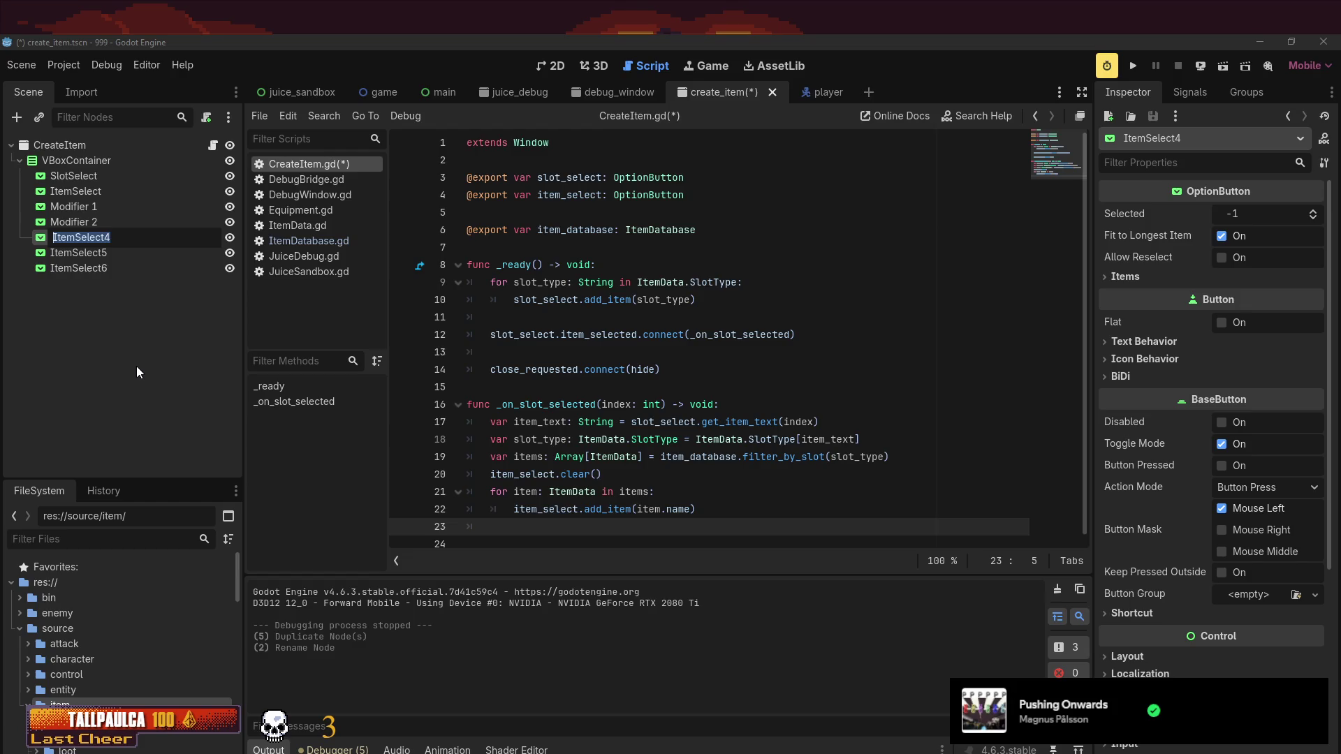
text(Modifier 3)
key(Return)
Rename ItemSelect5 to Modifier 4, fixing a mistyped number, and ItemSelect6 to Modifier 5.
key(Down)
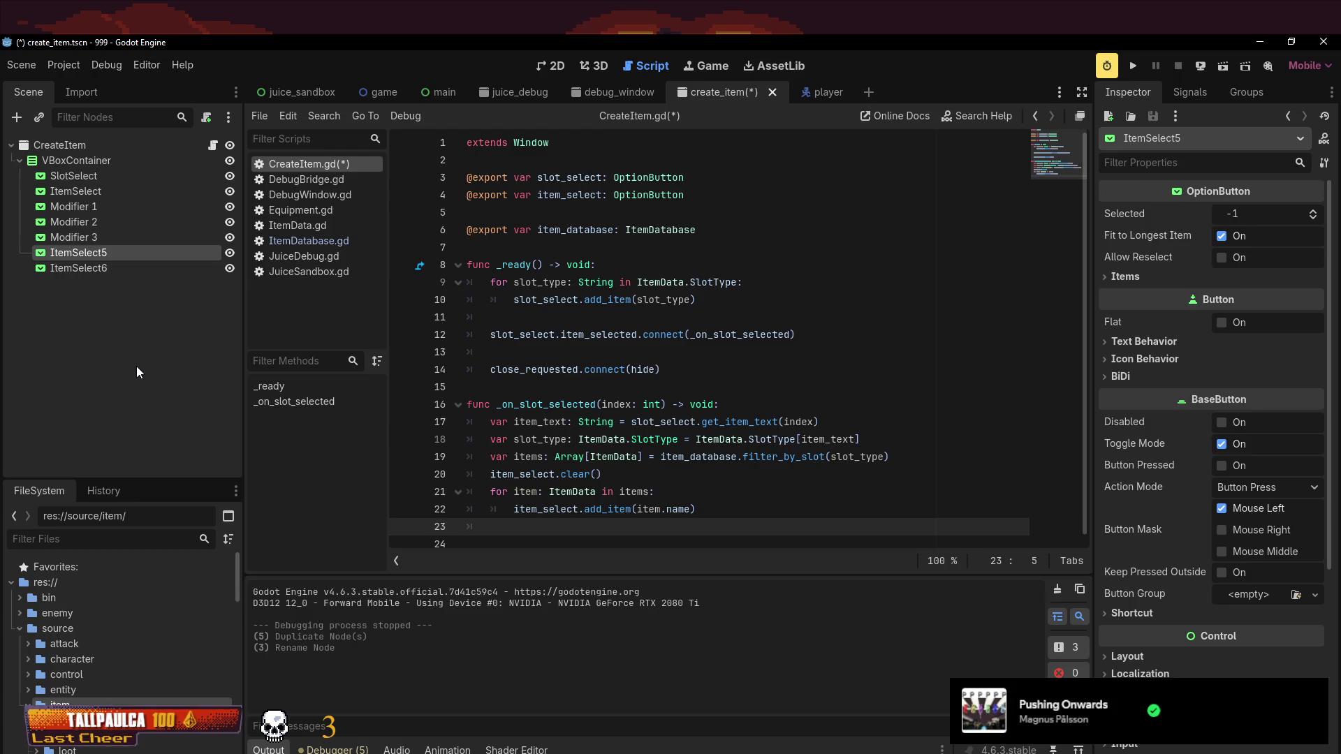
key(F2)
text(Modifier 5)
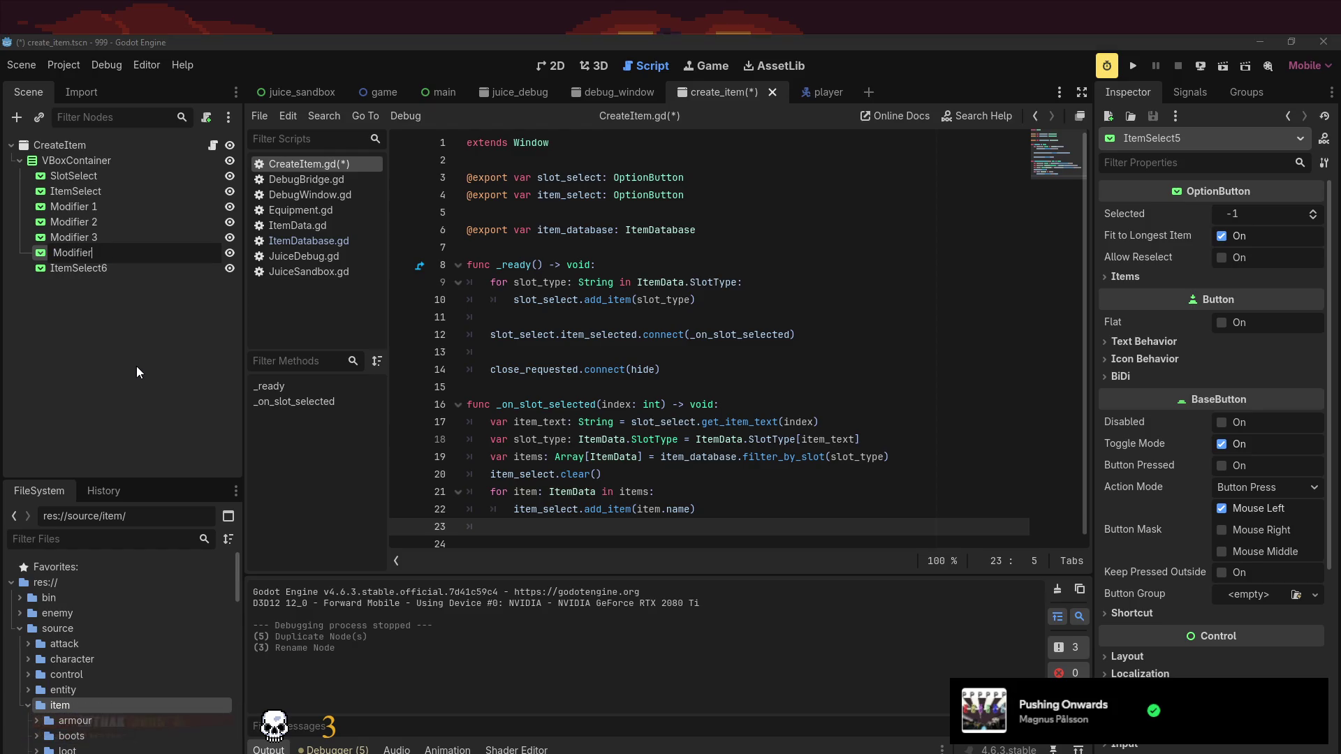
key(Return)
key(F2)
key(End)
key(BackSpace)
key(BackSpace)
text(4)
key(Return)
key(Down)
key(F2)
text(Mo)
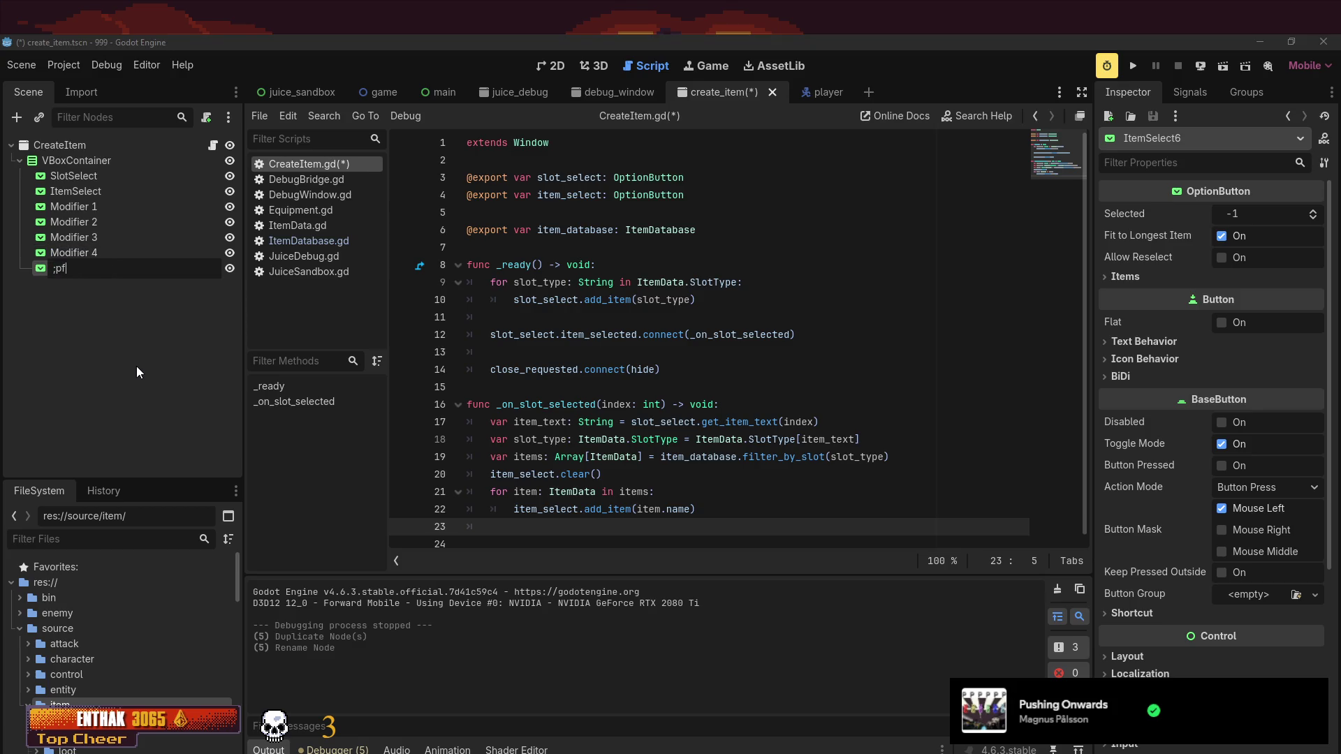
text(difier 5)
key(Return)
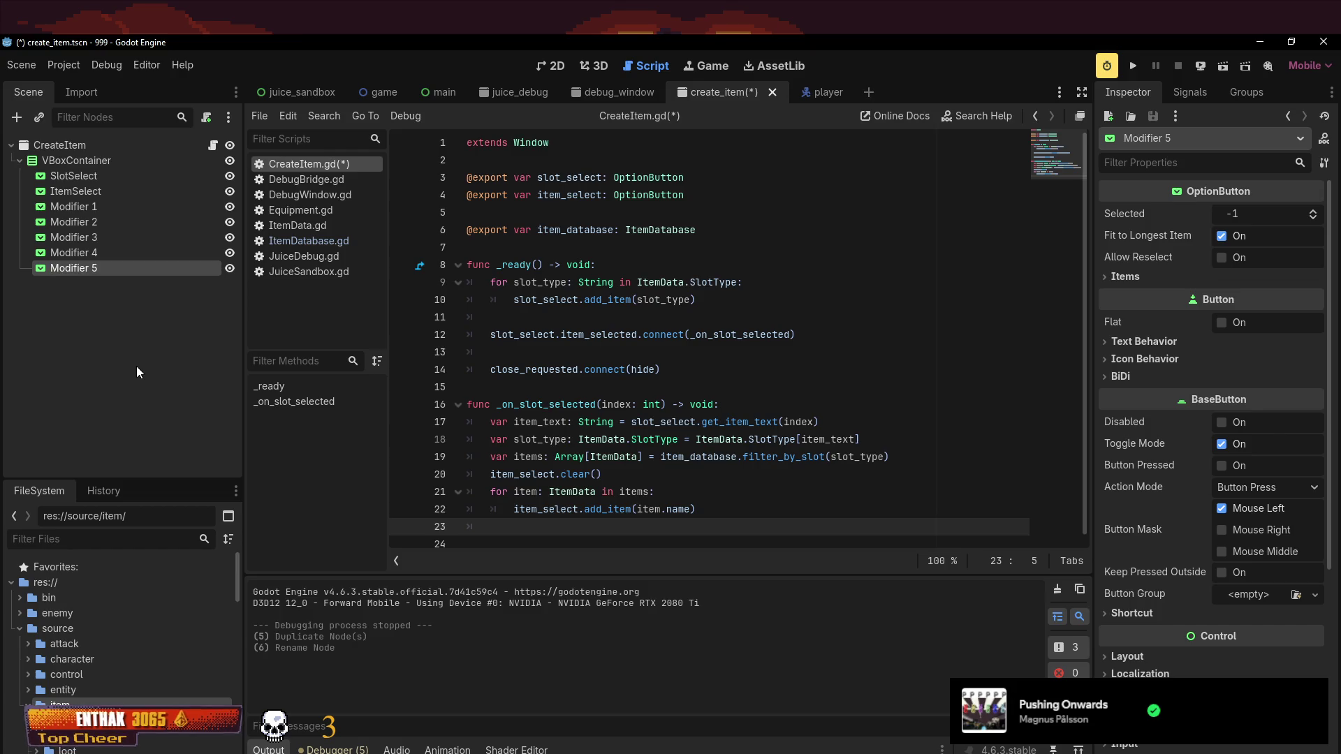
Save the create_item scene and CreateItem.gd script from the script editor.
click(137, 367)
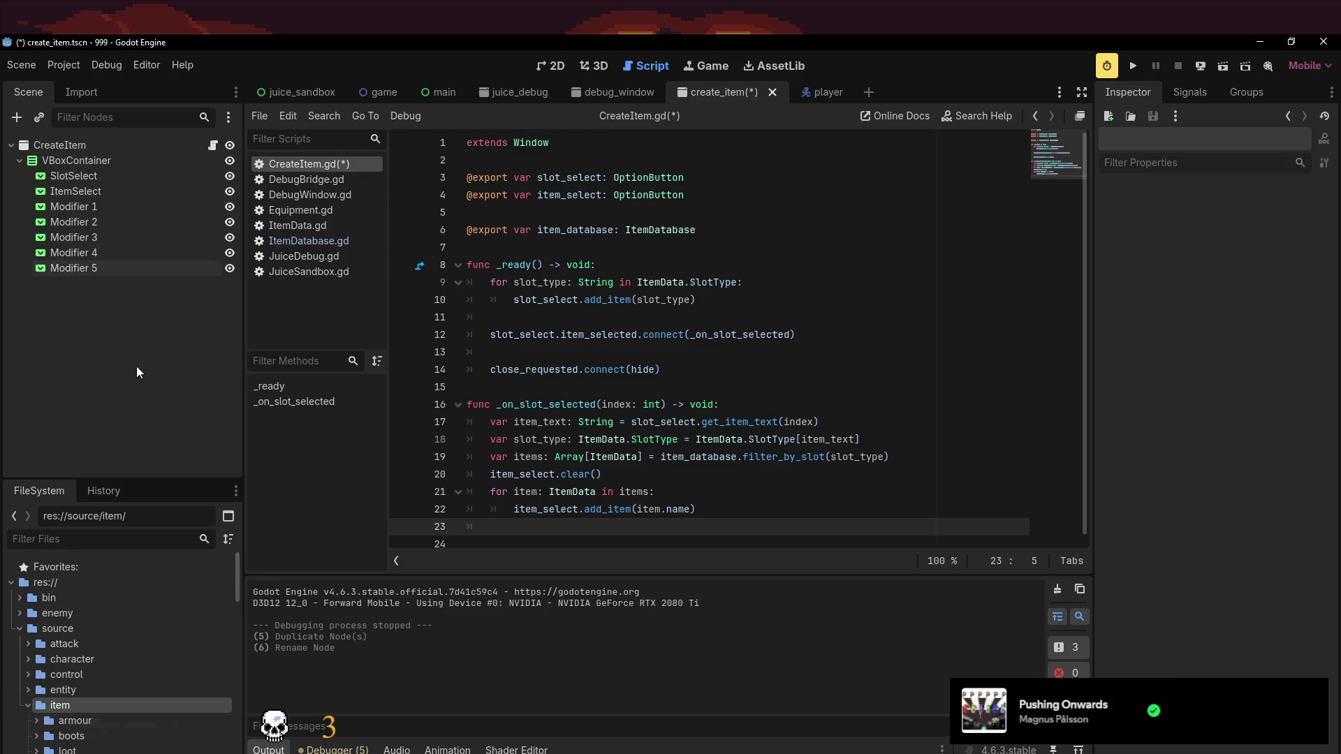
click(668, 311)
key(ctrl+s)
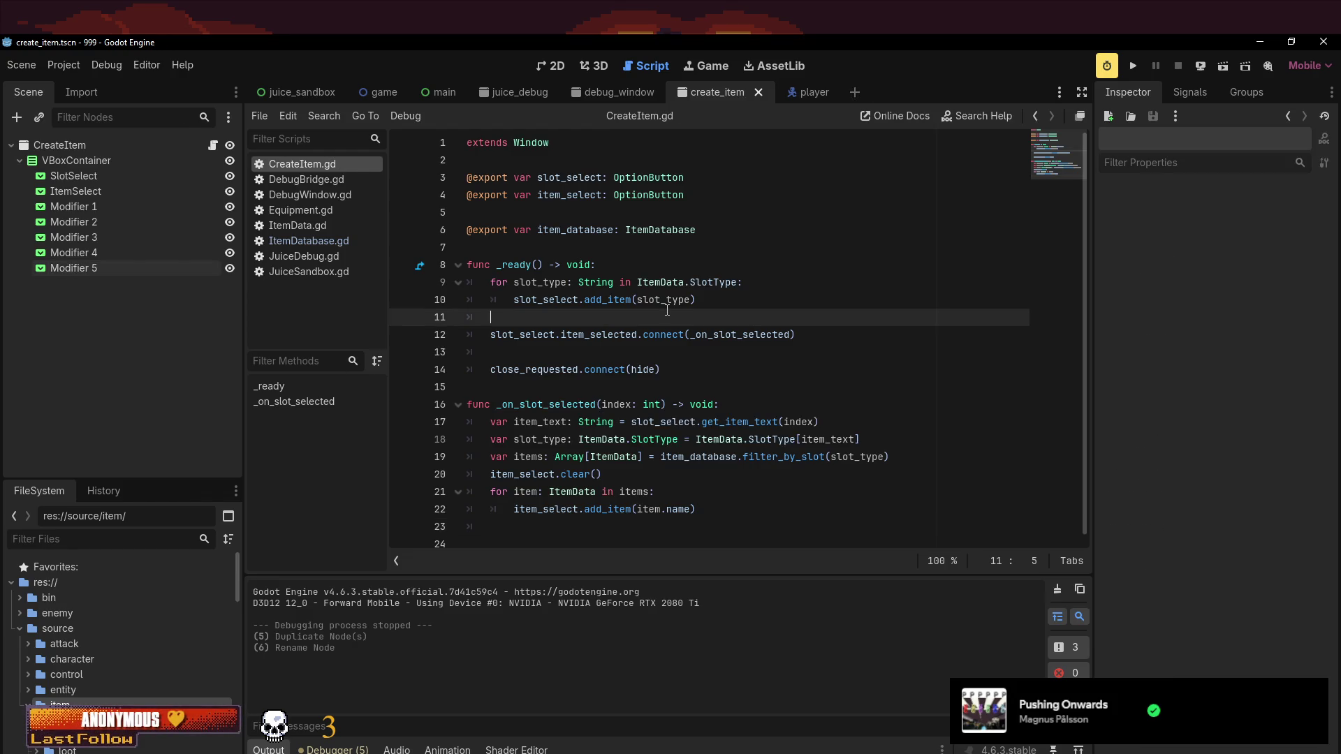
mouse_move(655, 308)
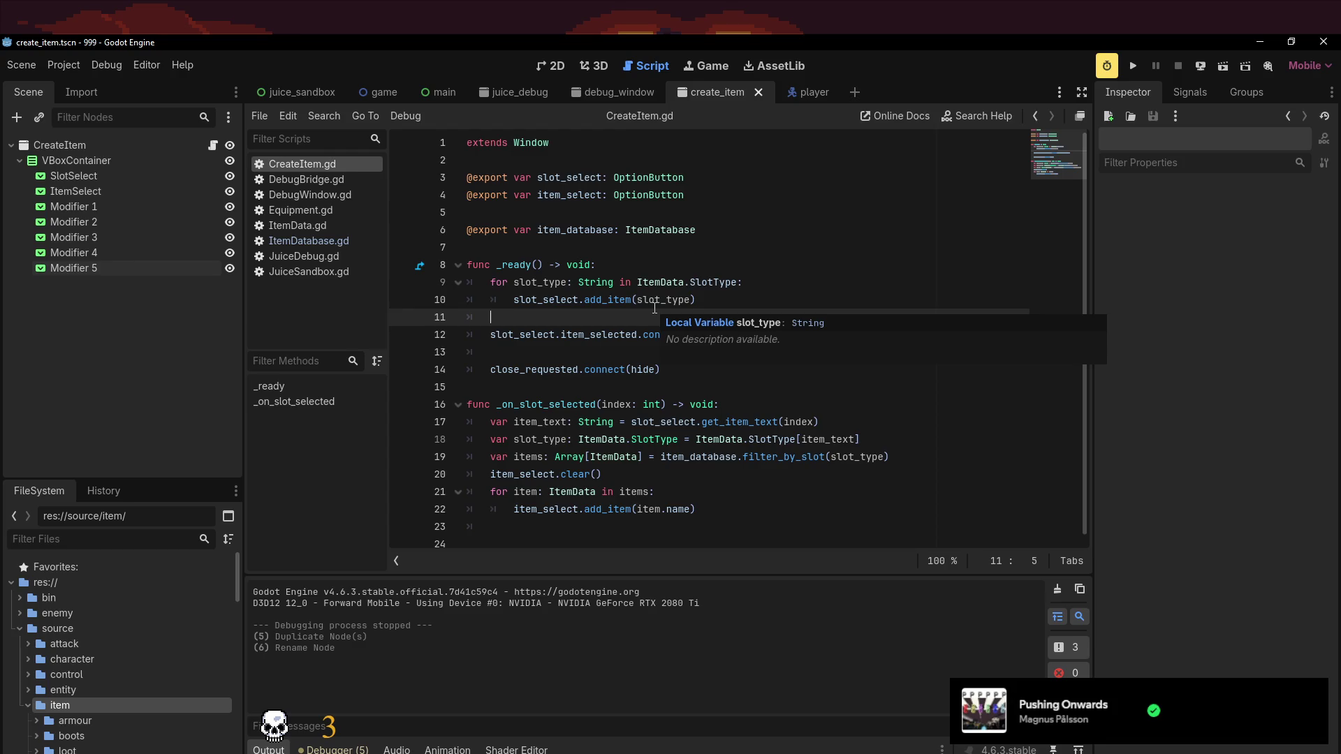
click(534, 528)
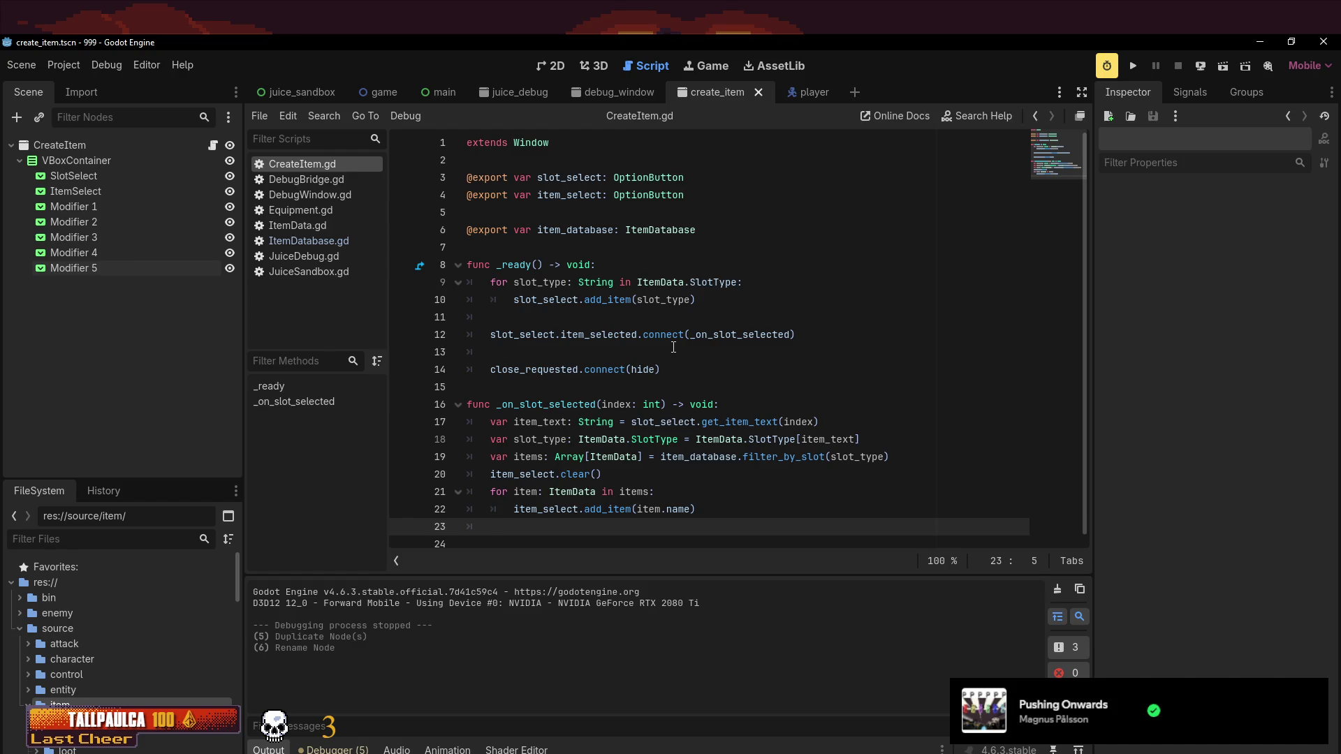
Write _on_slot_selected to clear item_select and add_item each filter_by_slot result's name.
key(Return)
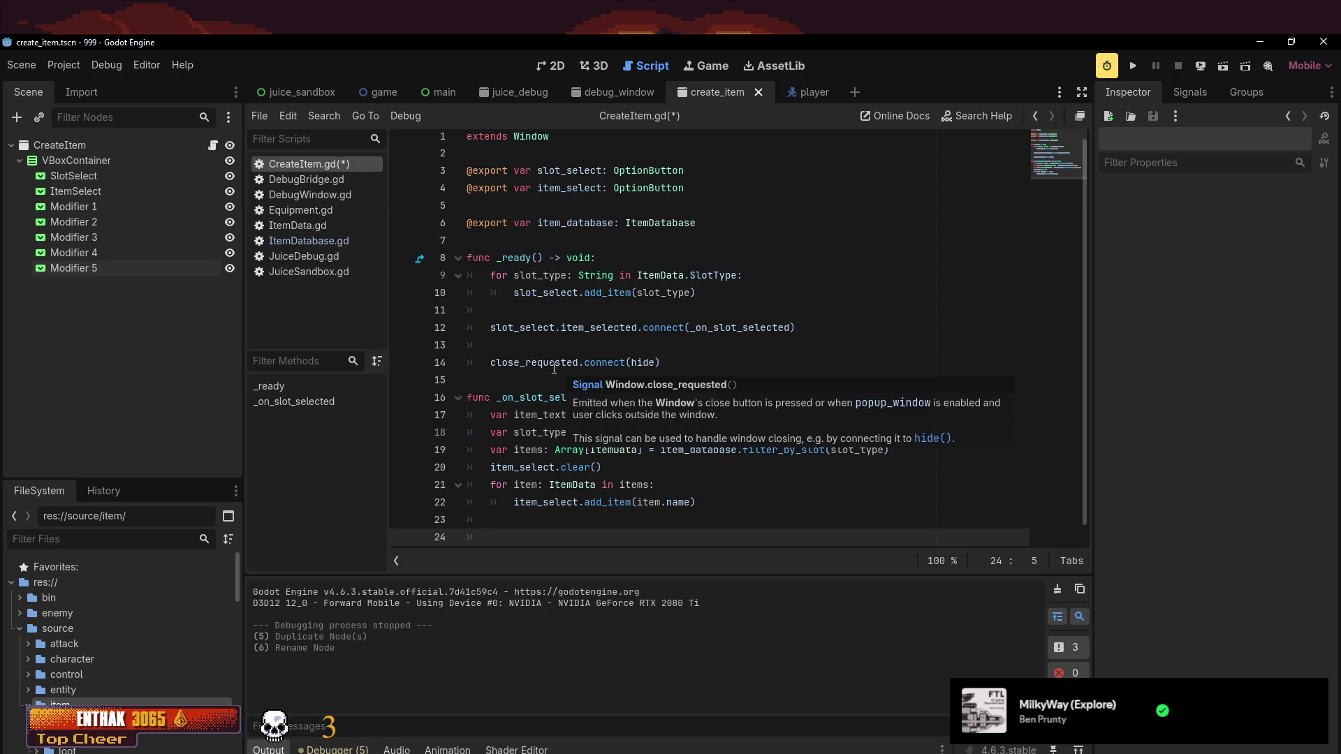
scroll(619, 290, down, 1)
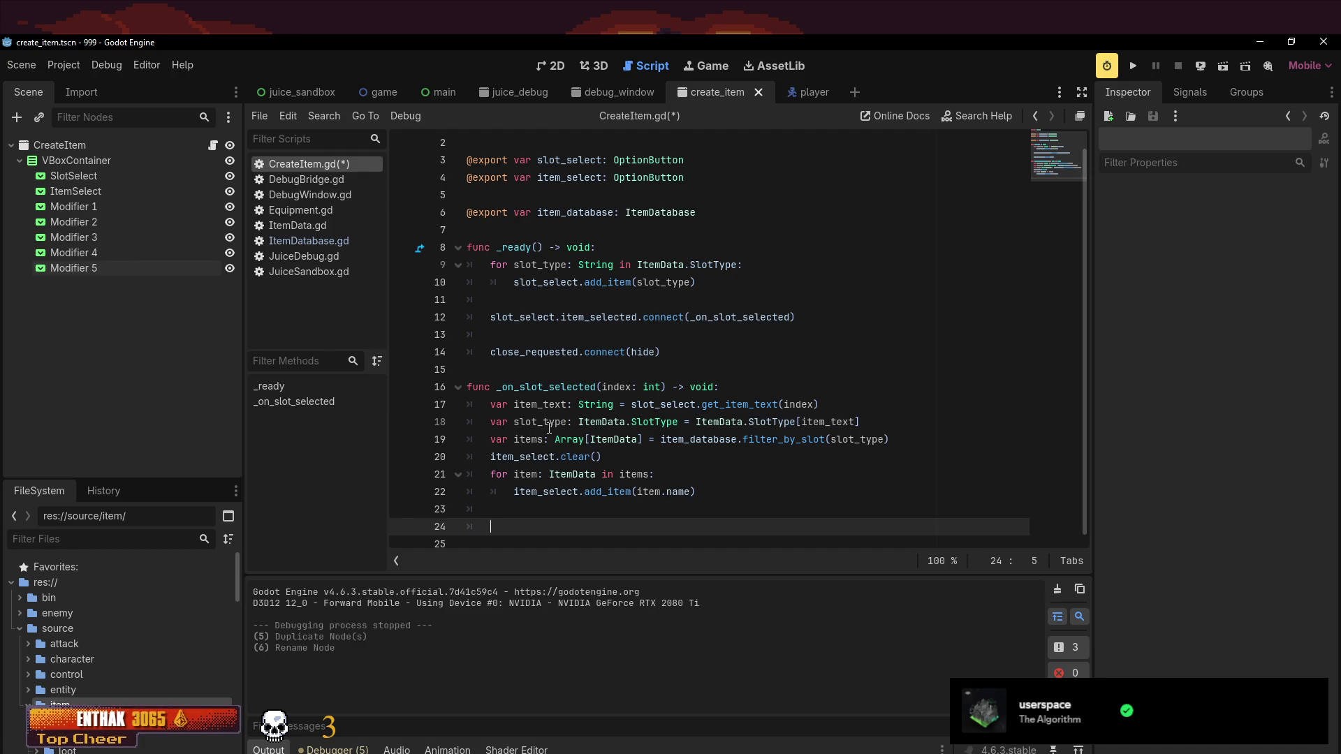
key(Up)
key(Up)
key(Up)
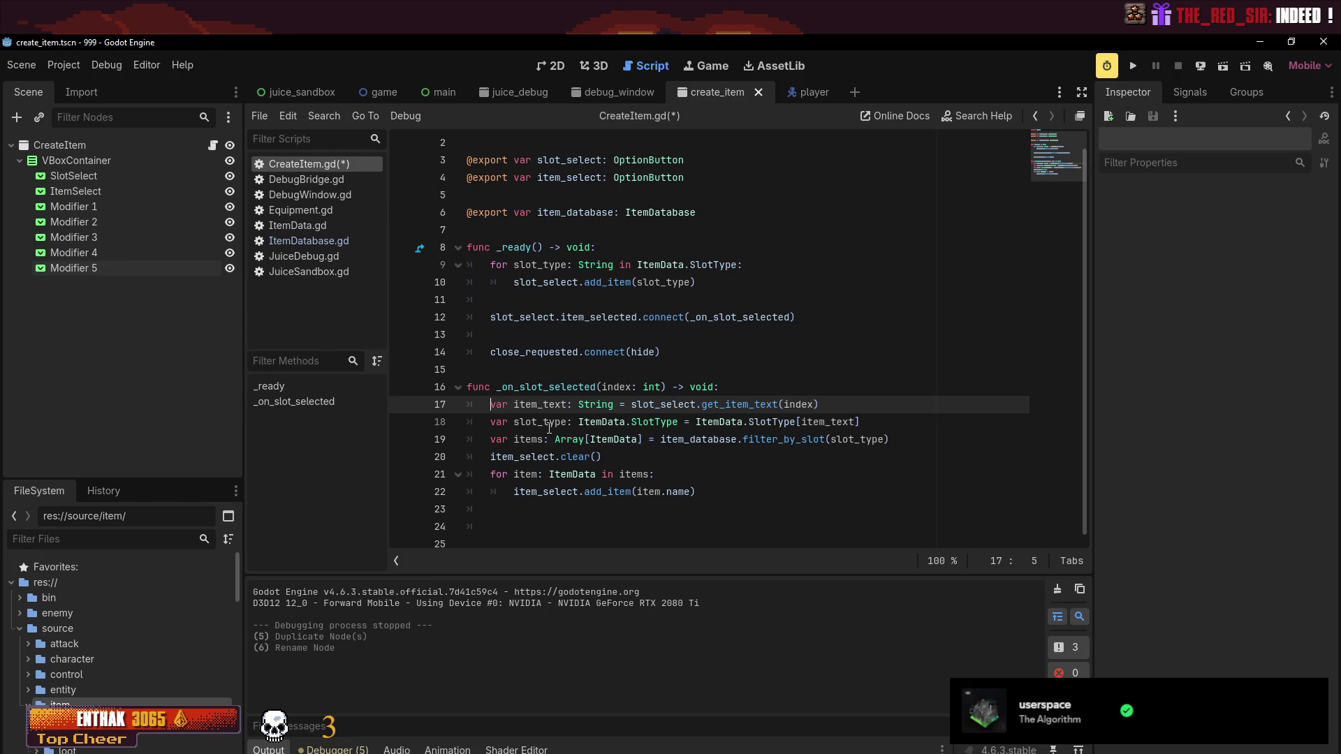
Move the item_select.clear() line to the start of _on_slot_selected.
key(Down)
key(Down)
key(Down)
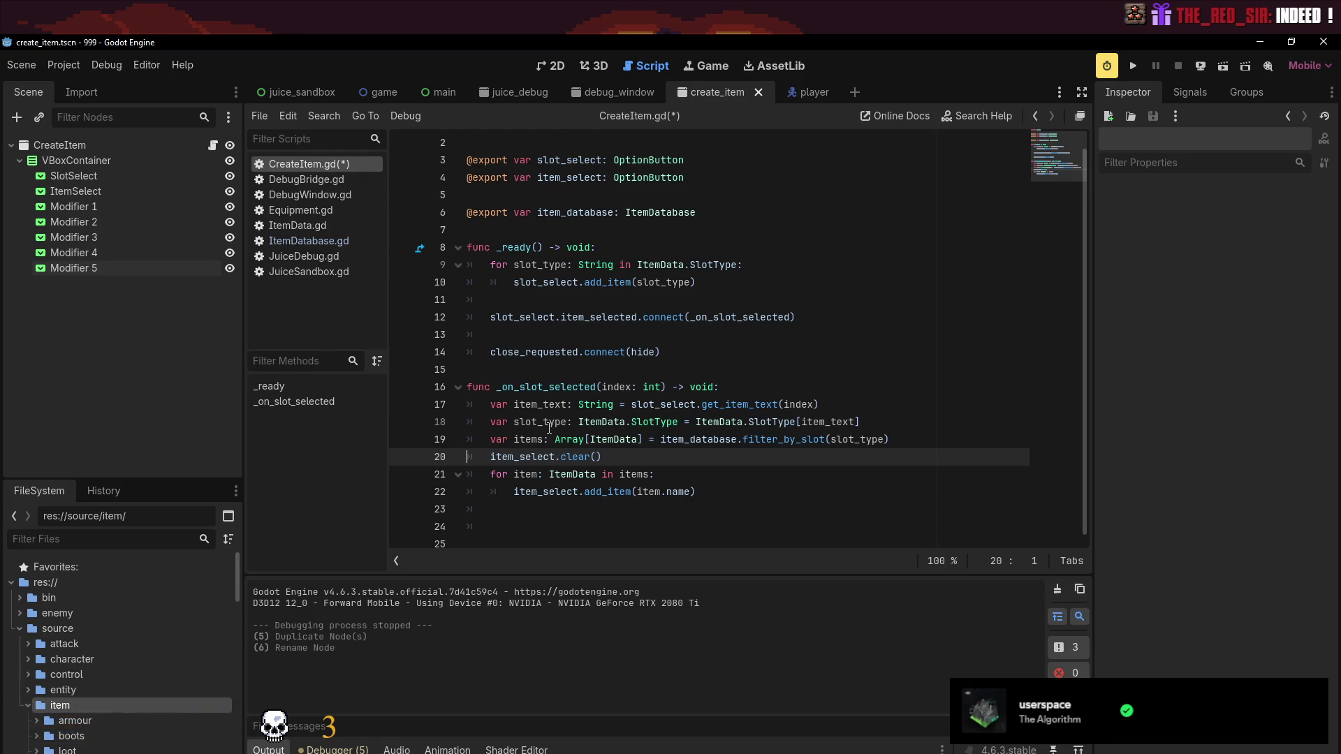
key(ctrl+x)
key(Up)
key(Up)
key(Up)
key(ctrl+v)
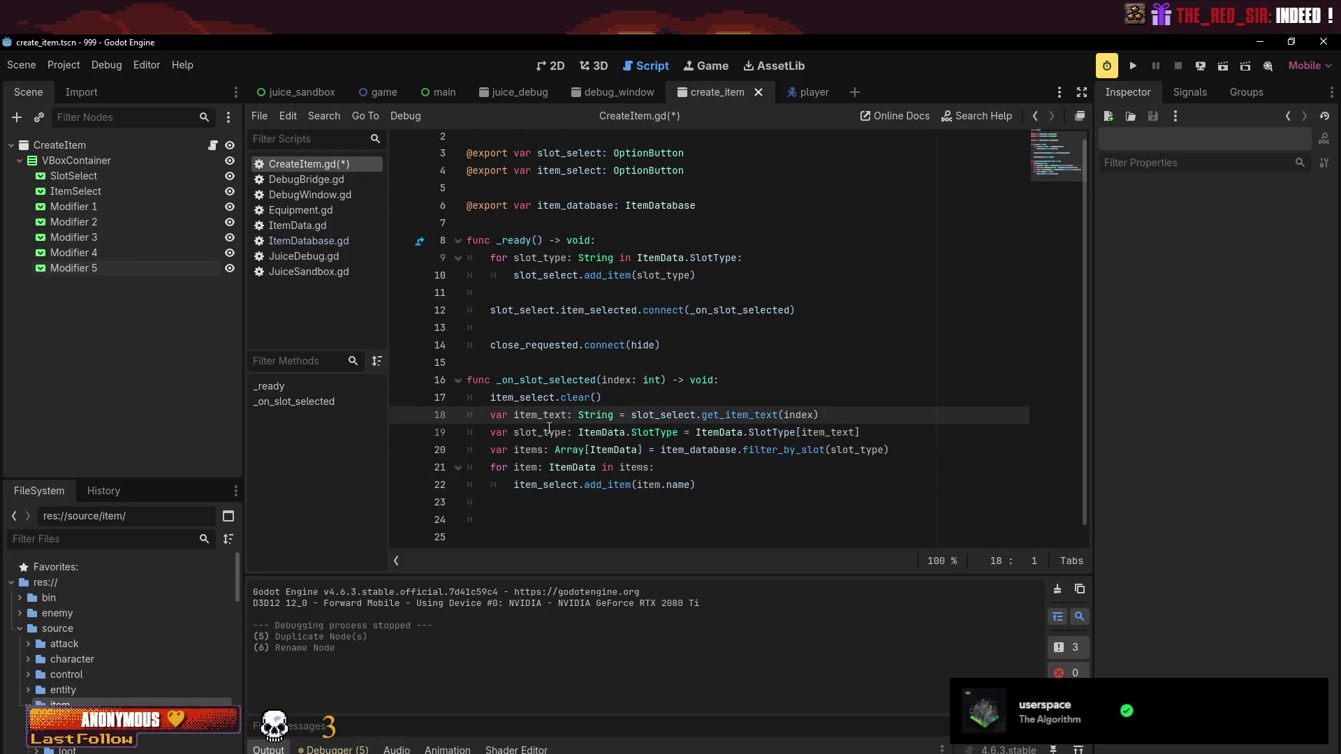
Insert a blank line below the item_select export on line 4.
scroll(558, 350, up, 2)
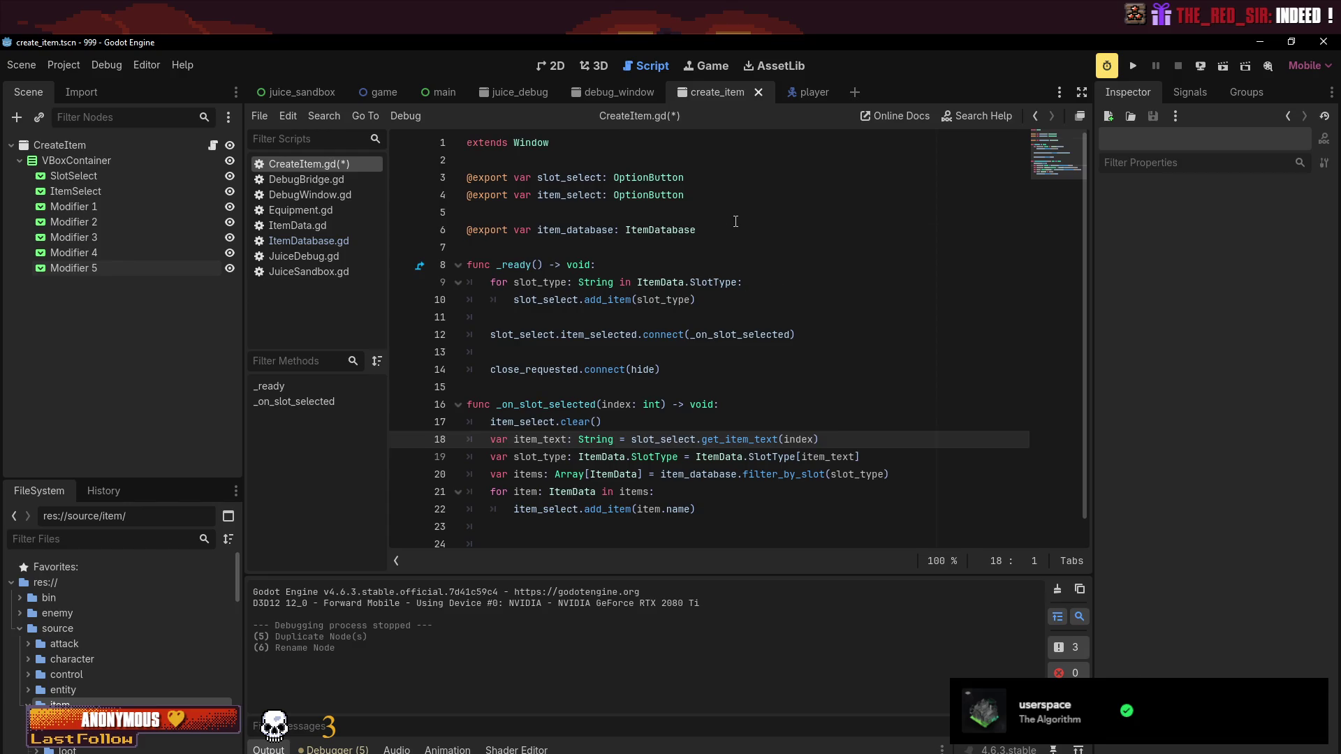
click(715, 195)
key(Return)
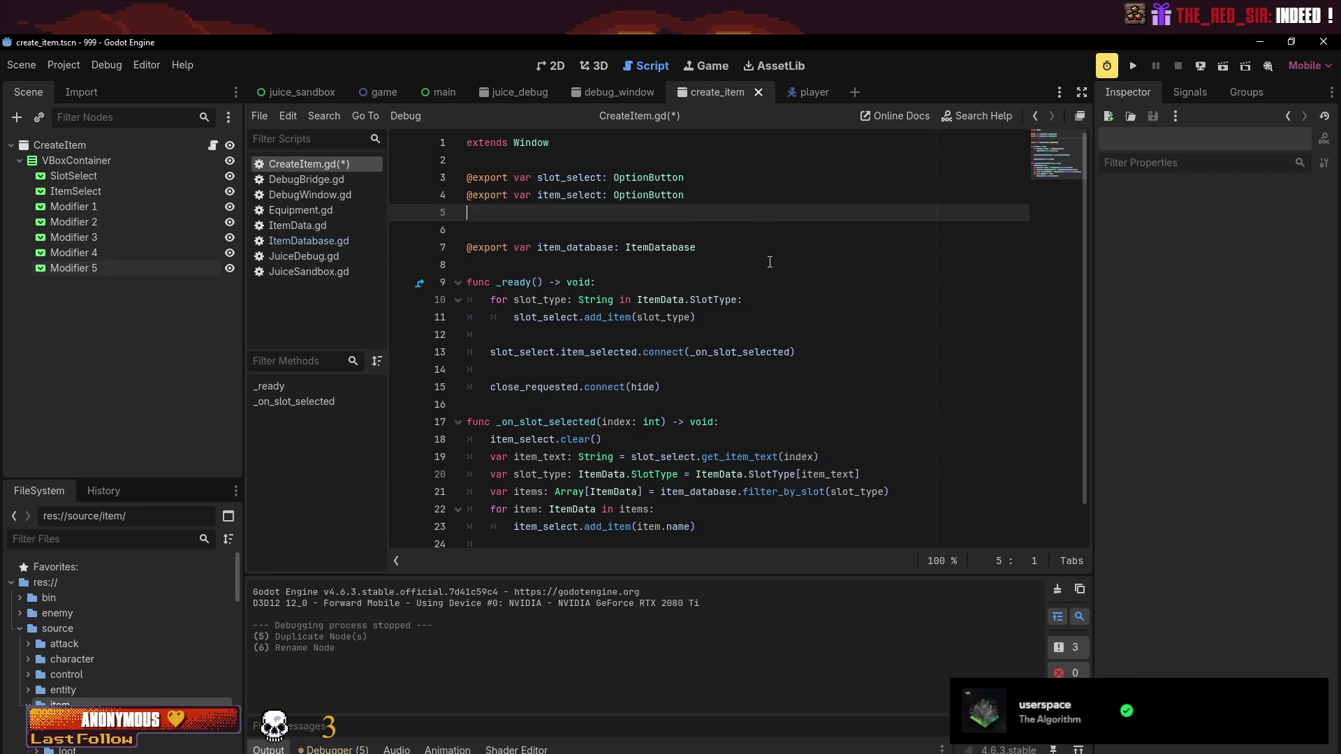
text(@export var )
text(modifier_)
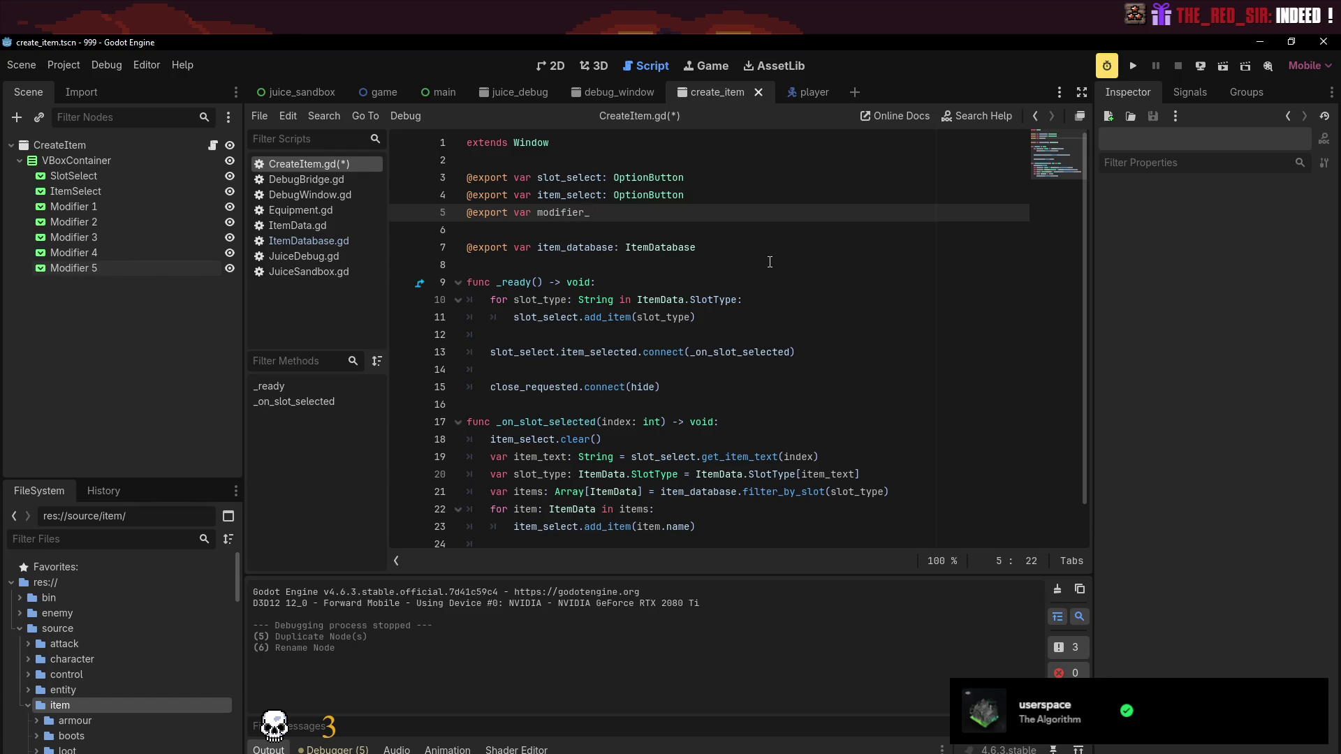
text(1: )
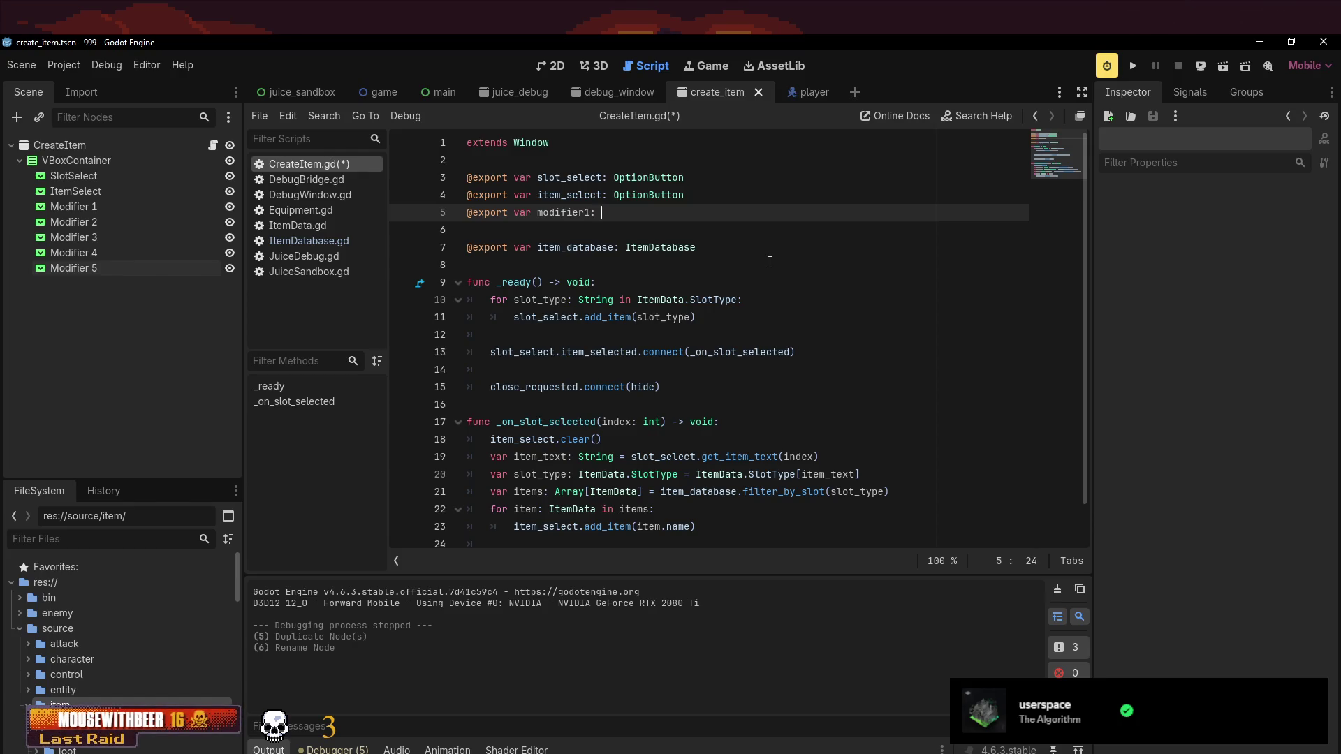
text(Option)
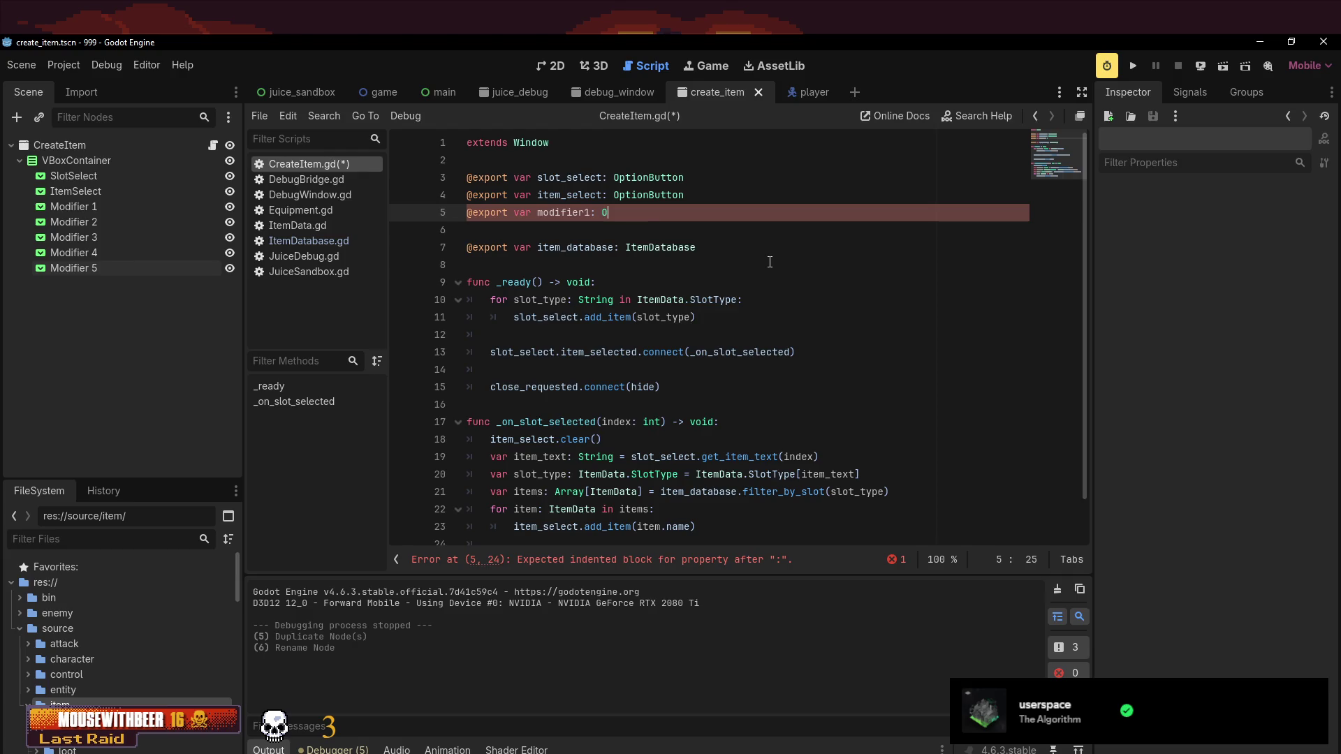
text(Button)
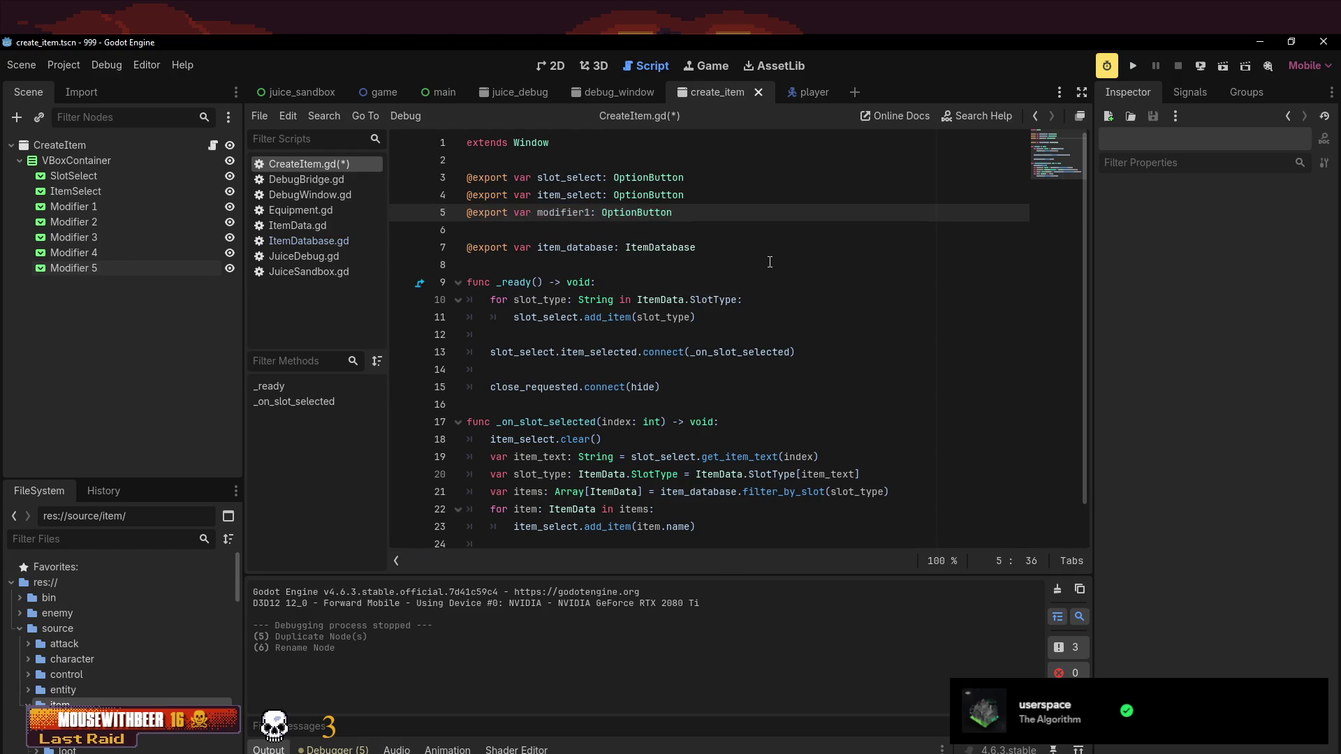
key(Home)
key(shift+Down)
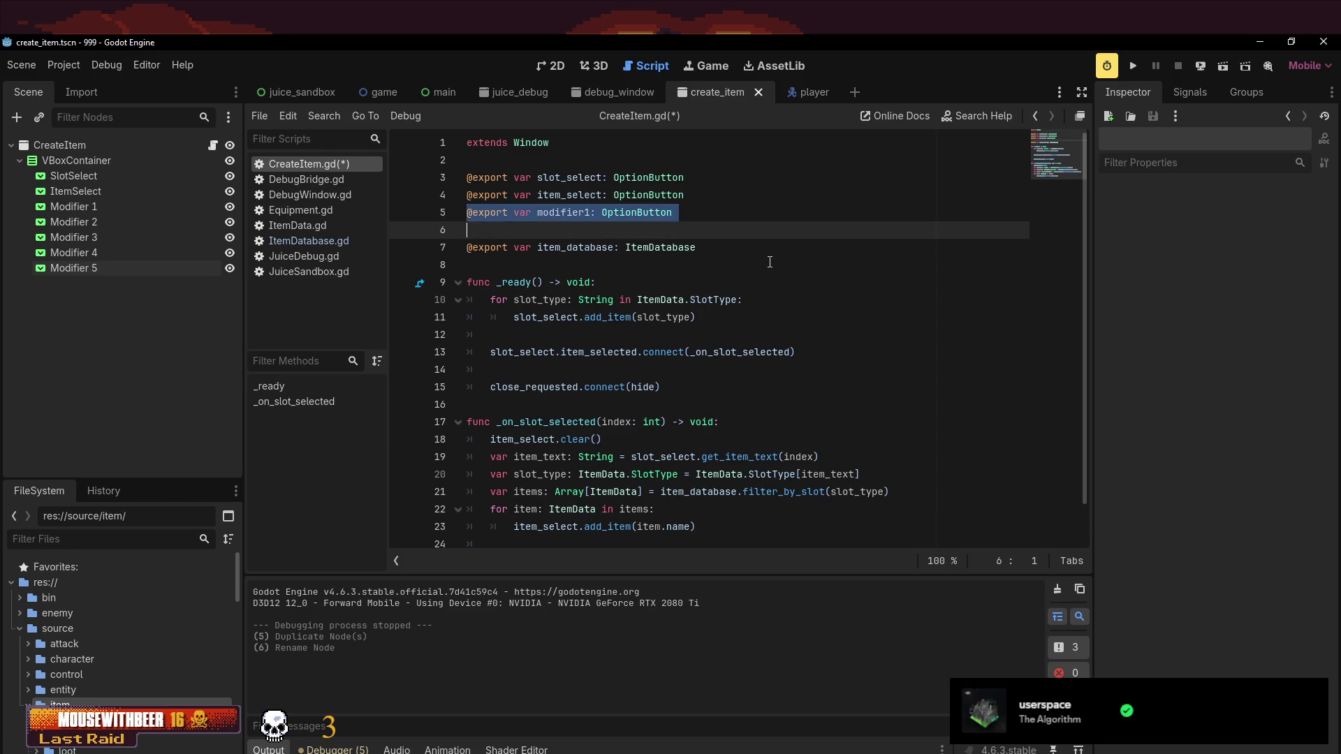
key(ctrl+c)
key(ctrl+v)
key(ctrl+v)
key(ctrl+v)
key(Up)
key(Up)
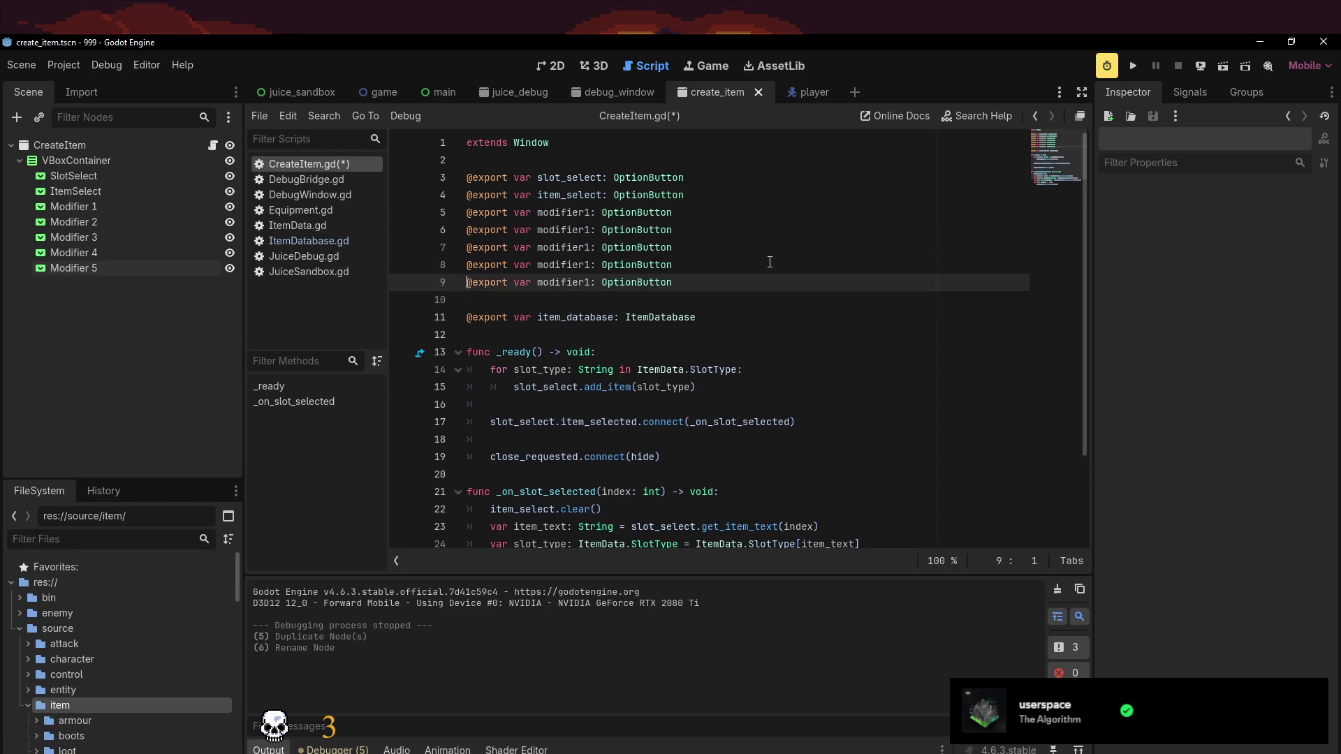
key(Up)
key(Up)
key(ctrl+Right)
key(ctrl+Right)
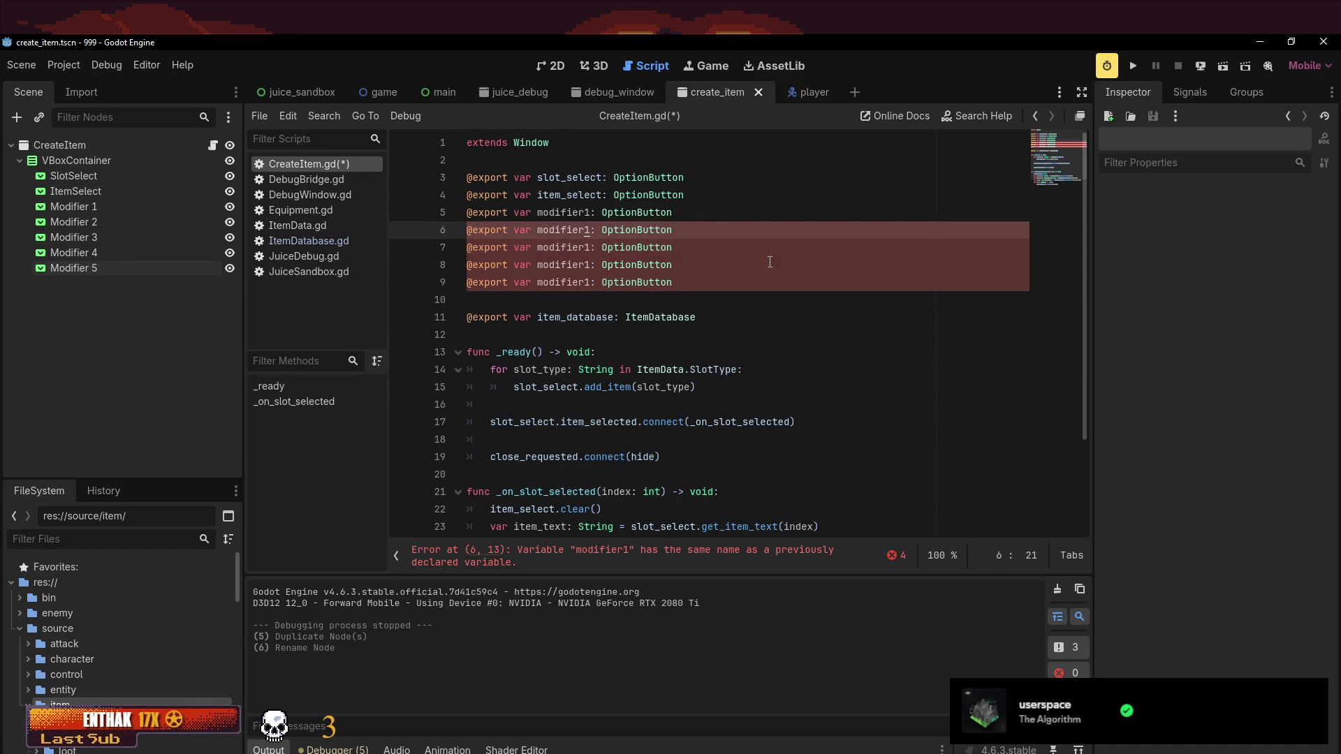
key(Down)
key(BackSpace)
text(3)
key(Down)
key(BackSpace)
text(4)
key(Down)
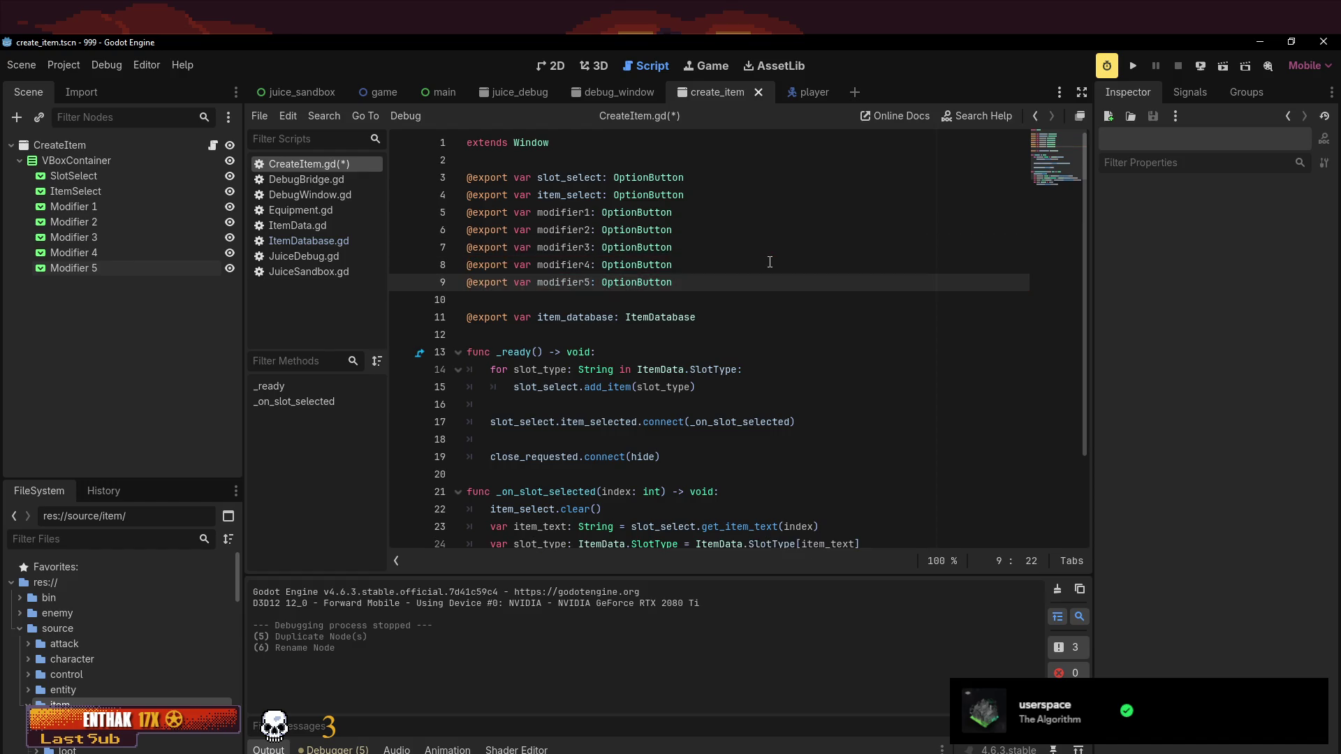
Save CreateItem.gd and select the CreateItem root to see the unassigned modifier slots.
key(End)
scroll(801, 278, down, 2)
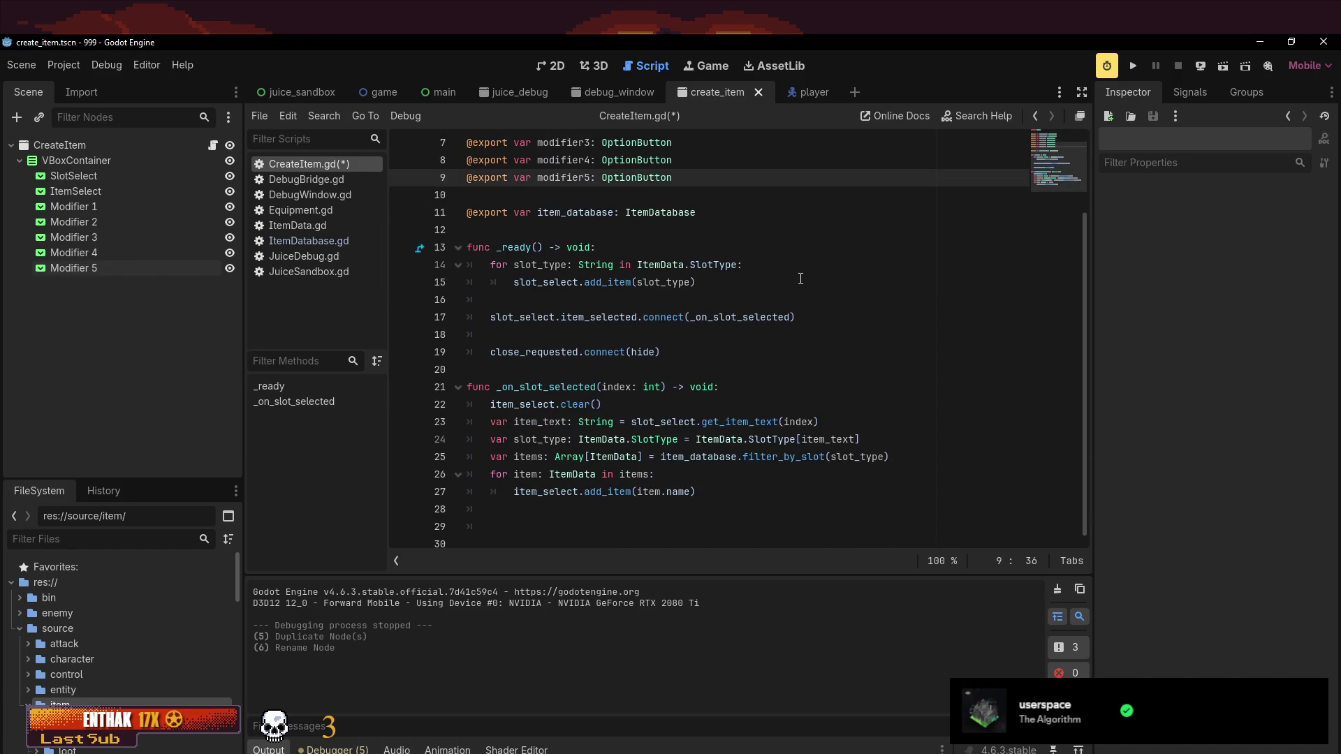
scroll(800, 278, up, 2)
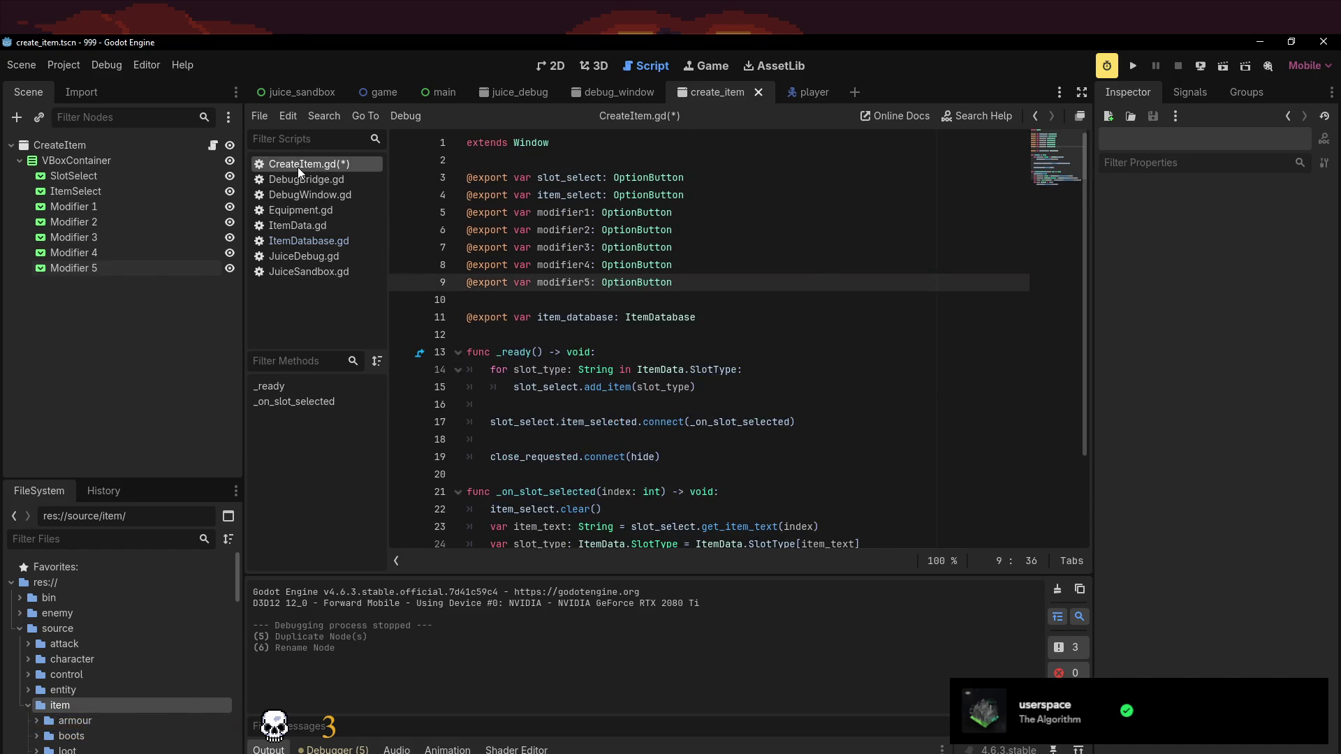
key(ctrl+s)
click(55, 144)
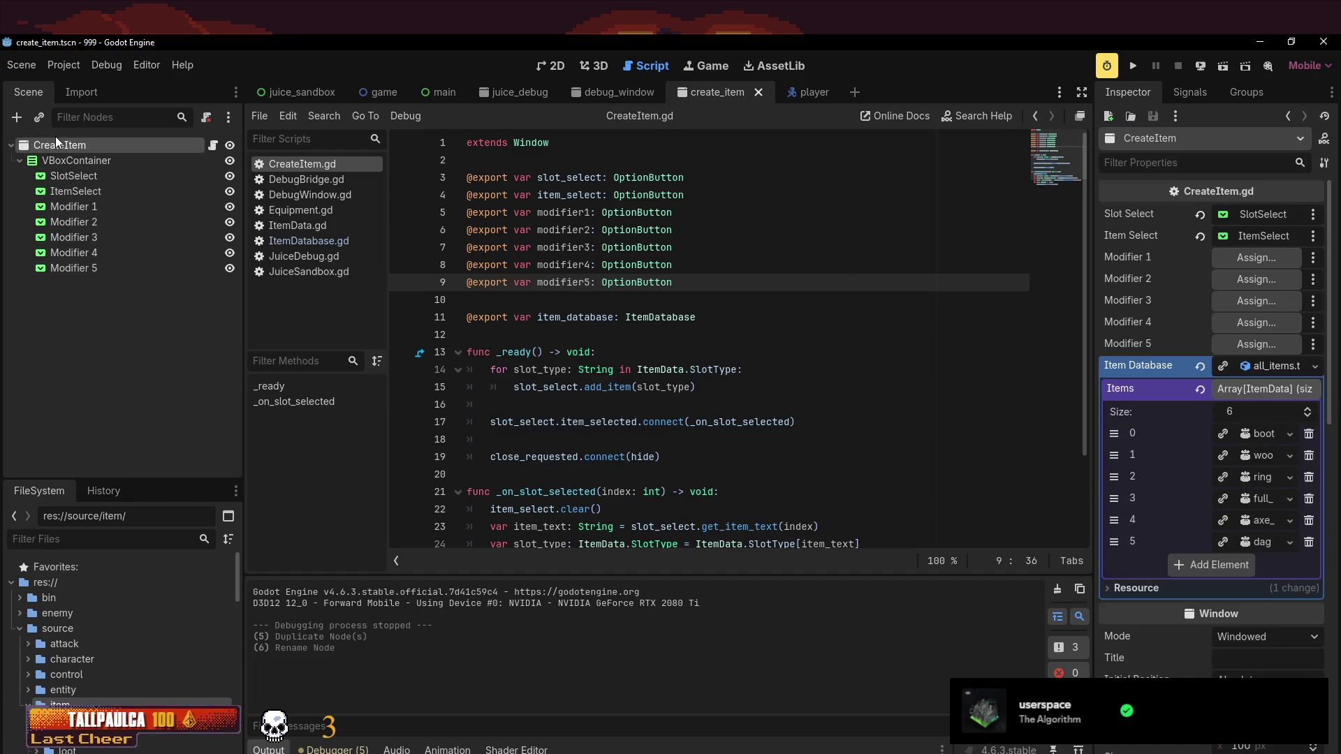
Assign the Modifier 1–5 nodes to the modifier1–modifier5 Inspector slots.
mouse_move(67, 204)
mouse_down()
mouse_move(710, 249)
mouse_move(1234, 258)
mouse_up()
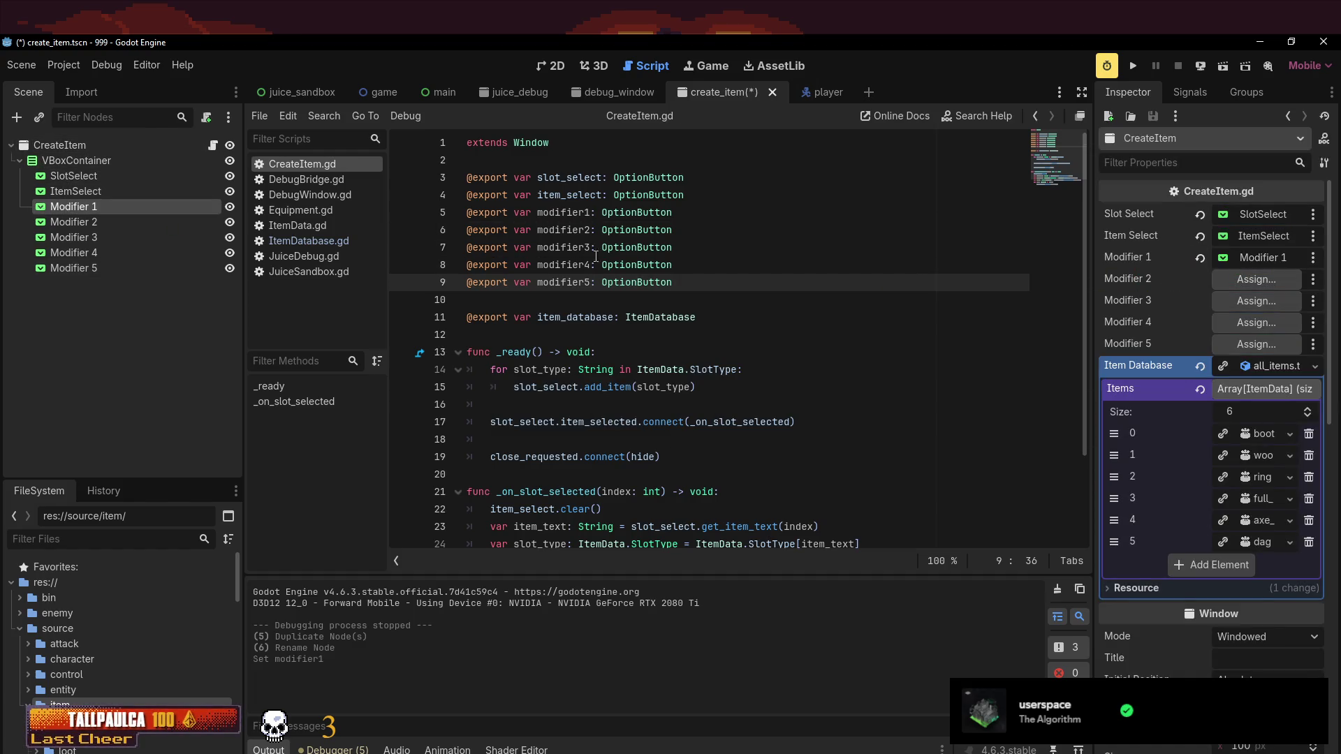
drag(125, 226, 1240, 280)
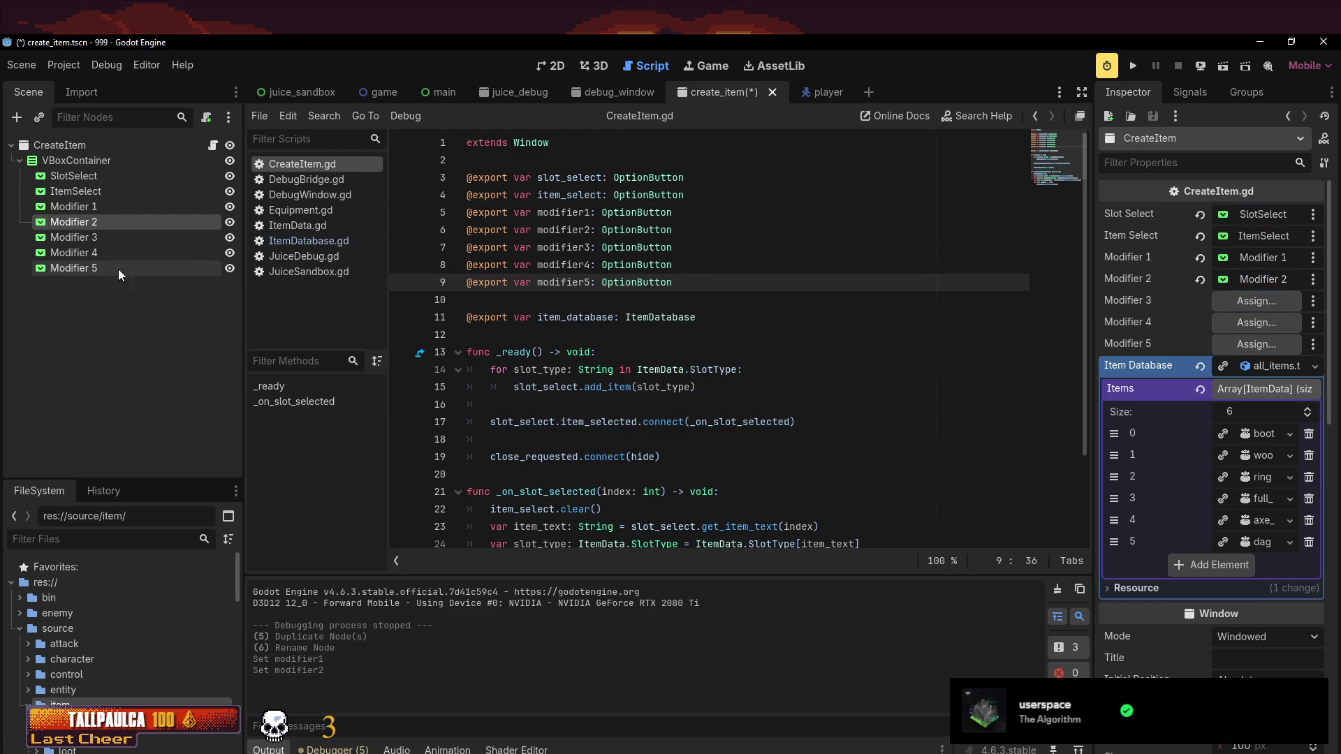
click(82, 239)
drag(82, 242, 1247, 301)
mouse_move(89, 254)
mouse_down()
mouse_move(1229, 296)
mouse_move(1281, 326)
mouse_up()
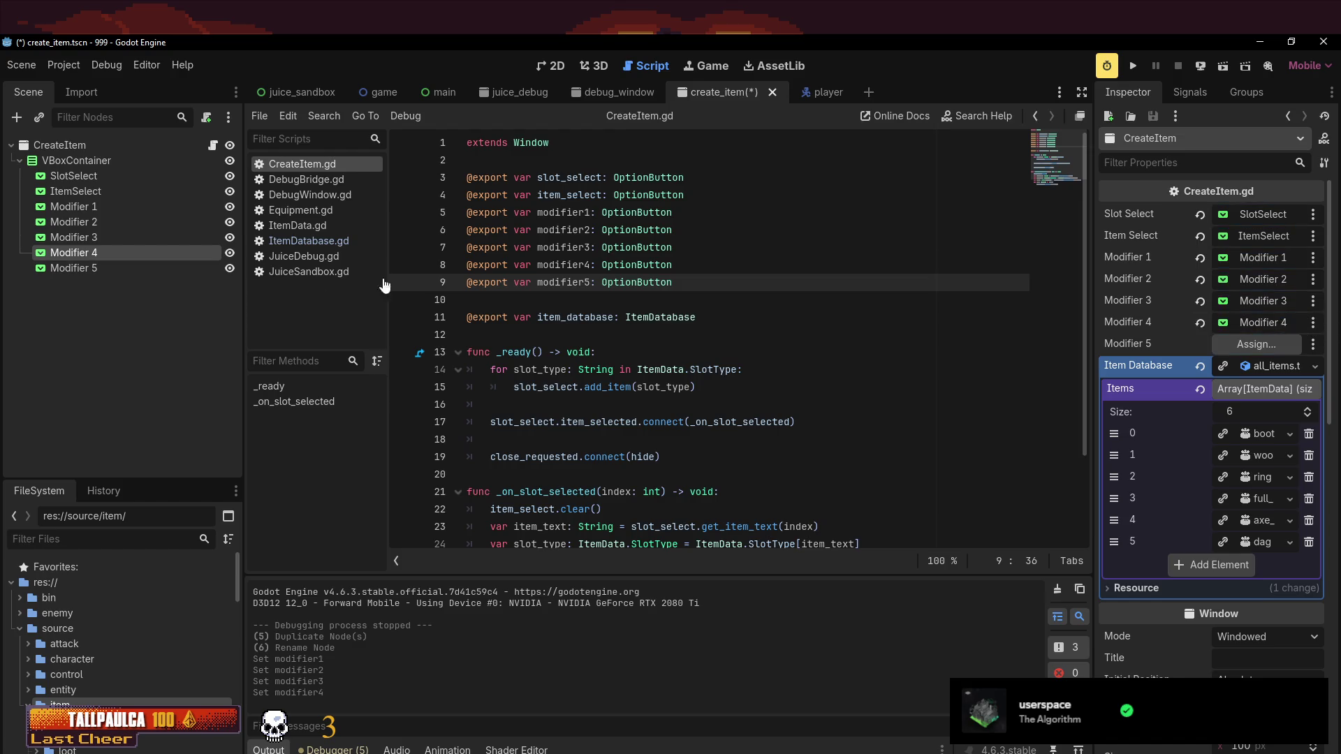
mouse_move(73, 269)
mouse_down()
mouse_move(699, 352)
mouse_move(1245, 351)
mouse_up()
Save the create_item scene.
click(673, 318)
key(ctrl+s)
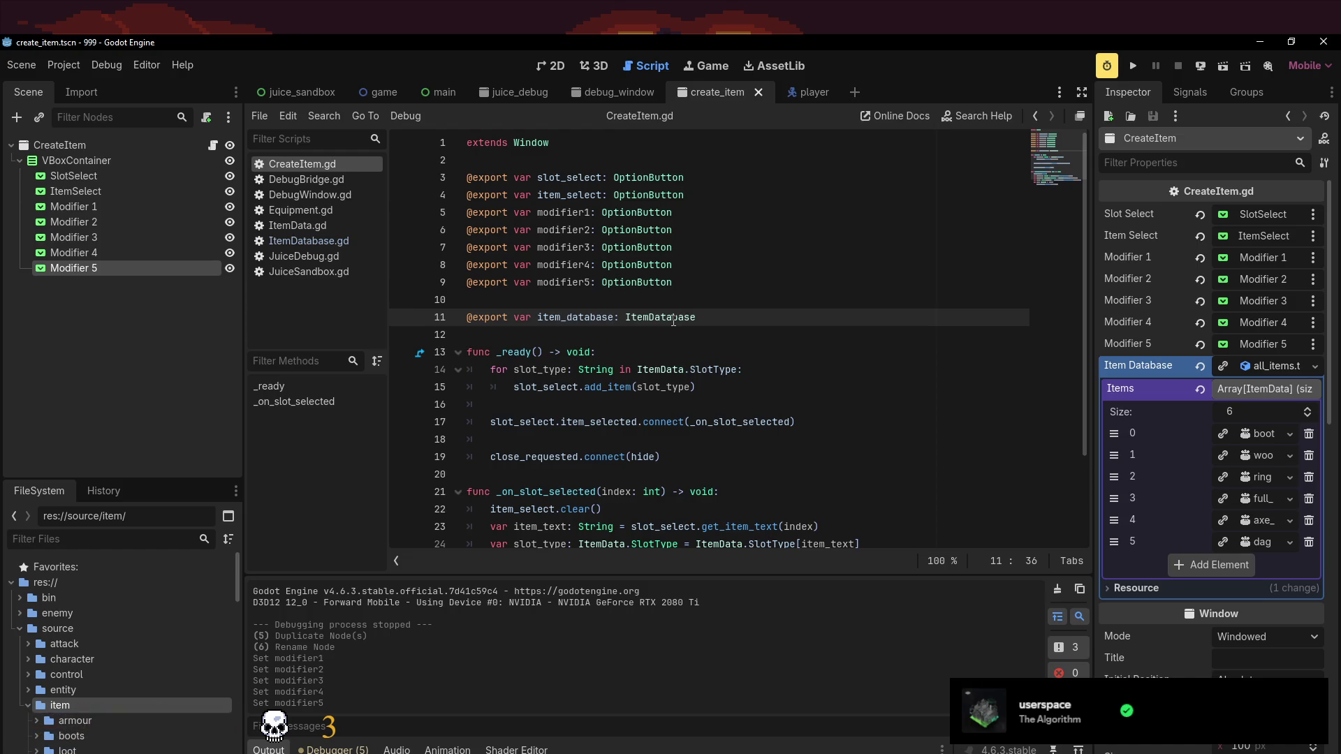
click(783, 305)
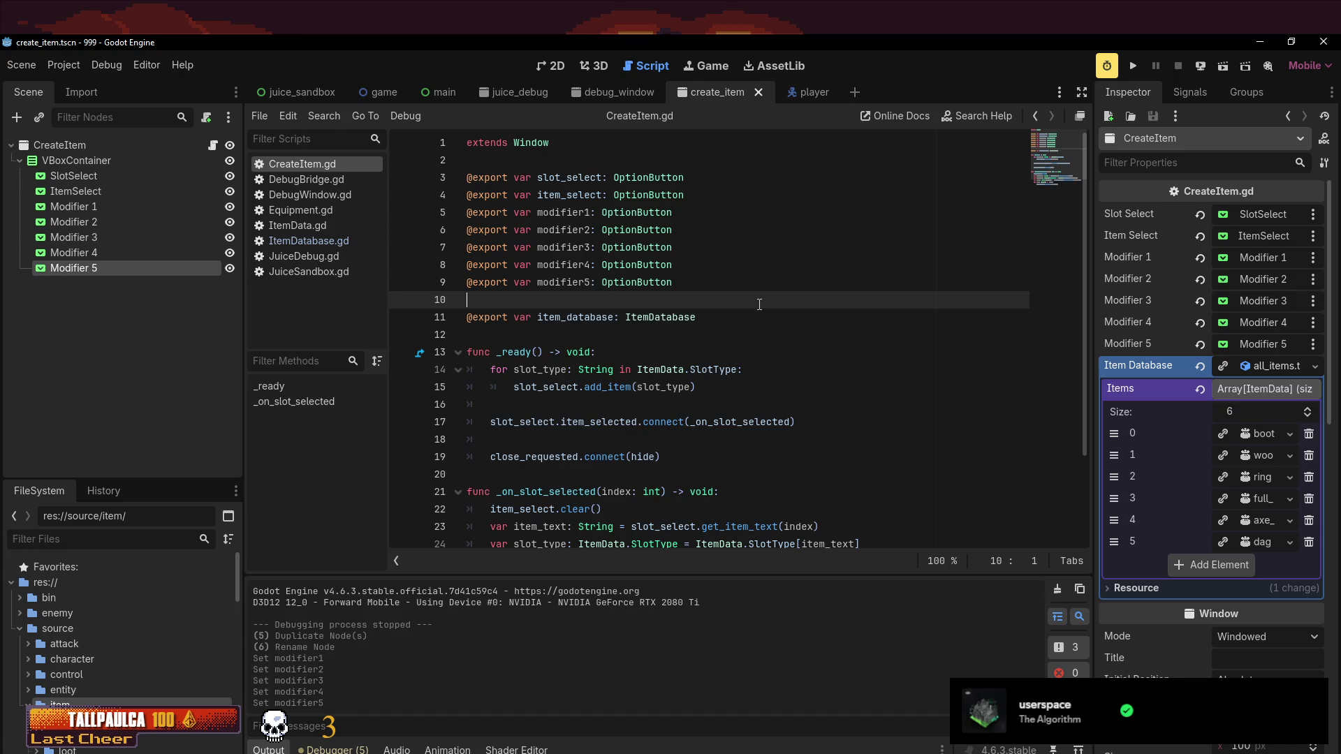
key(Up)
key(Up)
key(Up)
key(Down)
key(Down)
key(Down)
key(Down)
key(Down)
key(Up)
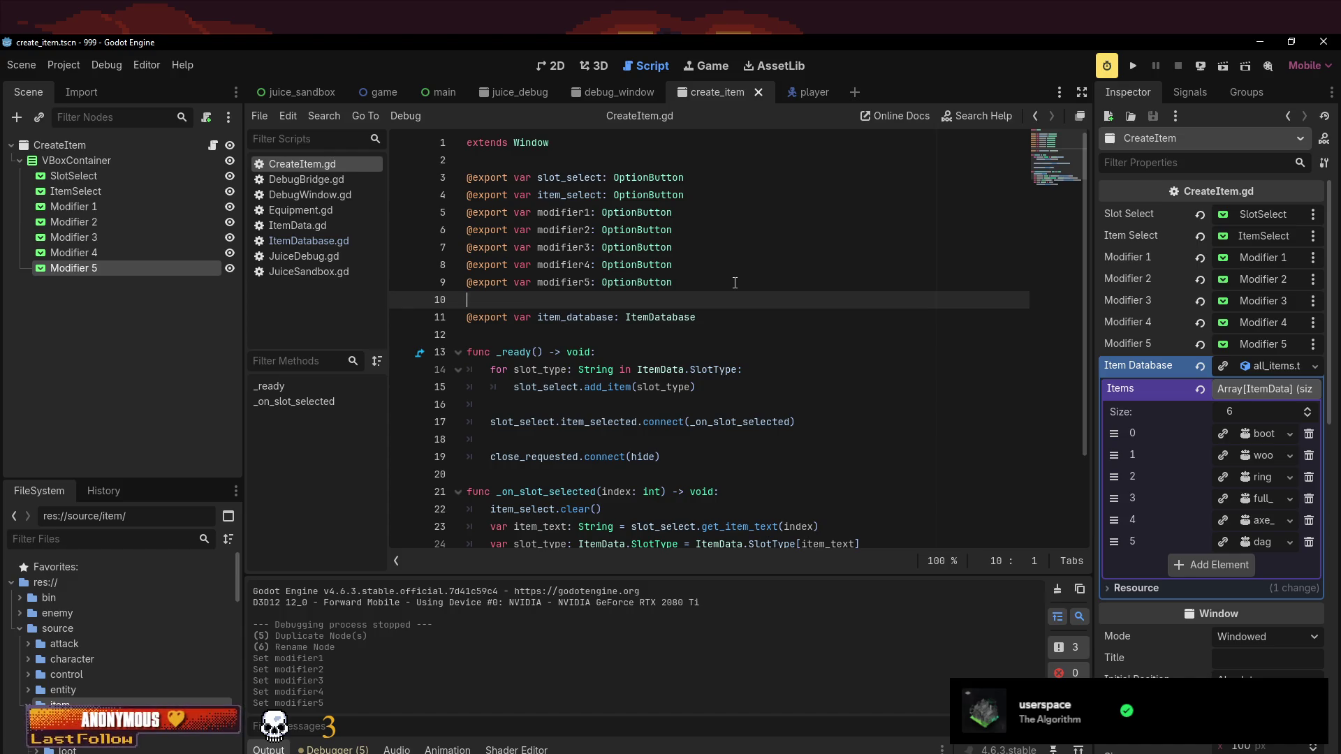
key(Up)
key(Up)
key(Up)
key(shift+Down)
key(shift+Down)
key(shift+Down)
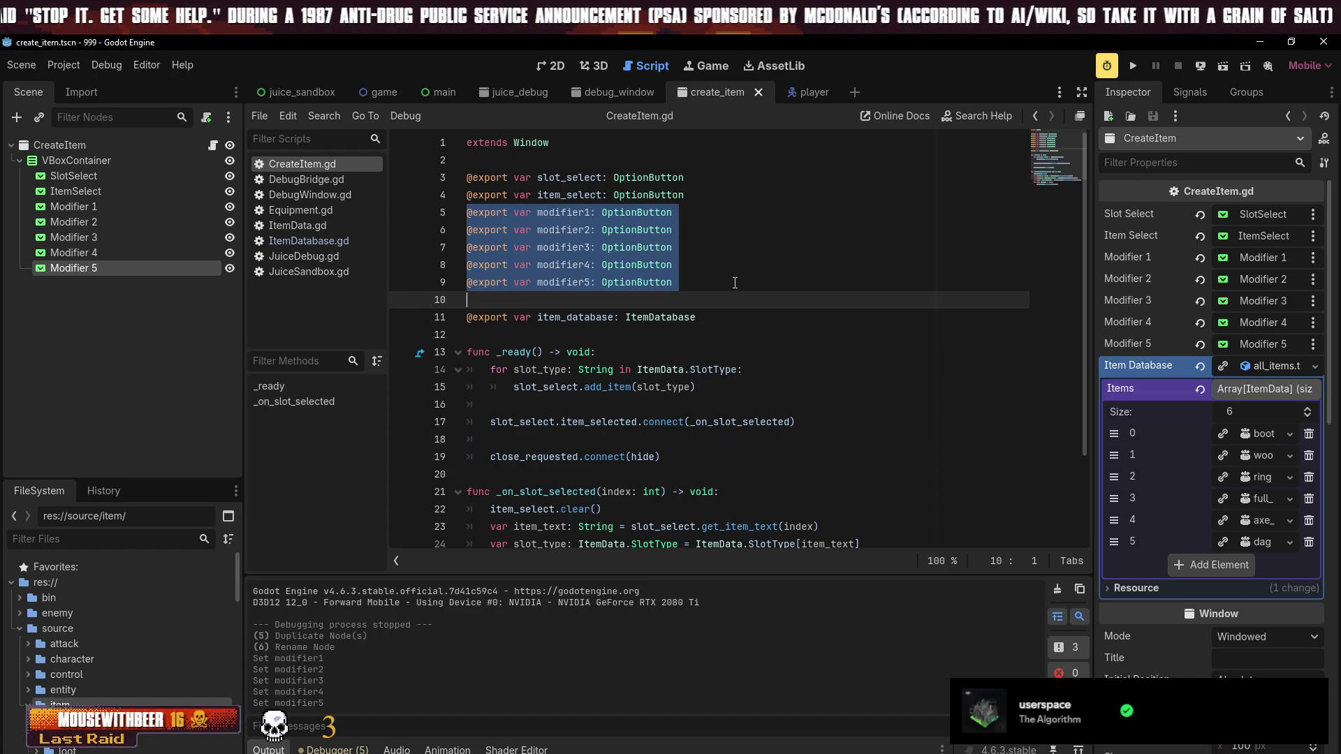
click(824, 277)
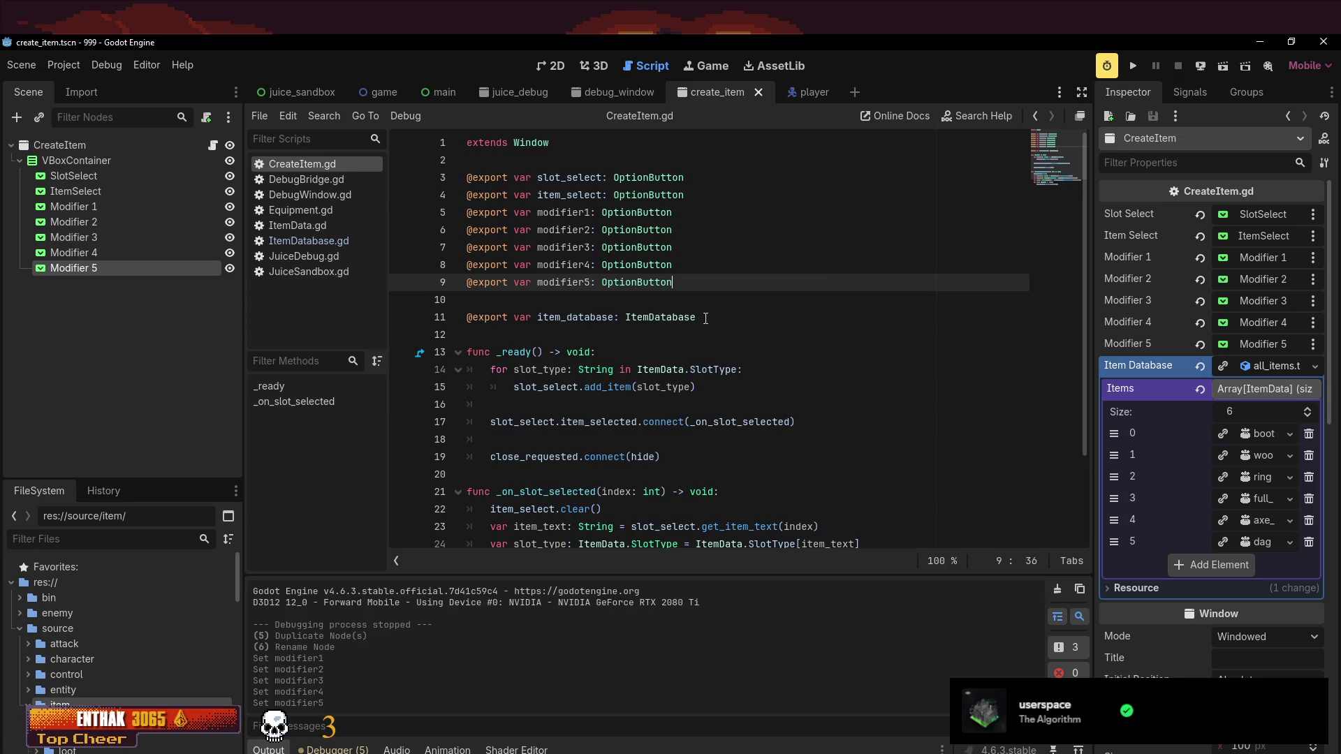
click(677, 300)
key(Down)
key(Down)
key(Down)
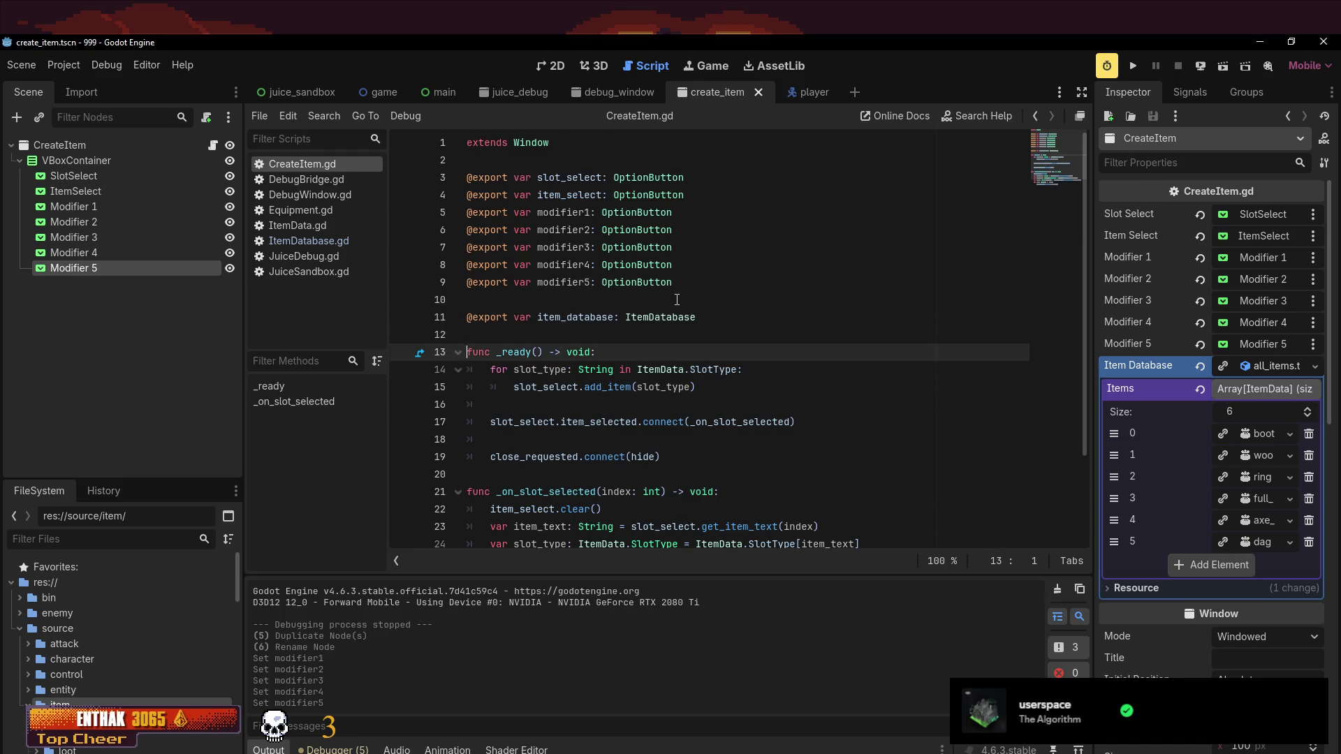
key(Up)
key(Up)
key(Up)
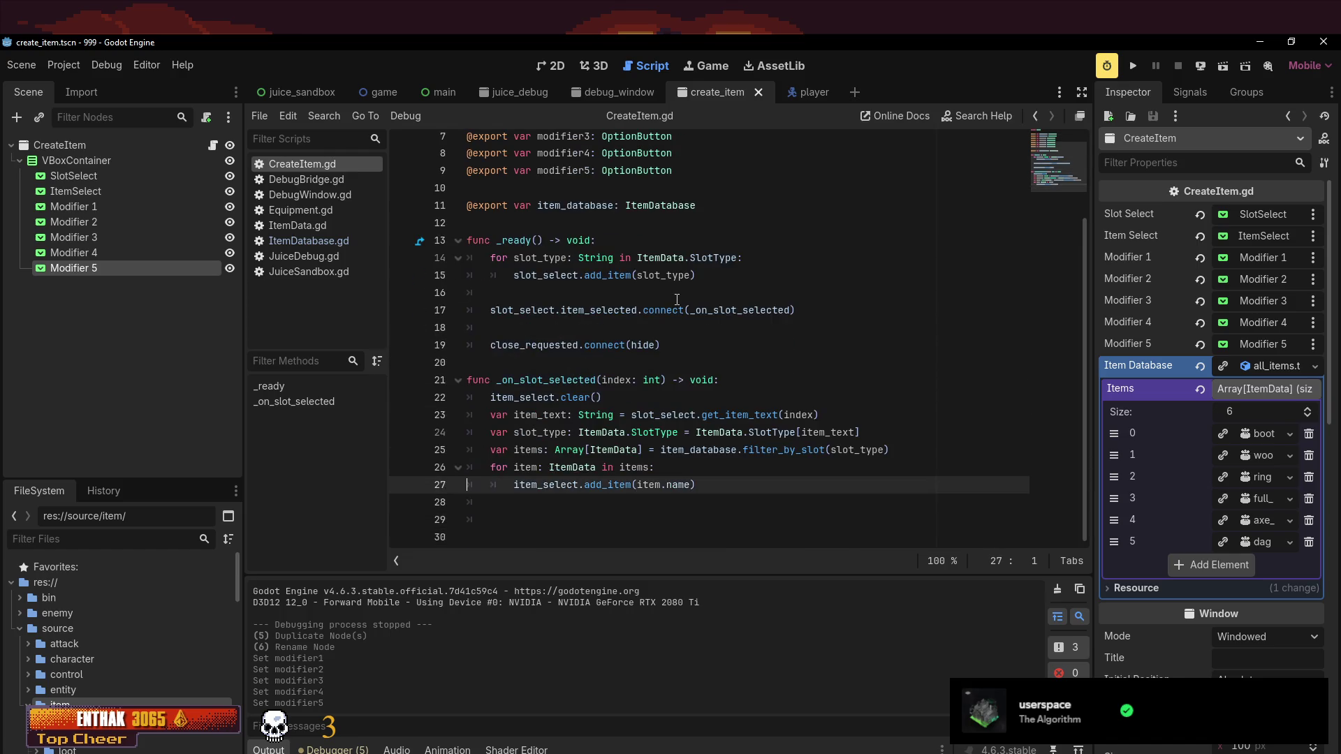
key(Down)
key(Down)
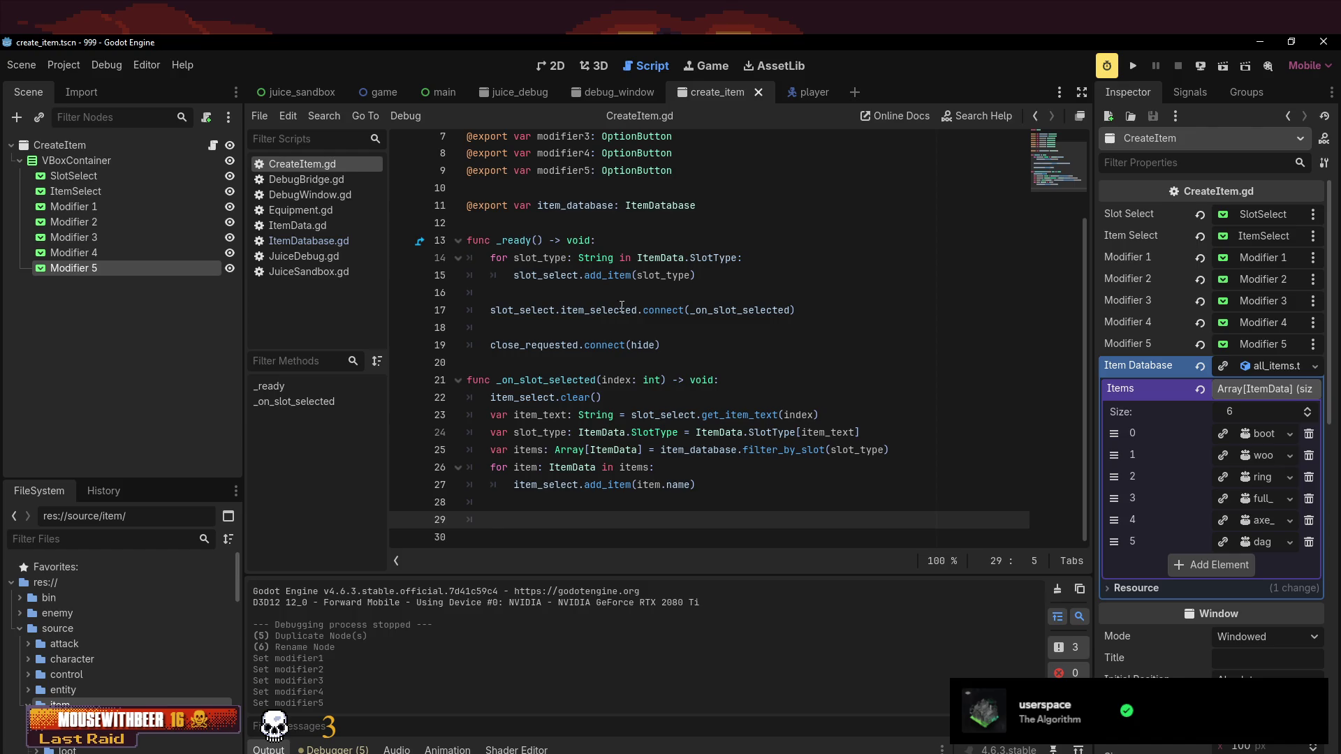
scroll(561, 469, up, 1)
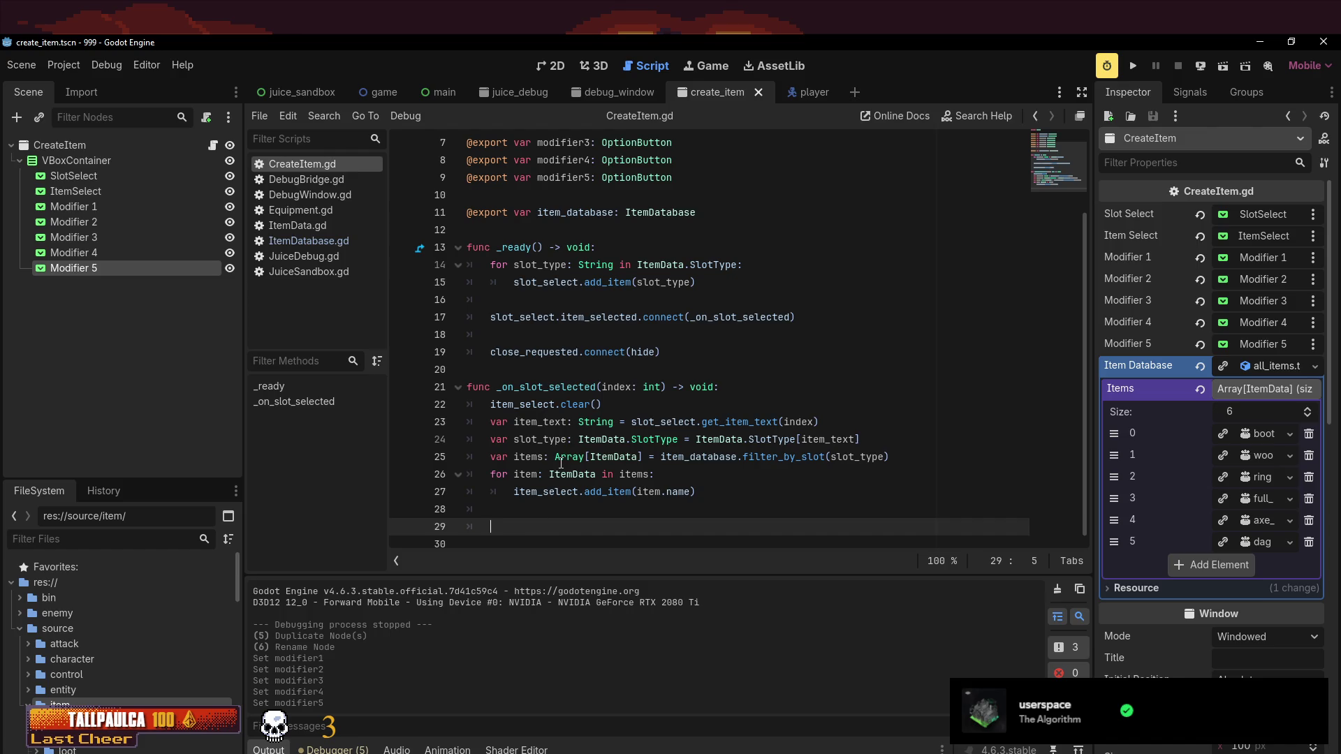
mouse_move(561, 464)
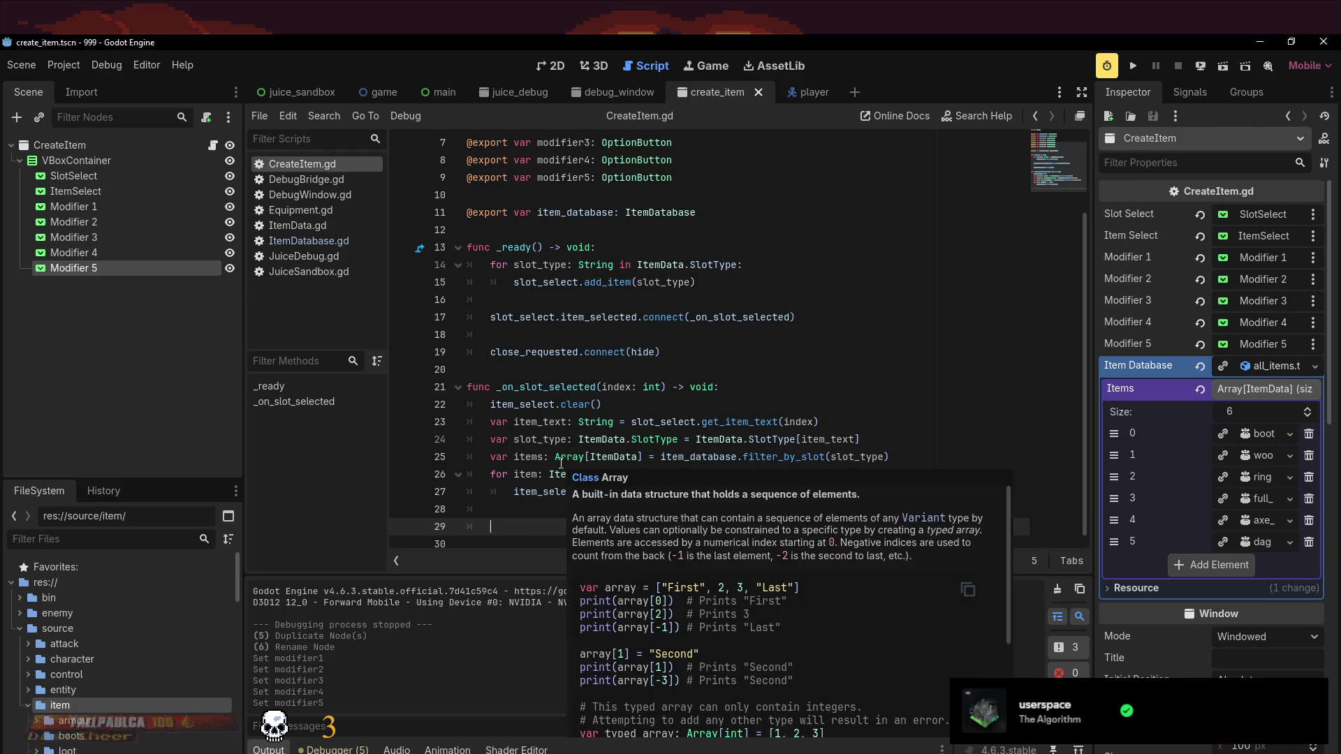
mouse_move(640, 358)
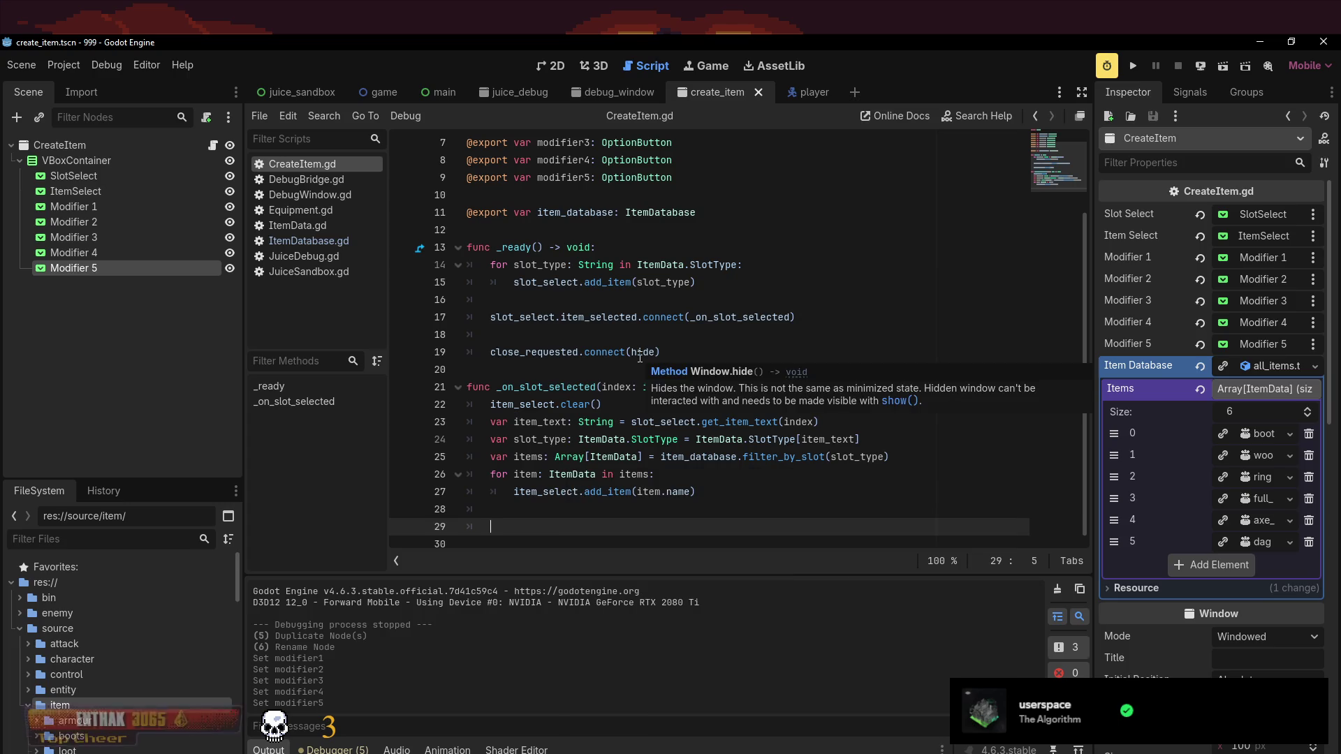
mouse_move(587, 405)
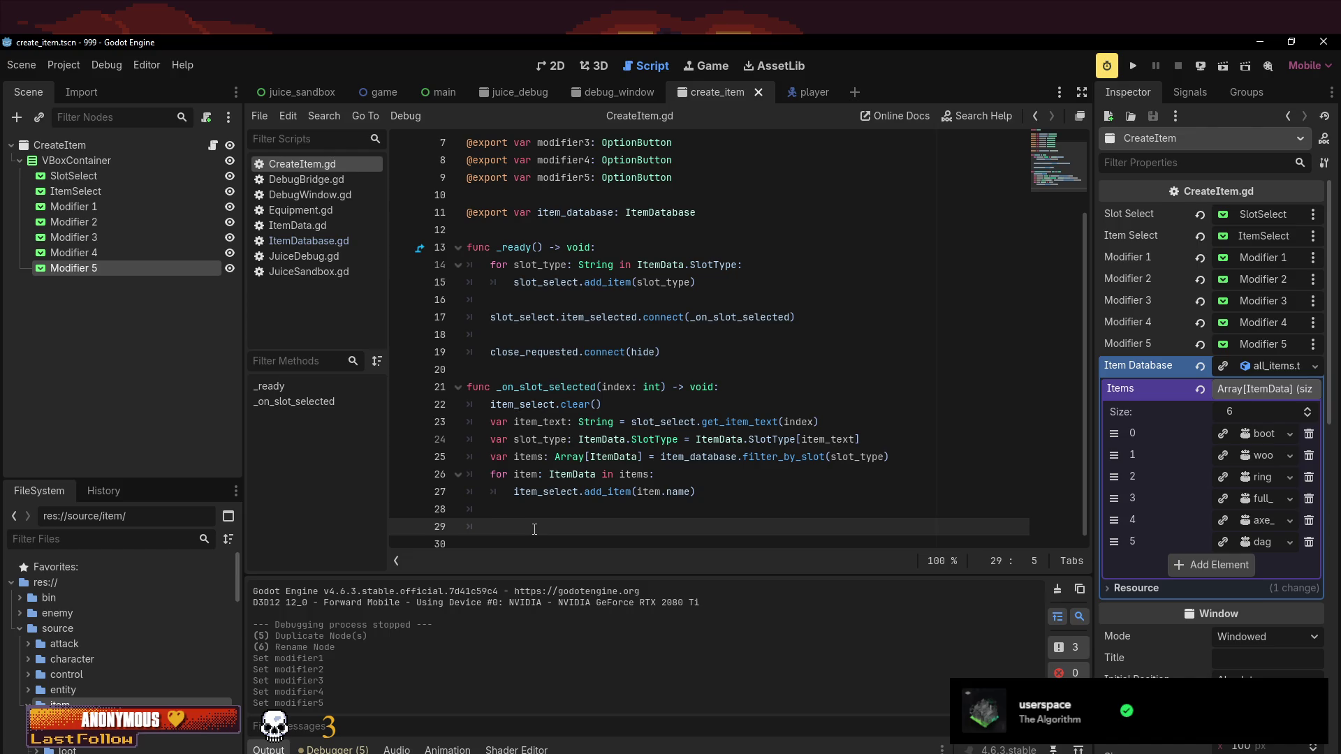
text(for )
text(item)
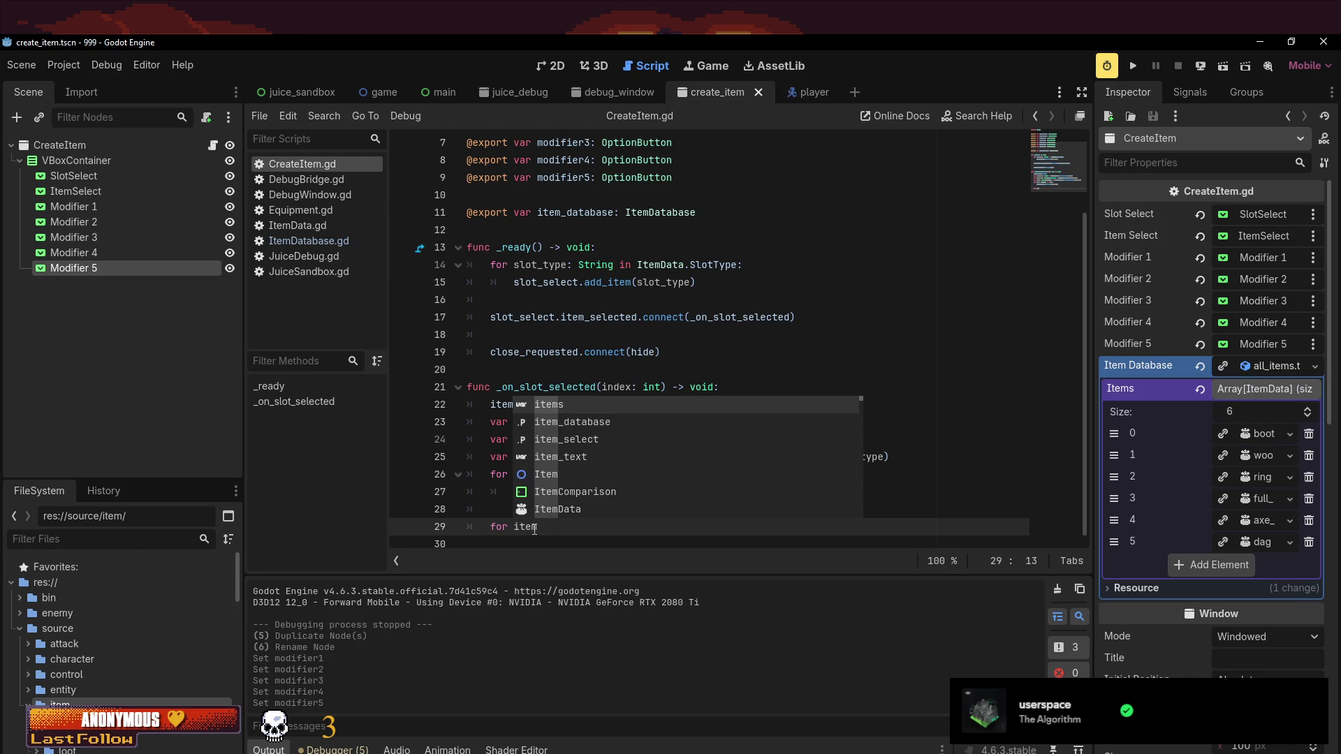
key(Escape)
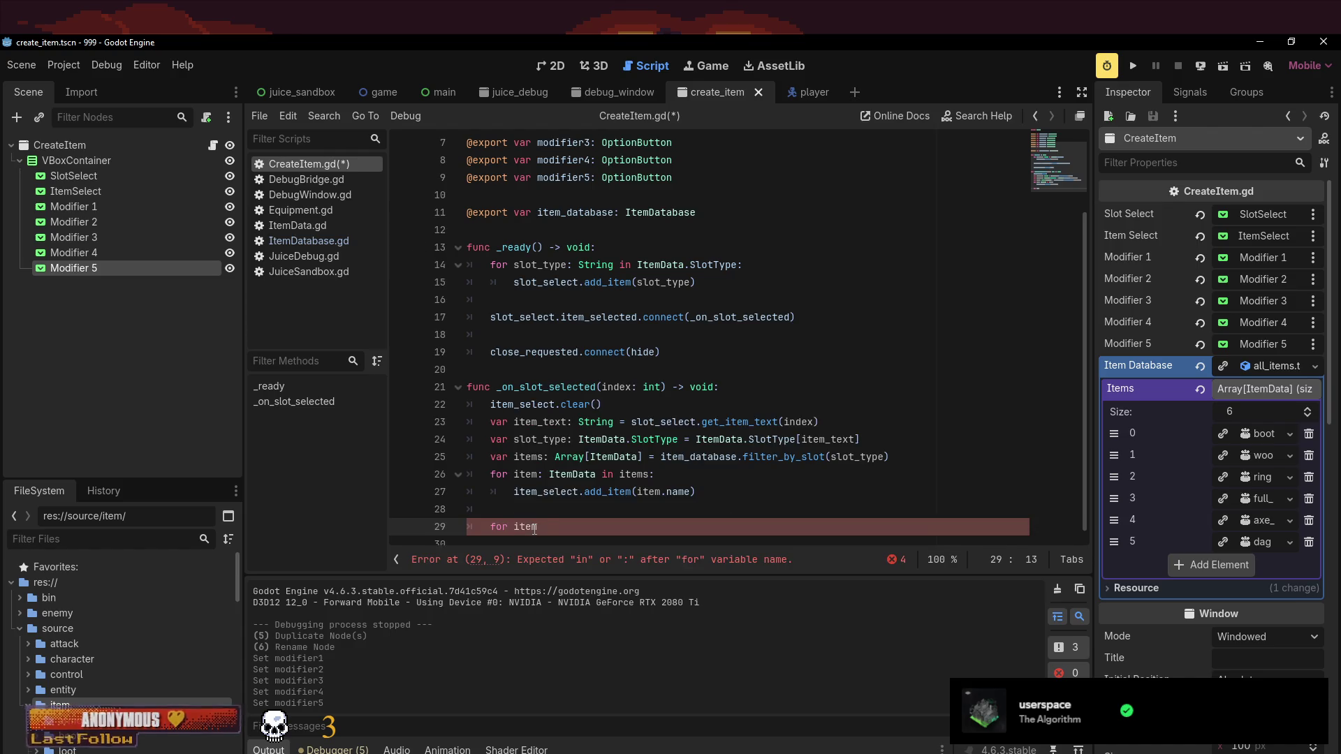
key(BackSpace)
key(BackSpace)
key(BackSpace)
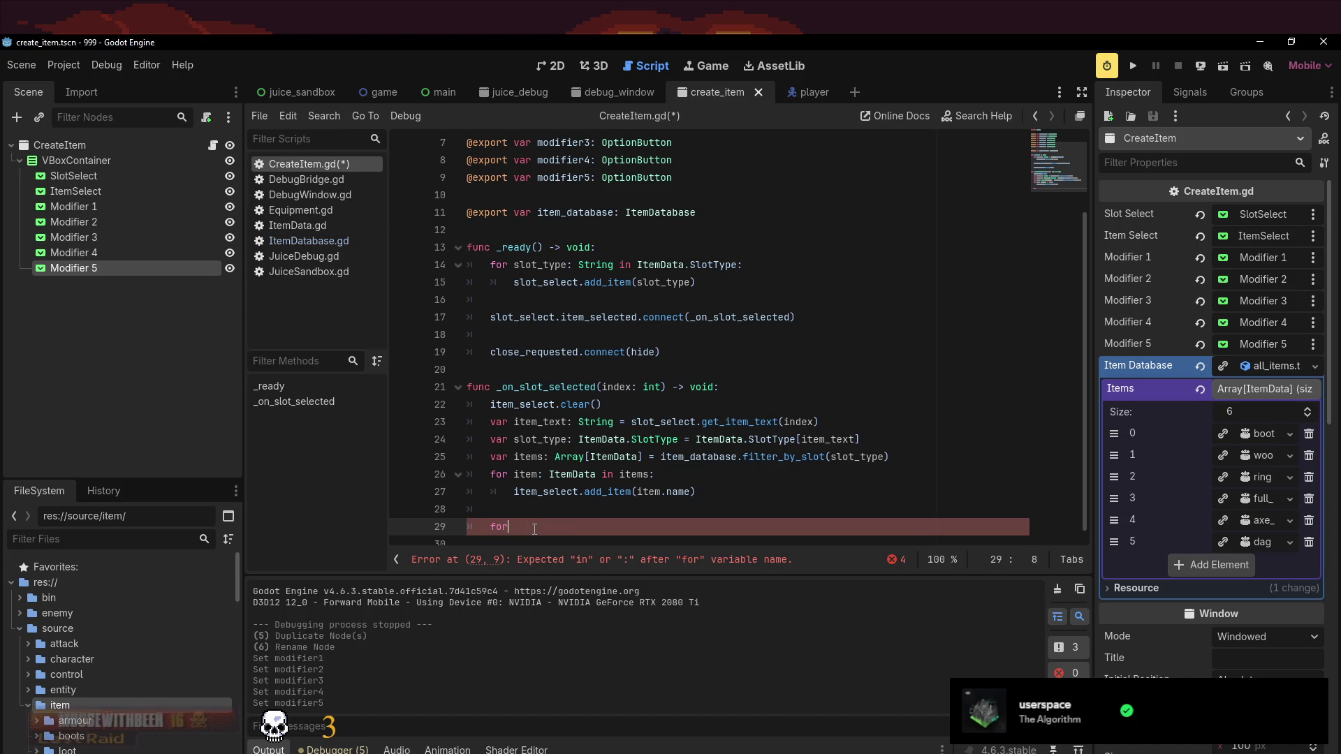
key(BackSpace)
key(BackSpace)
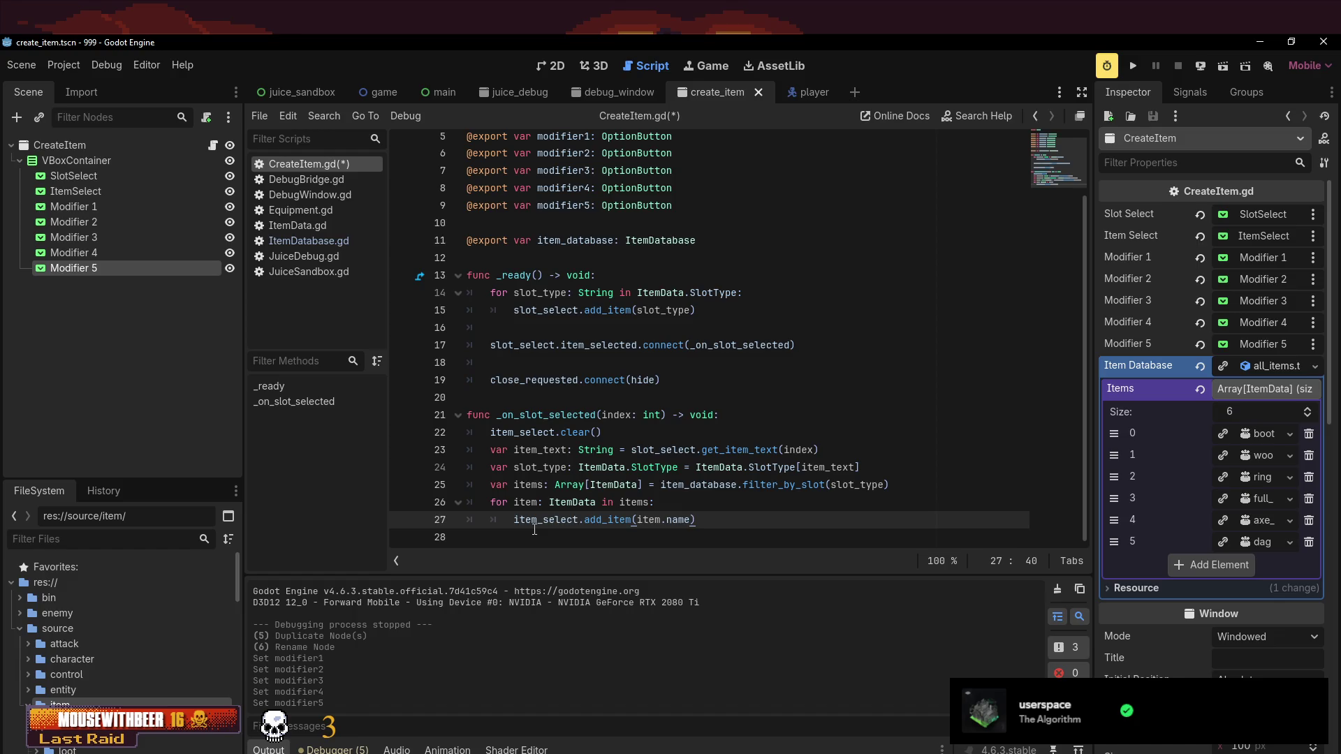
key(Up)
key(Up)
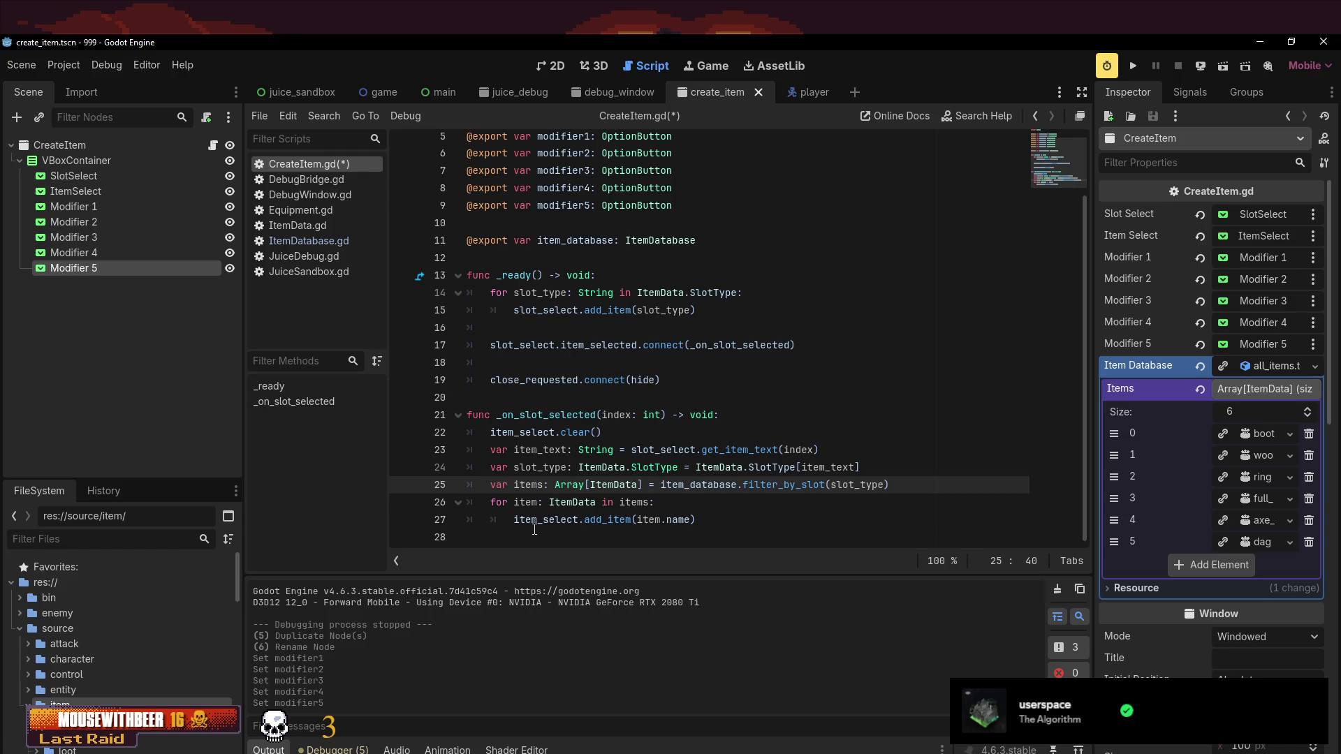
key(Down)
key(Down)
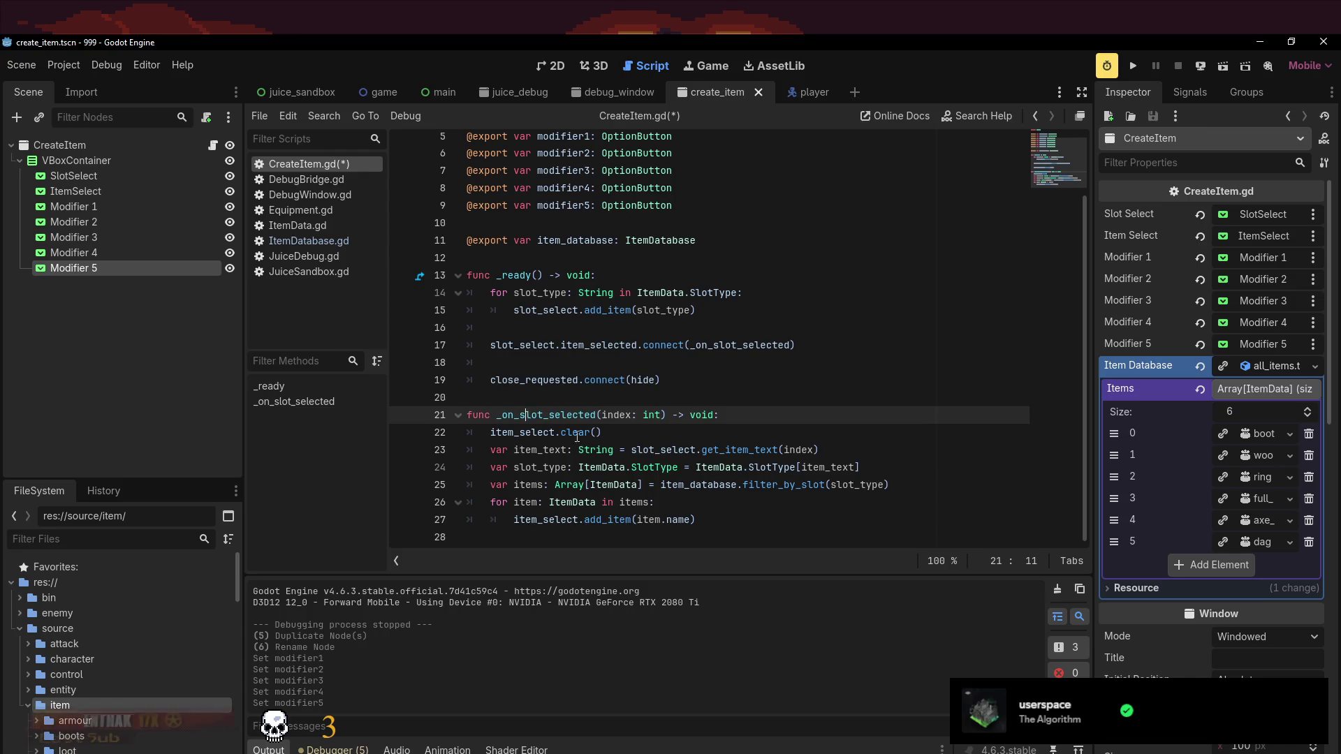
click(743, 510)
key(ctrl+s)
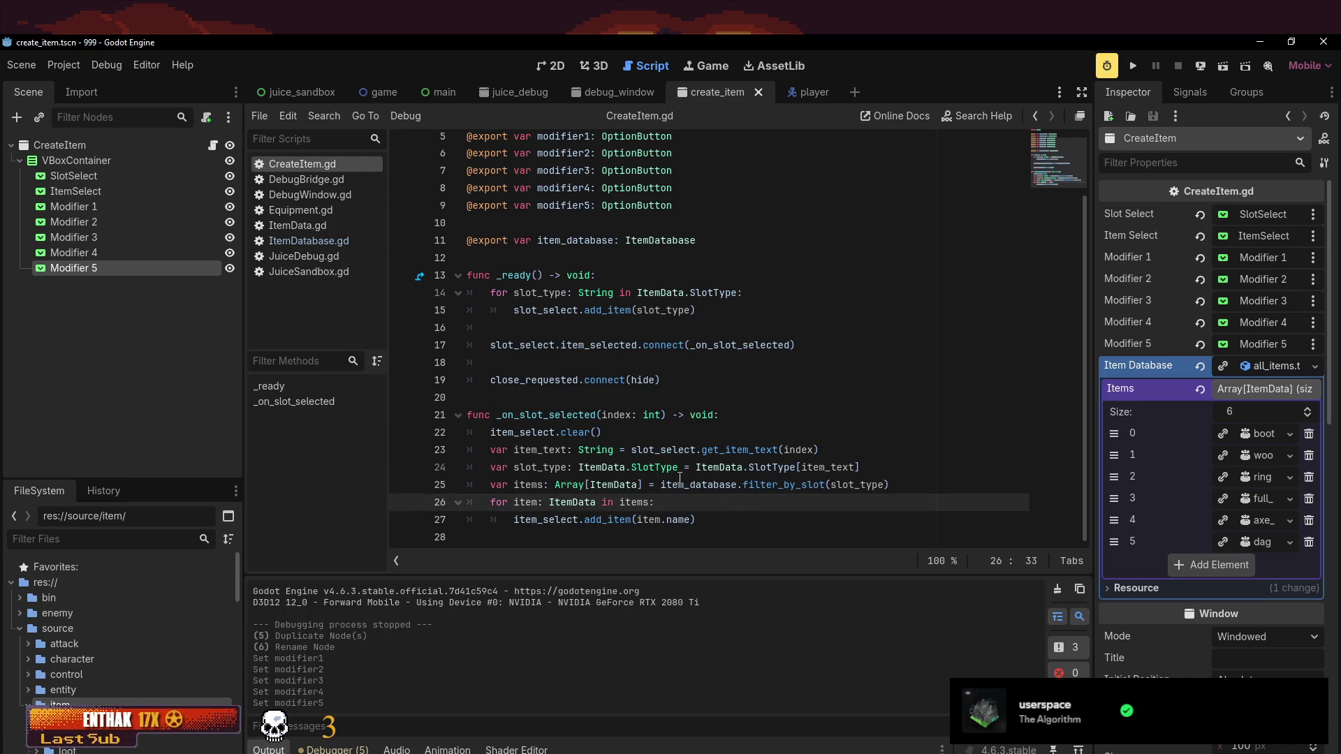
click(599, 432)
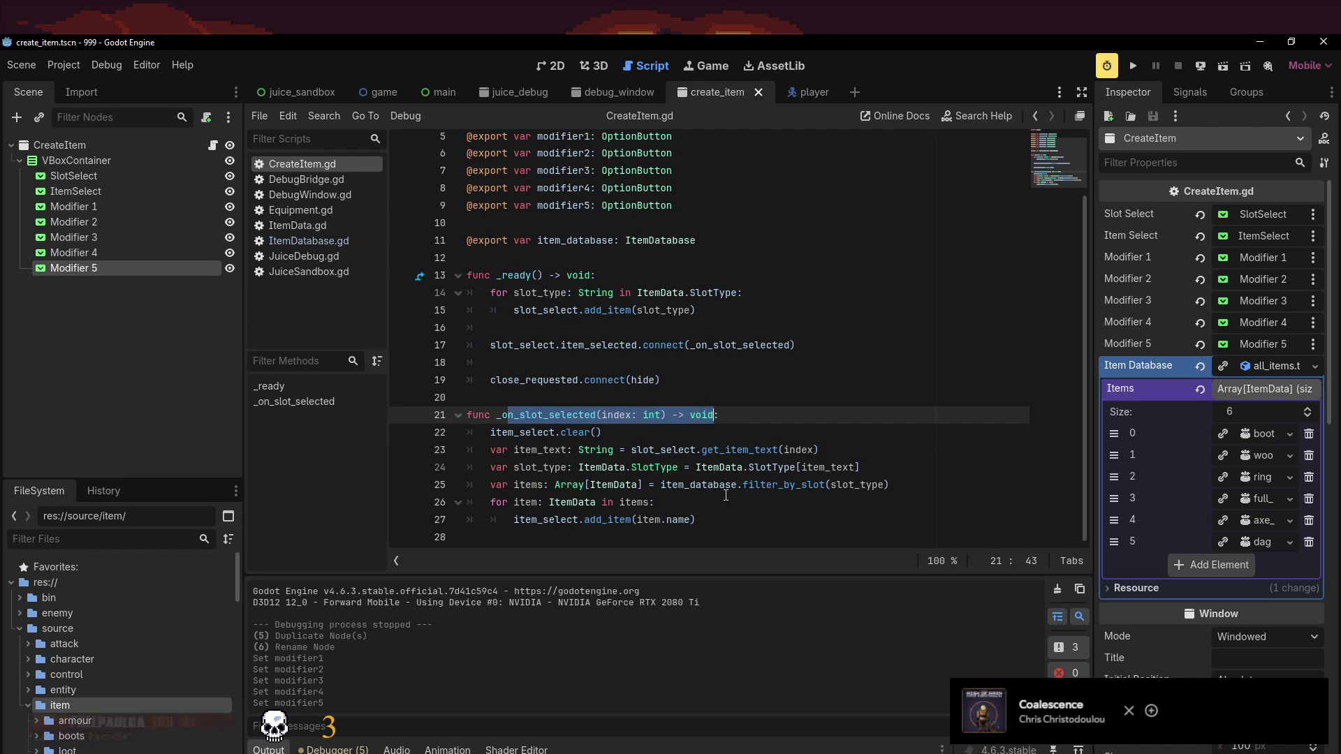
click(719, 537)
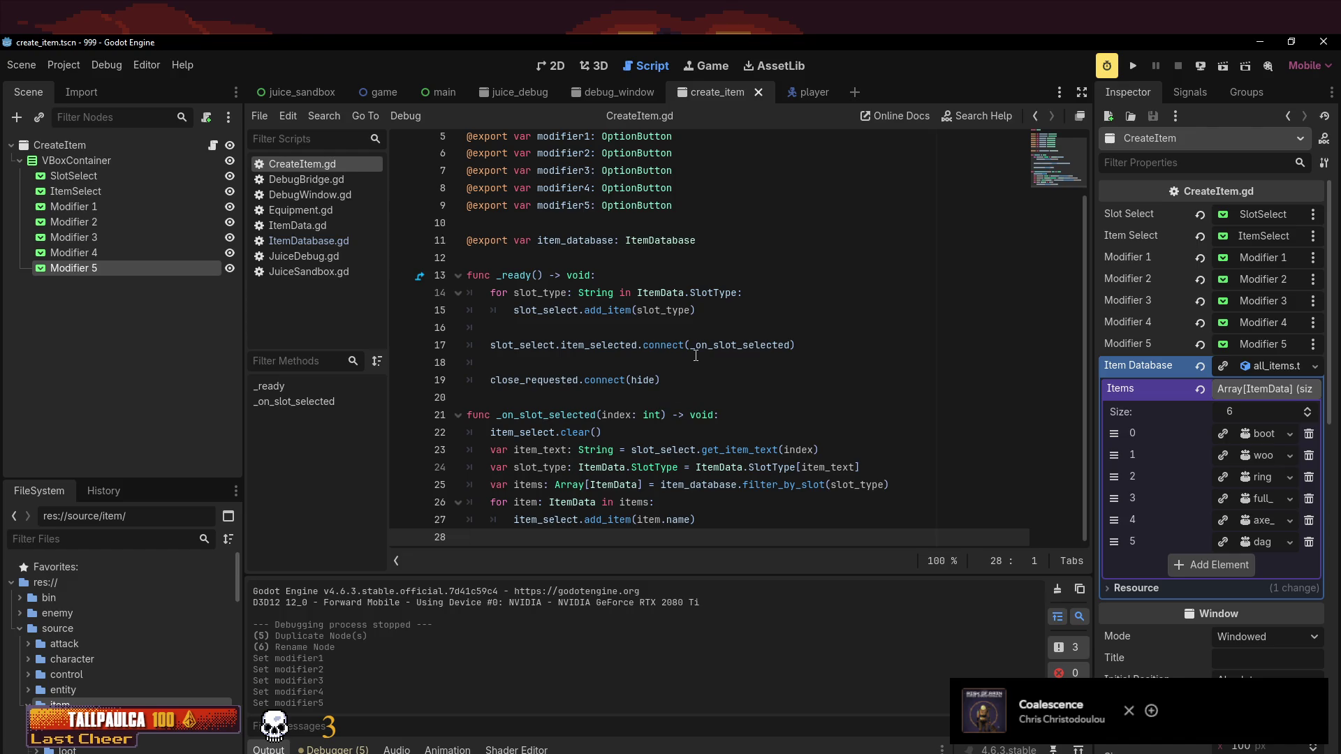
click(601, 432)
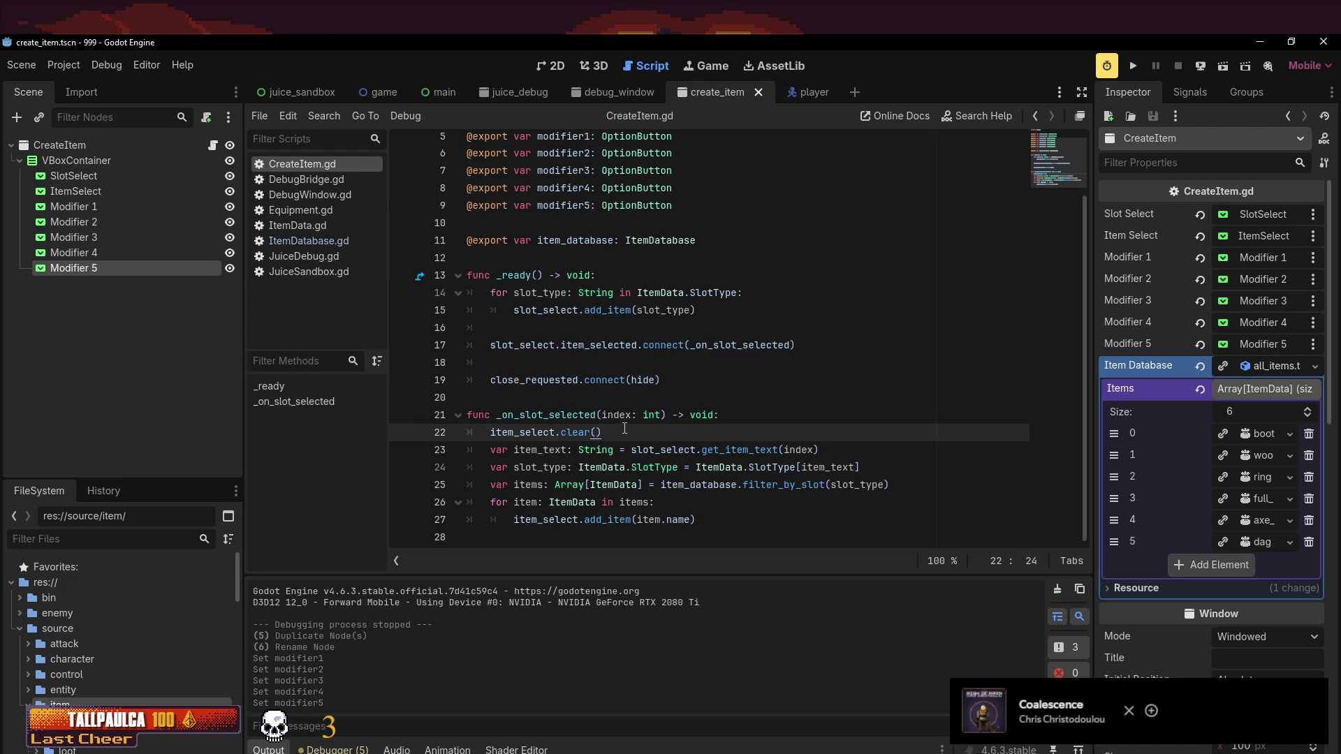
click(615, 310)
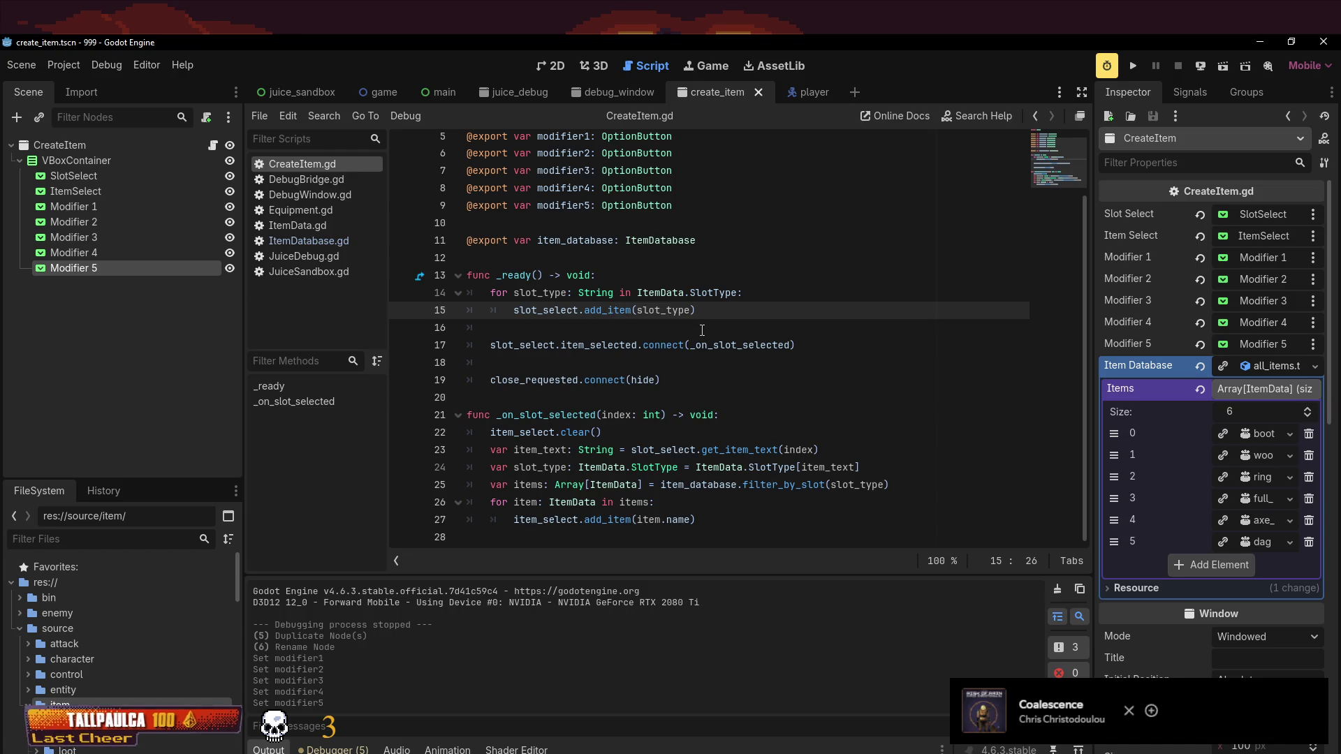
key(Down)
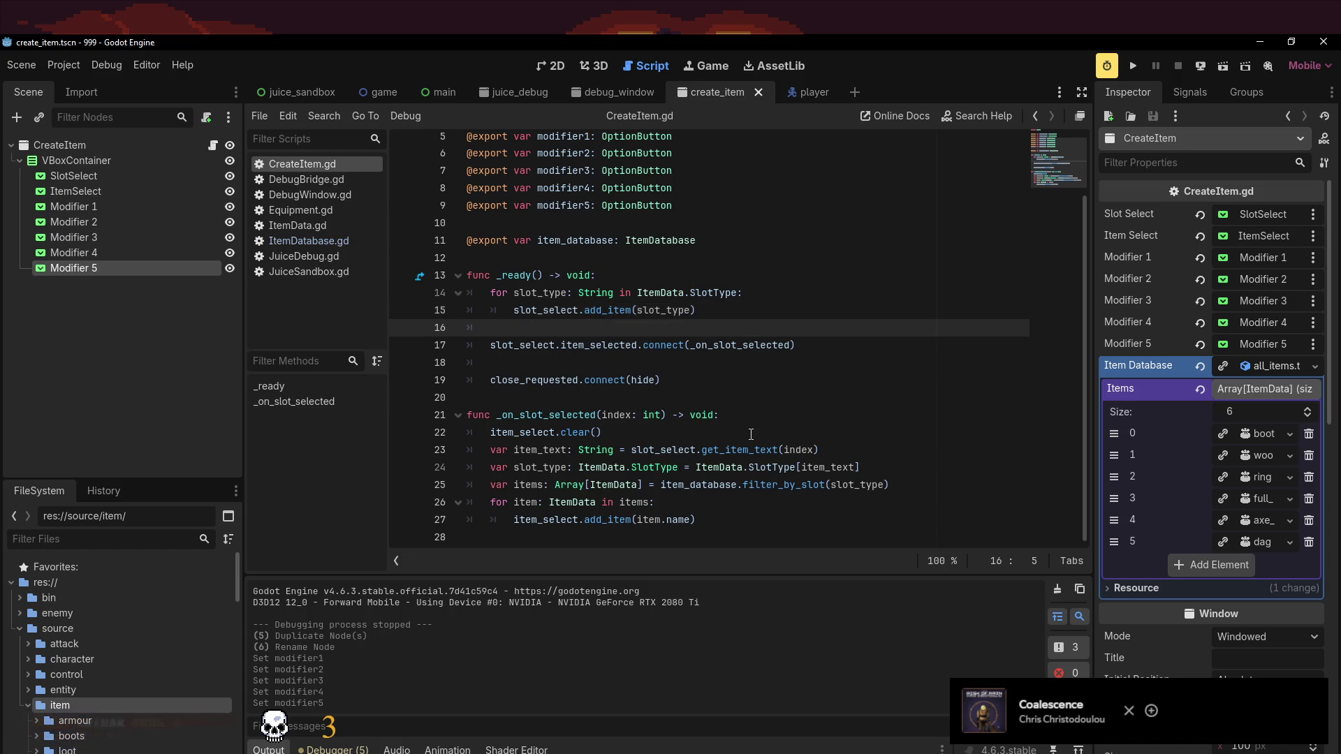
click(106, 371)
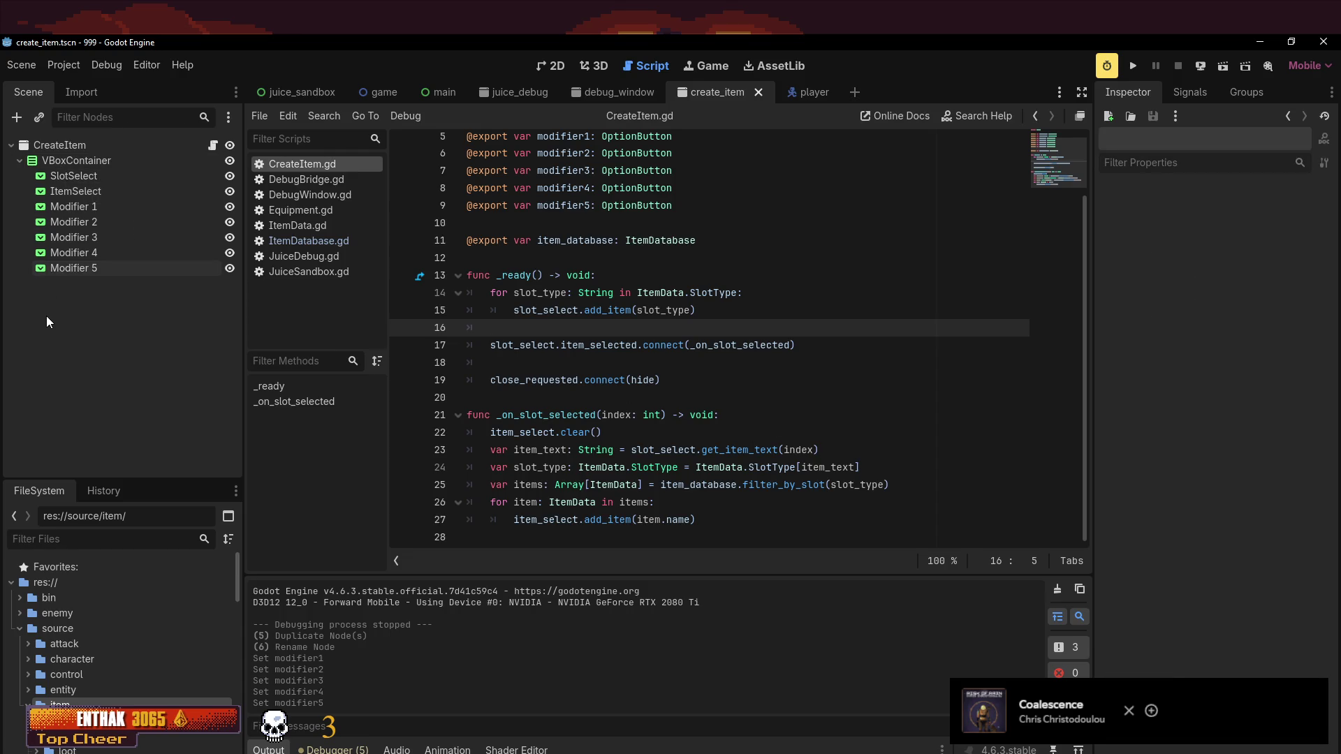
click(69, 141)
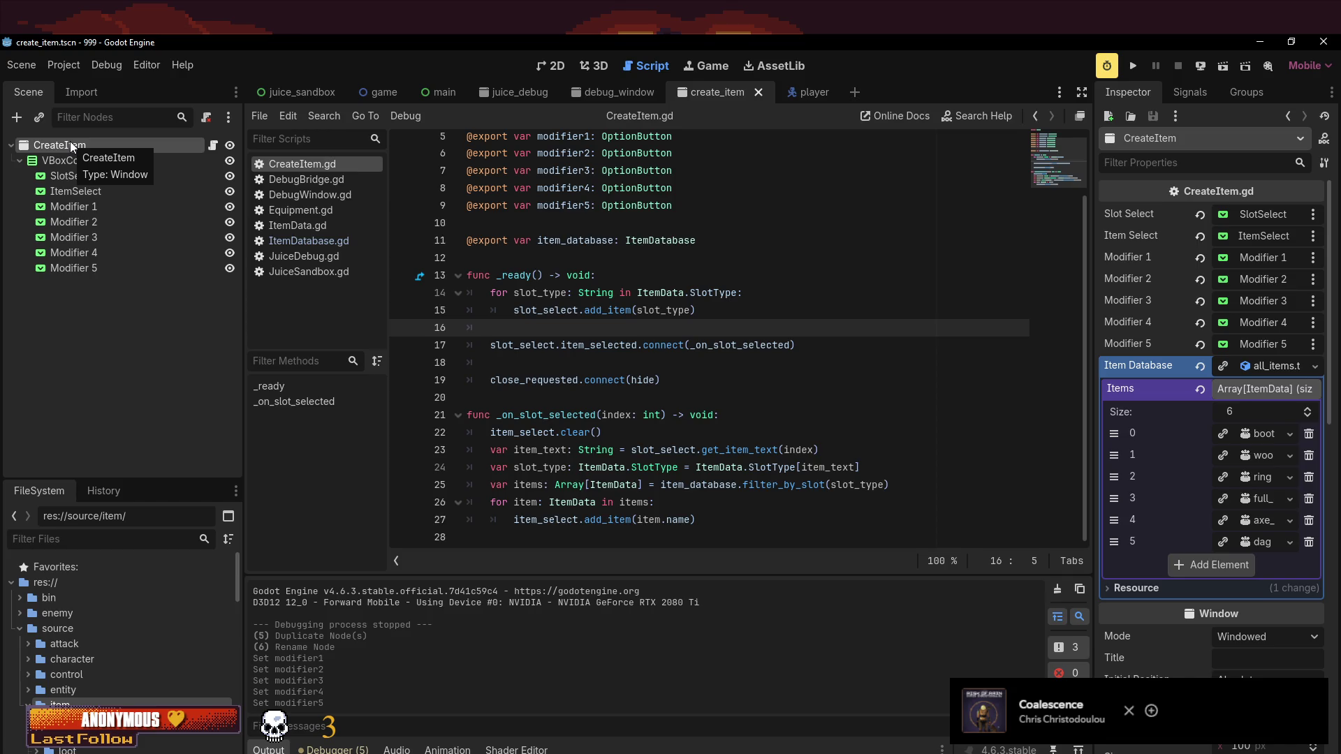
click(42, 337)
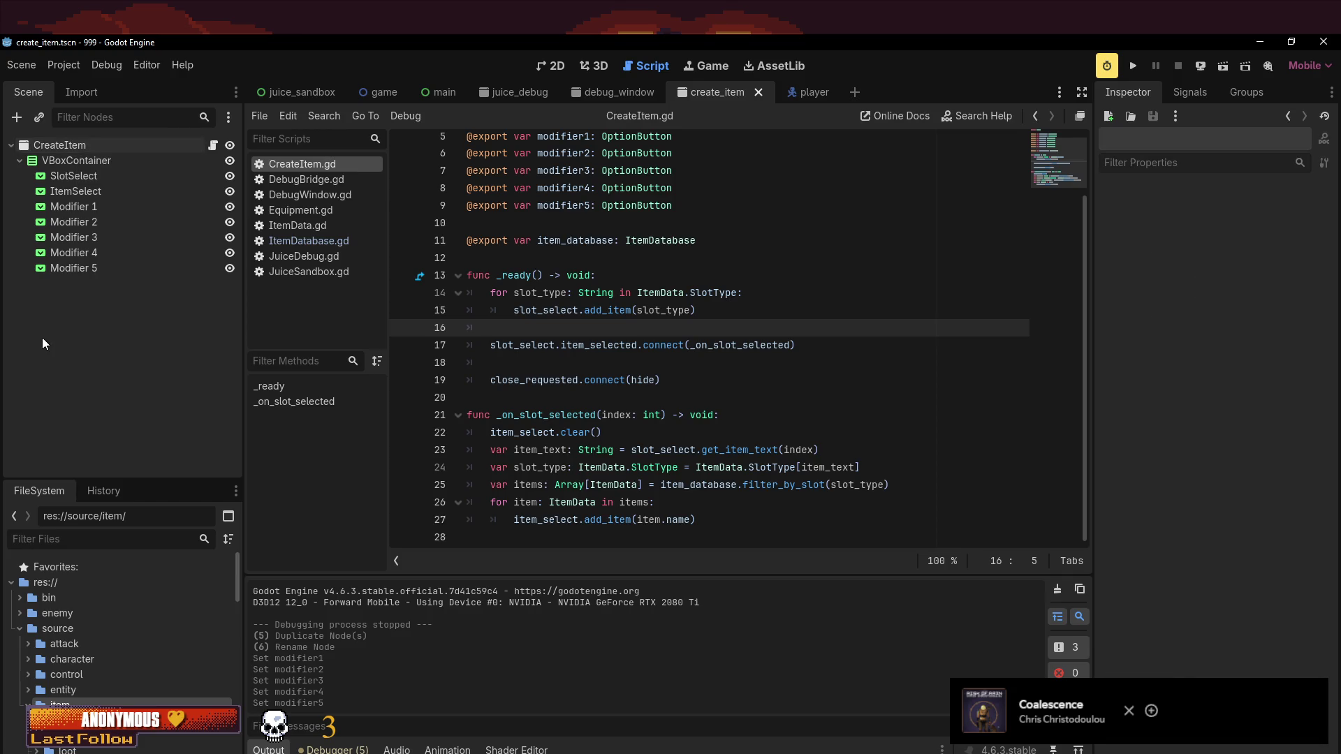
Add a Button child node under VBoxContainer.
click(70, 160)
key(ctrl+a)
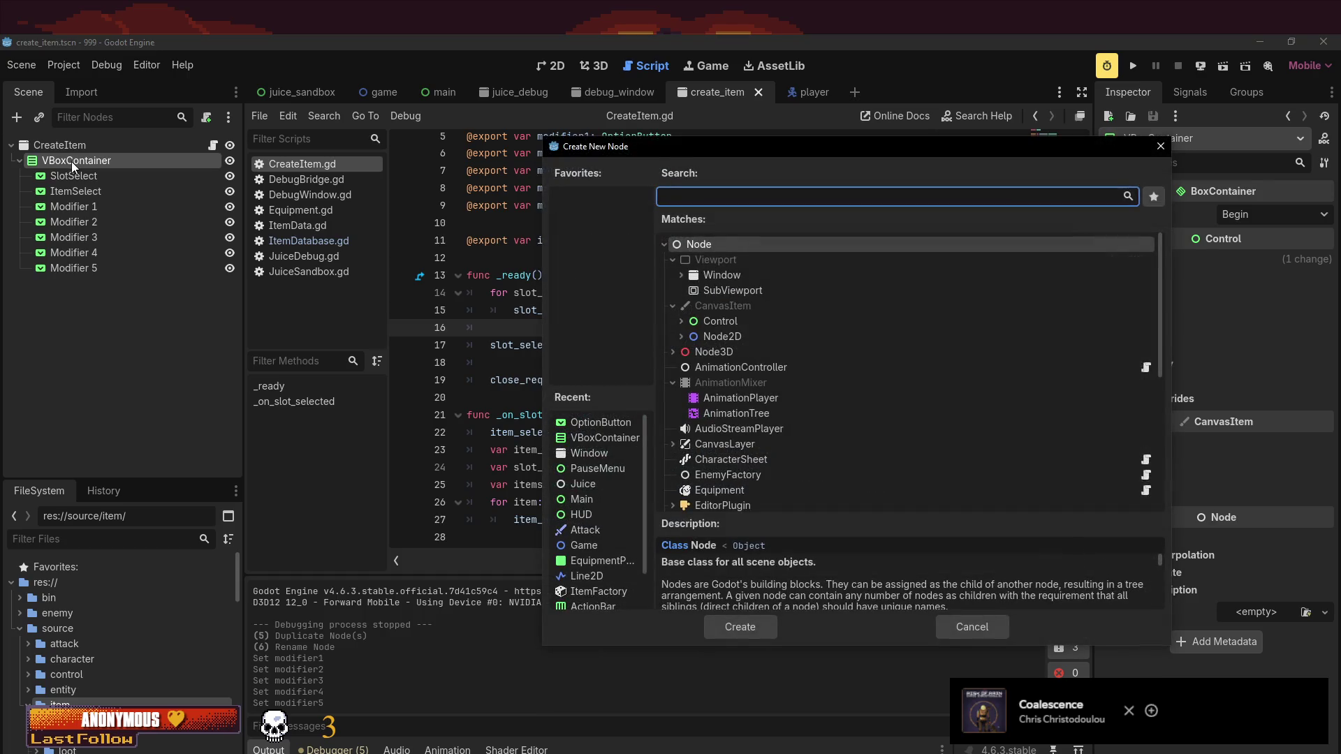
text(Button)
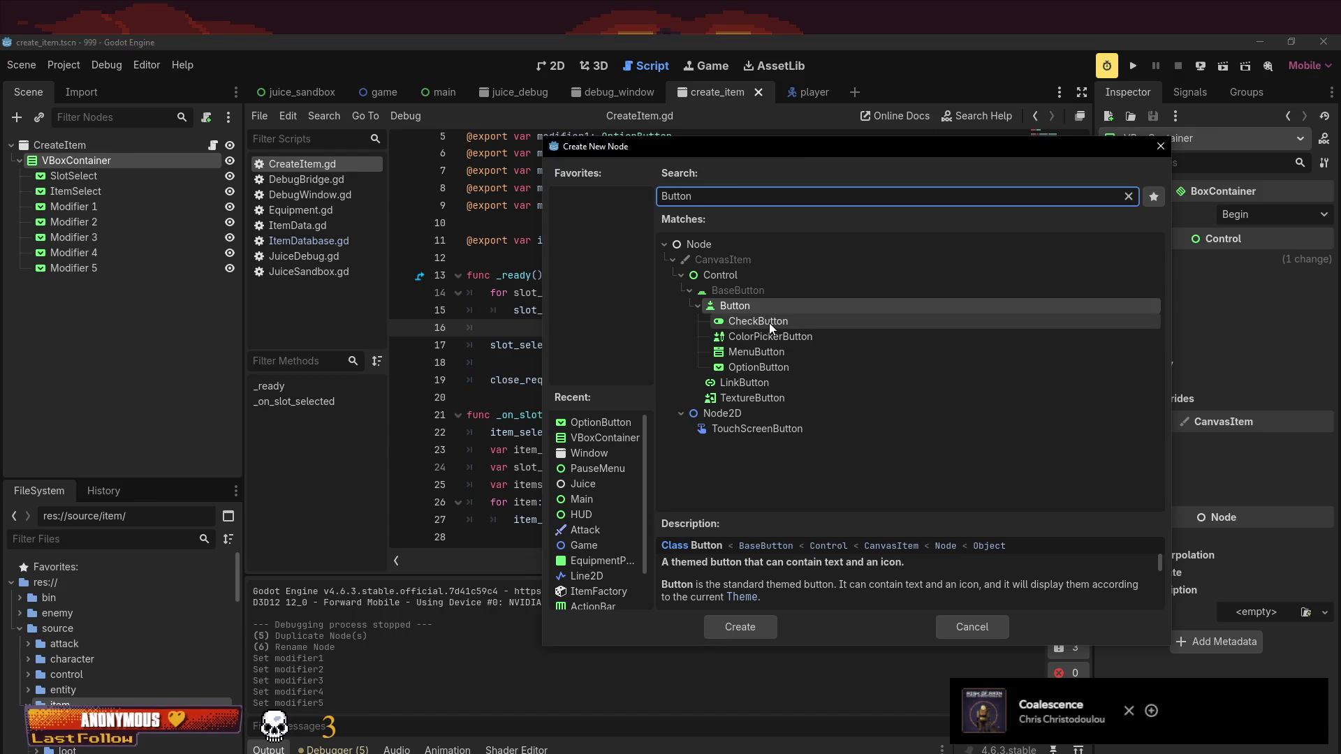
double_click(758, 307)
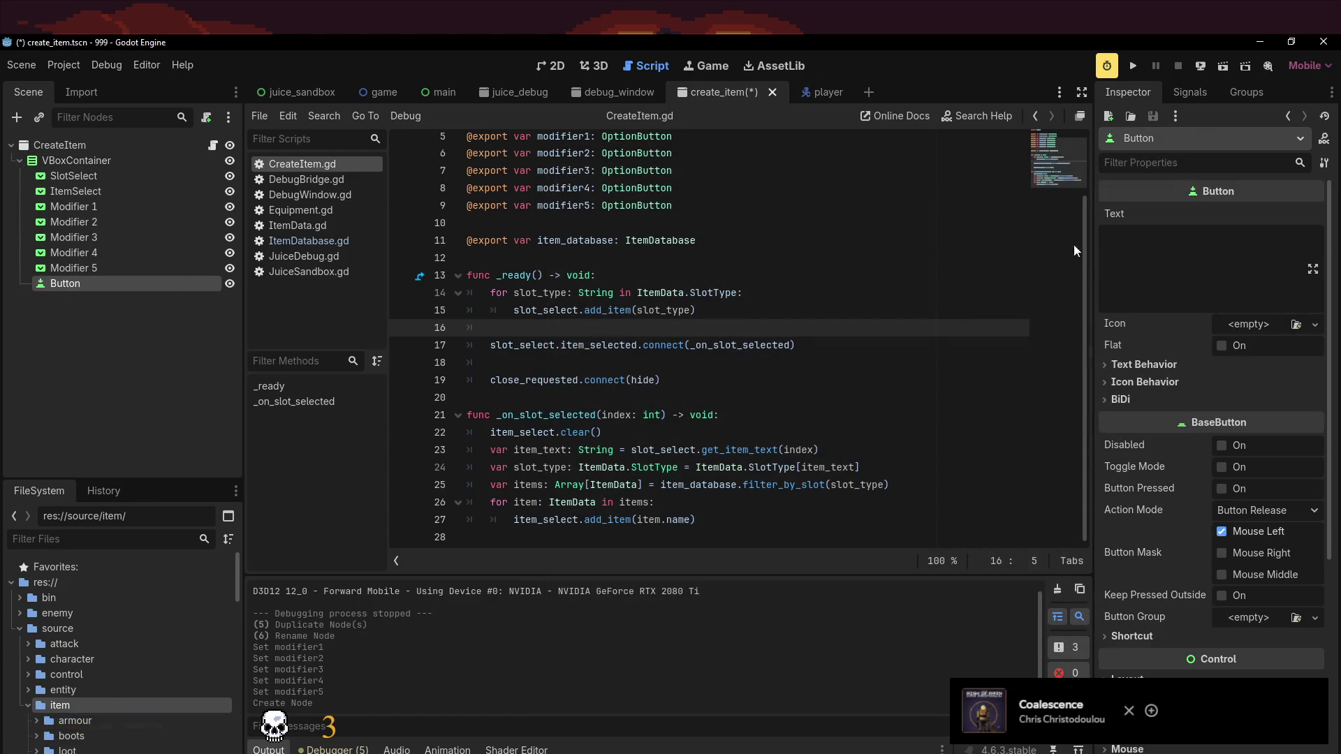
Set the new button's Text to FINISH and save the scene.
click(1180, 258)
text(FINNISH OR SMTH)
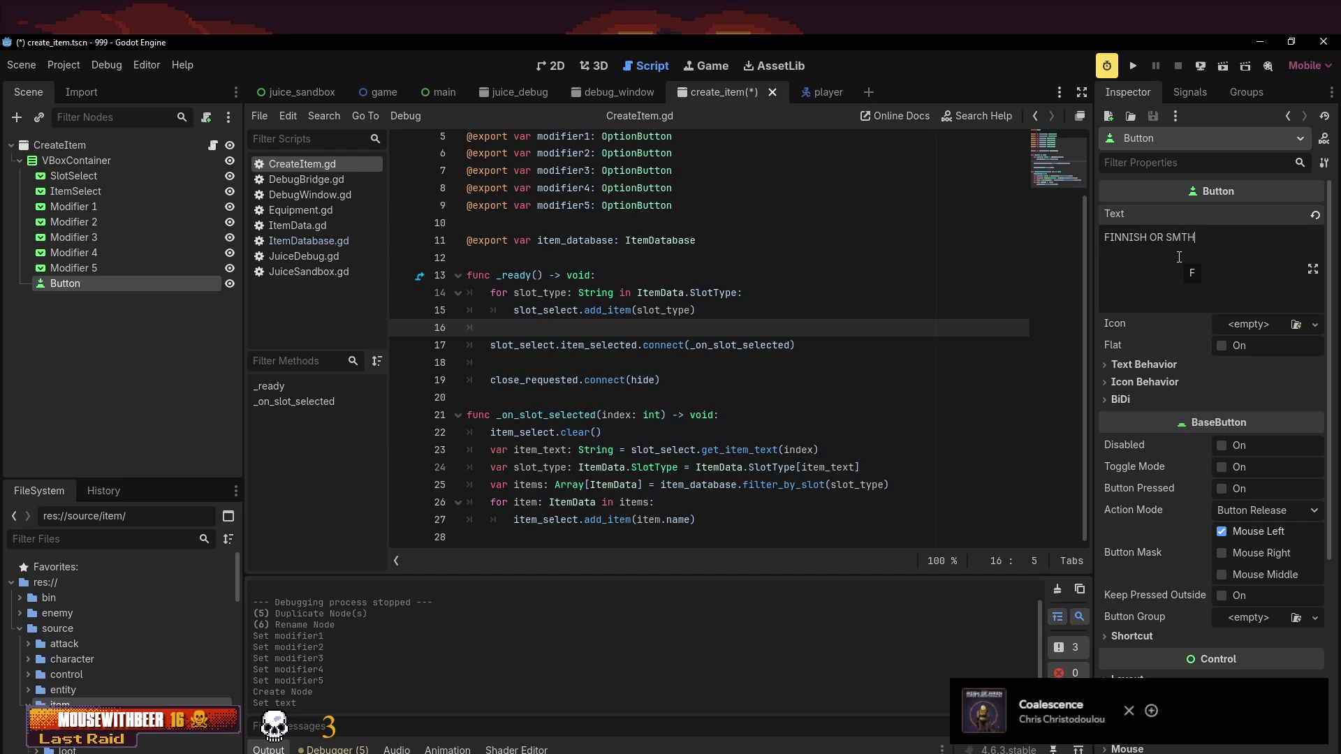
key(BackSpace)
key(BackSpace)
key(BackSpace)
text(ISH)
key(ctrl+s)
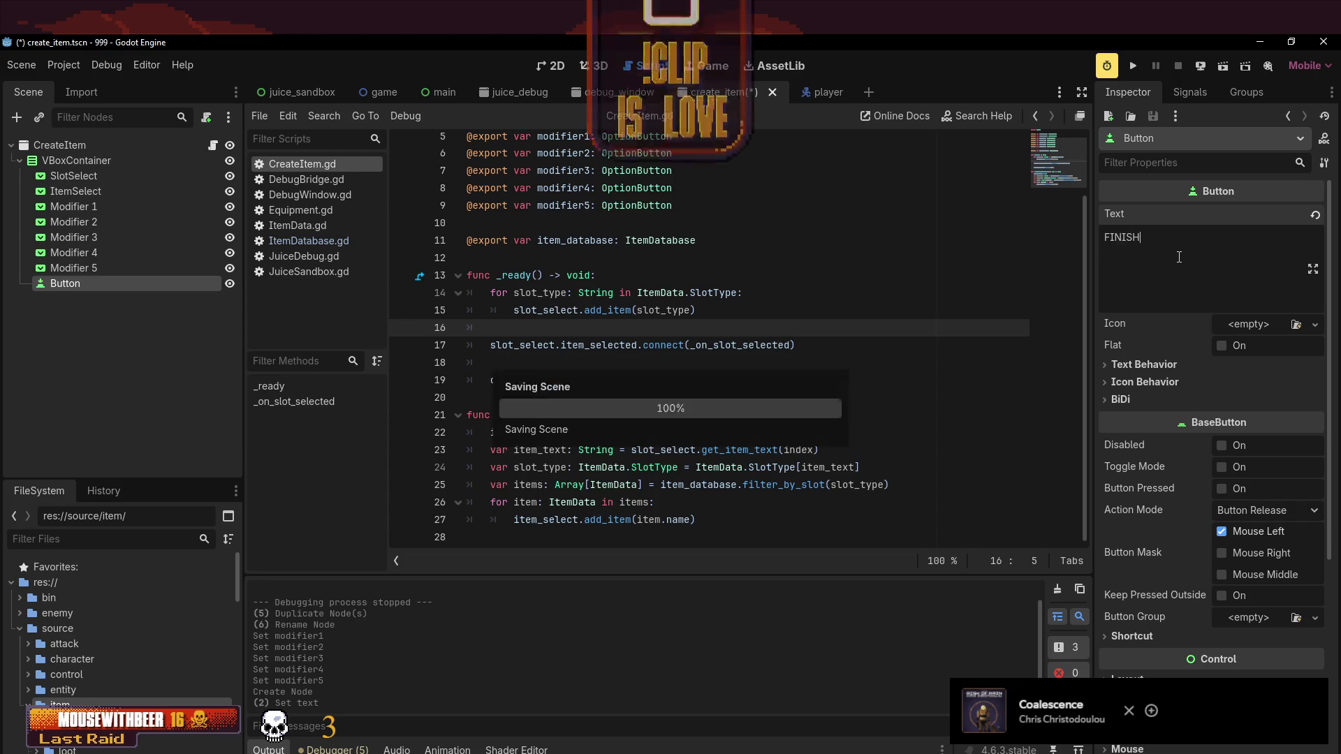
click(120, 359)
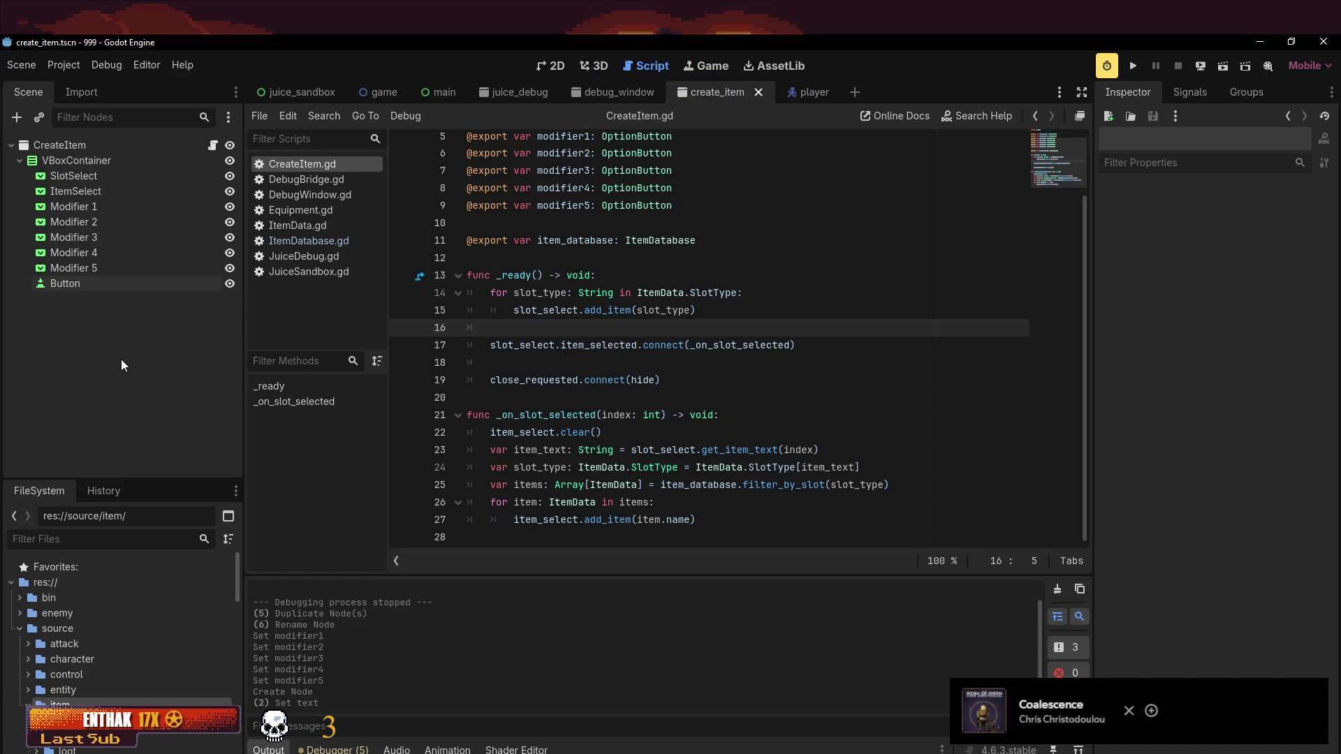
click(728, 419)
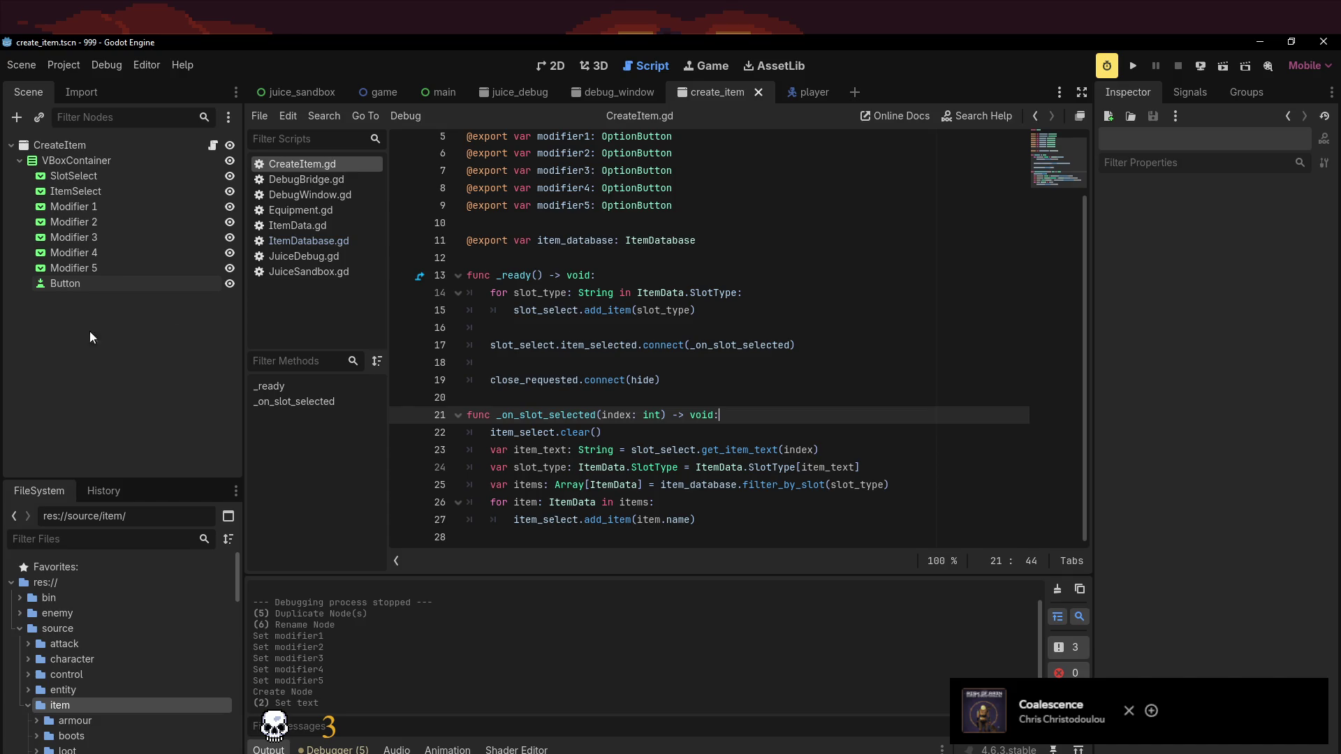
Rename the new Button node to Finish.
click(111, 282)
key(F2)
text(Finish)
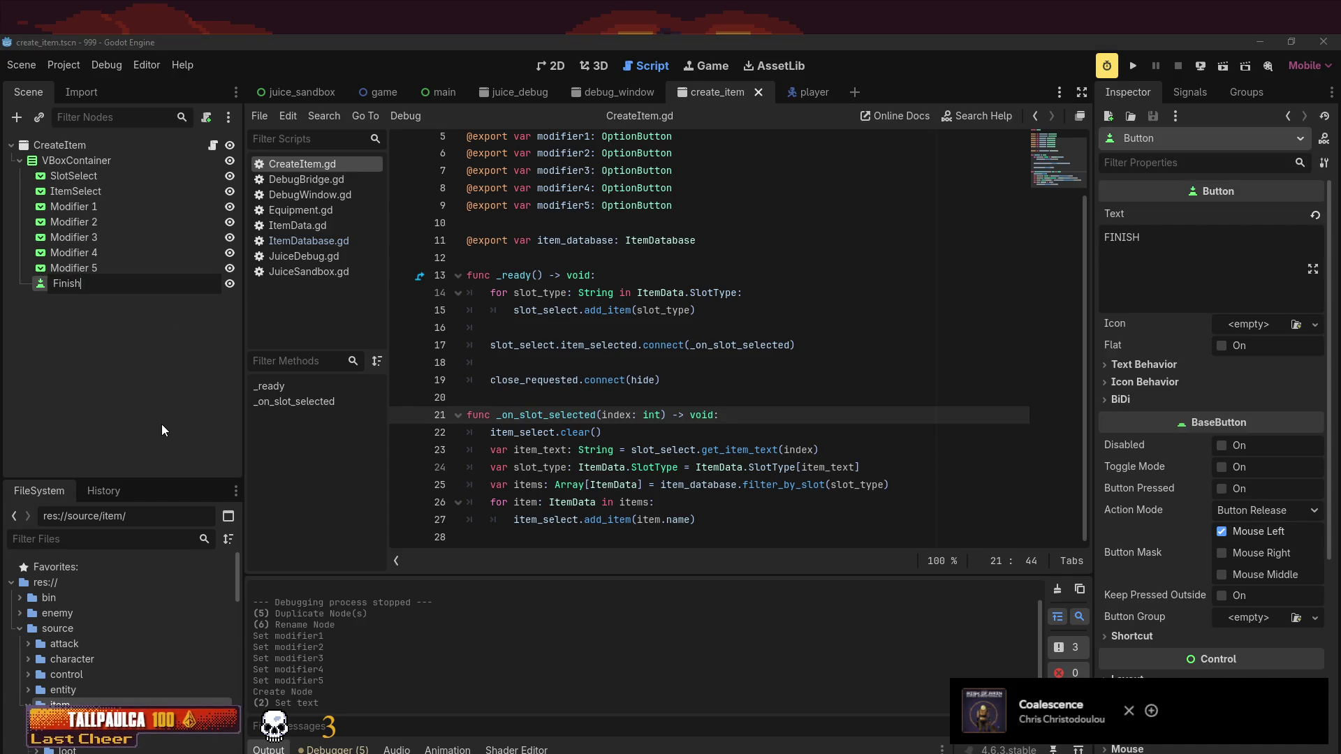
key(Return)
click(661, 395)
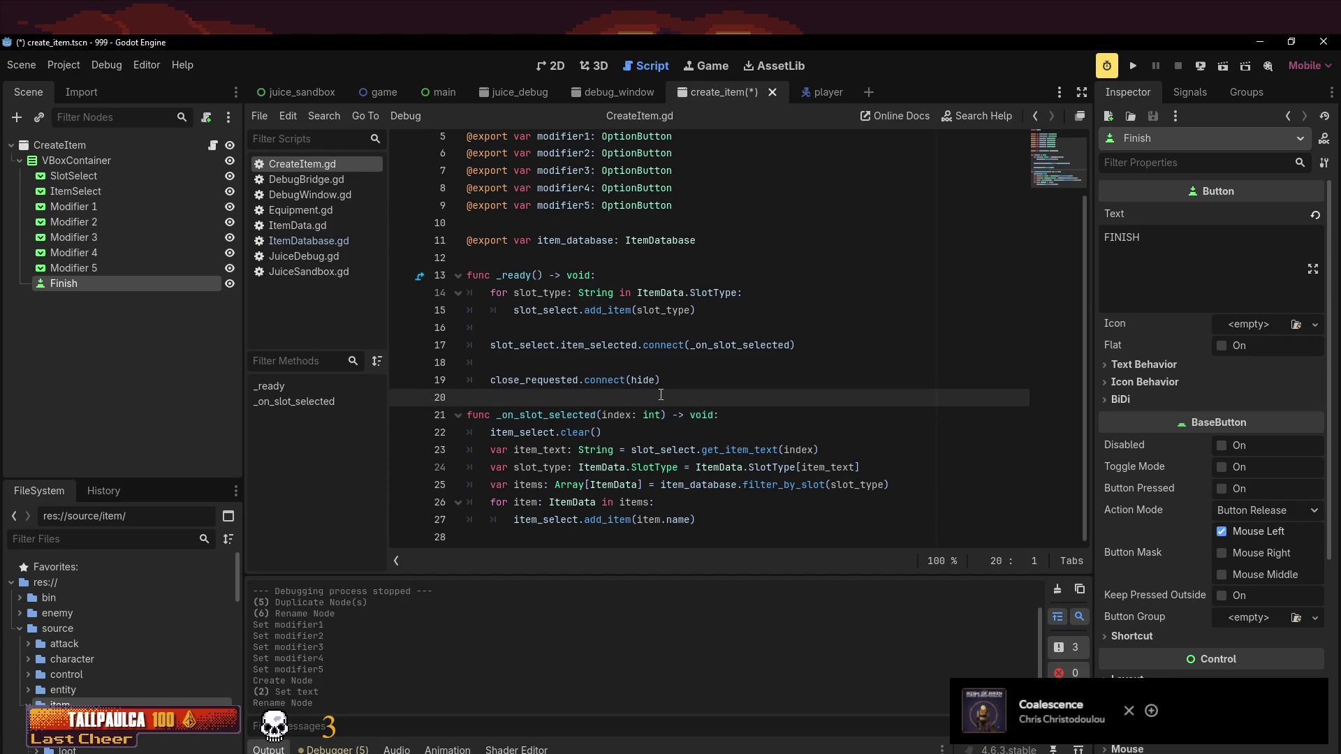
scroll(661, 395, up, 1)
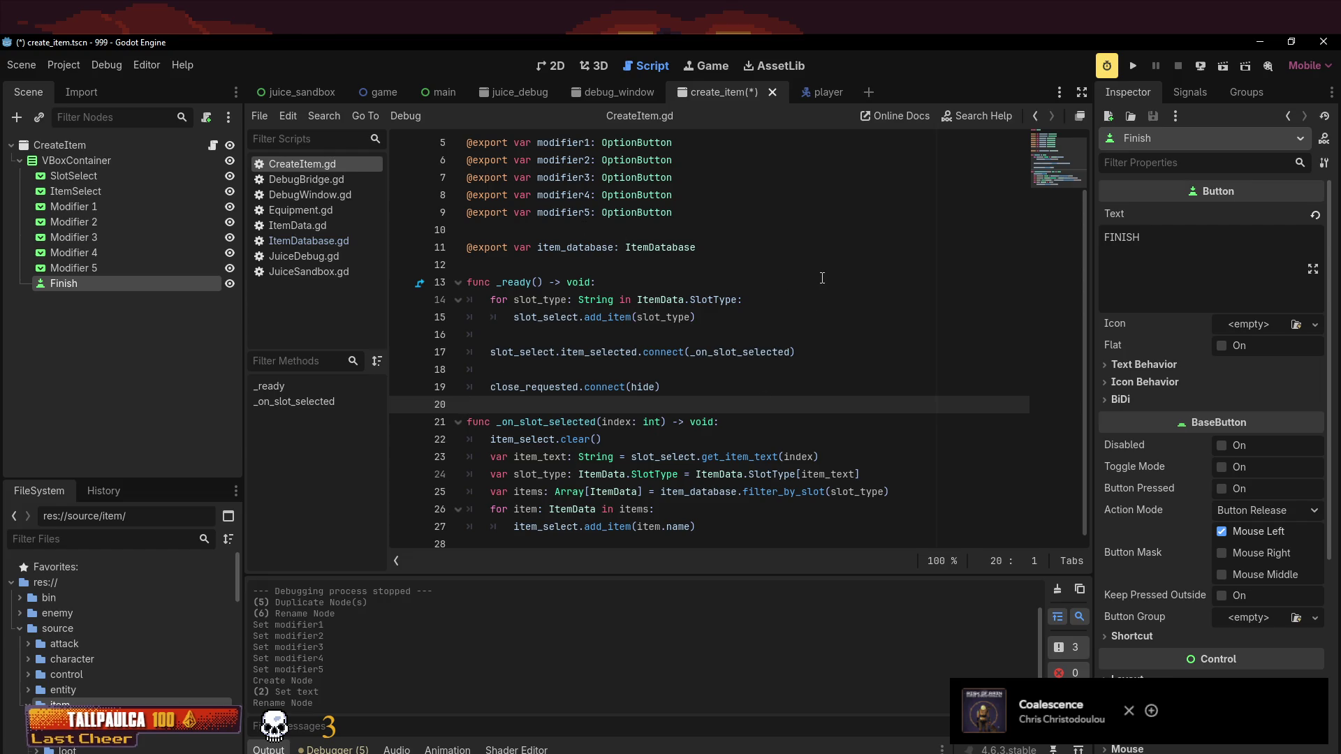
click(643, 544)
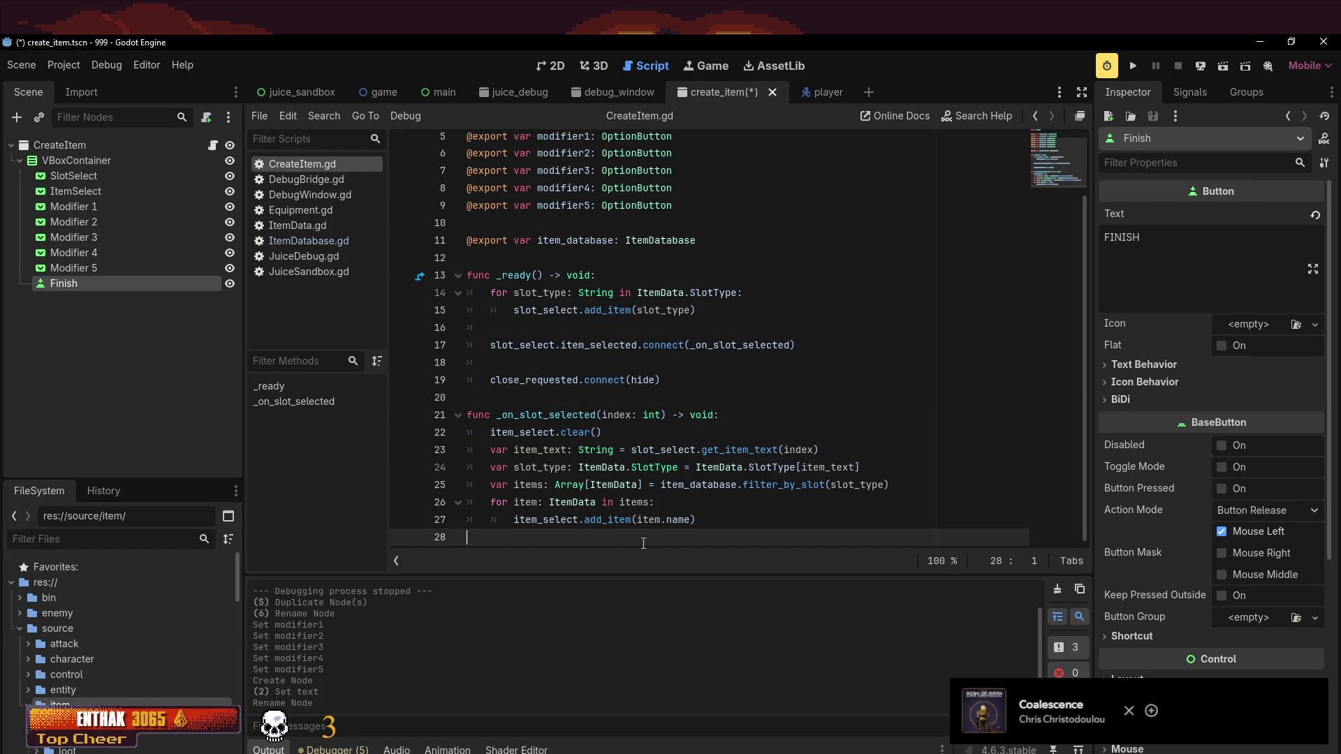
Append func _on_item_selected(index: int) -> void: with a pass body and save.
key(Return)
text(func _on_ite)
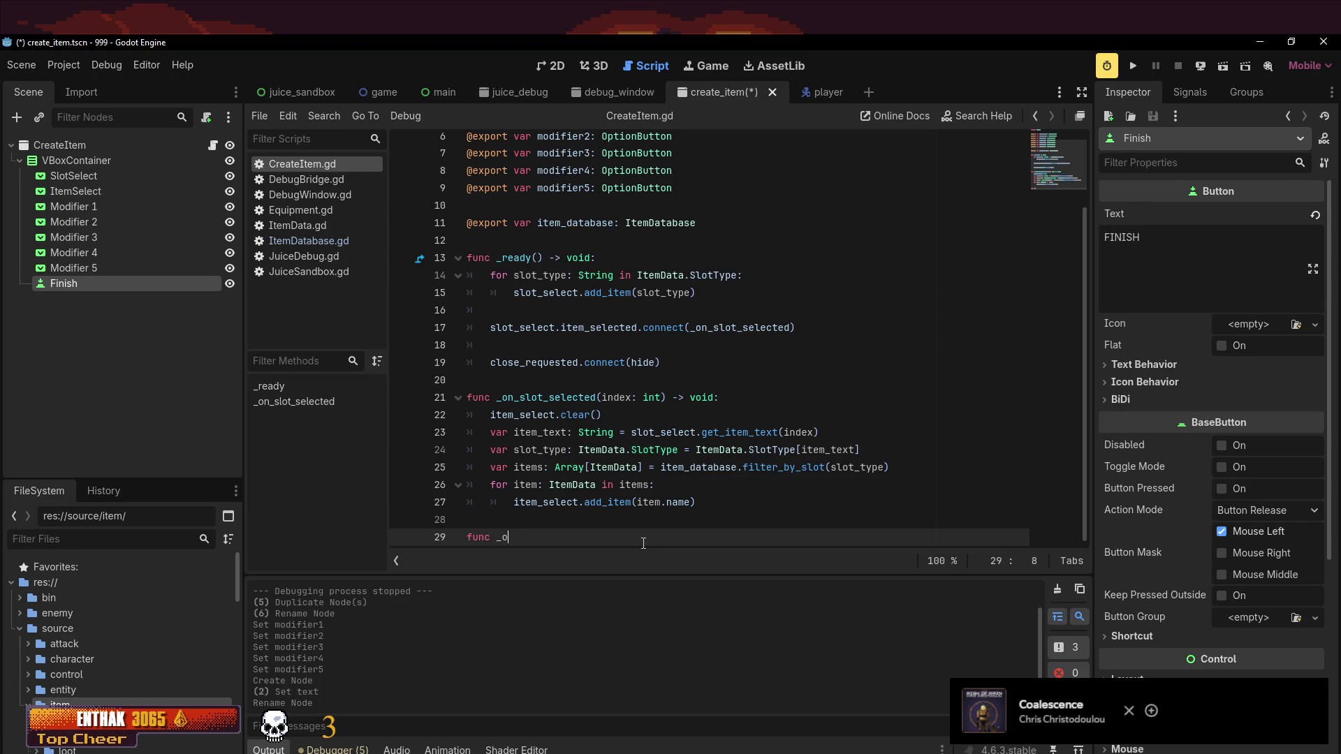
text(m_select)
text(ed()
text(index: in)
text(t) -> voi)
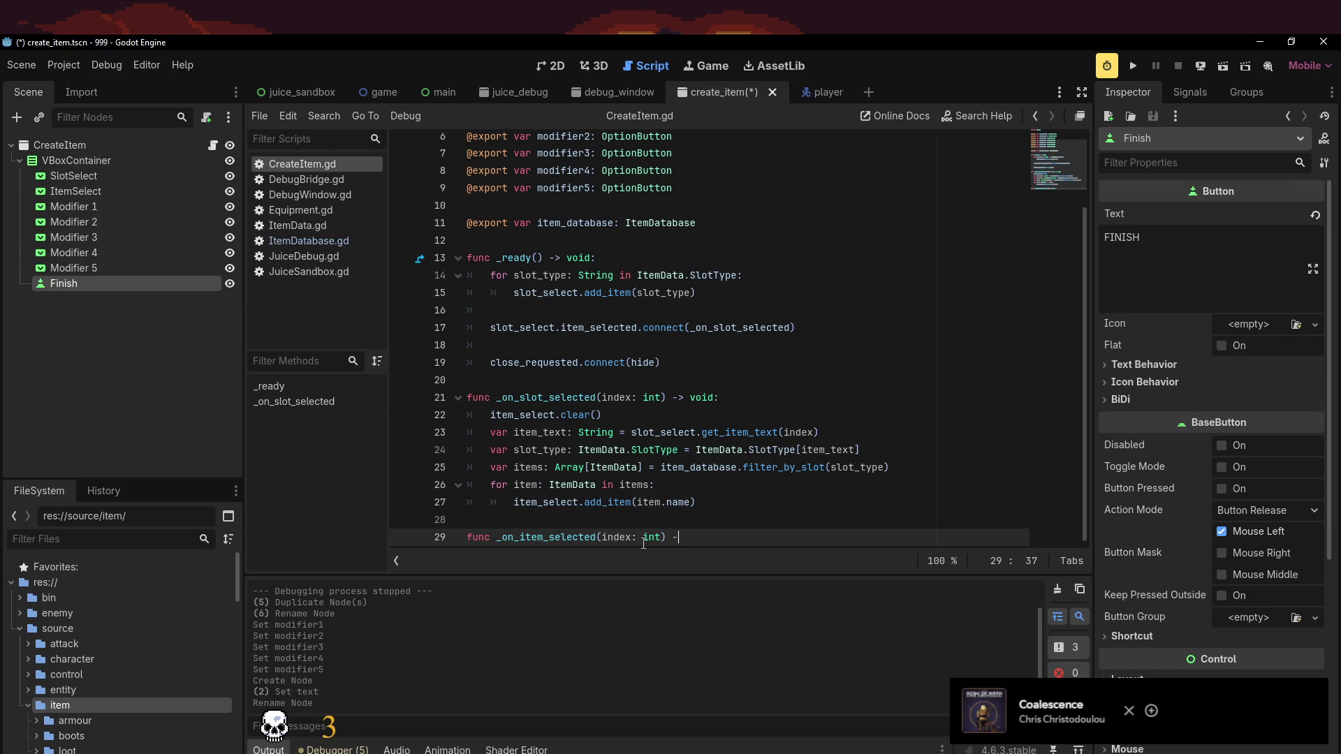
text(d:)
key(Return)
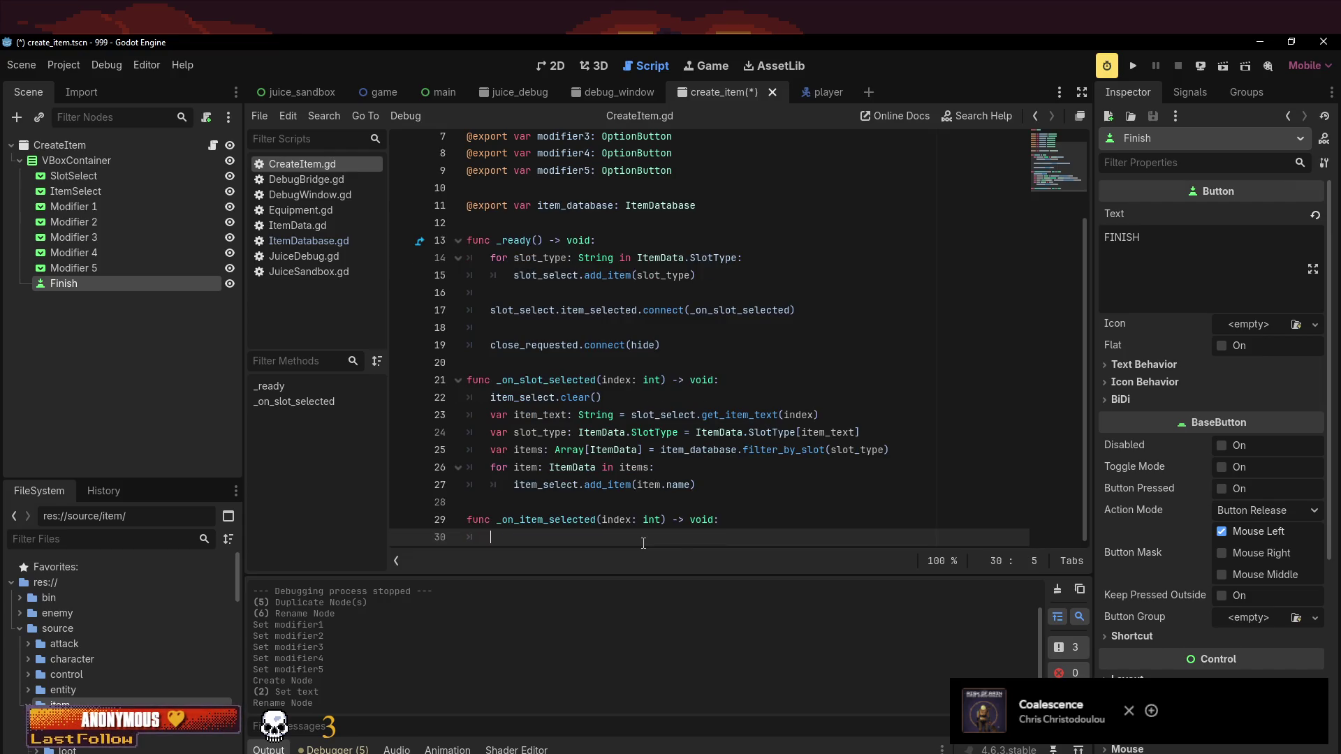
text(pass)
key(ctrl+s)
Remove the indentation on blank line 16 and open a new first line inside _ready.
click(684, 255)
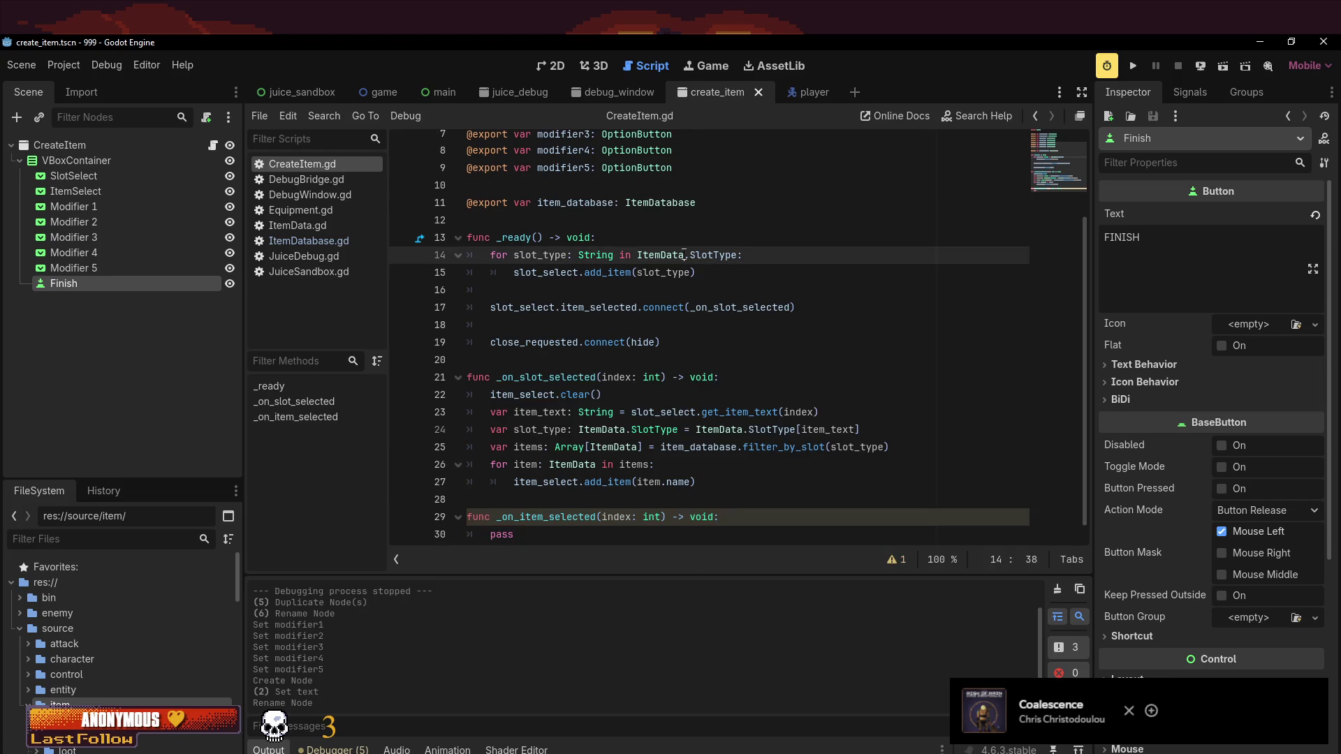
double_click(575, 395)
triple_click(623, 391)
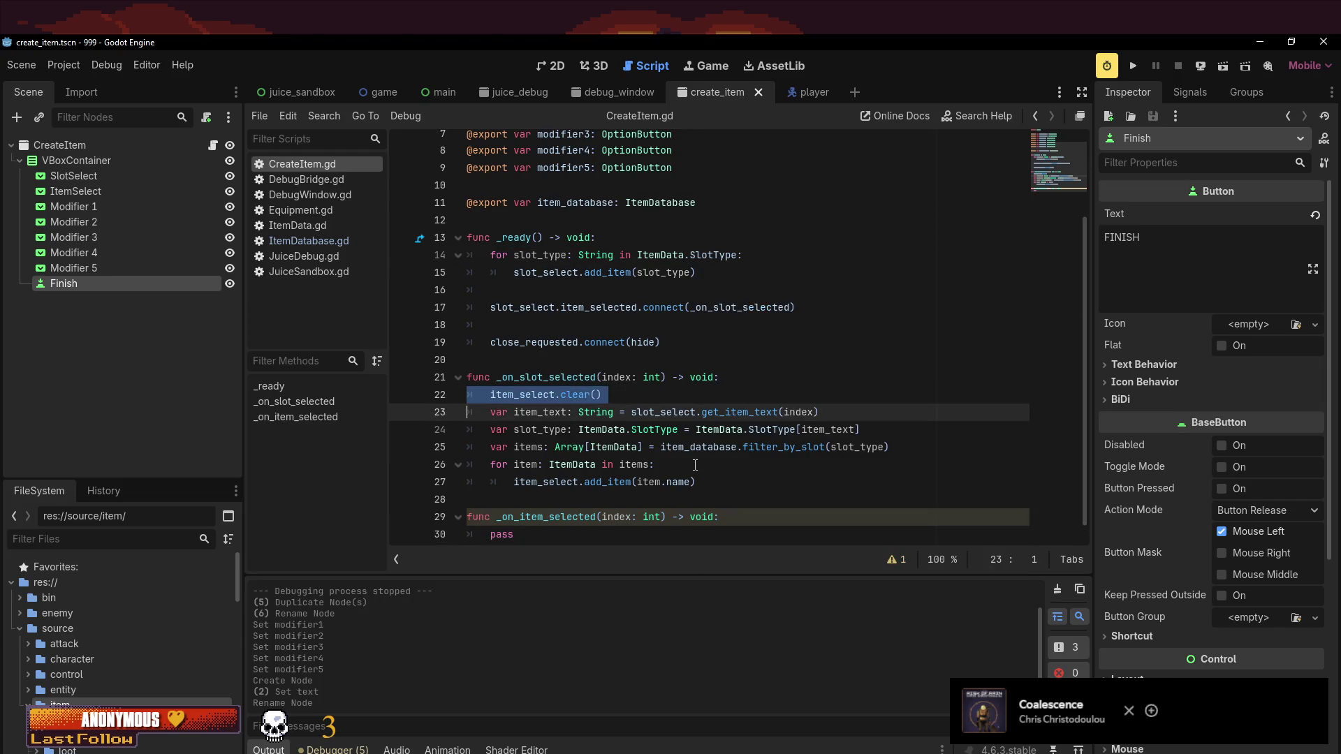
scroll(695, 465, up, 1)
click(698, 342)
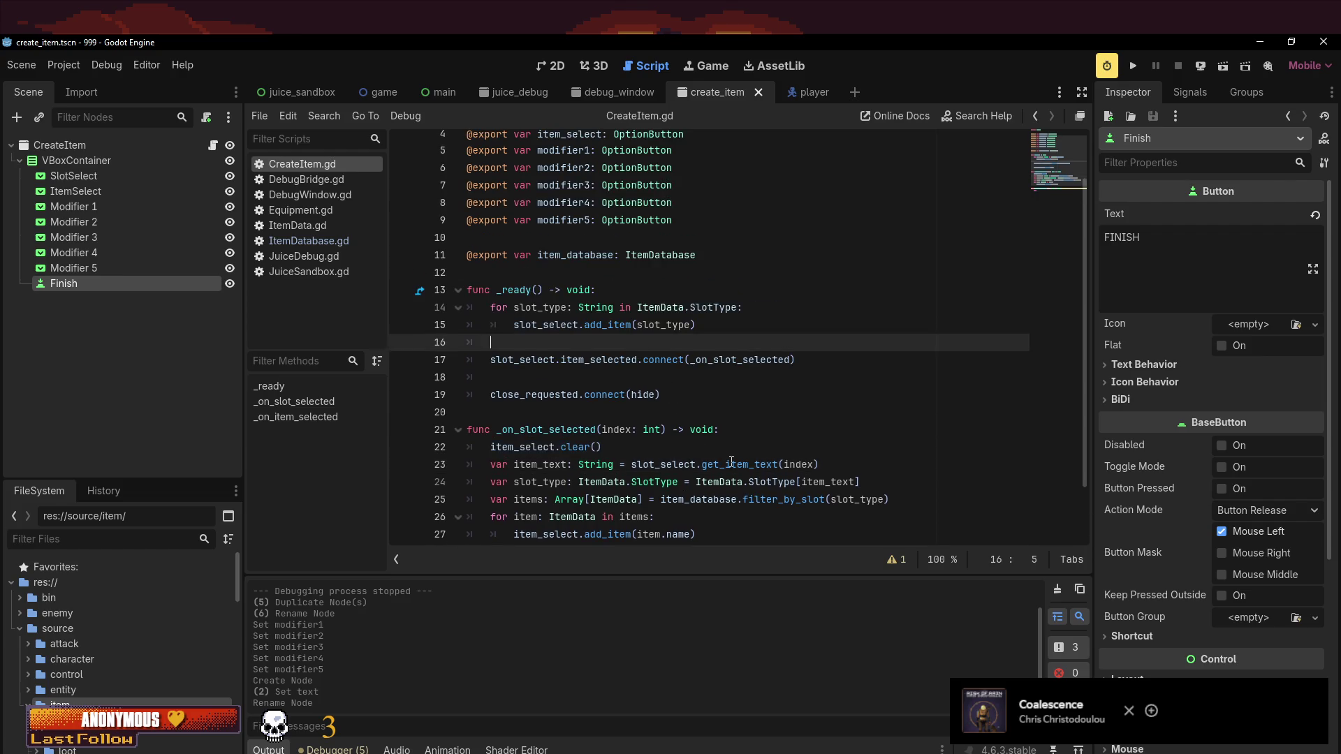
key(BackSpace)
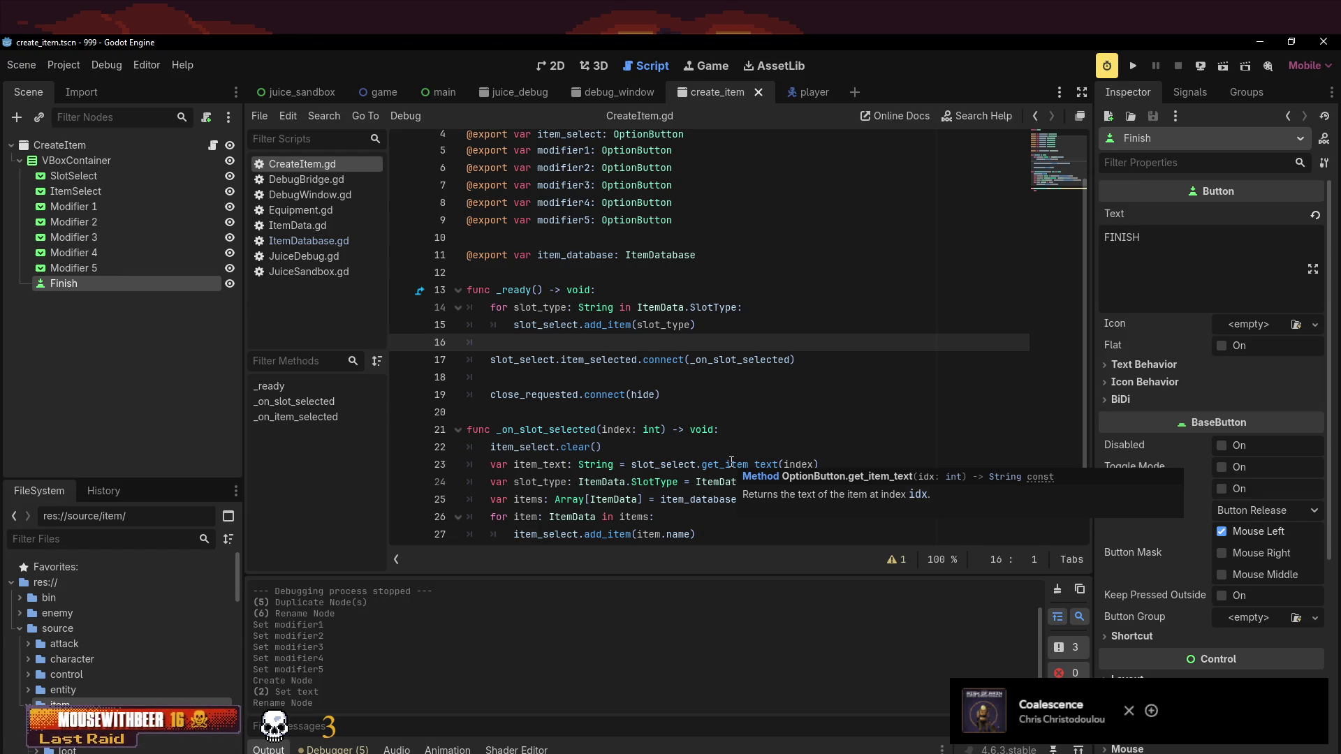
key(Up)
key(Up)
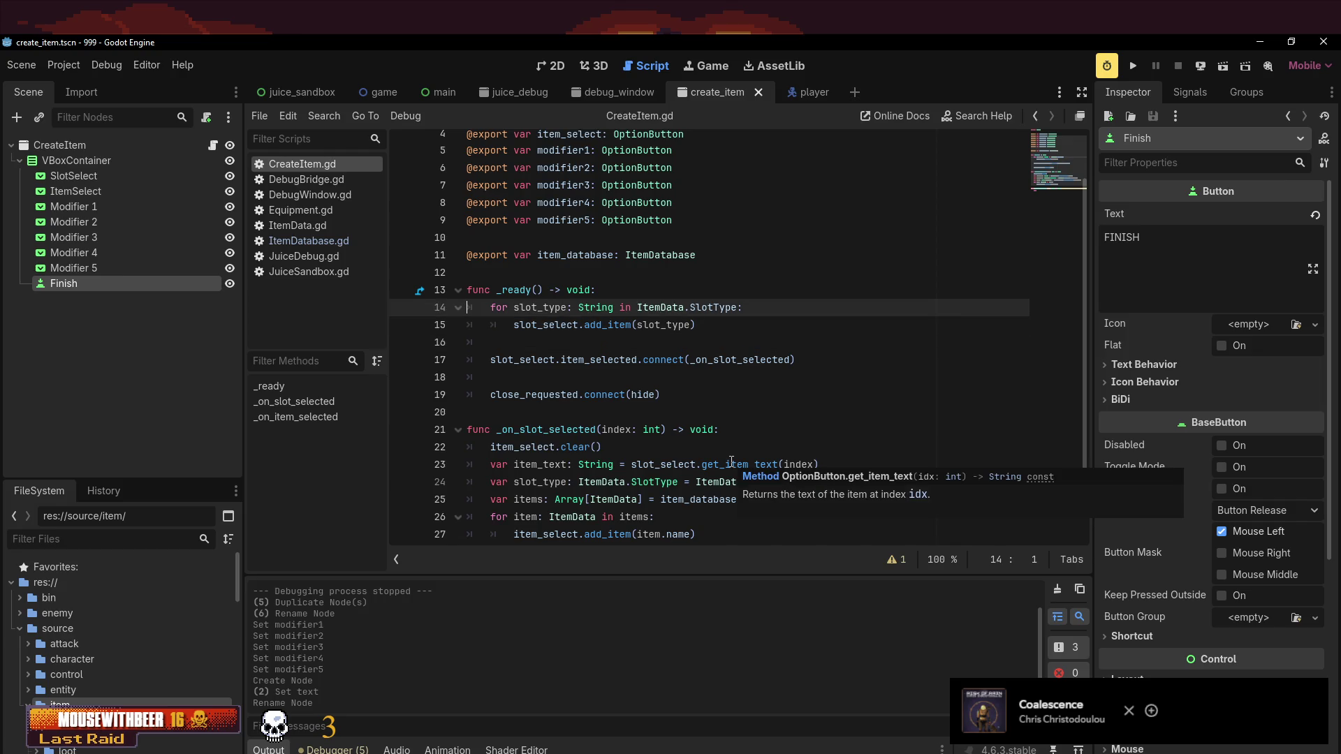
key(ctrl+shift+Return)
Add a _clear() call as the first line of _ready.
text(clear())
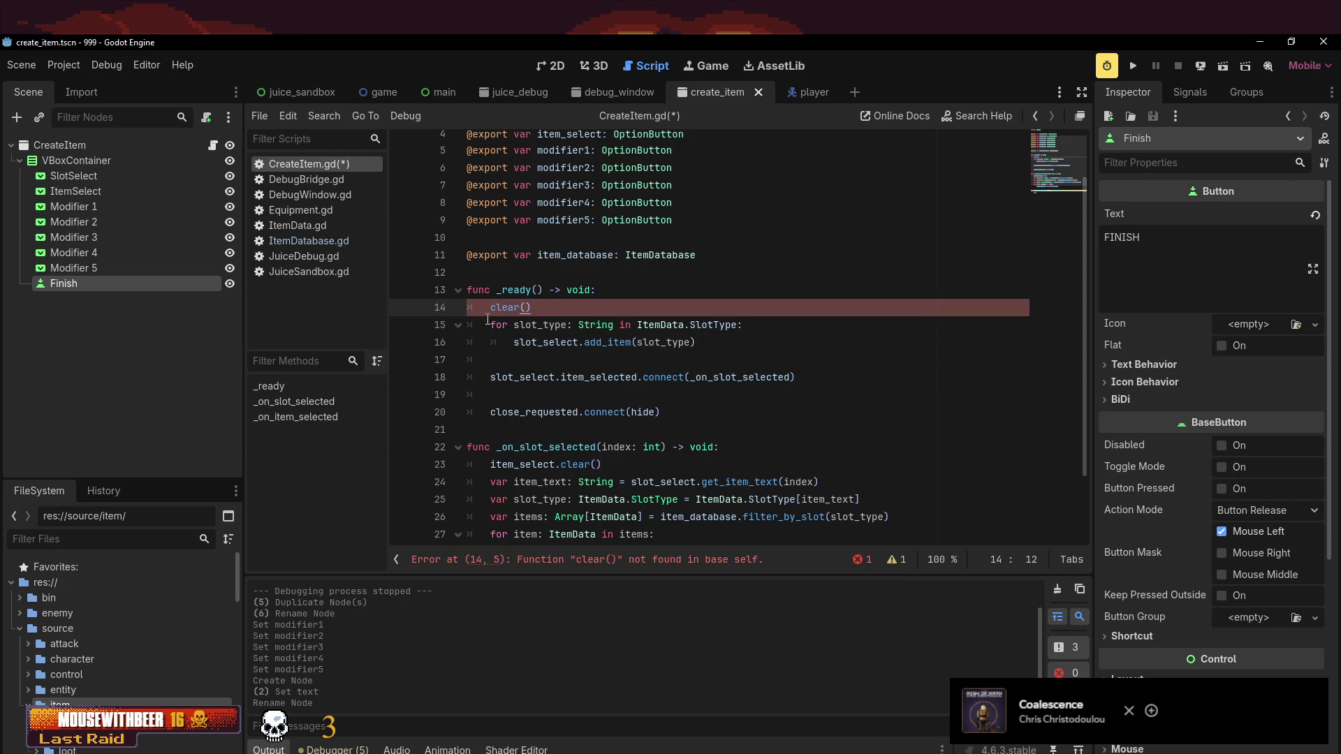
scroll(485, 347, down, 2)
click(485, 348)
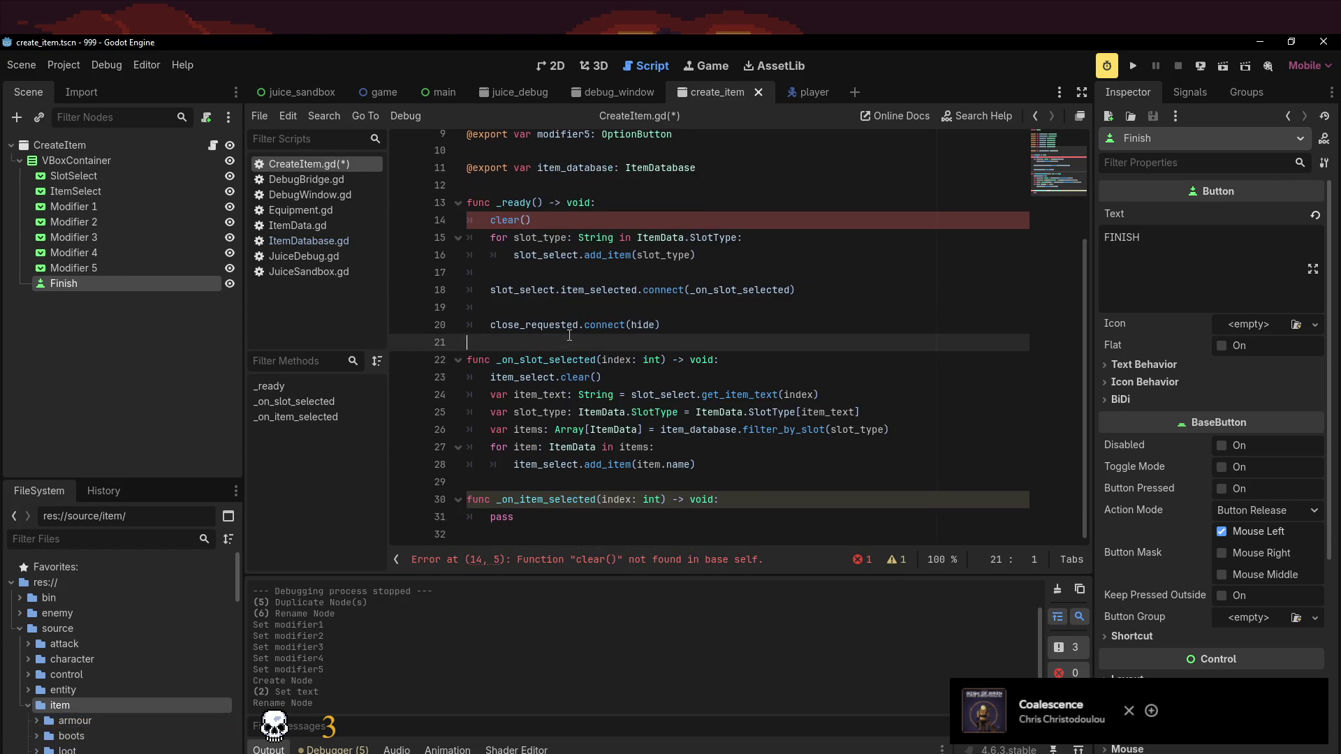
click(490, 222)
text(_)
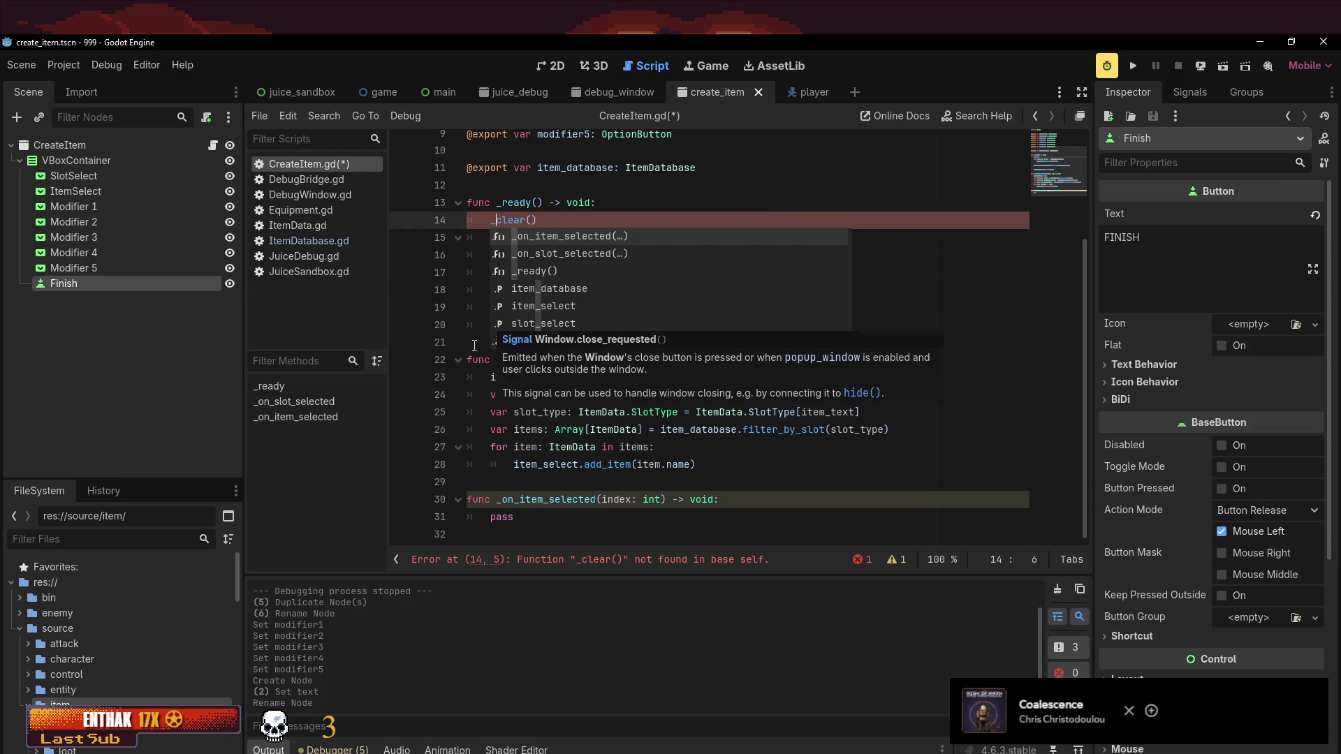
Declare func _clear() -> void after _ready with item_select.clear() lines in its body.
click(478, 343)
key(Return)
key(Return)
key(Up)
text(func _c)
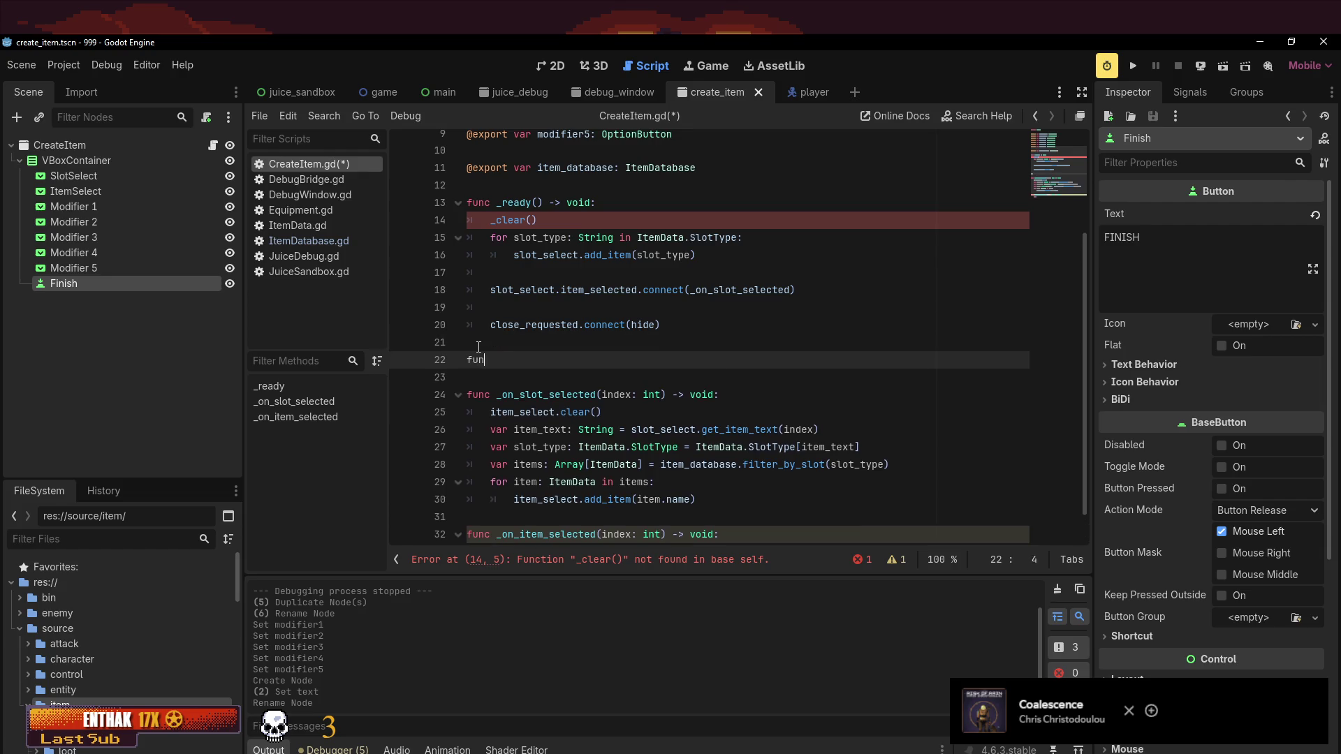
text(lear())
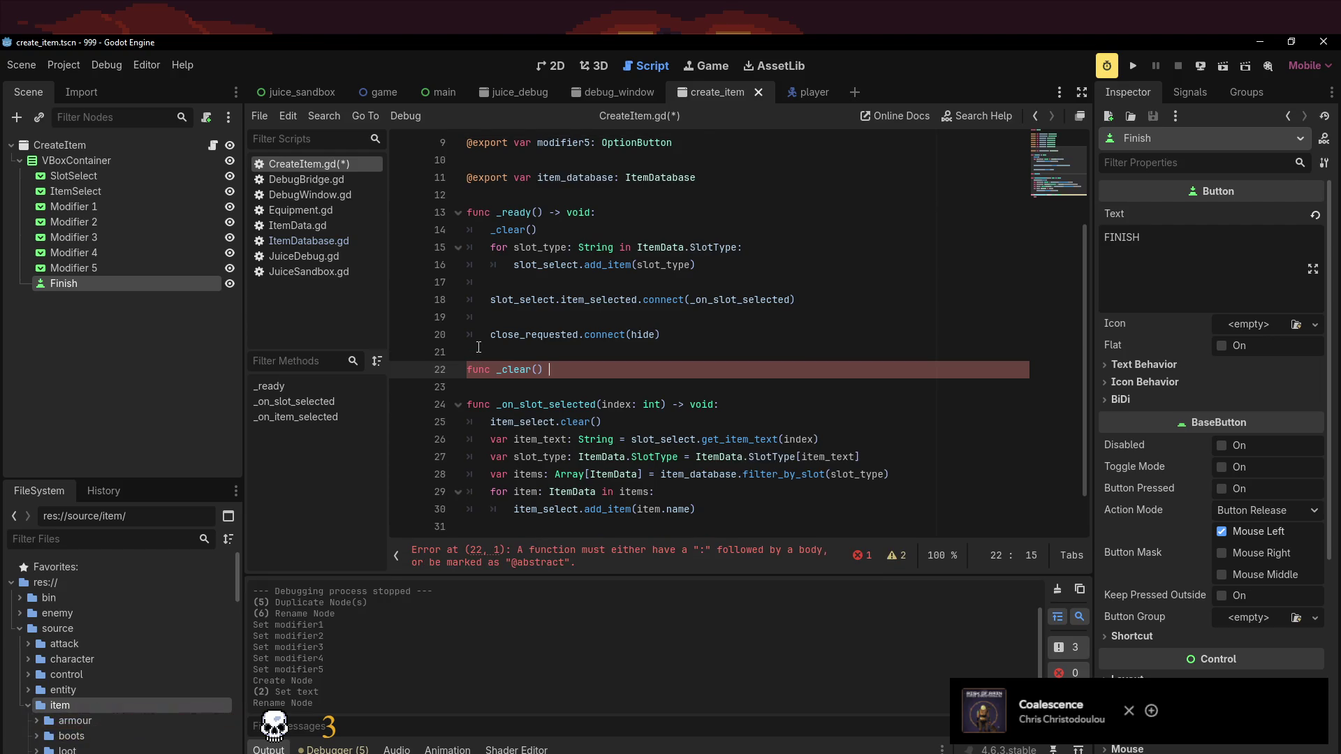
text( ->)
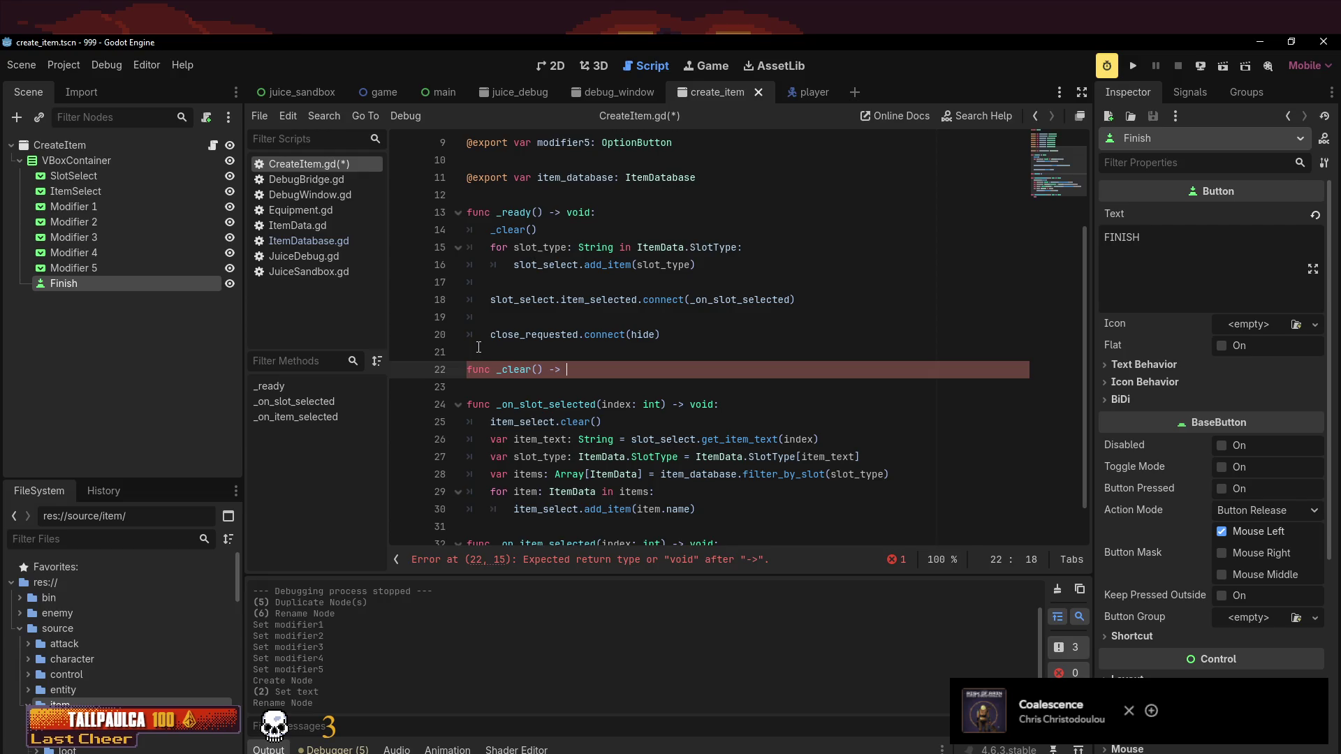
key(ctrl+z)
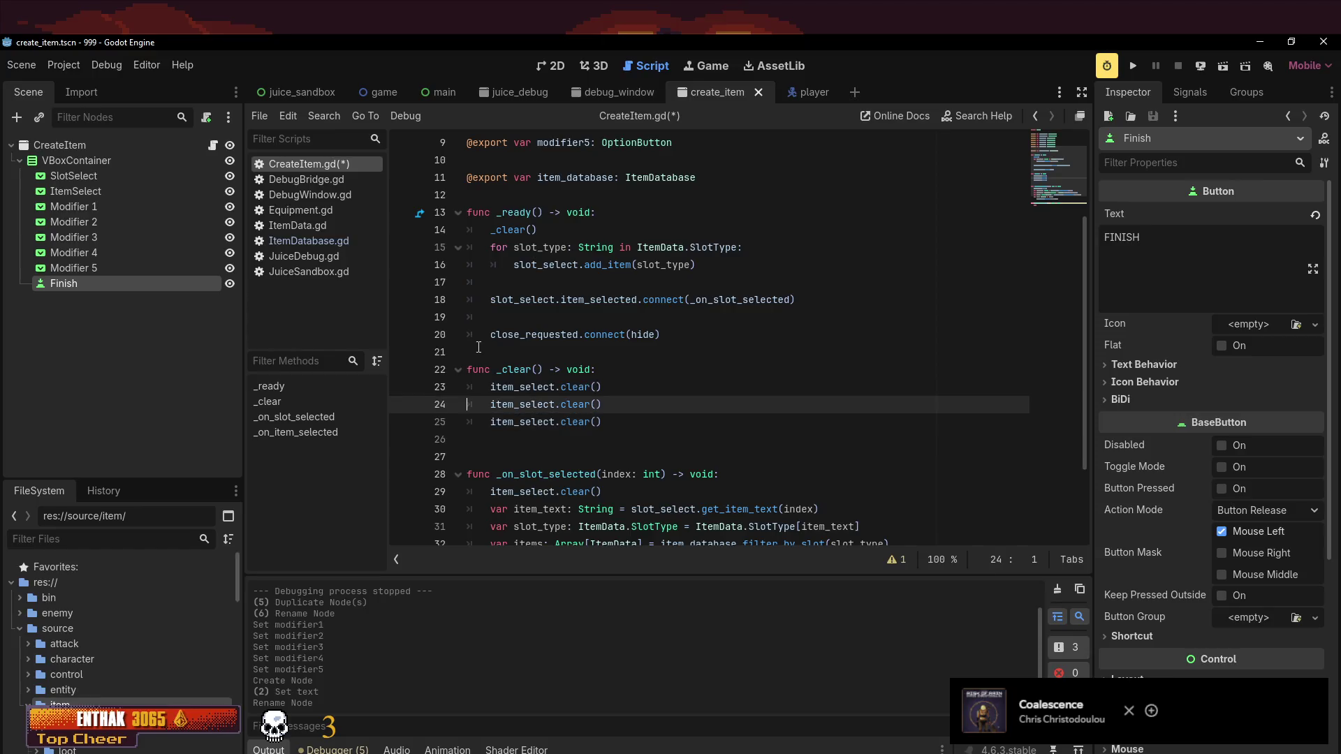
scroll(539, 257, up, 3)
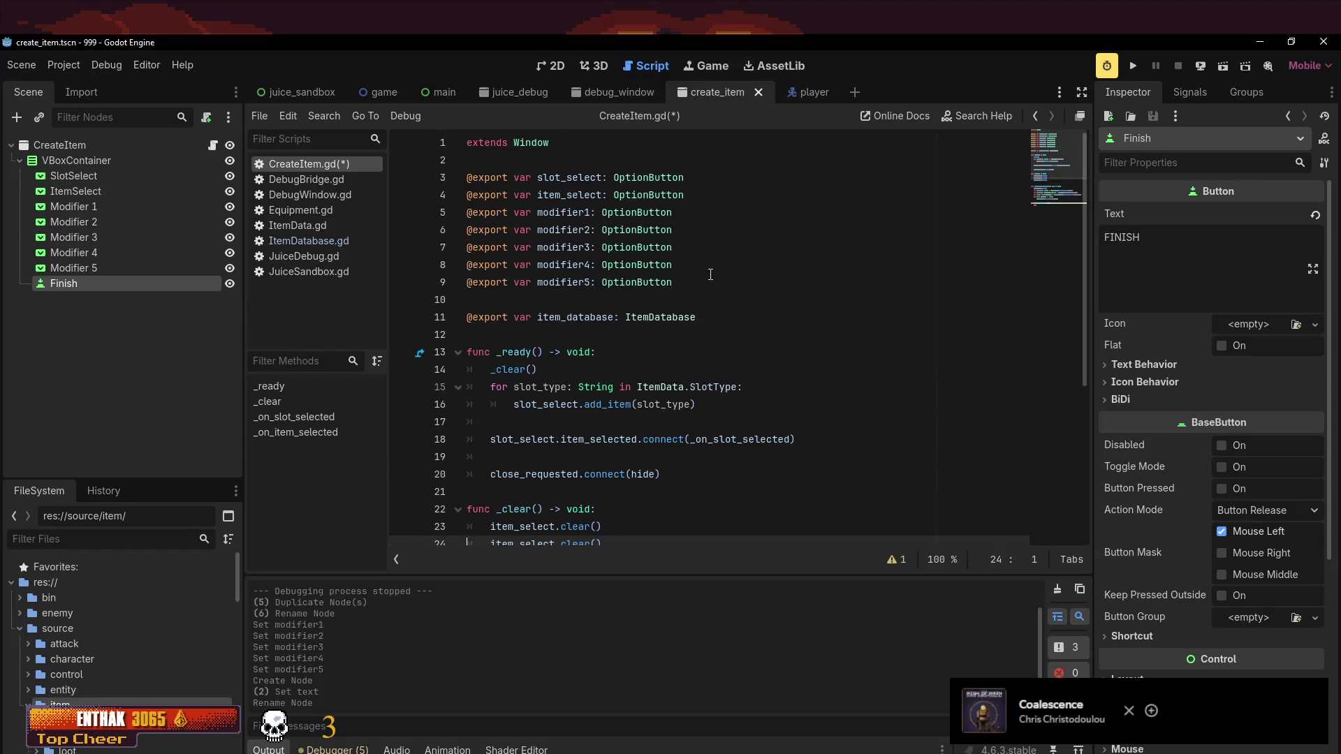
mouse_move(710, 275)
mouse_down()
mouse_move(531, 213)
mouse_move(385, 199)
mouse_up()
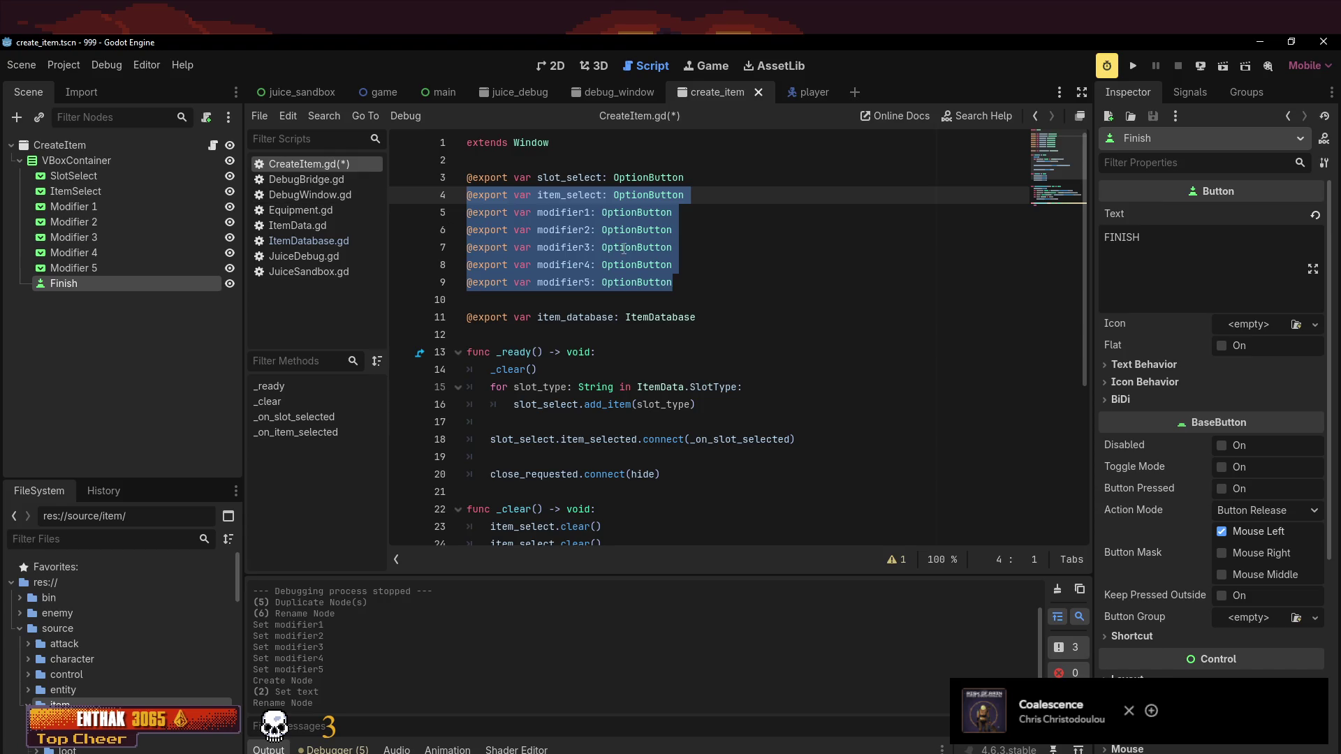
scroll(677, 301, down, 2)
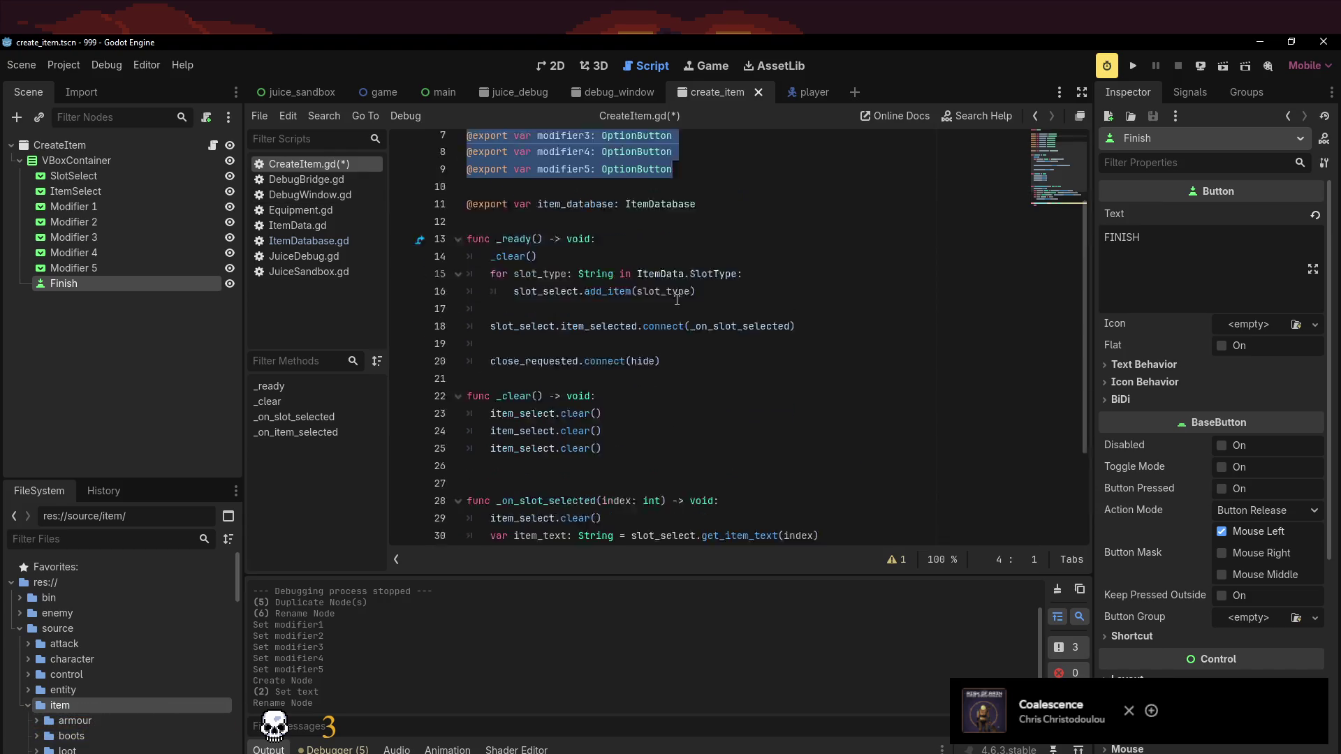
scroll(677, 301, up, 2)
drag(673, 282, 421, 183)
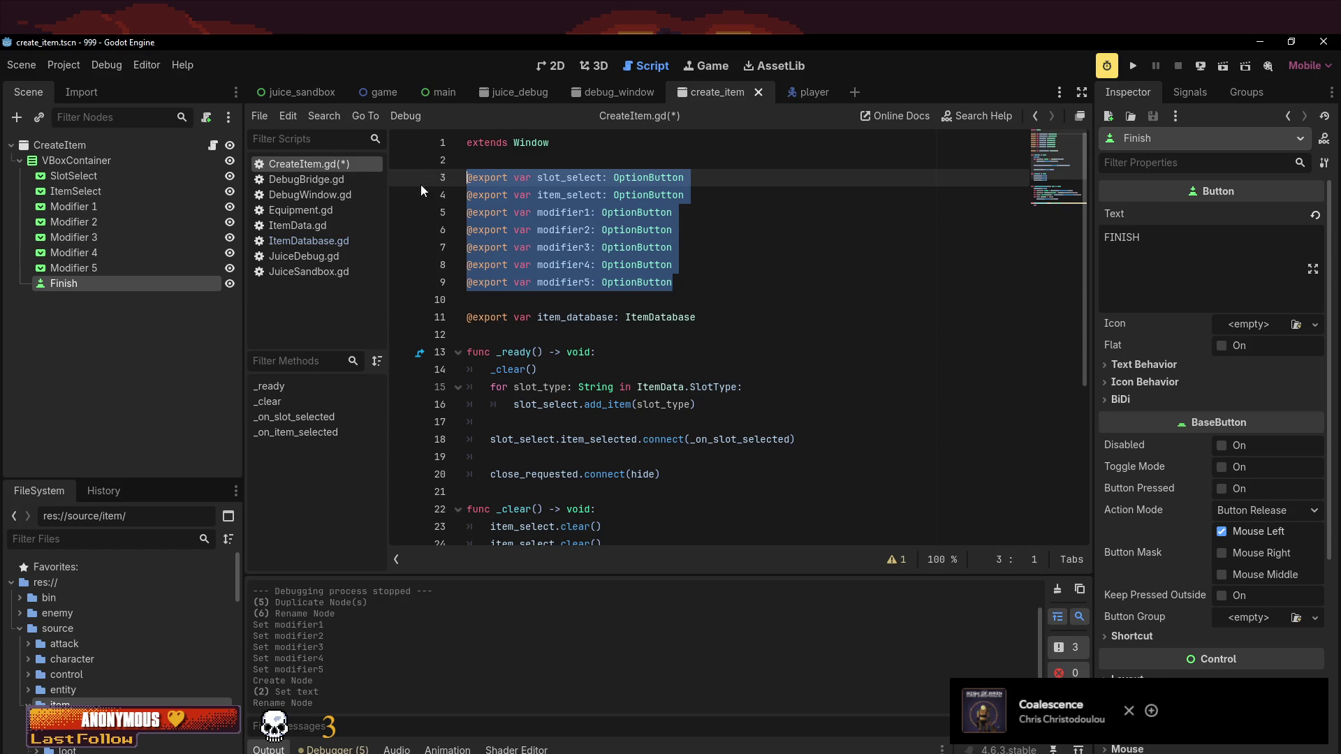
key(ctrl+c)
scroll(658, 283, down, 5)
drag(467, 273, 658, 307)
key(ctrl+v)
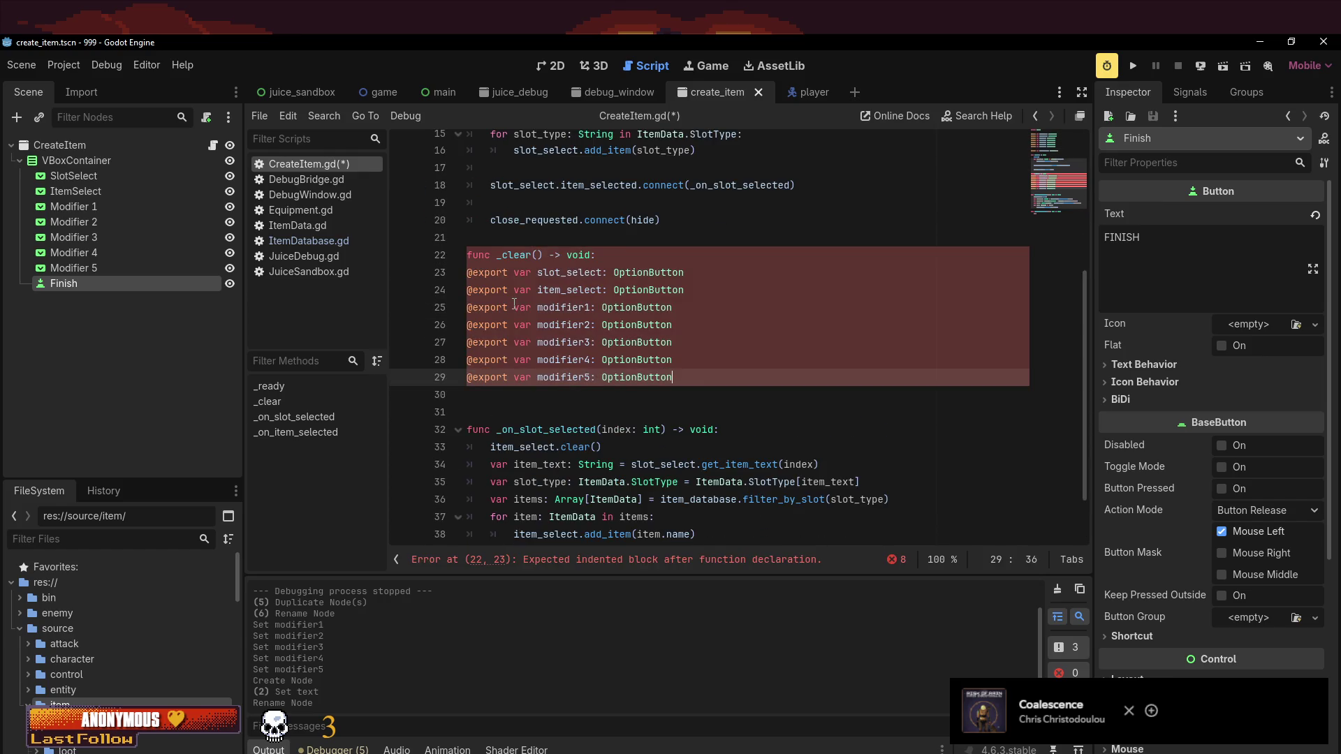
click(537, 272)
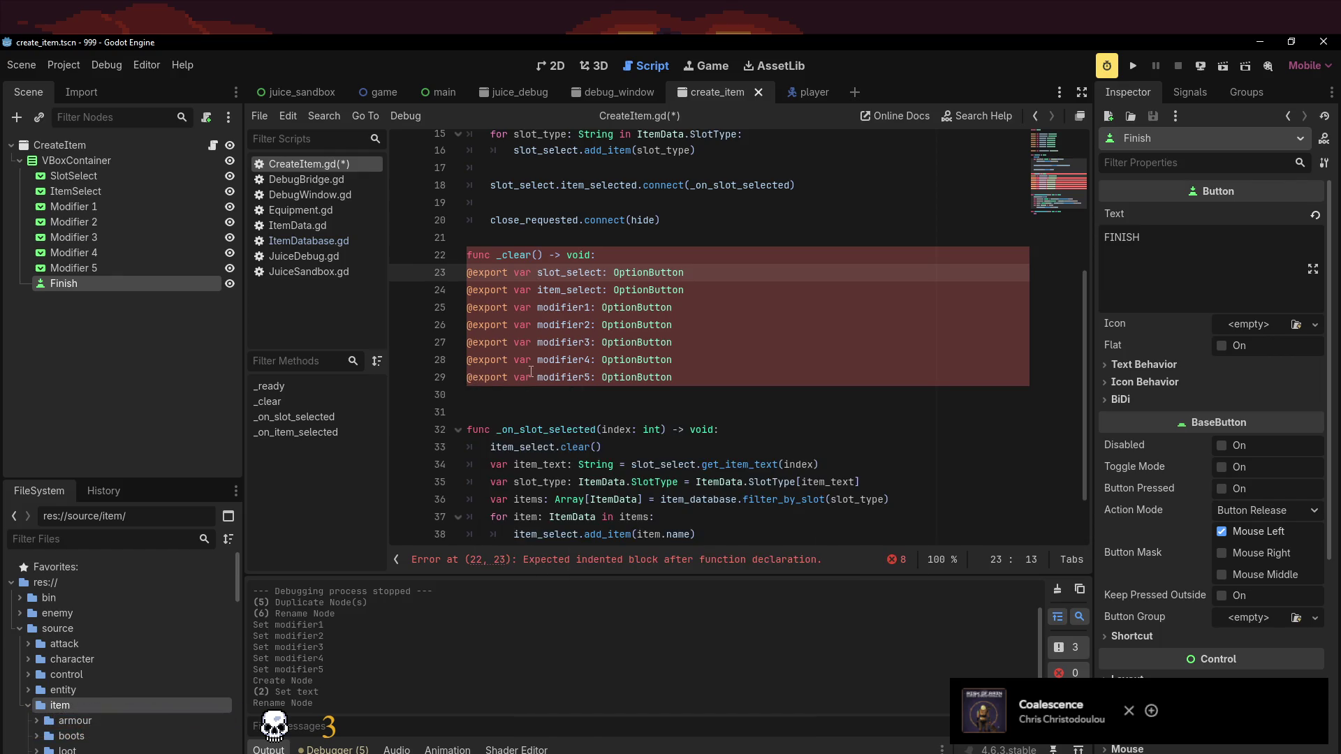
alt+click(537, 290)
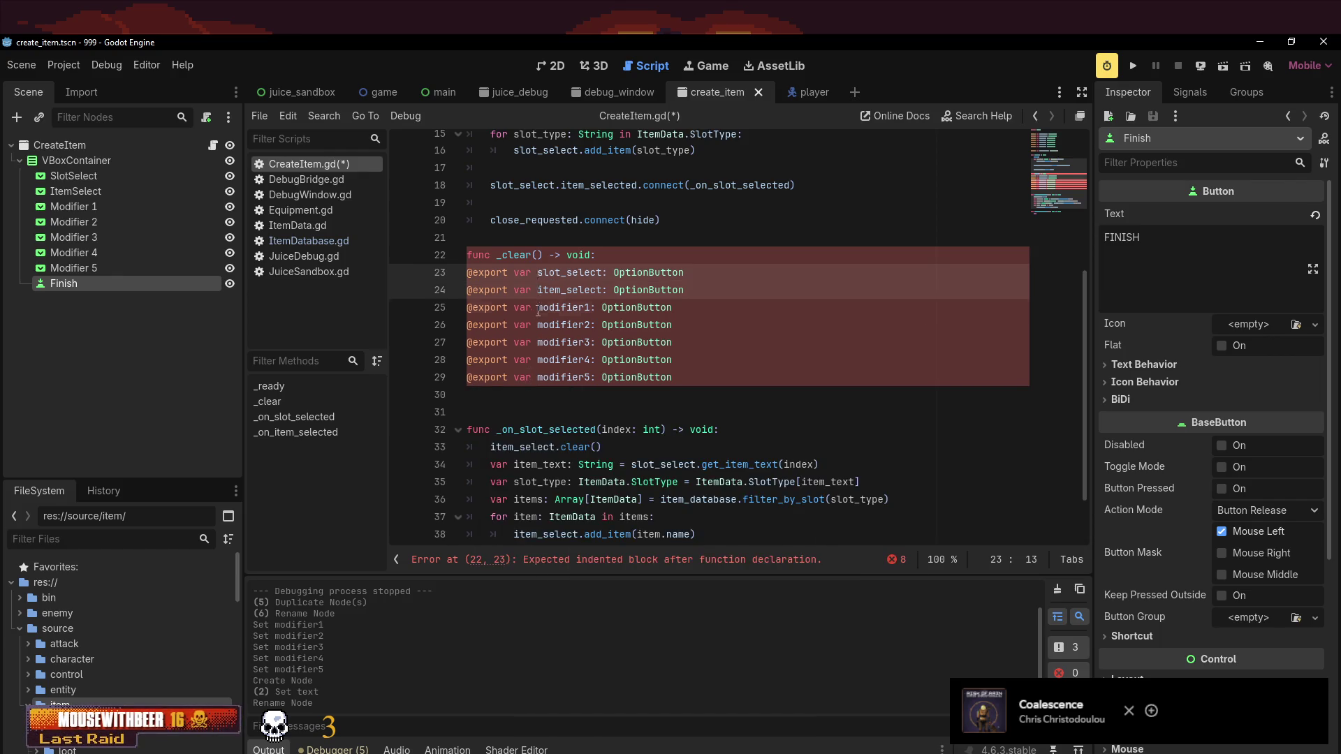
alt+click(537, 307)
alt+click(538, 324)
alt+click(537, 343)
alt+click(538, 359)
alt+click(537, 378)
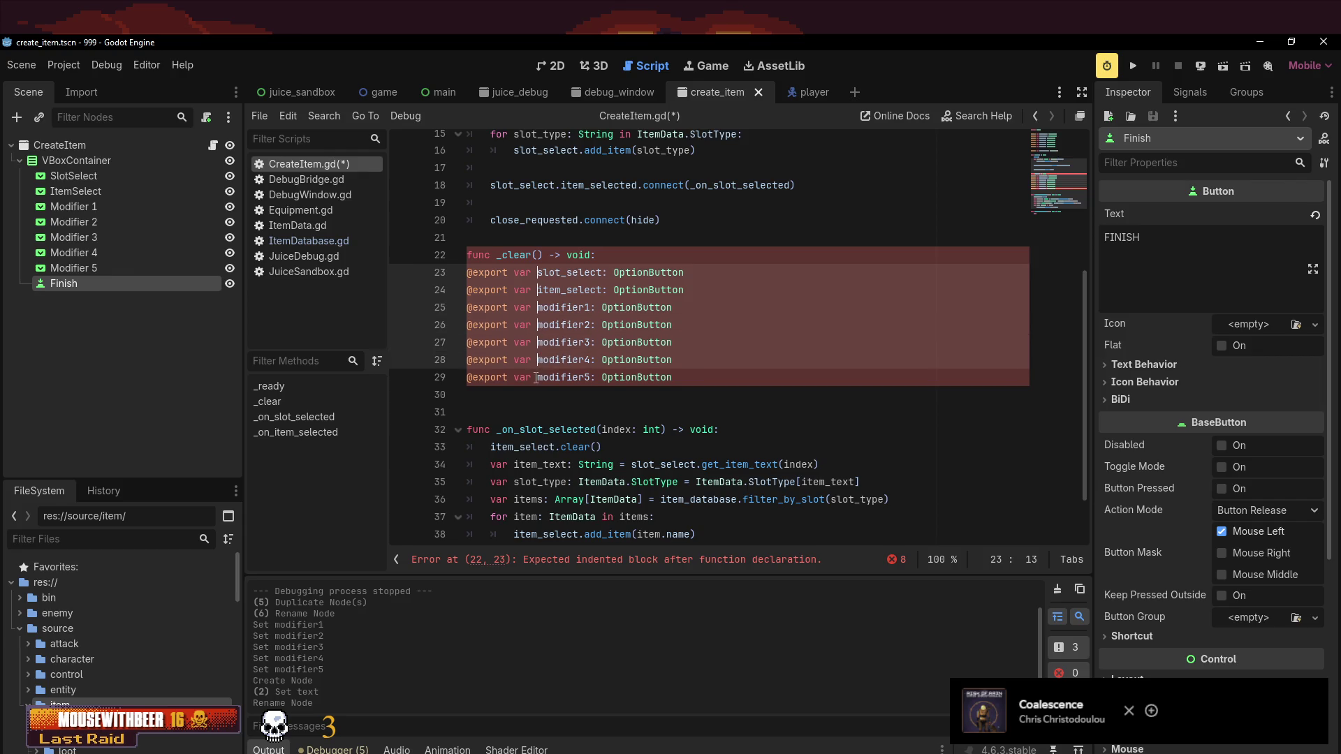
alt+click(536, 377)
key(BackSpace)
key(BackSpace)
key(BackSpace)
key(BackSpace)
key(BackSpace)
key(BackSpace)
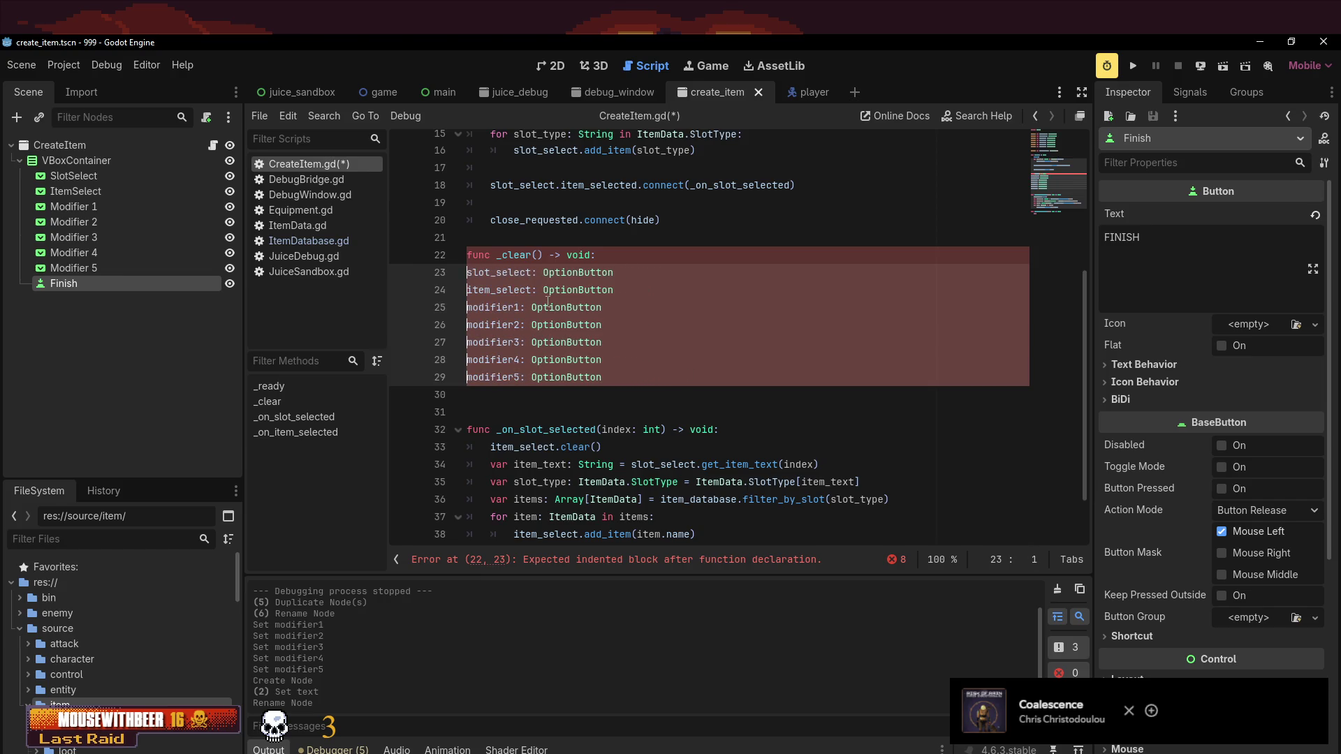
click(532, 272)
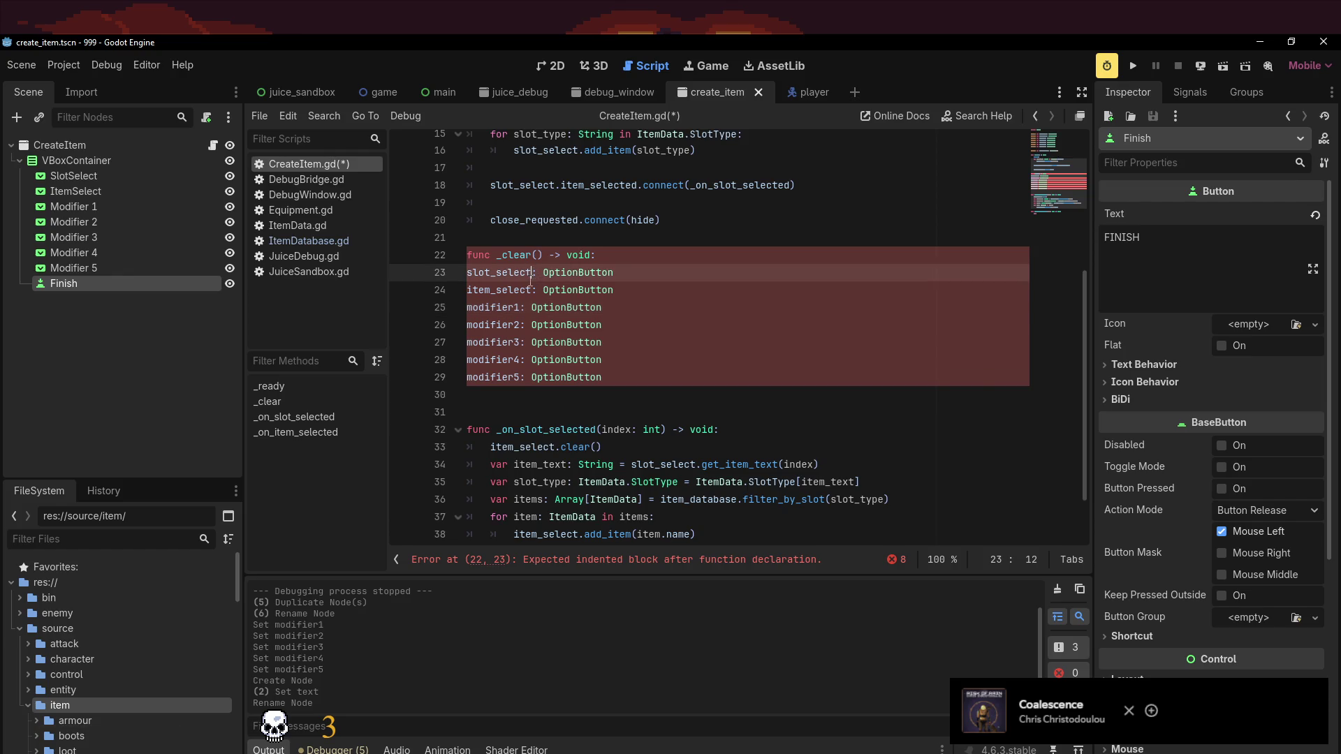
mouse_move(530, 276)
mouse_down()
mouse_move(518, 343)
mouse_move(553, 383)
mouse_up()
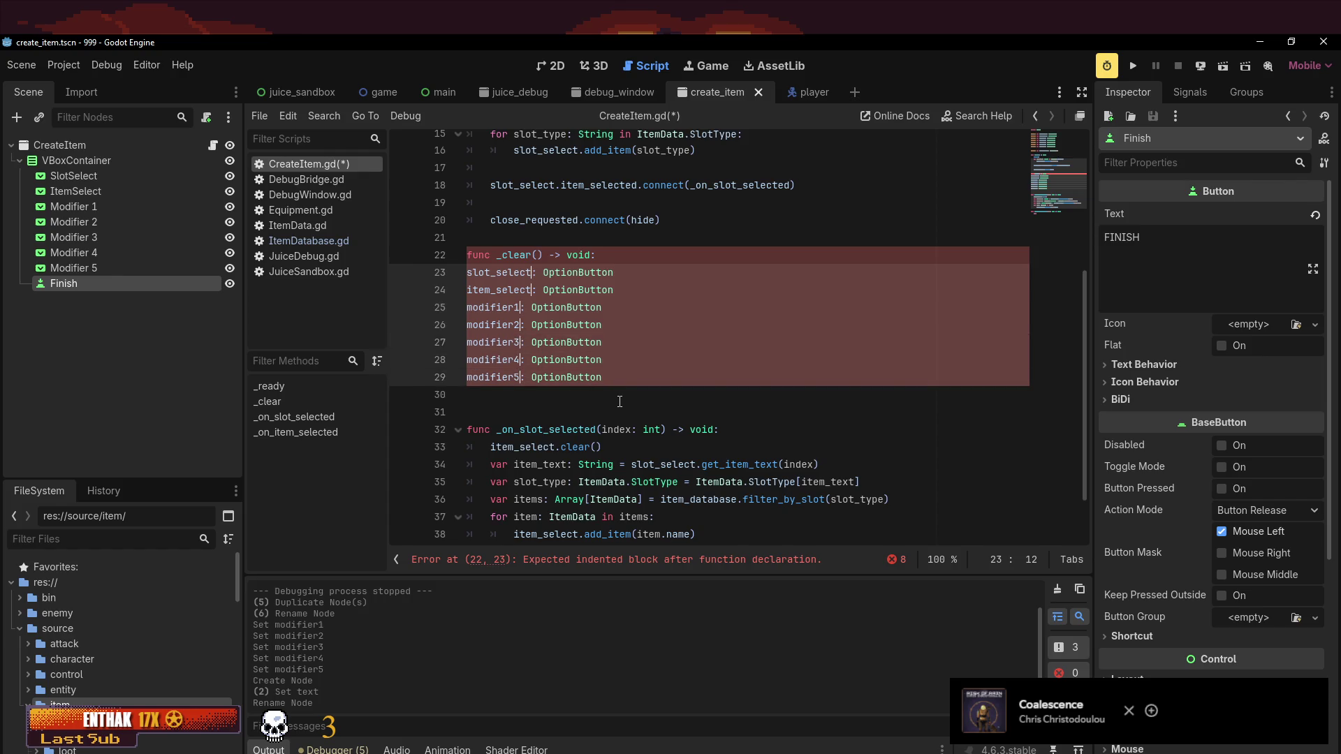
key(shift+End)
key(Delete)
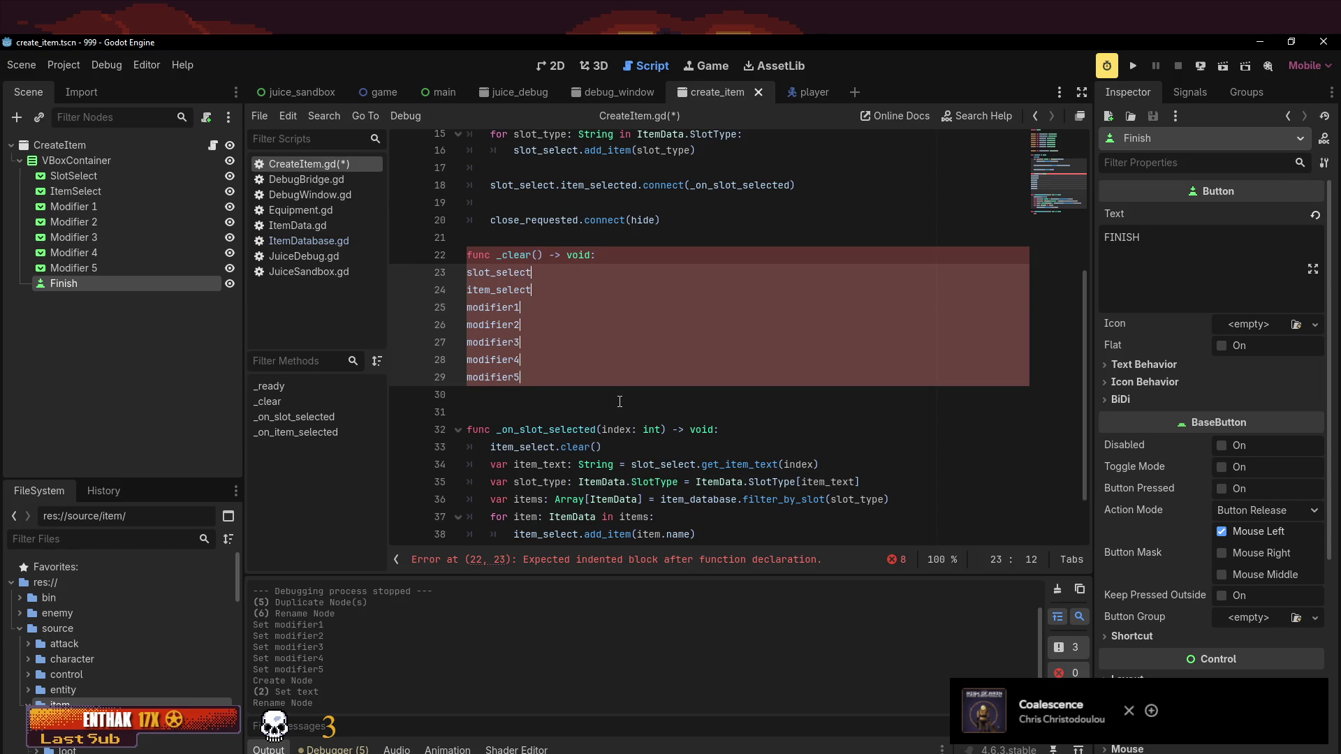
key(Escape)
Append .clear() to slot_select, item_select and modifier1–5 using multiple carets.
text(clear)
key(BackSpace)
key(BackSpace)
key(BackSpace)
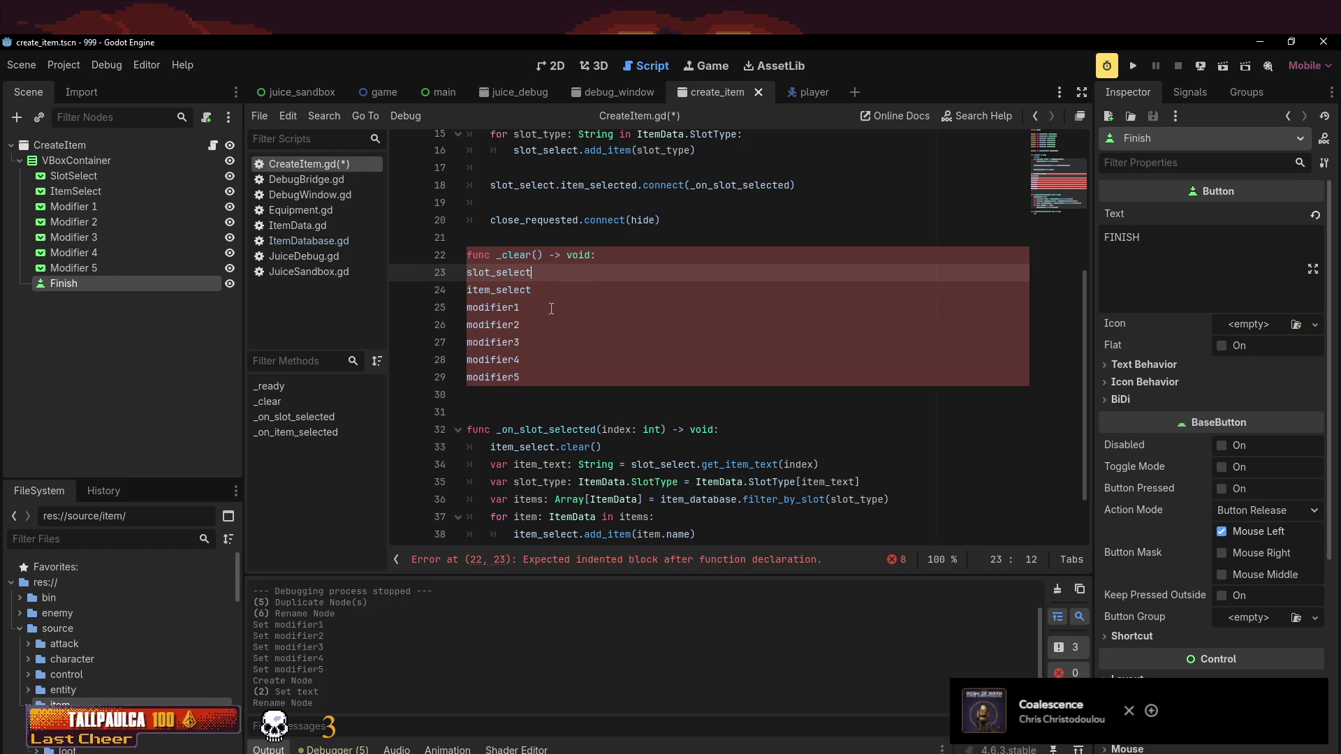
alt+click(531, 290)
alt+click(521, 307)
alt+click(522, 326)
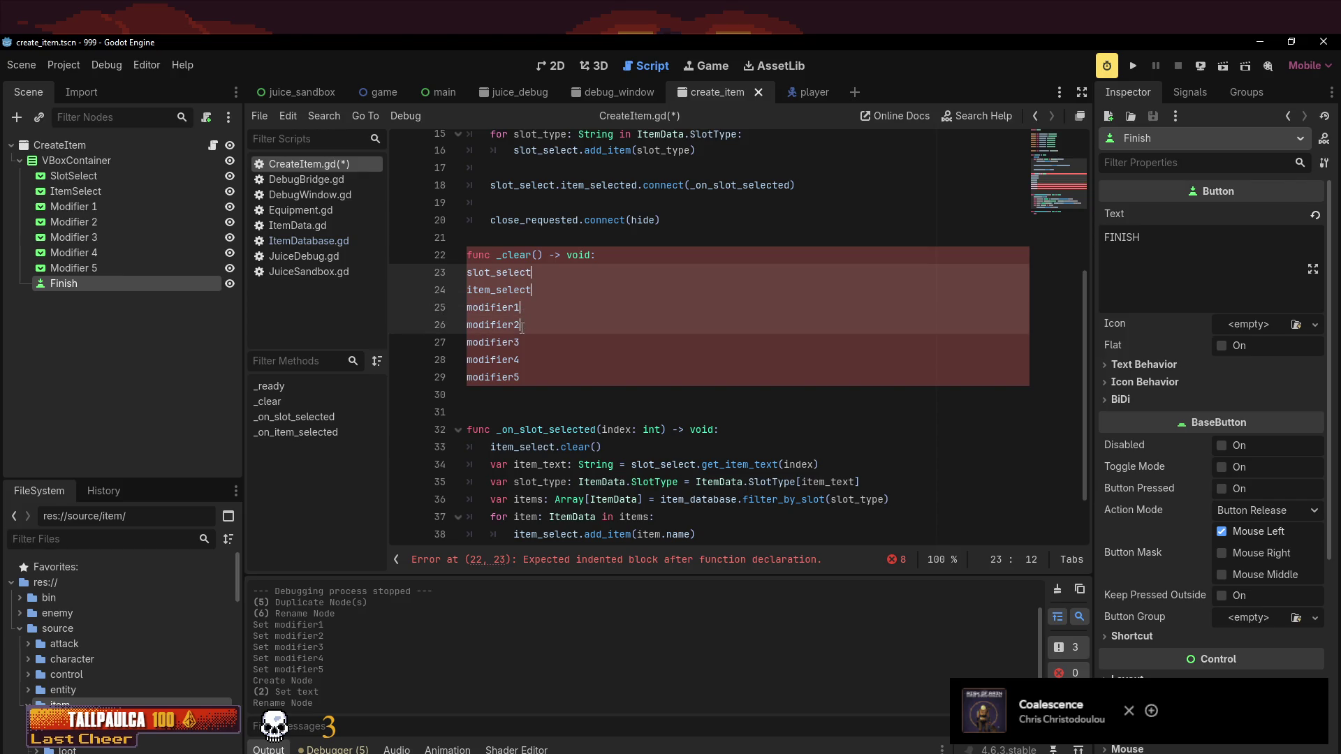
alt+click(520, 342)
alt+click(519, 359)
alt+click(519, 377)
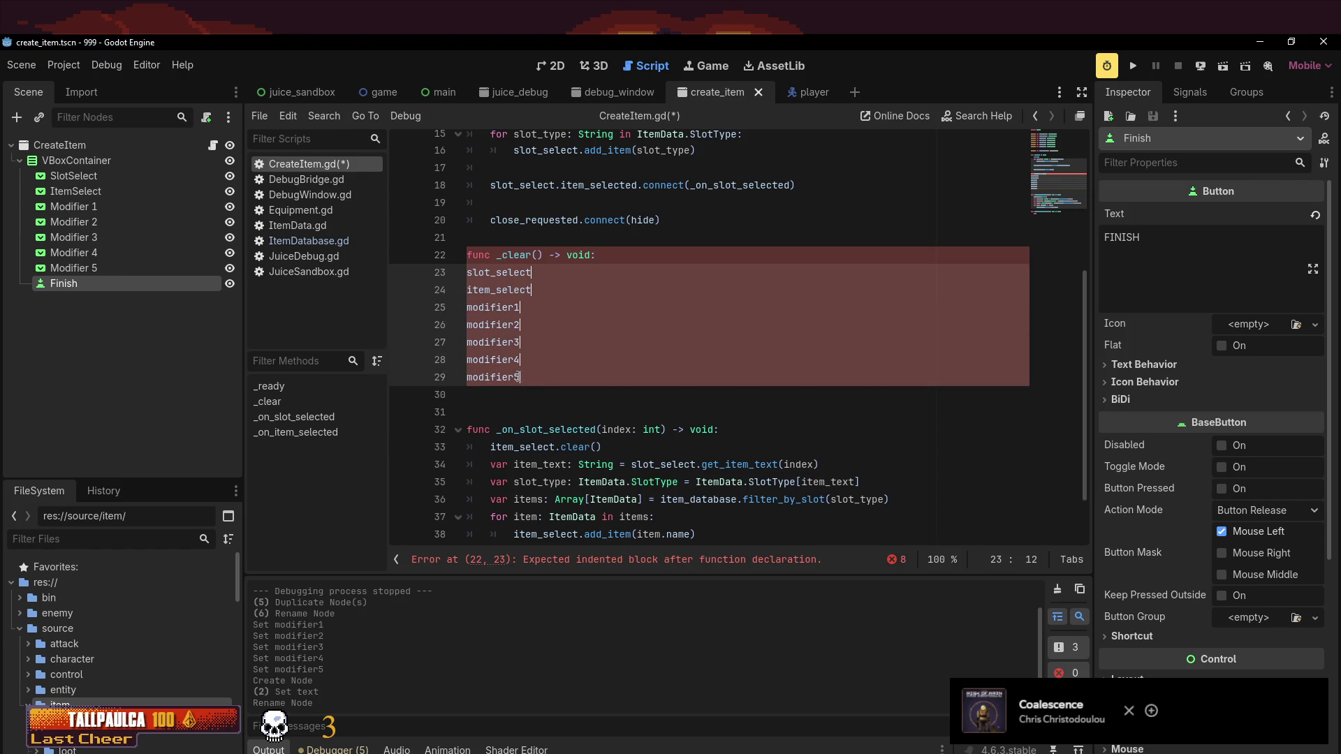
text(.clear())
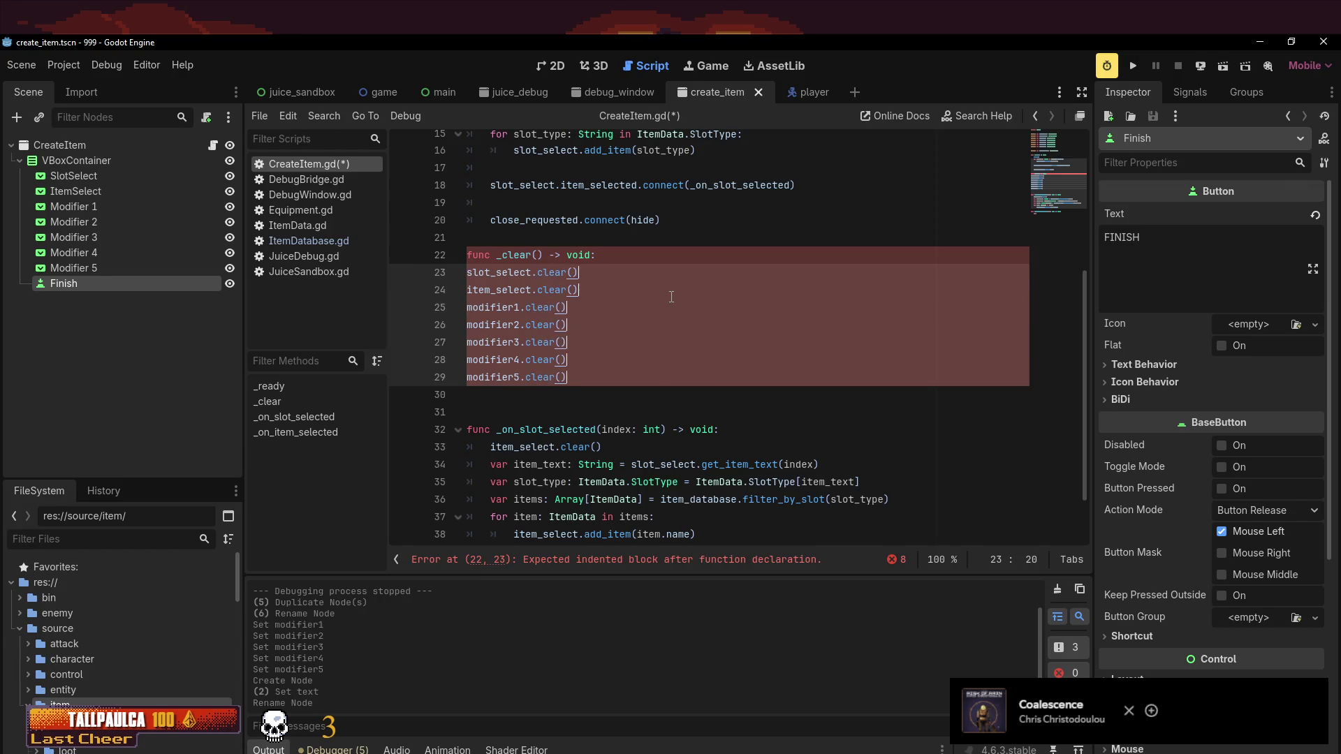
Indent the seven clear() calls into the _clear function body and save the script.
key(Escape)
key(Home)
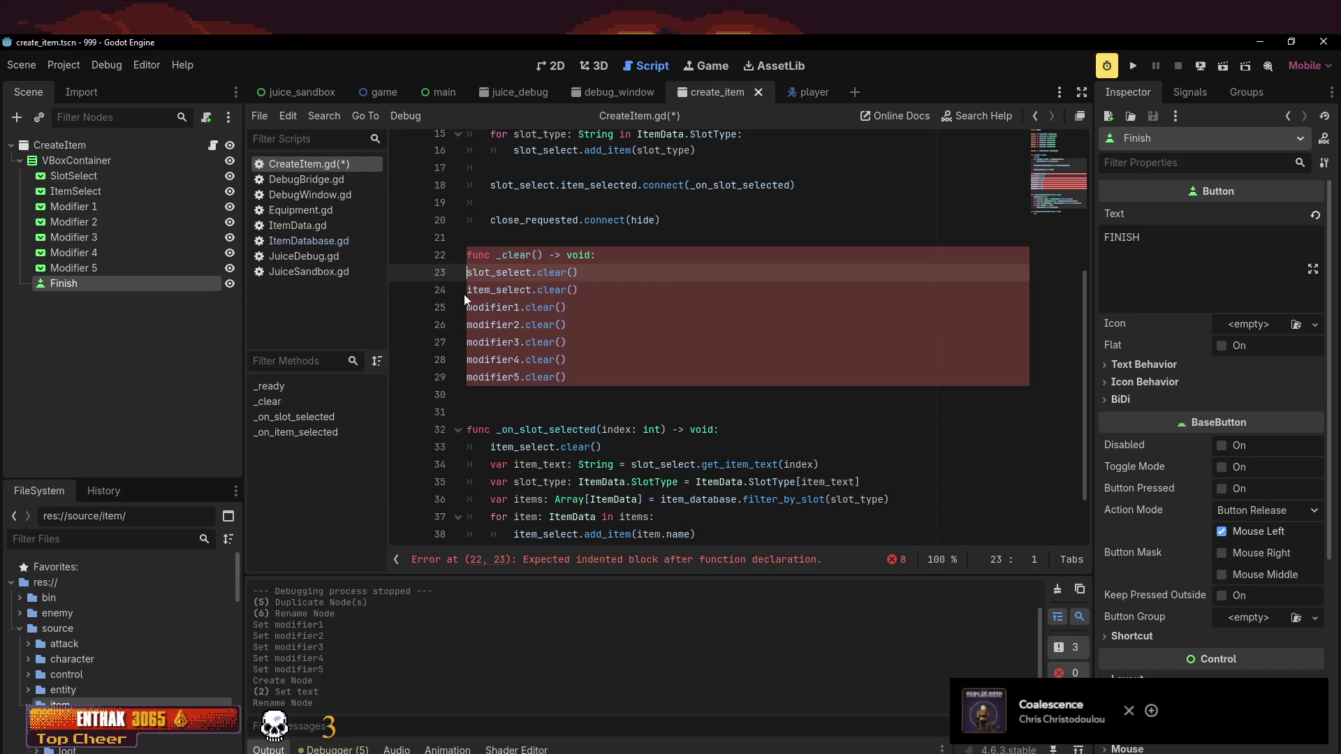
key(Down)
key(Down)
key(Down)
key(End)
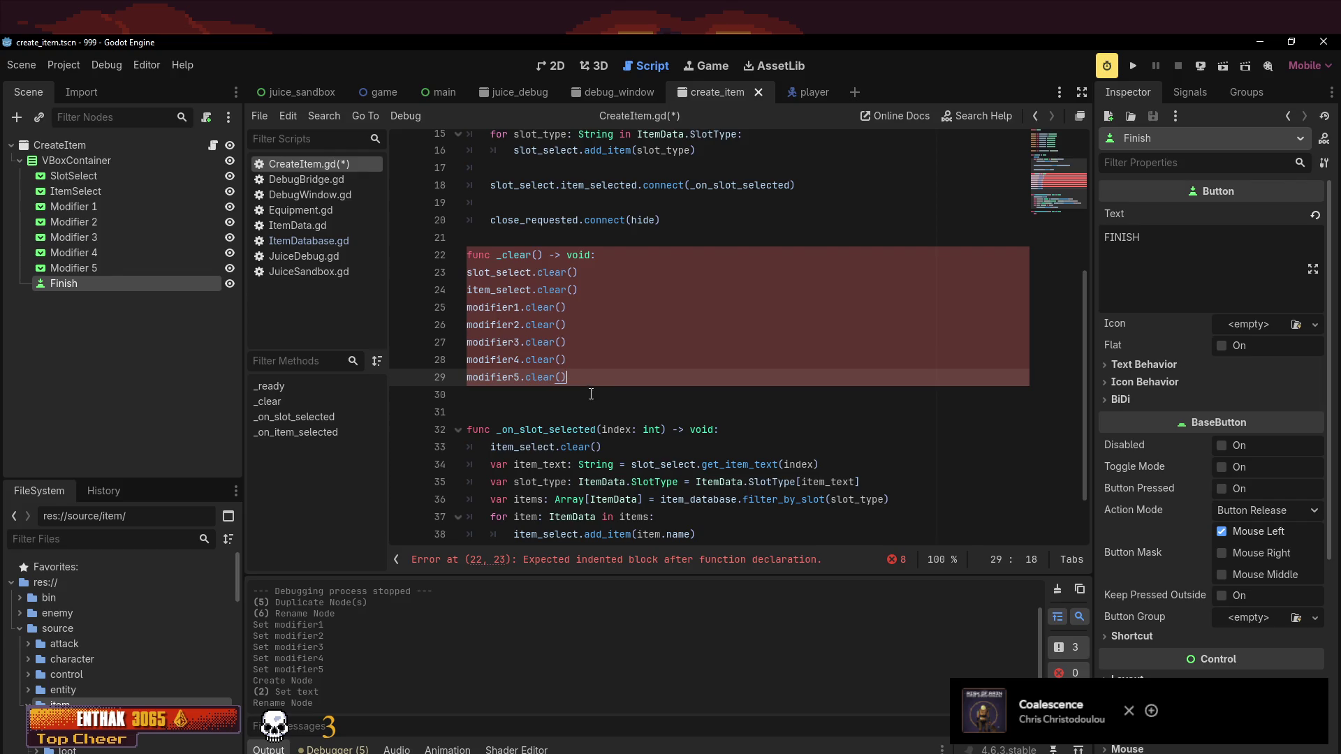
key(shift+Up)
key(shift+Up)
key(shift+Up)
key(shift+Home)
key(Tab)
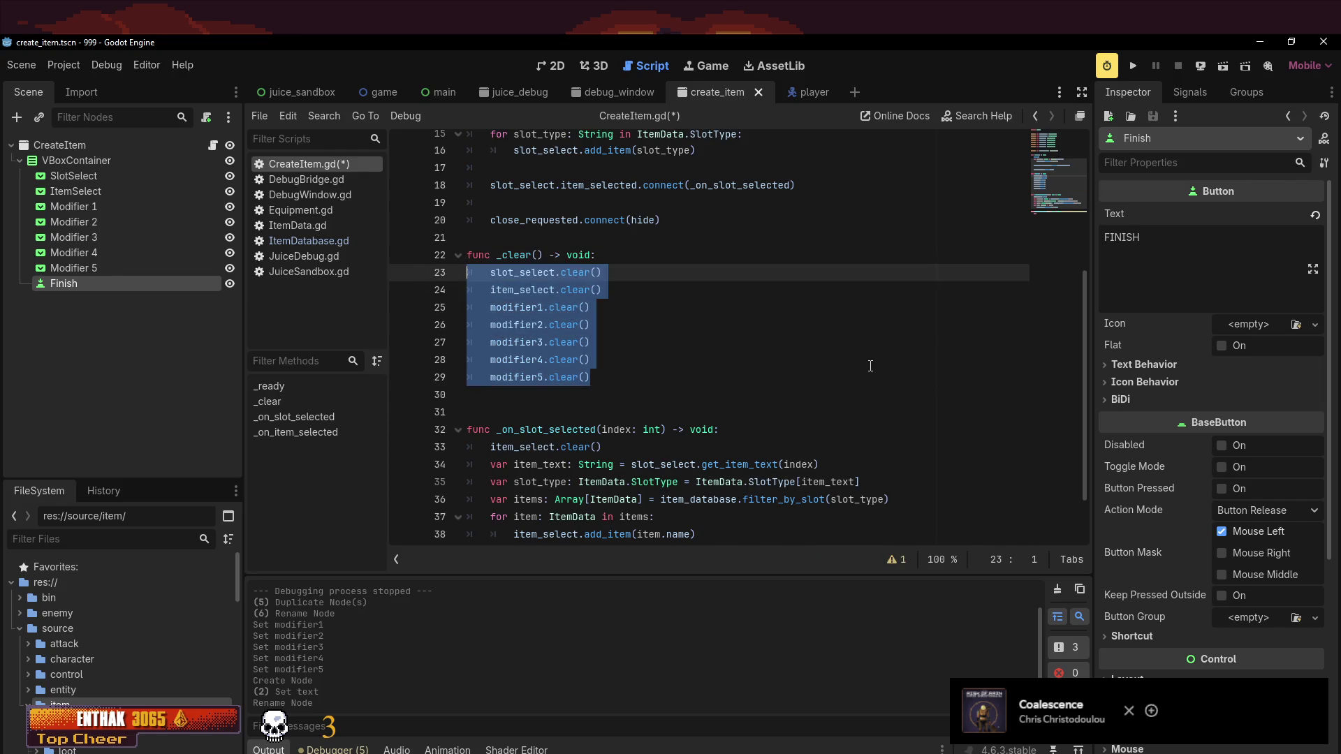
click(677, 320)
key(ctrl+s)
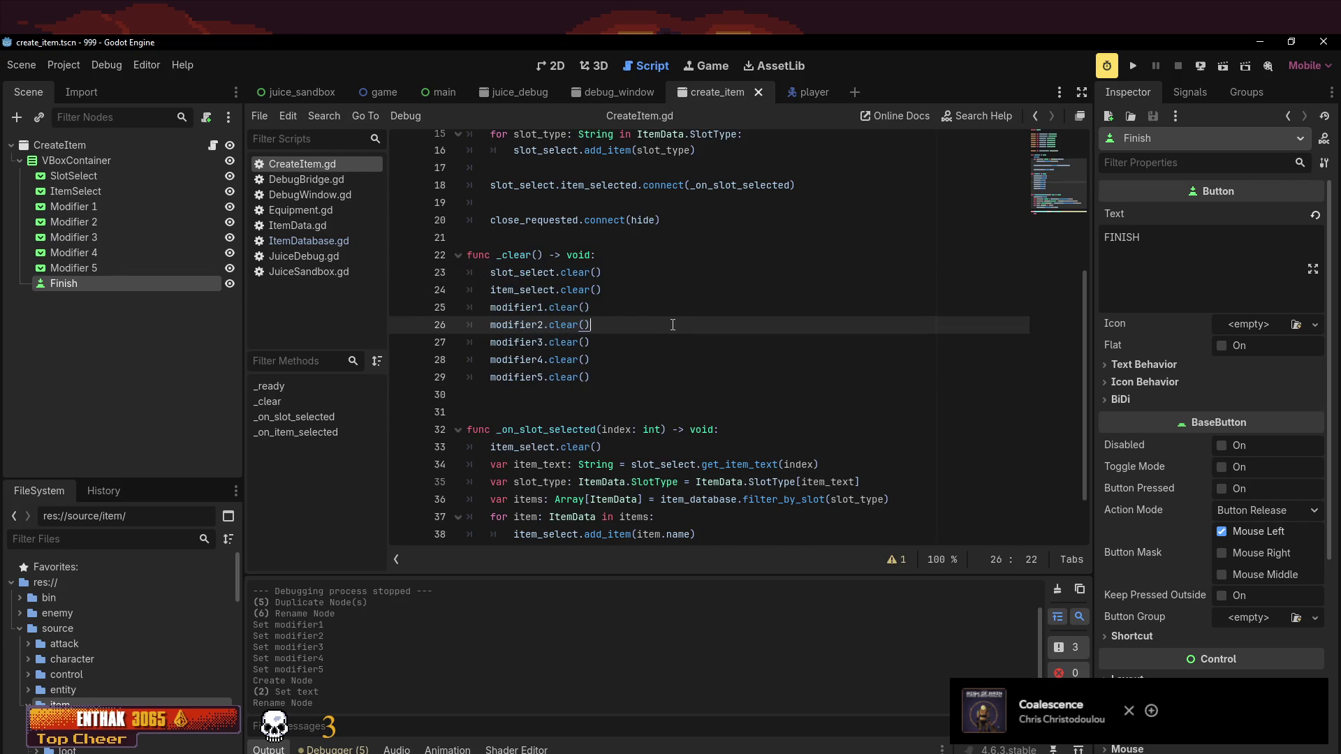
Delete the extra blank line 31 and save CreateItem.gd.
click(596, 405)
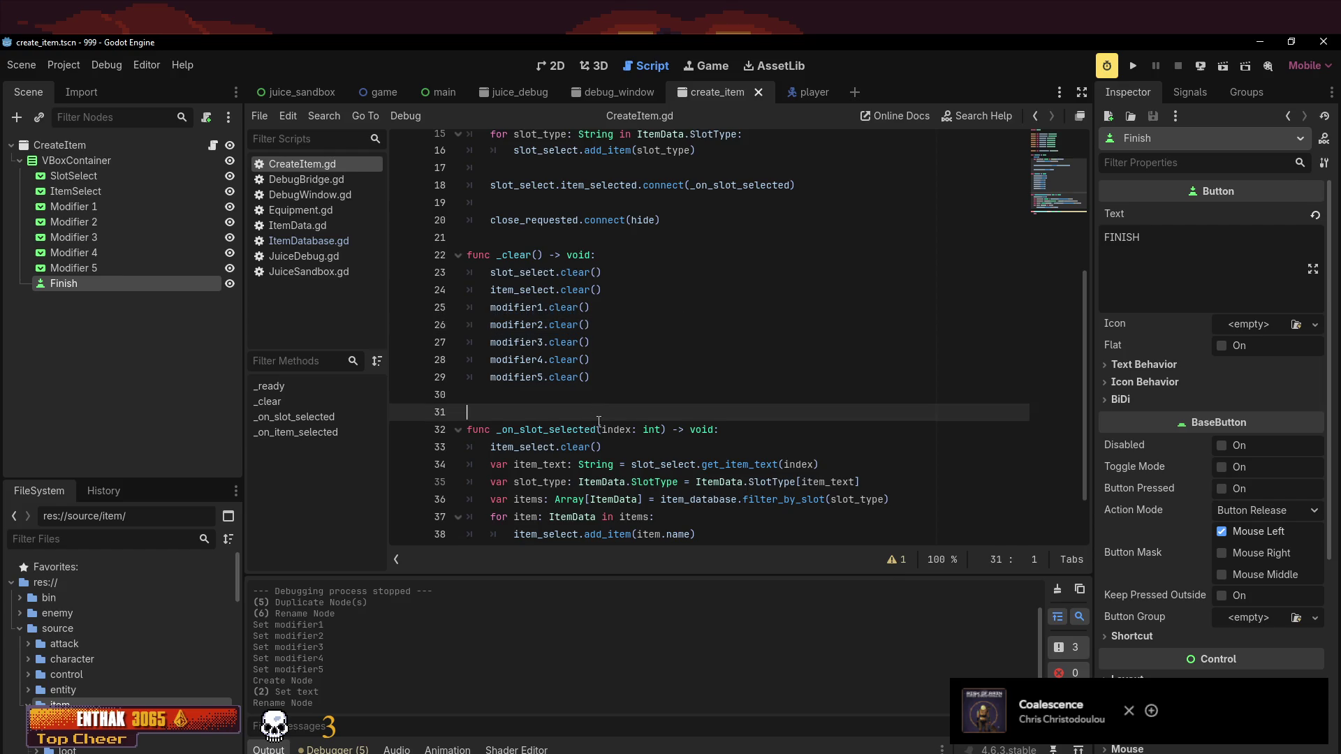
key(BackSpace)
key(ctrl+s)
Remove the empty _on_item_selected function from the end of the script.
scroll(654, 349, down, 1)
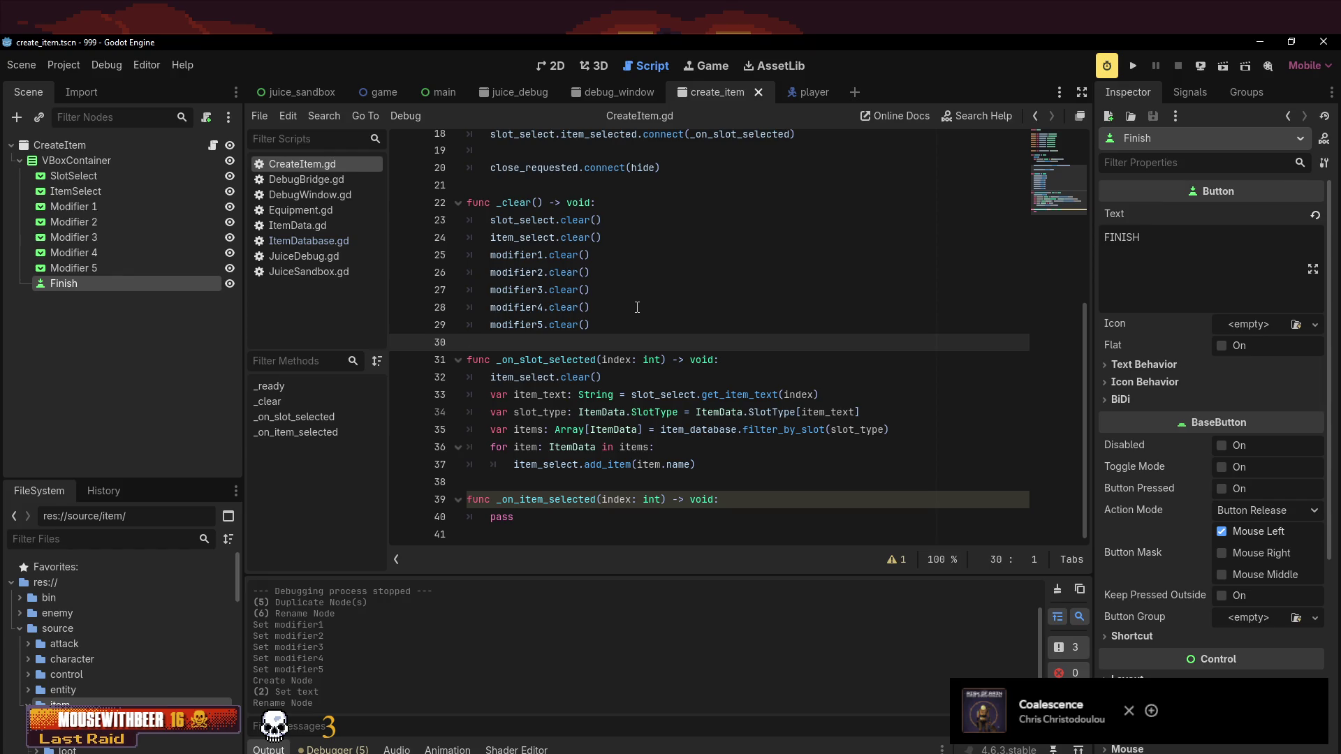
key(Down)
key(Down)
key(Down)
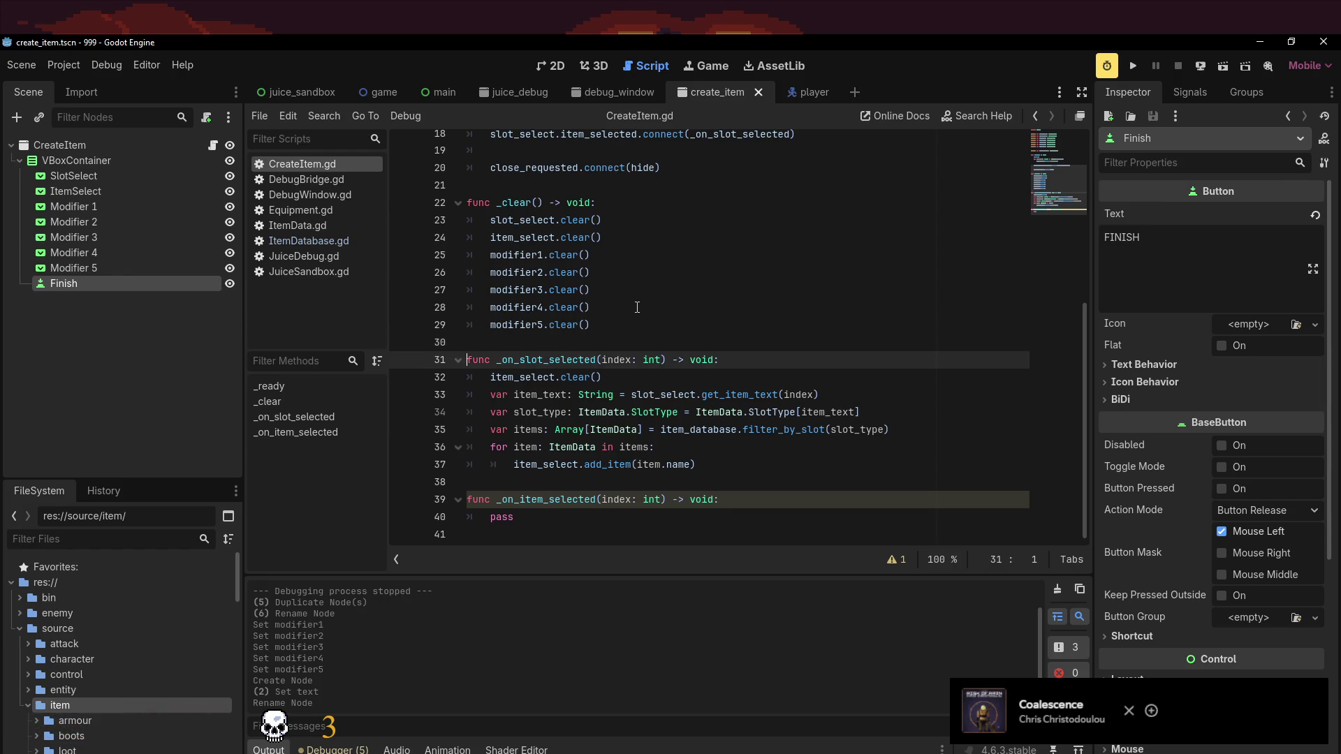
key(shift+Down)
key(shift+Down)
key(Delete)
key(BackSpace)
key(Return)
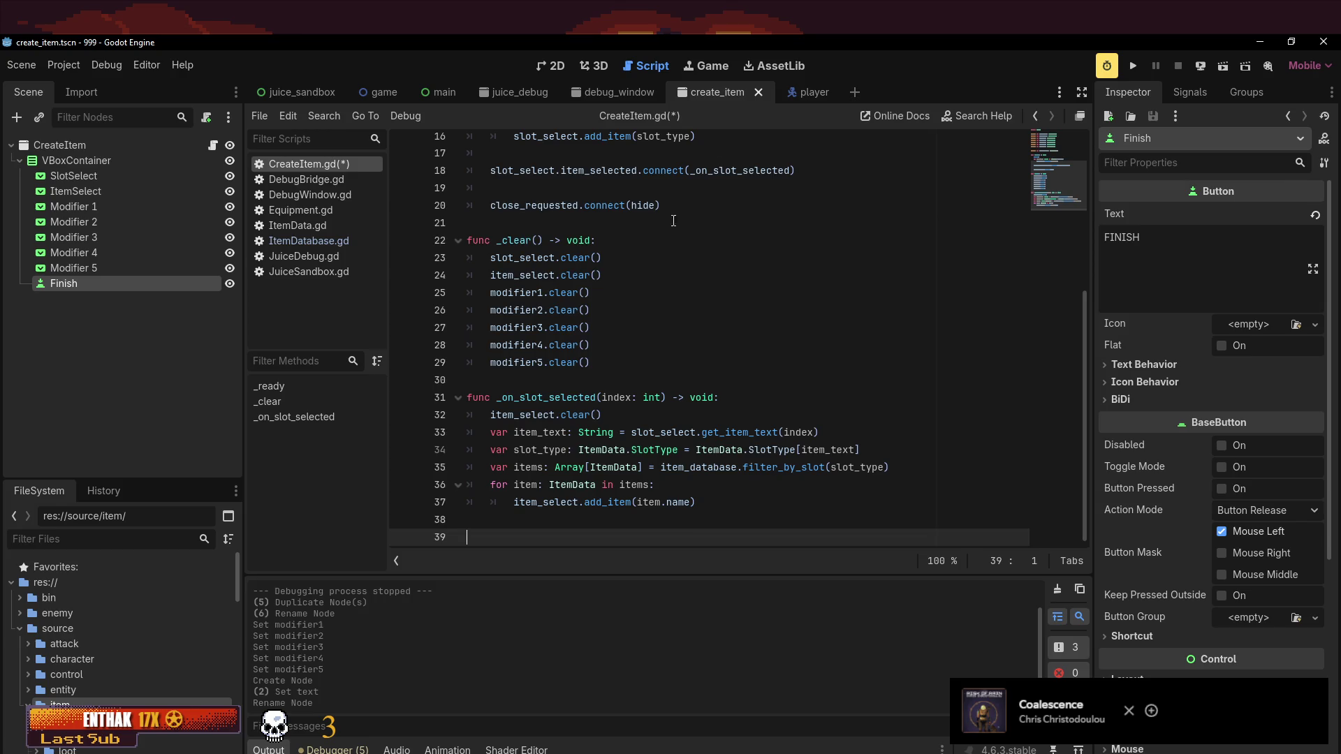
scroll(674, 221, up, 5)
Insert two blank lines in _ready after the slot_select.item_selected.connect line.
scroll(636, 257, down, 5)
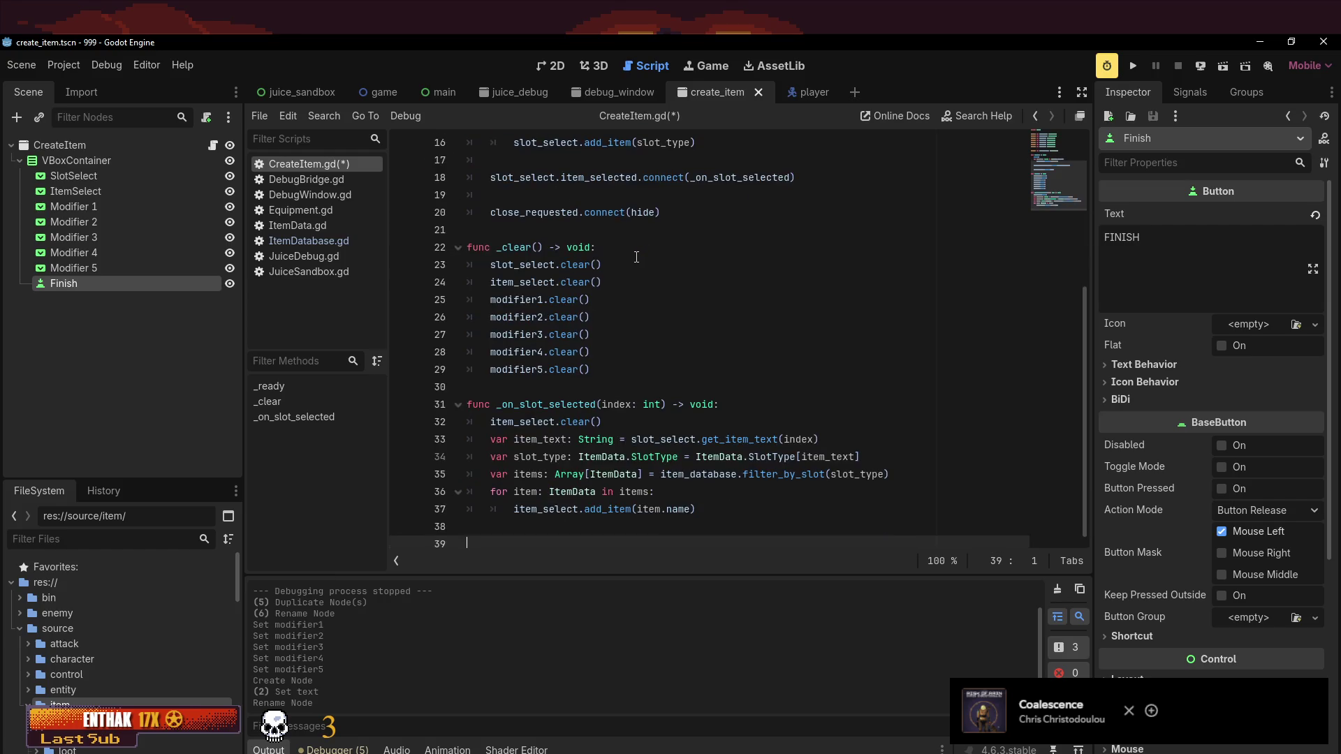
drag(591, 300, 666, 367)
click(591, 300)
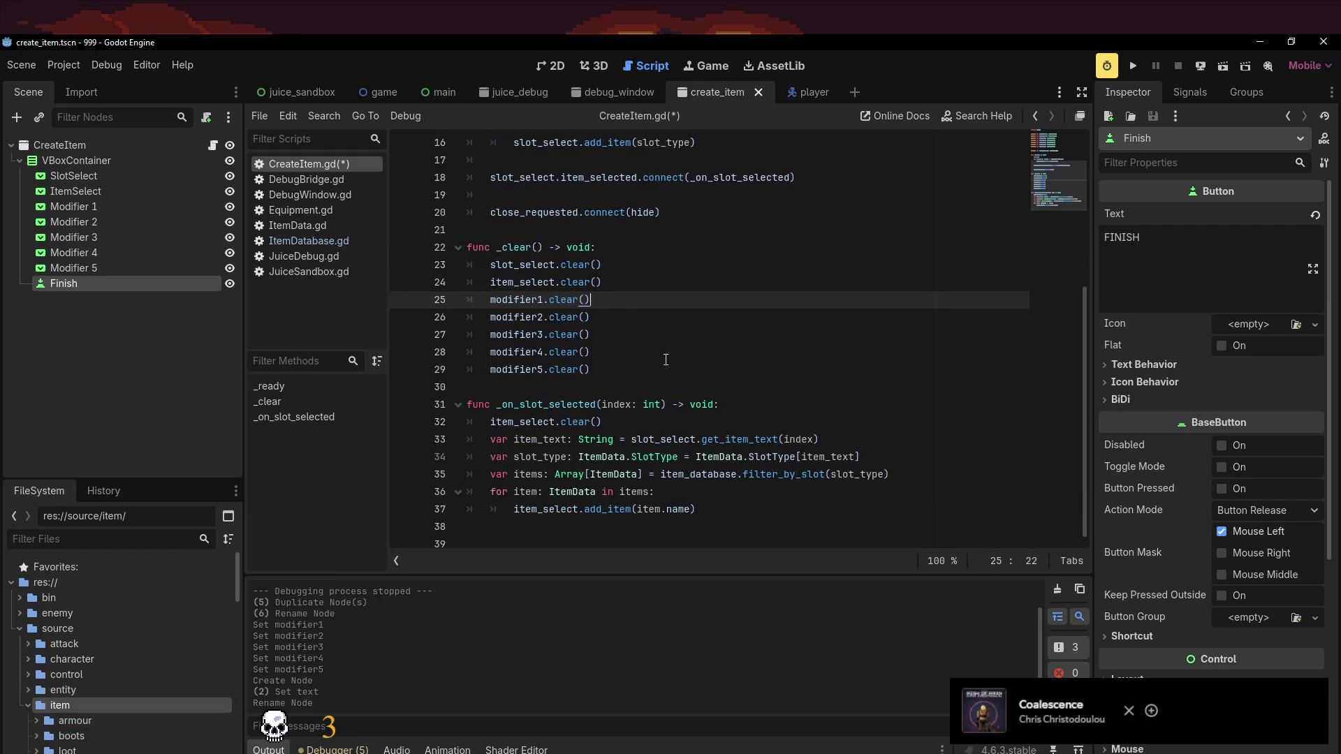
click(515, 549)
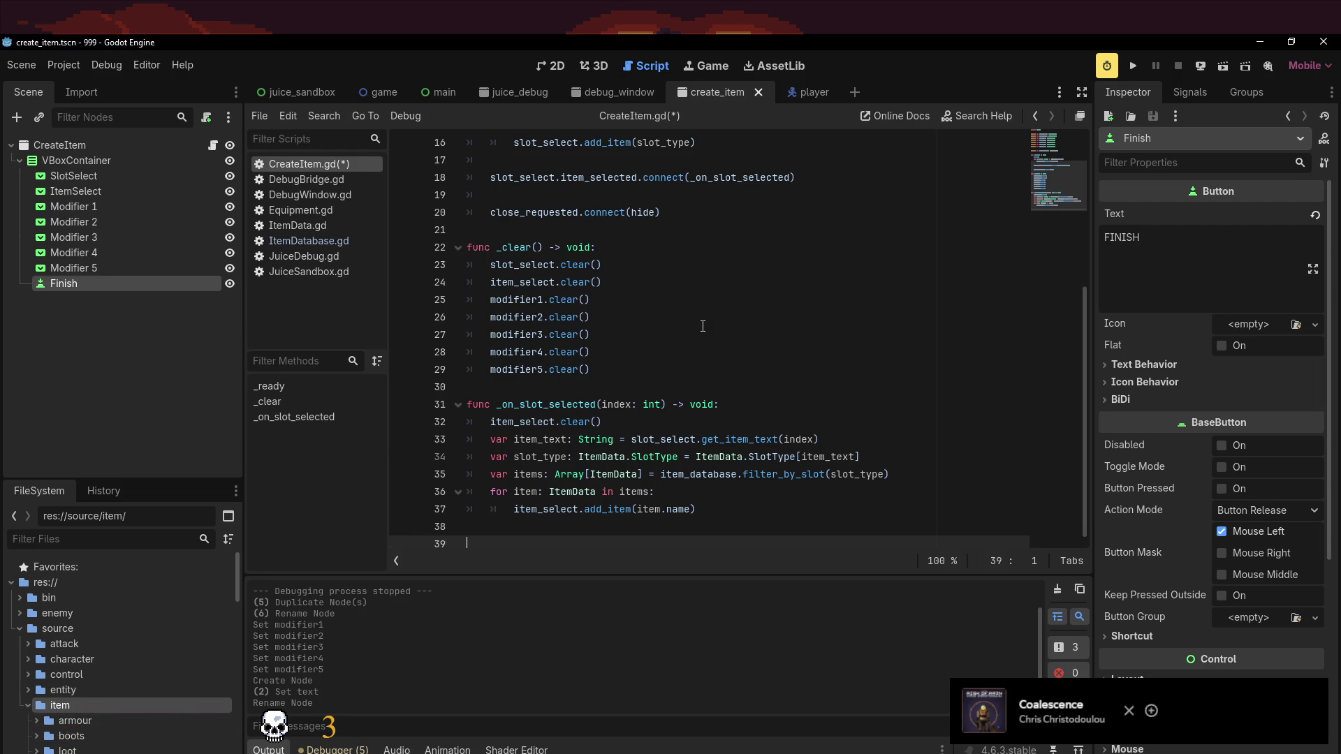
scroll(932, 326, up, 3)
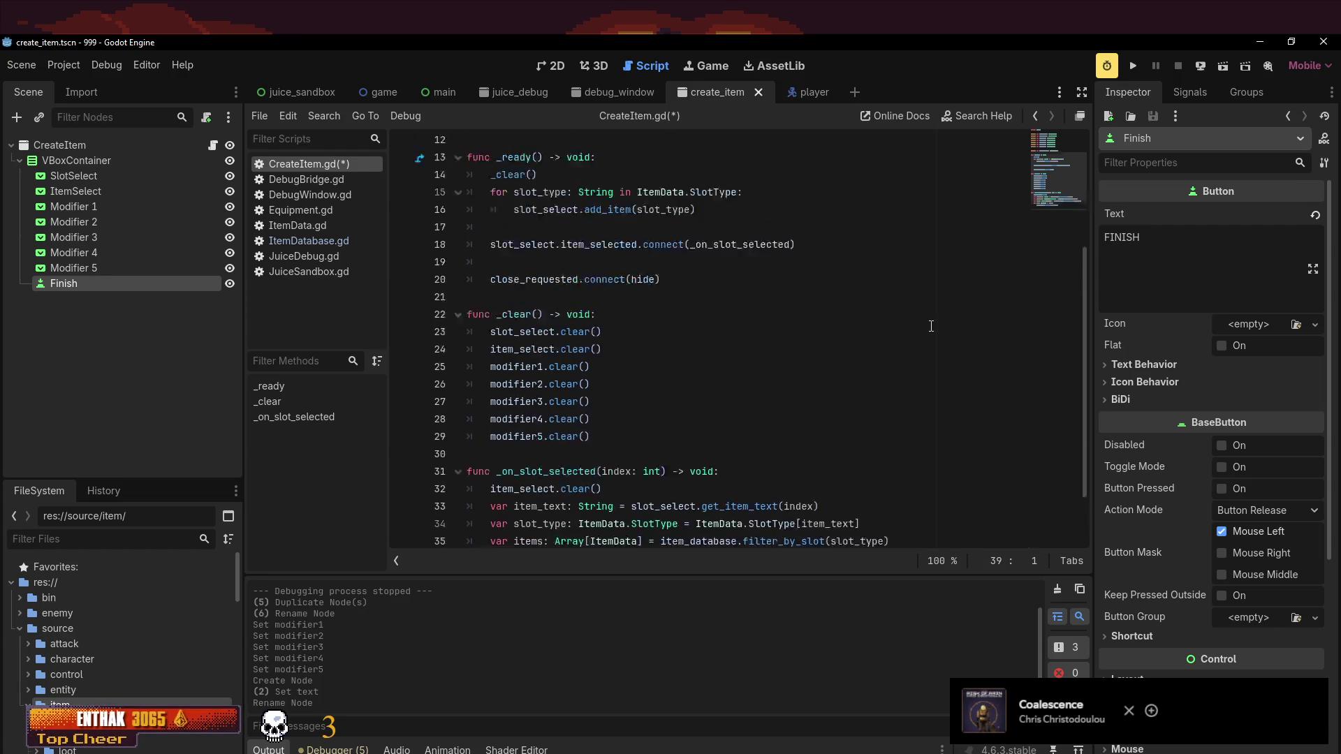
click(860, 339)
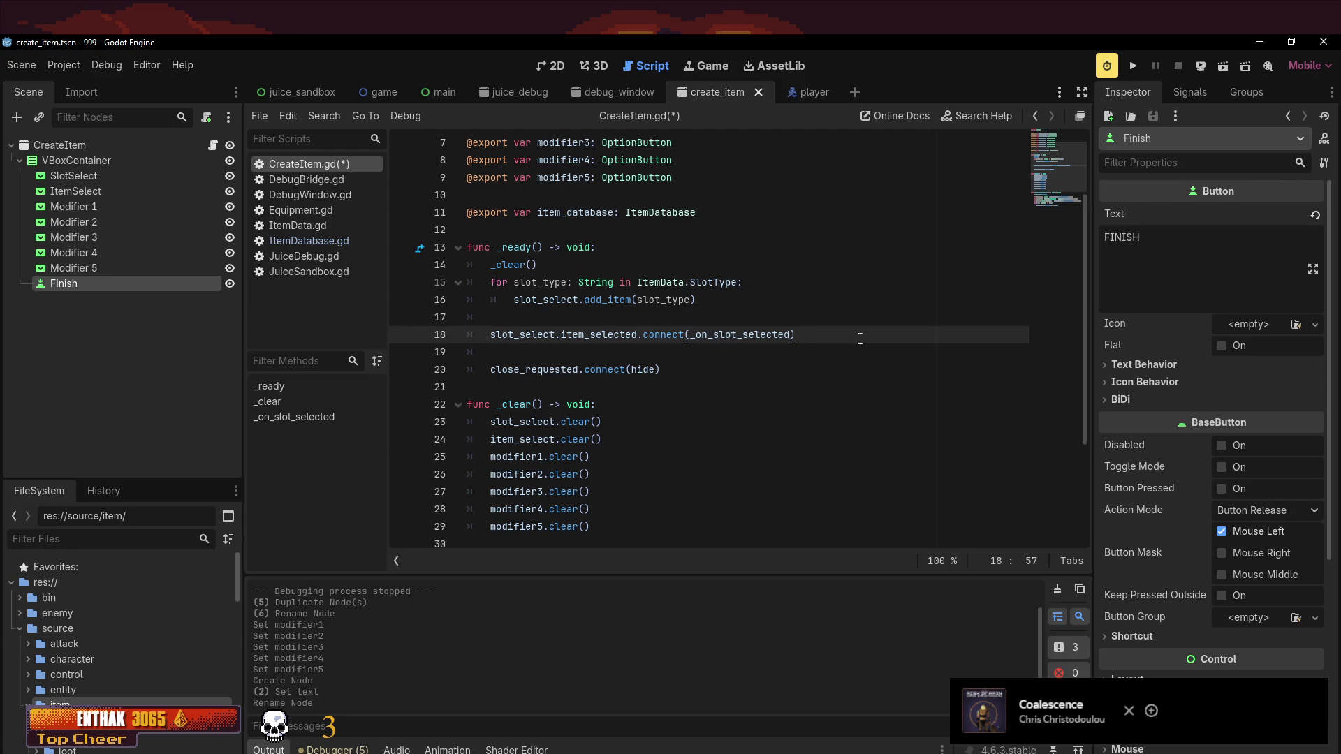
key(Return)
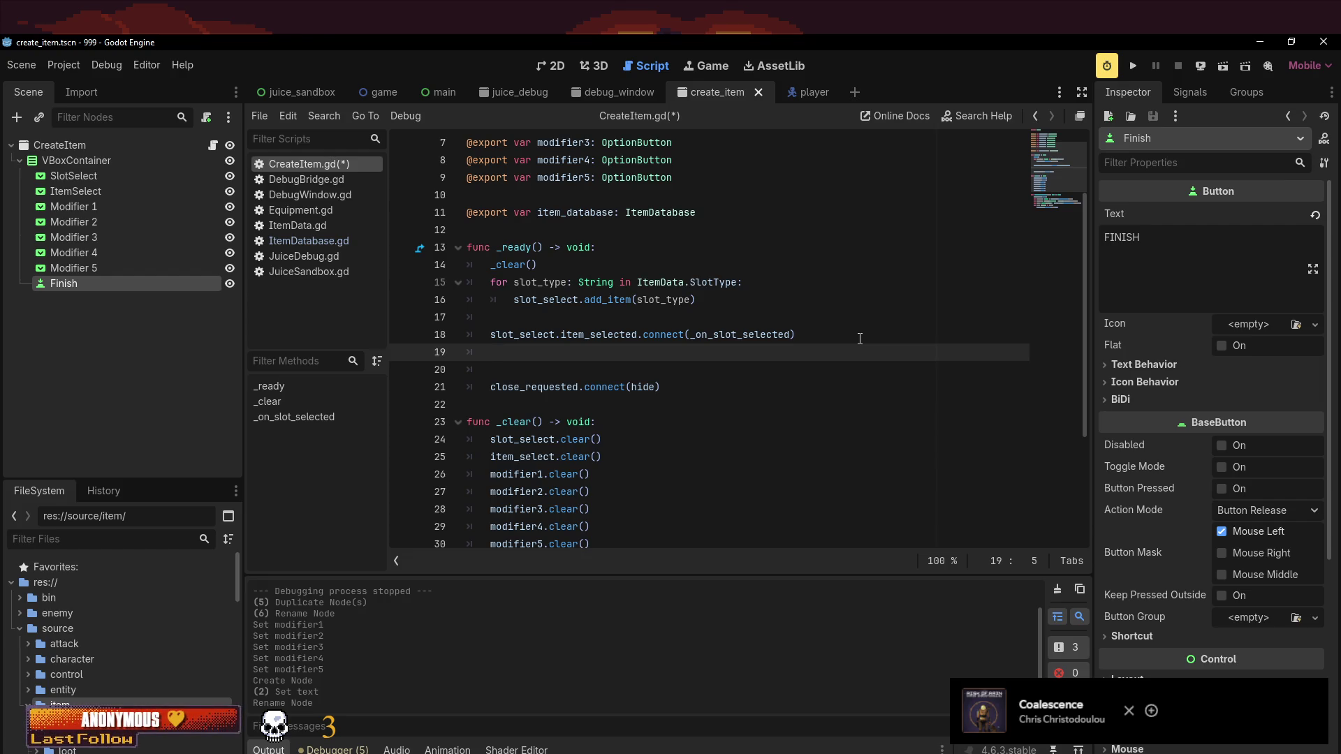
key(Down)
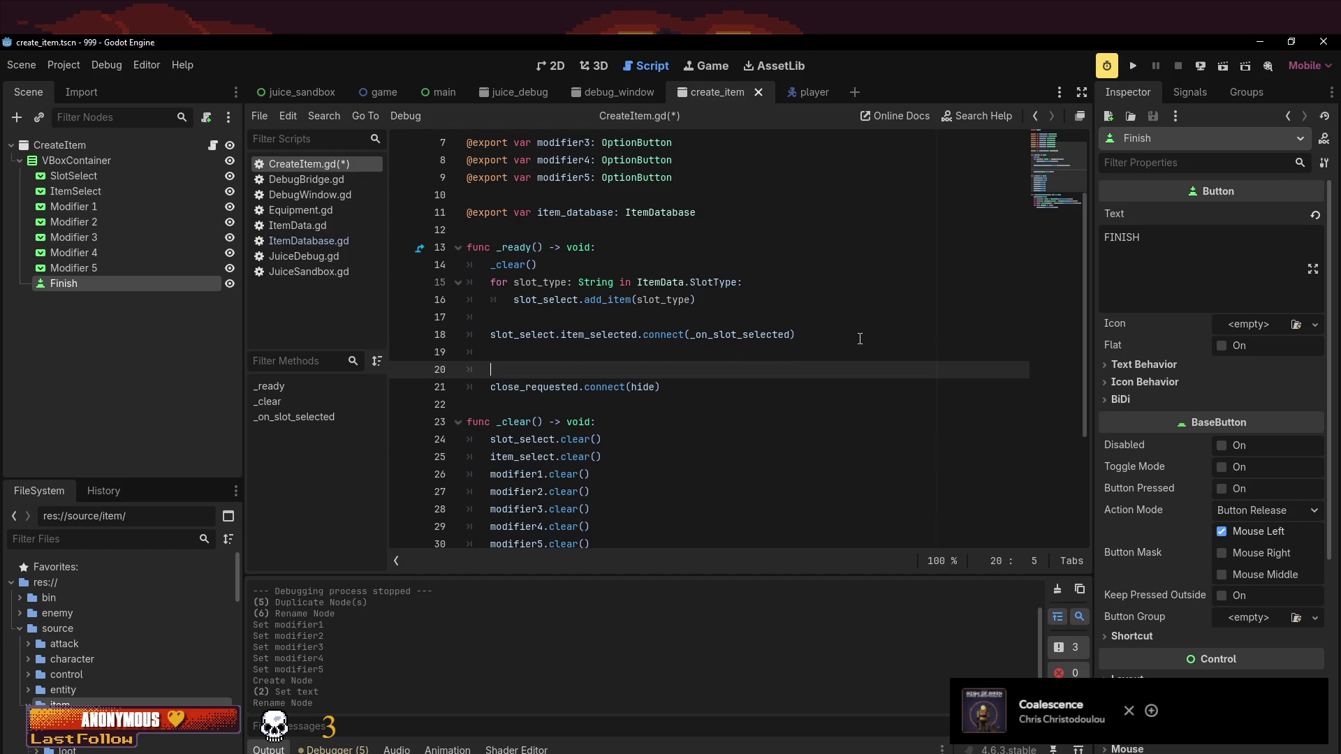
key(ctrl+shift+Return)
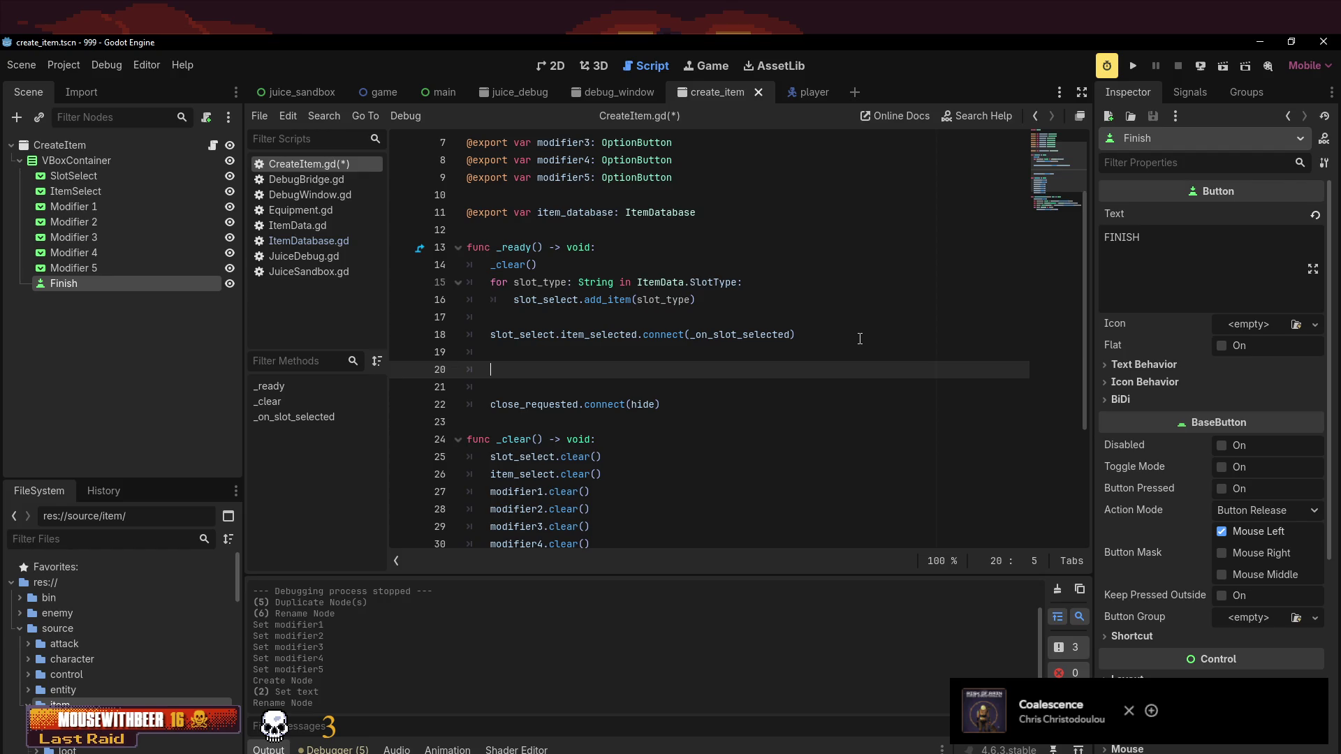
Type 'modifier1.' on line 20 and browse its OptionButton member suggestions before dismissing them.
text(modifier)
key(BackSpace)
text(1.)
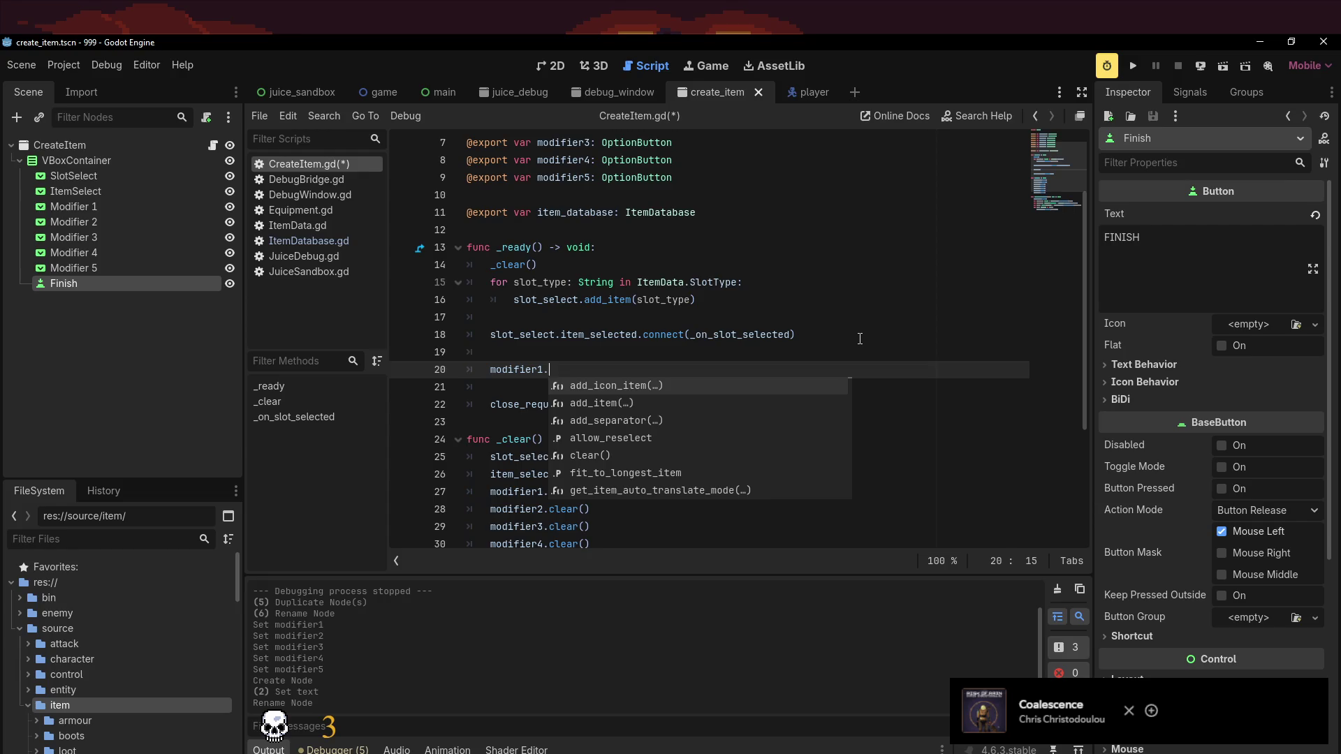
scroll(739, 417, down, 4)
scroll(739, 416, down, 12)
scroll(746, 409, down, 8)
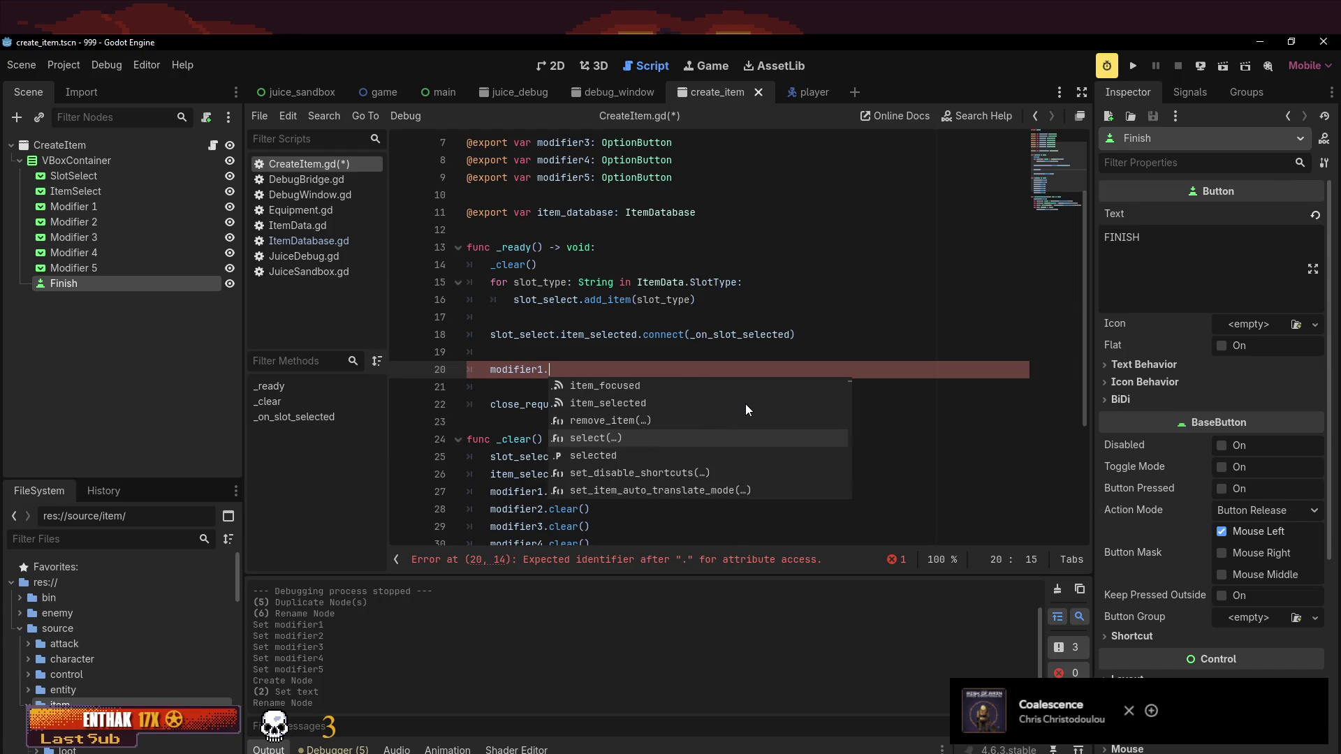
scroll(746, 408, down, 5)
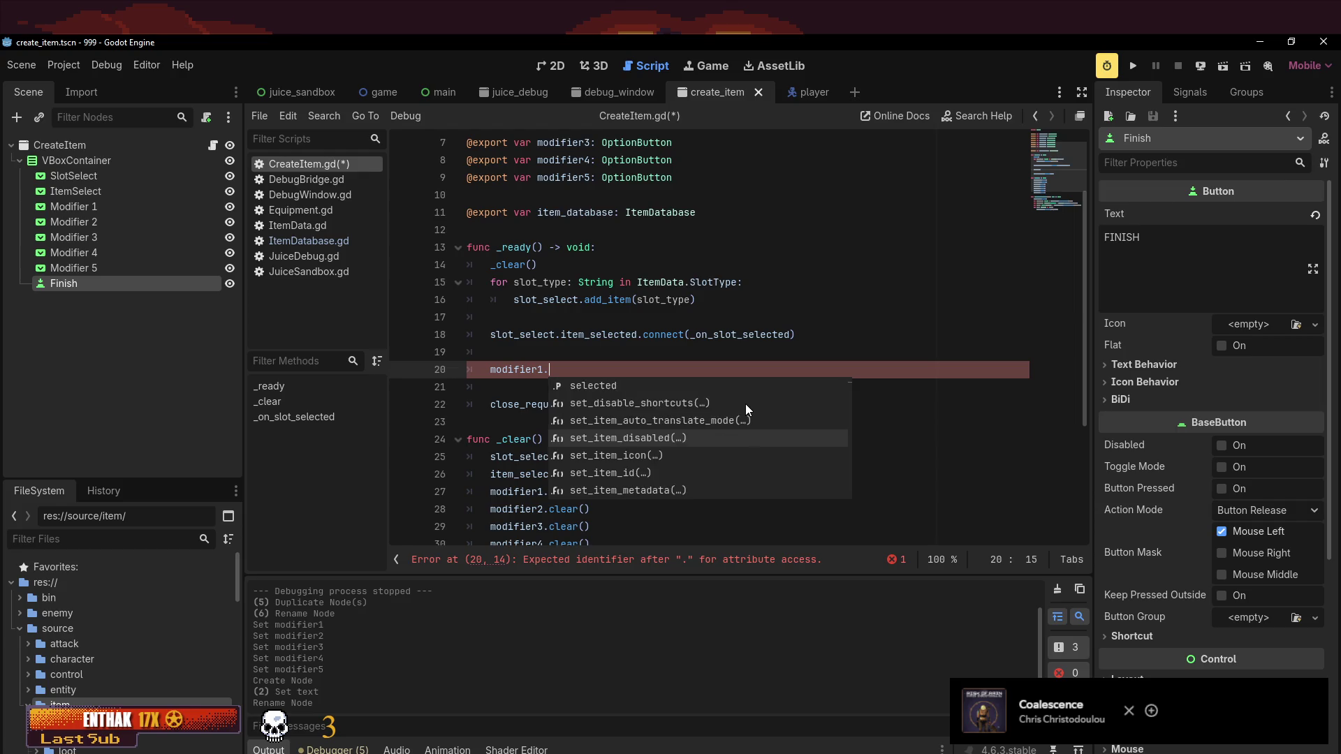
scroll(745, 404, down, 2)
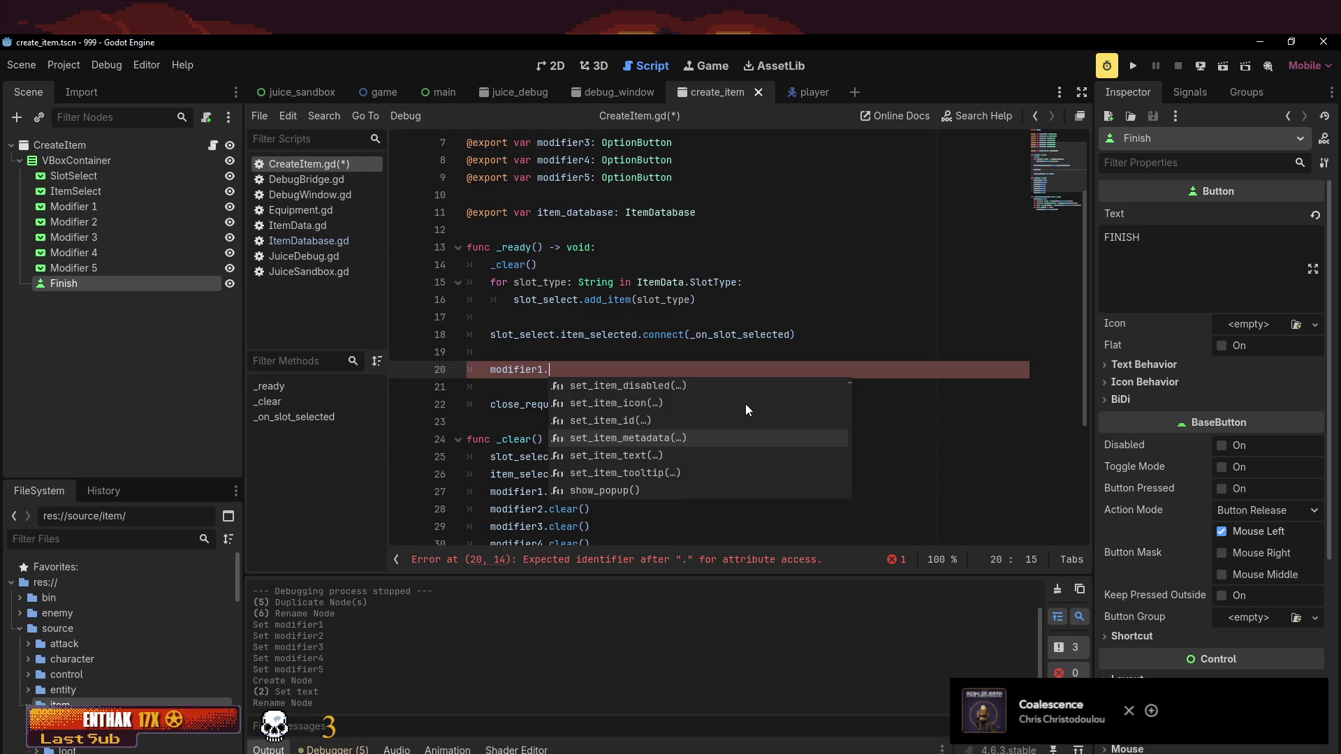
scroll(715, 408, up, 1)
scroll(717, 408, down, 1)
scroll(717, 408, down, 1)
scroll(717, 408, down, 2)
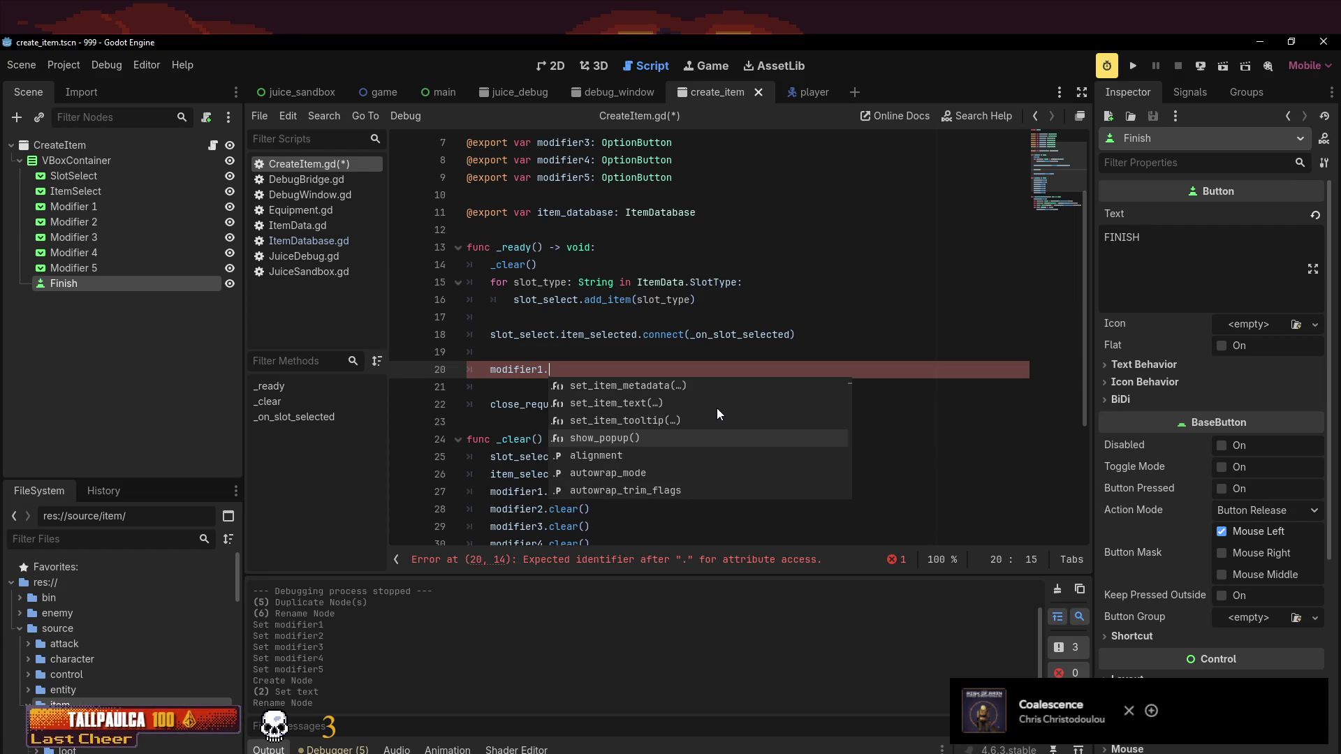
scroll(716, 408, down, 3)
scroll(717, 408, down, 9)
scroll(715, 408, up, 20)
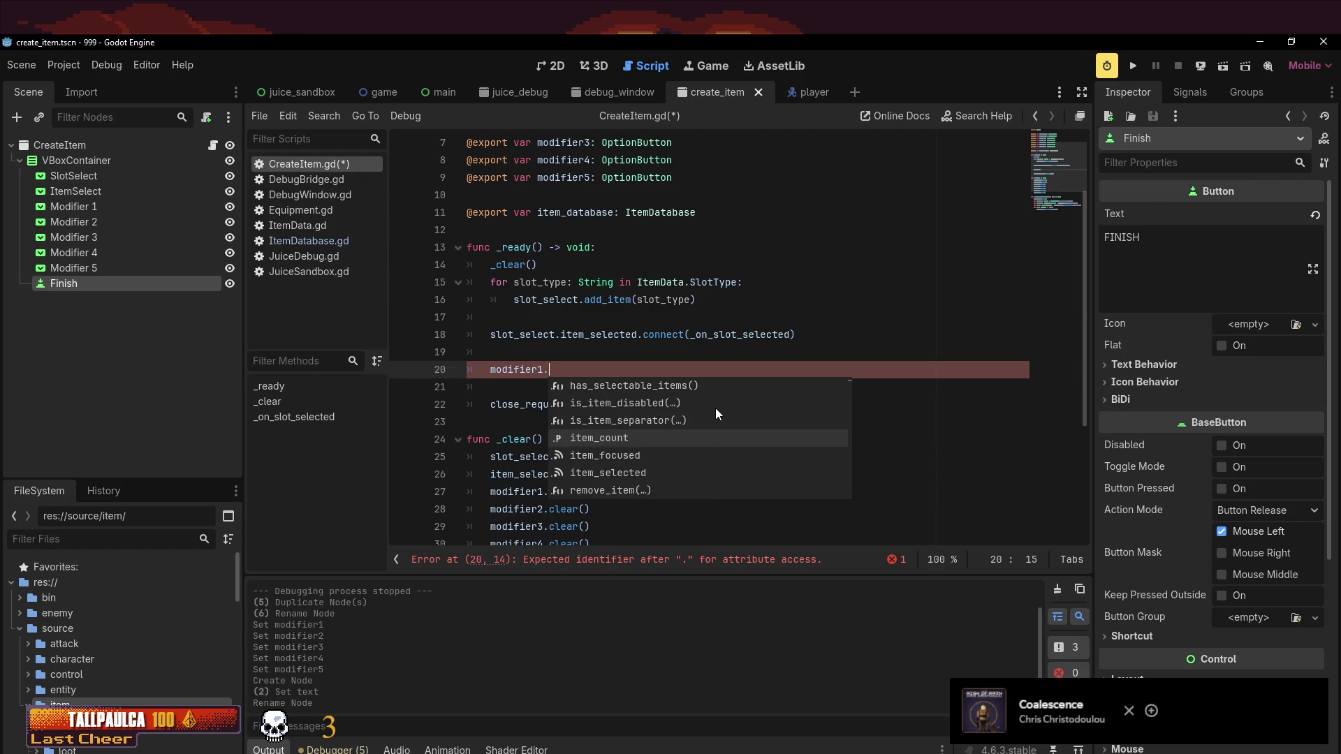
scroll(715, 413, down, 3)
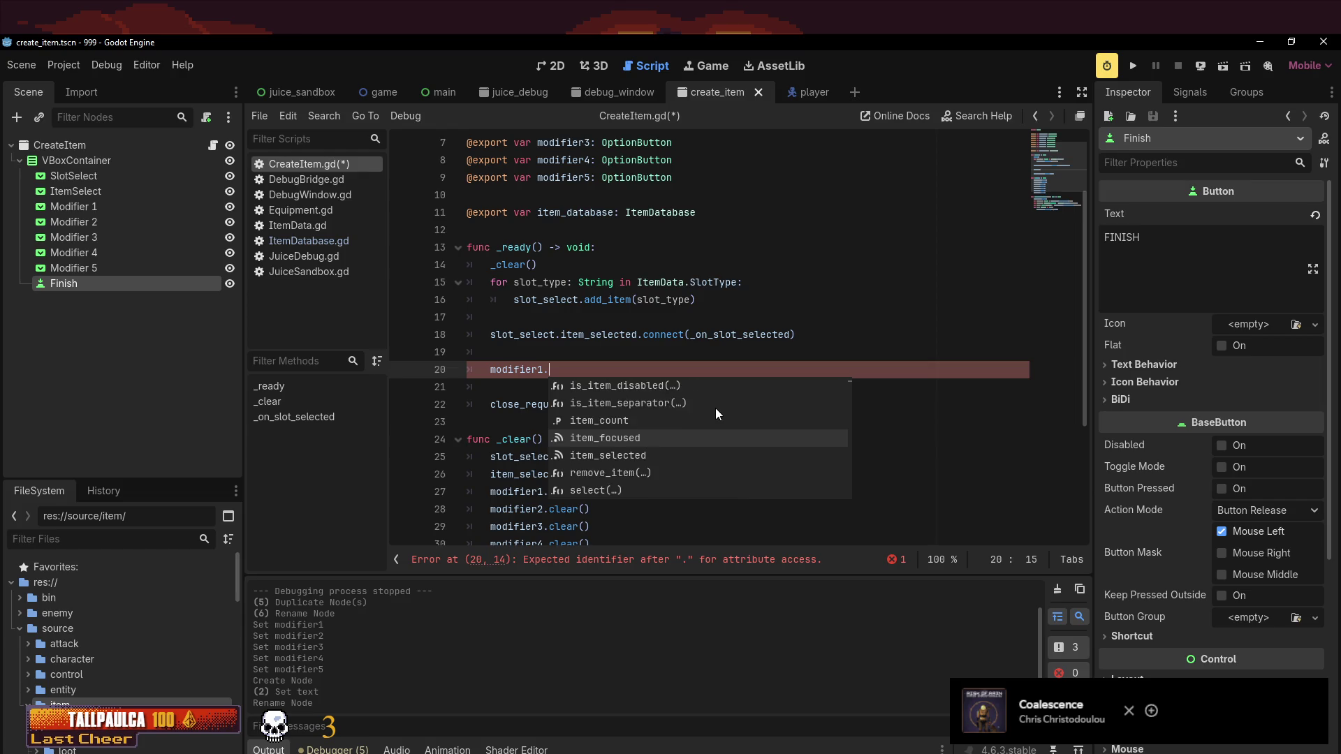
scroll(715, 409, up, 4)
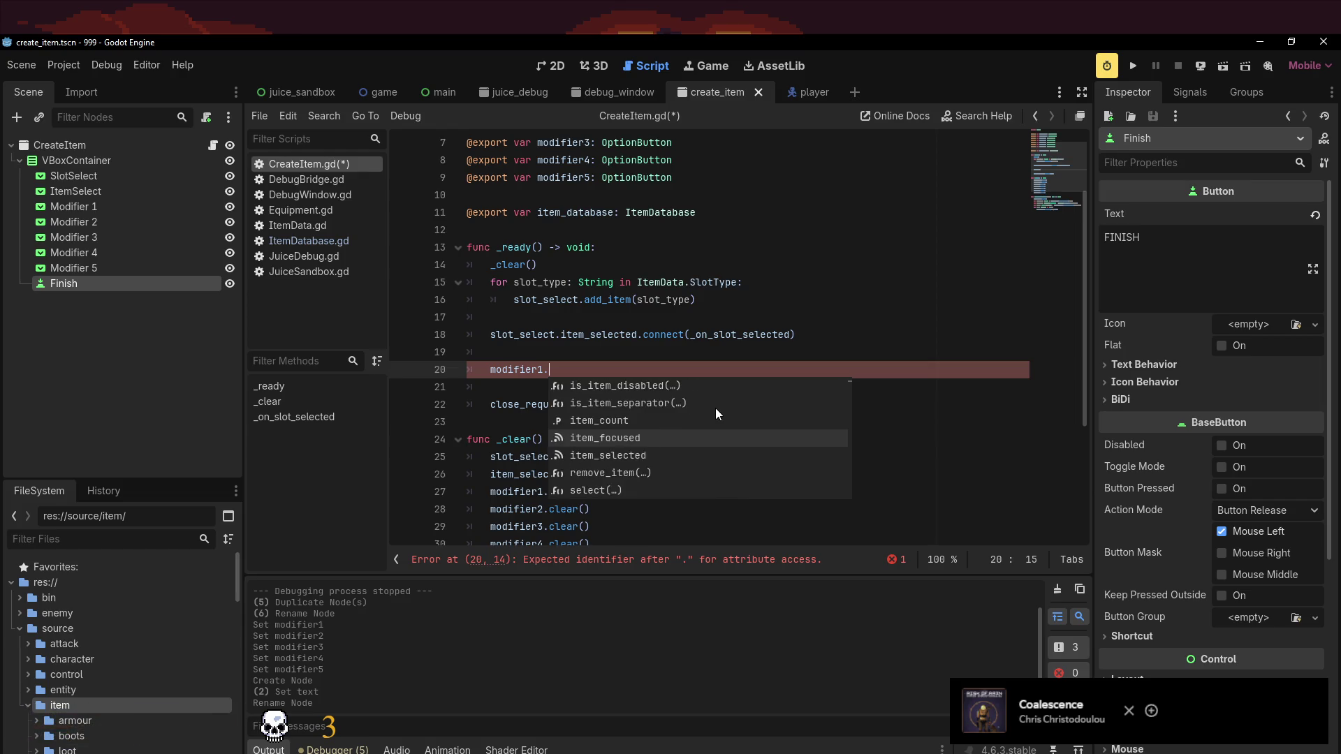
scroll(715, 414, up, 8)
scroll(715, 408, up, 11)
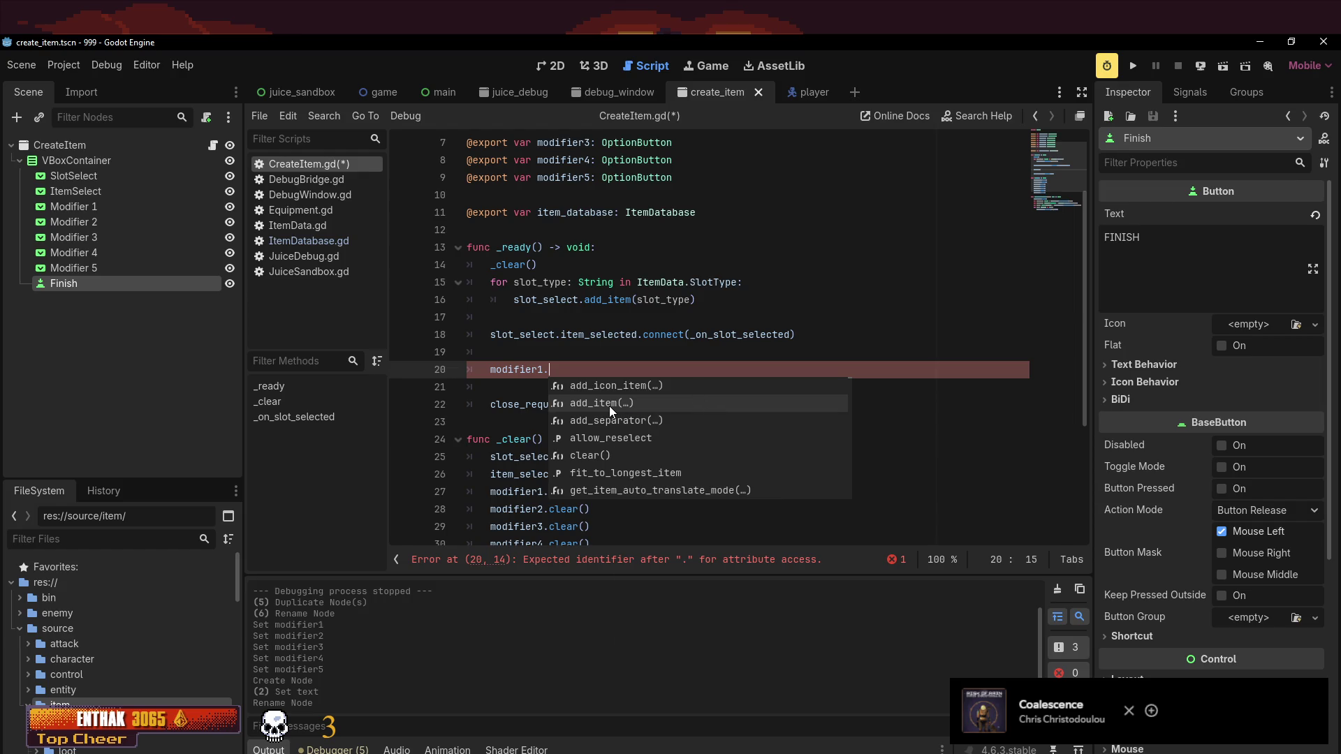
mouse_move(609, 405)
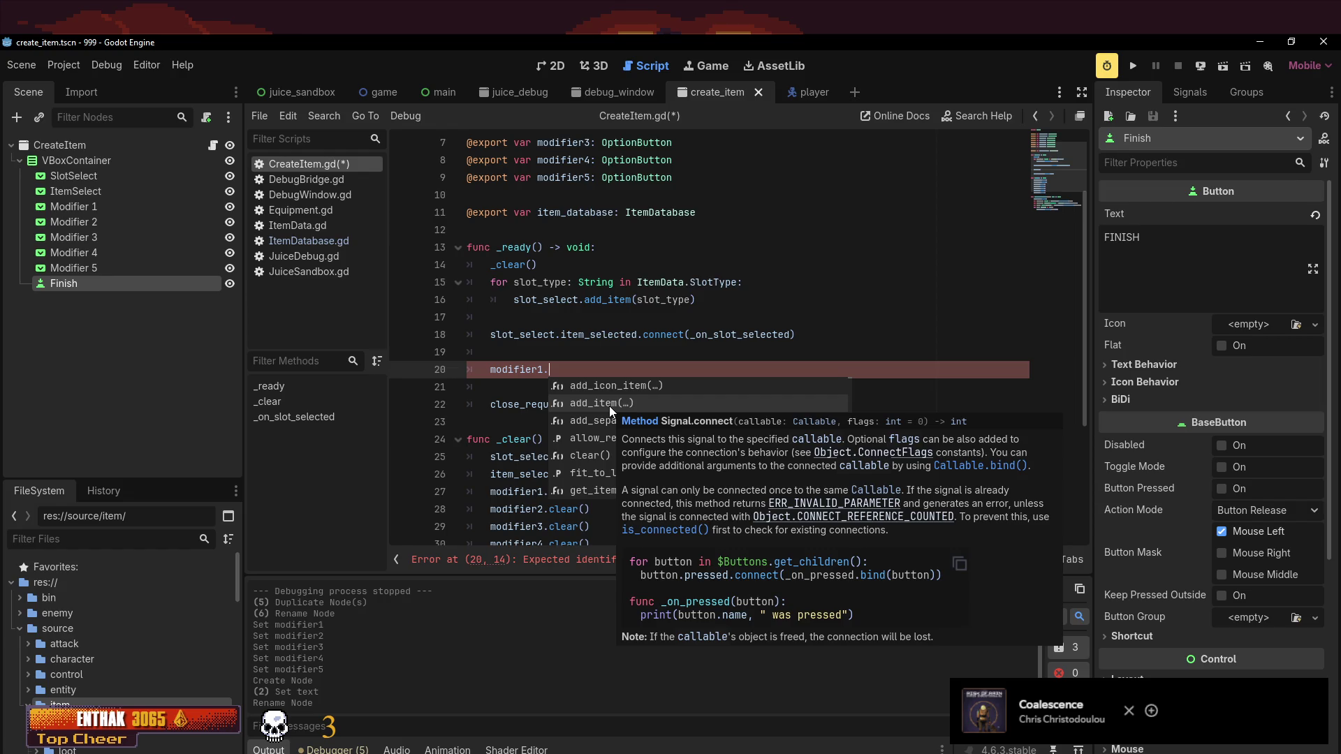
click(541, 351)
scroll(604, 300, down, 2)
scroll(603, 299, up, 2)
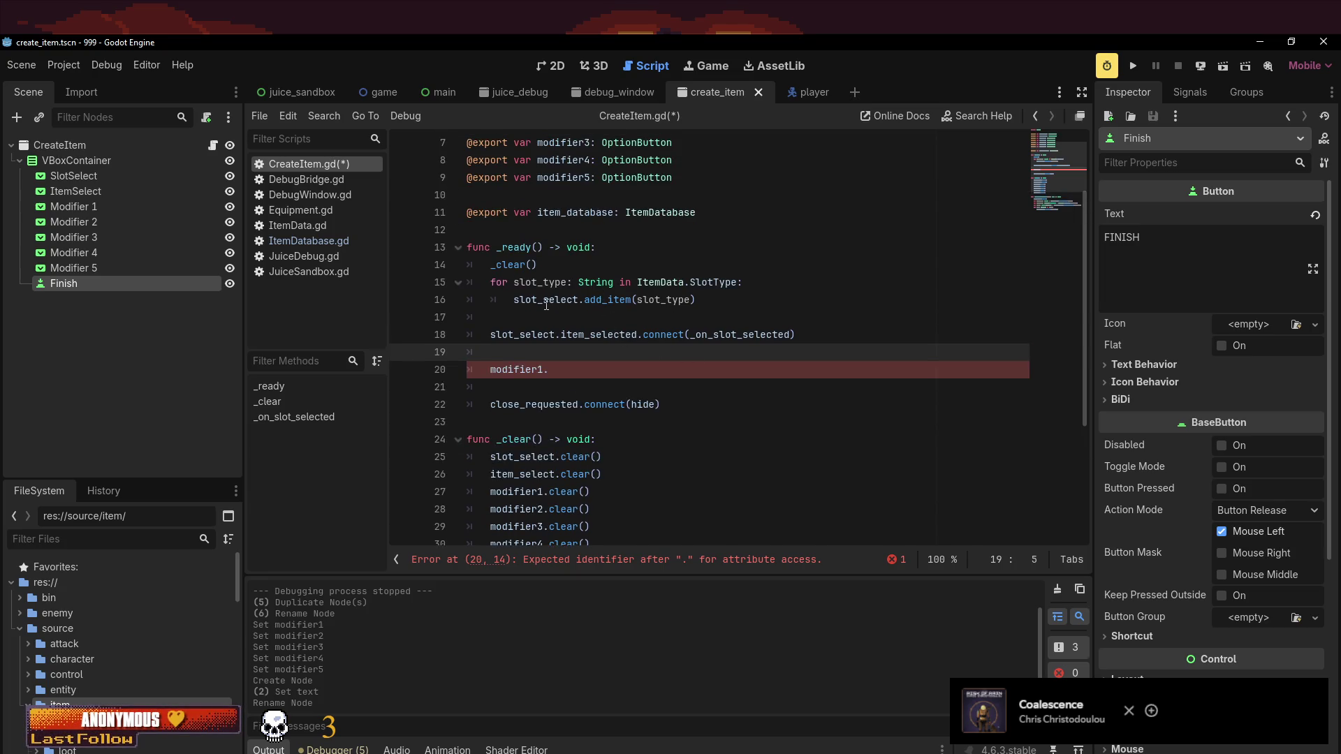
scroll(547, 305, up, 2)
ctrl+click(654, 180)
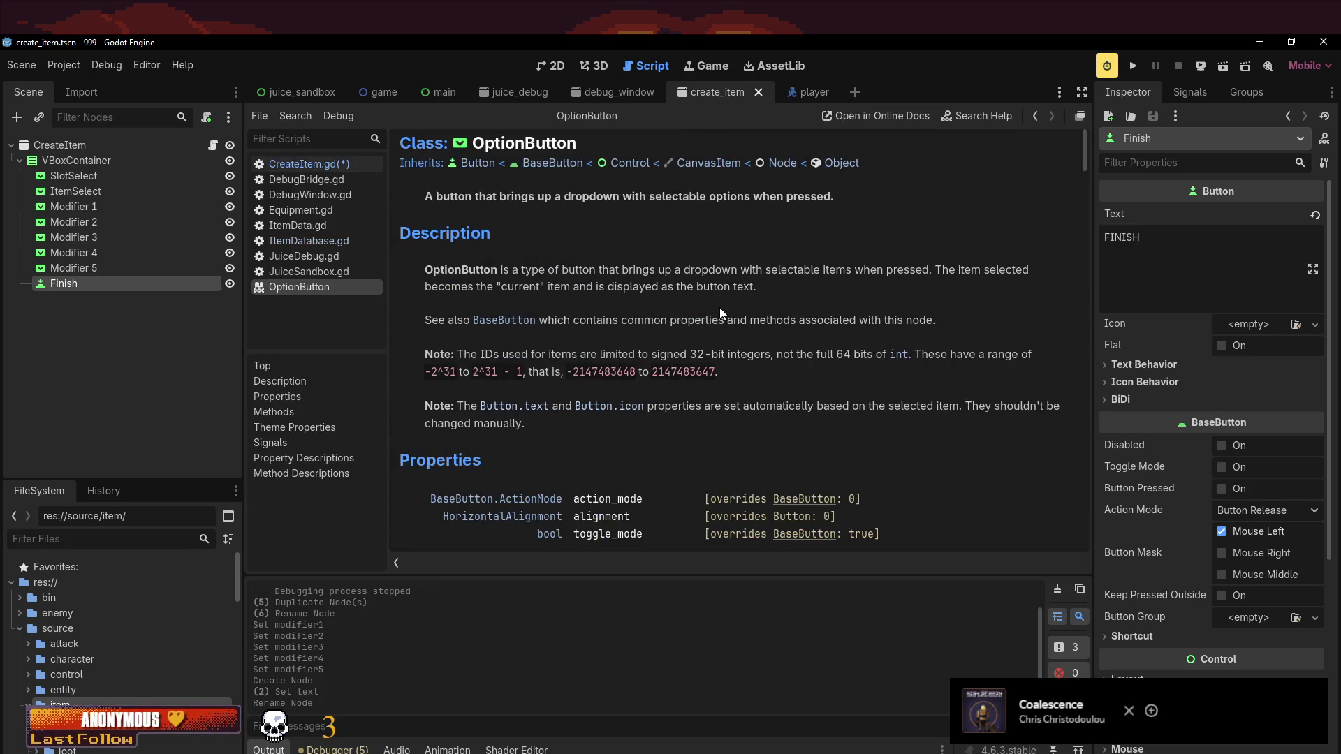
scroll(721, 309, down, 7)
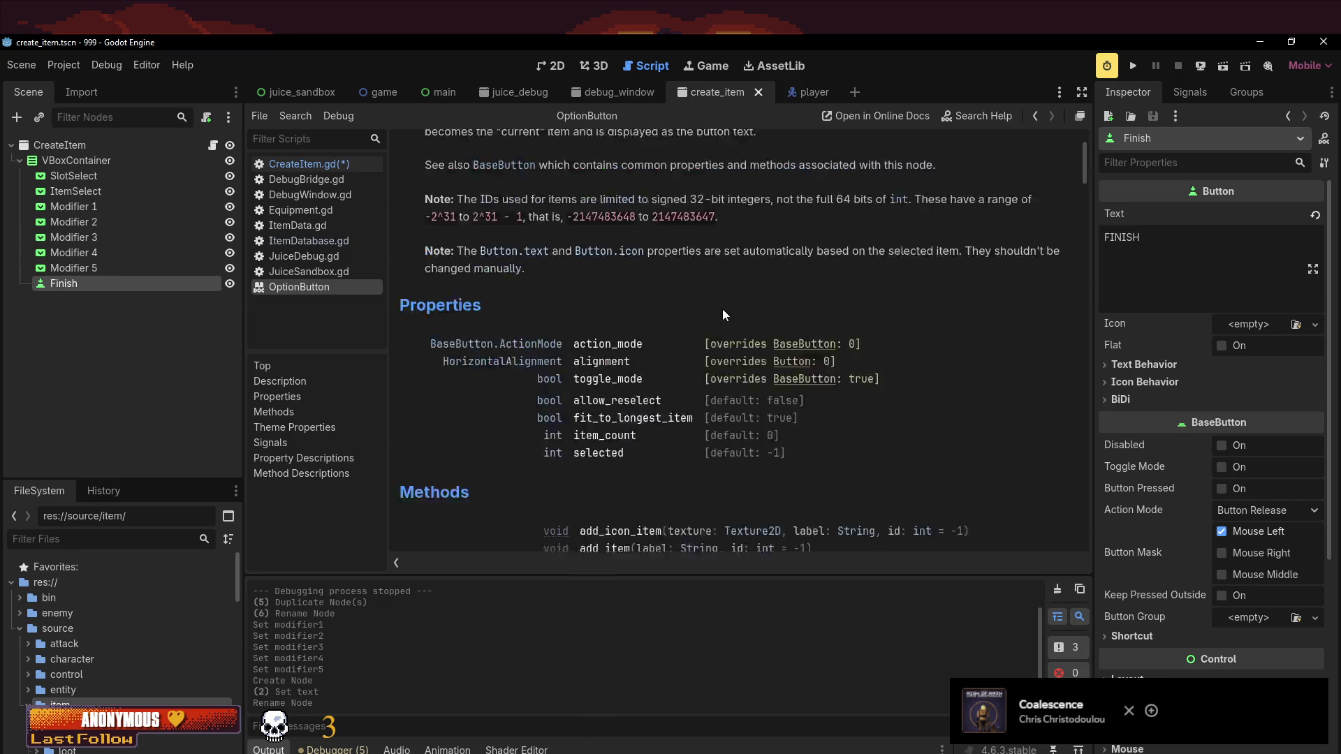
scroll(790, 396, down, 4)
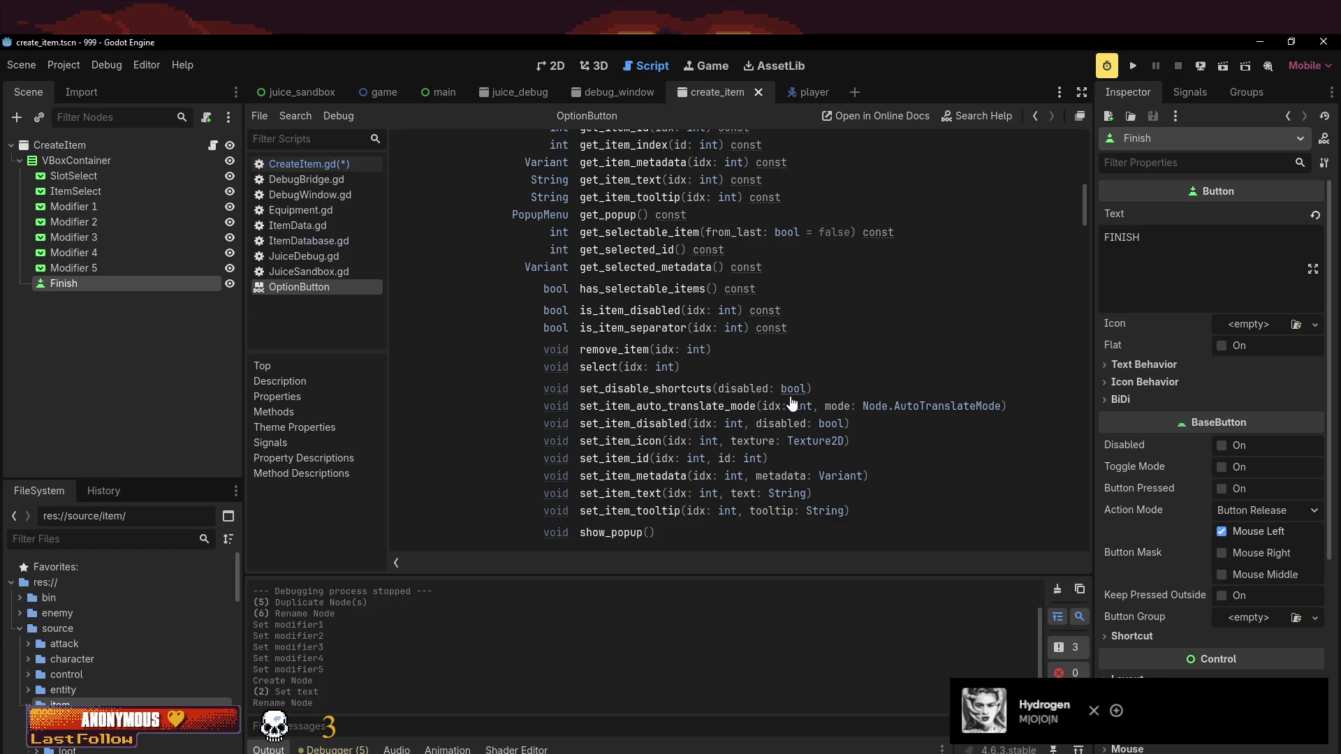
scroll(792, 403, down, 2)
scroll(792, 403, up, 2)
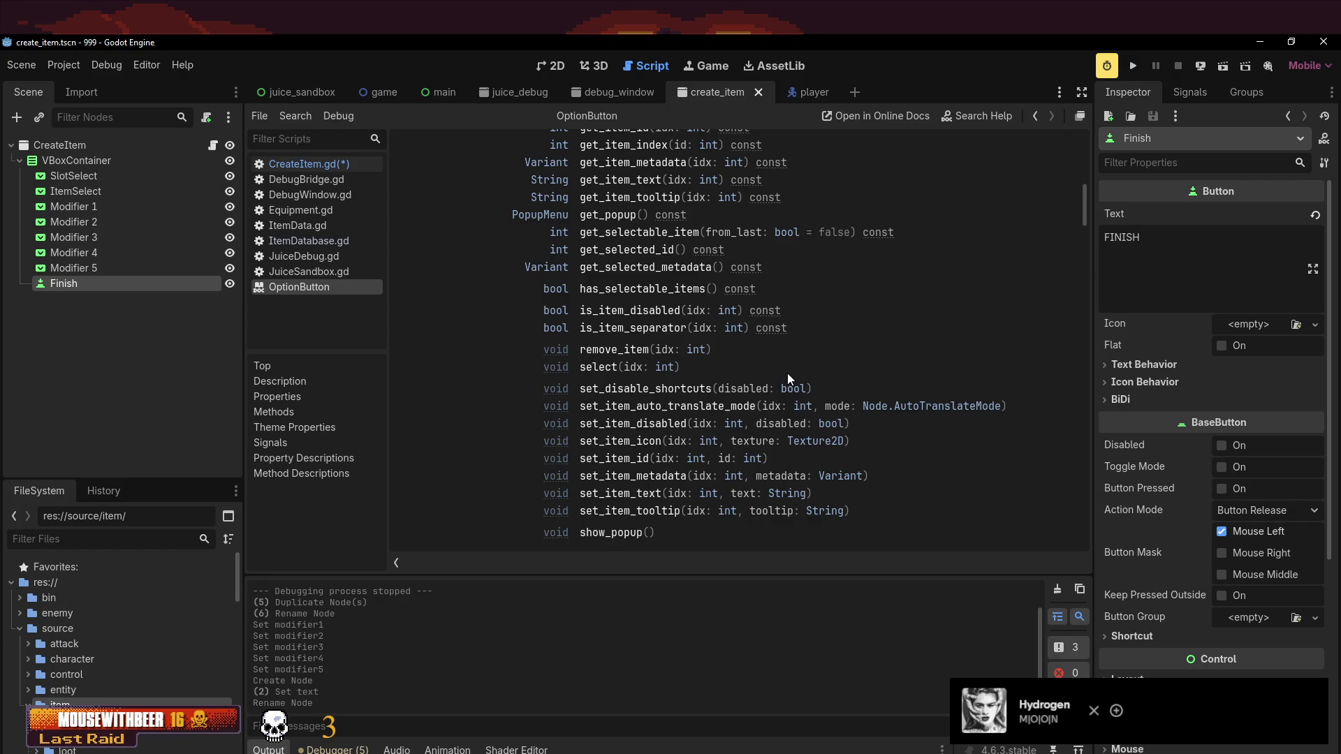
scroll(786, 346, up, 3)
scroll(787, 346, up, 1)
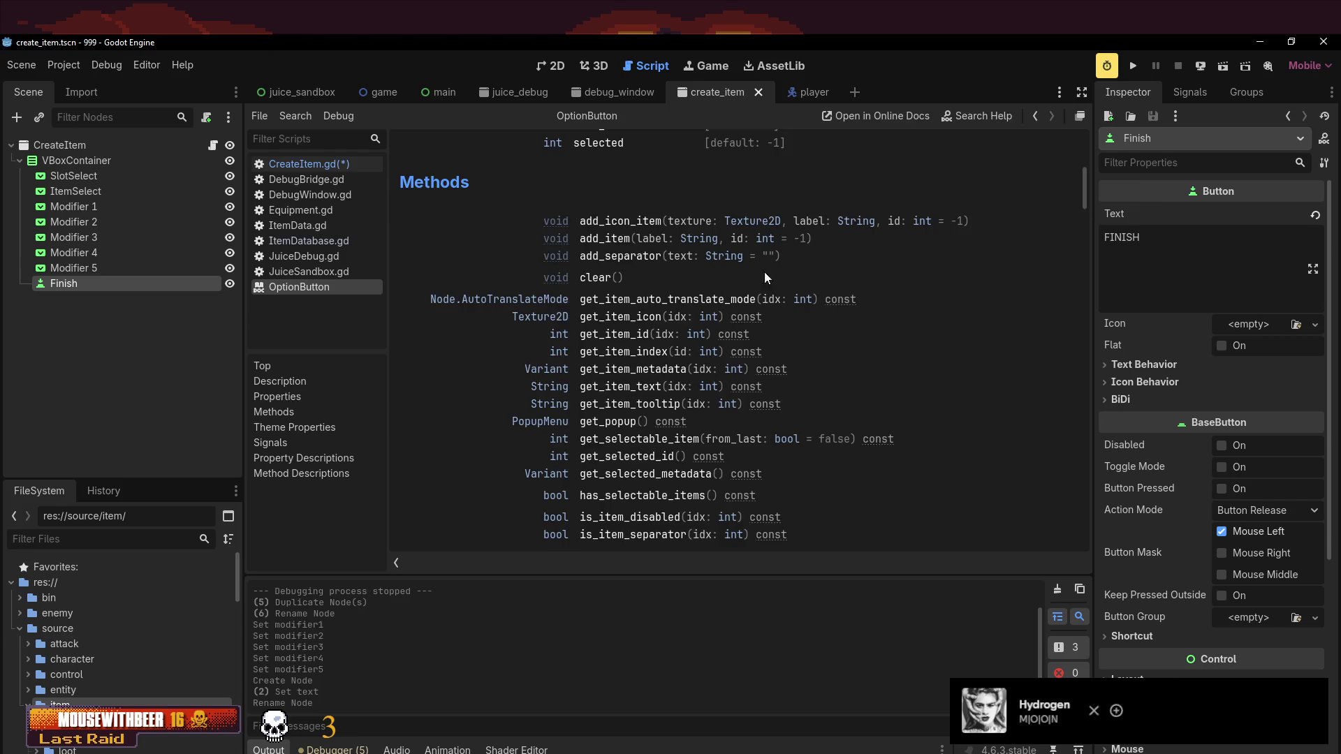
scroll(803, 287, down, 3)
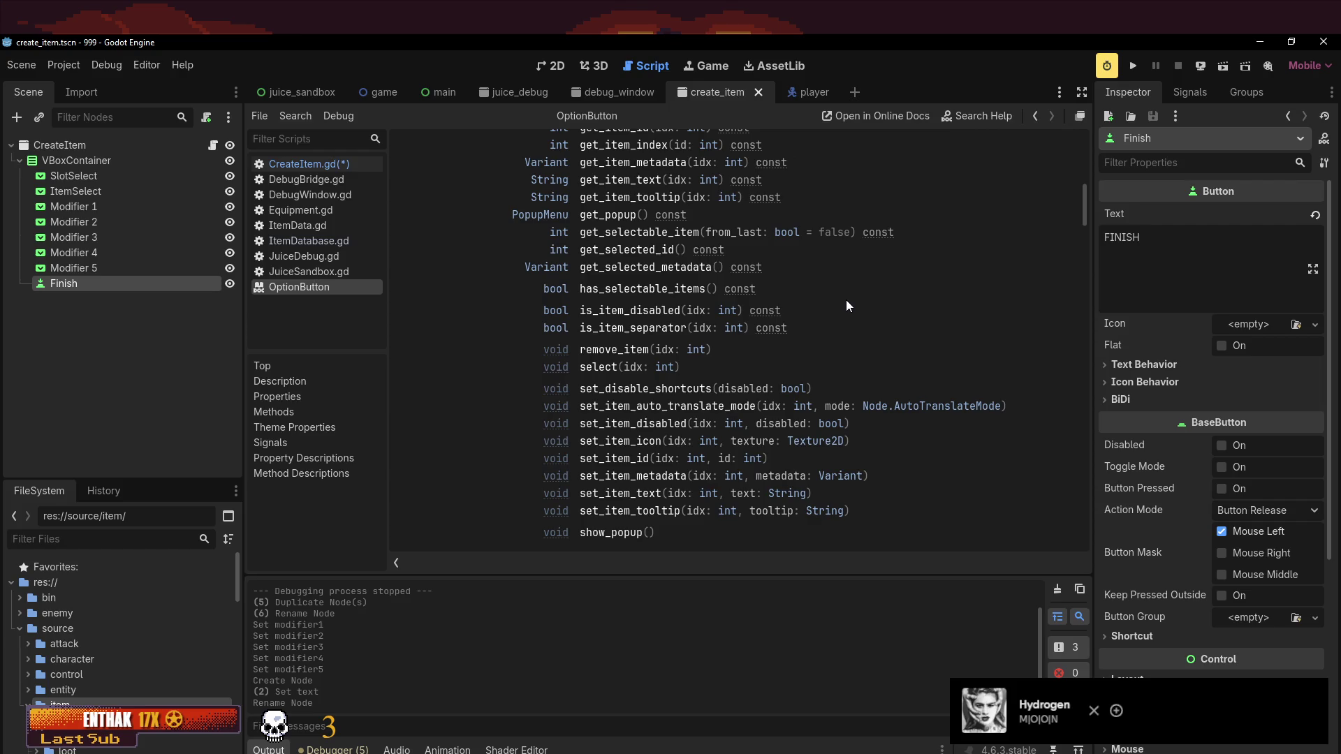
scroll(846, 301, down, 3)
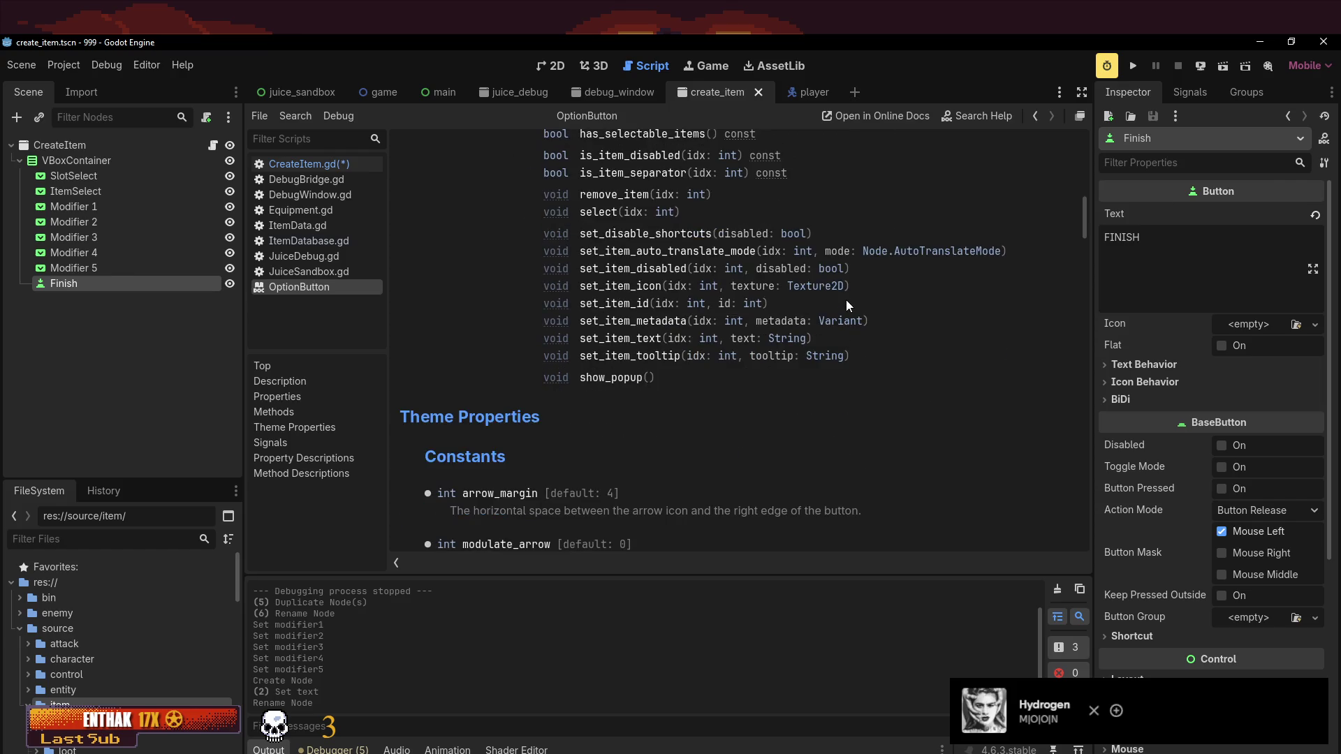
scroll(815, 393, down, 5)
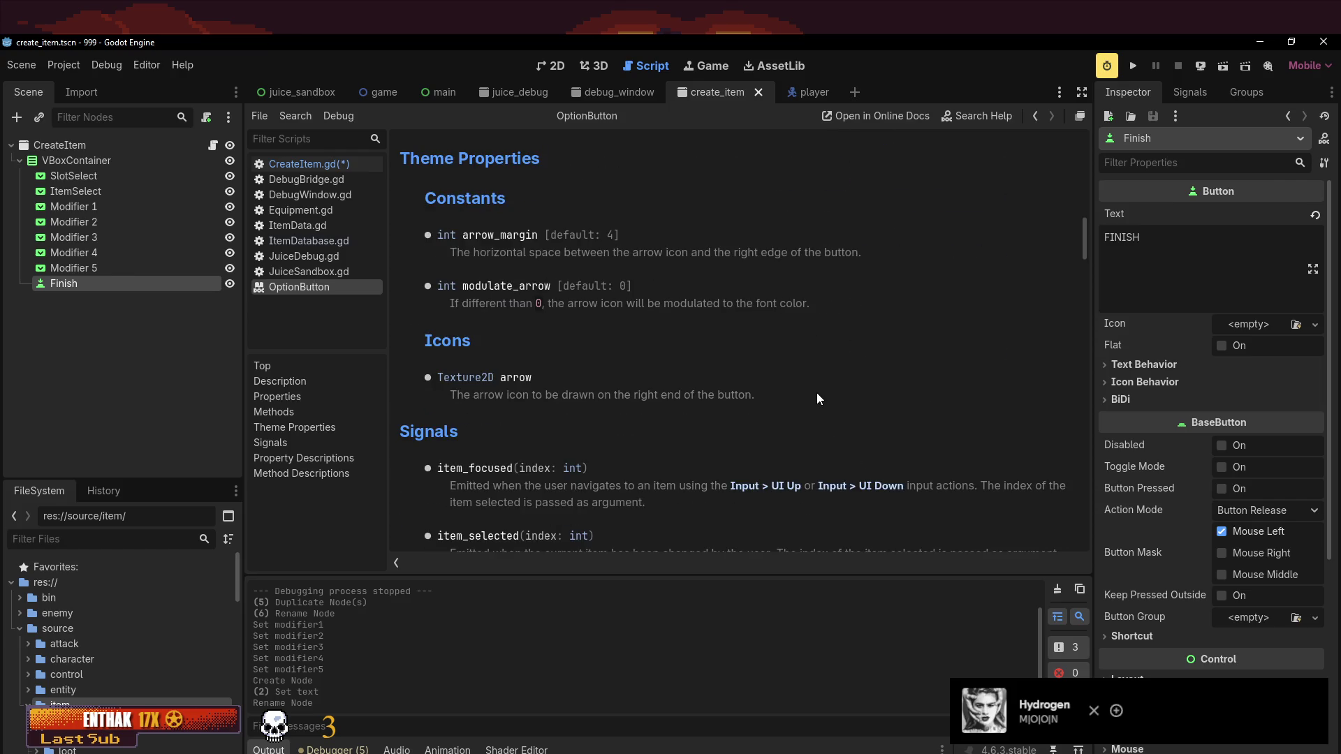
click(1035, 114)
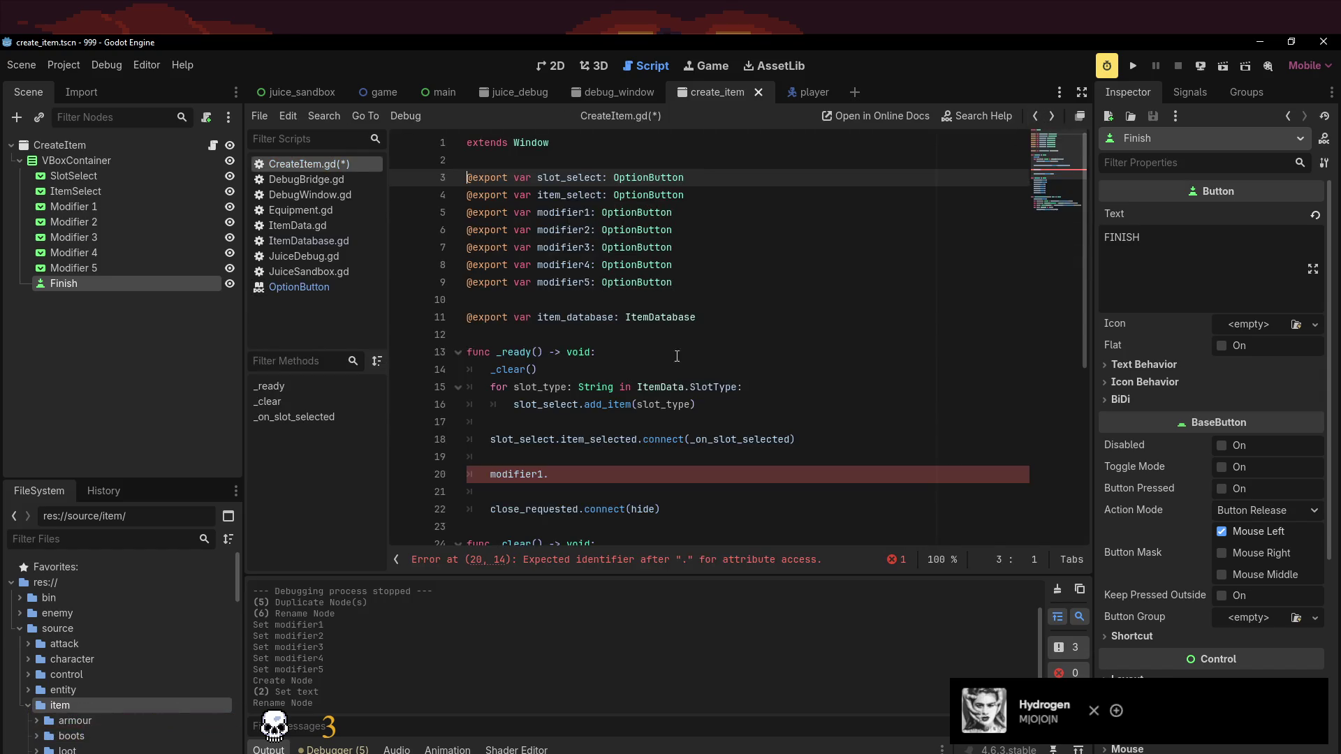
click(647, 474)
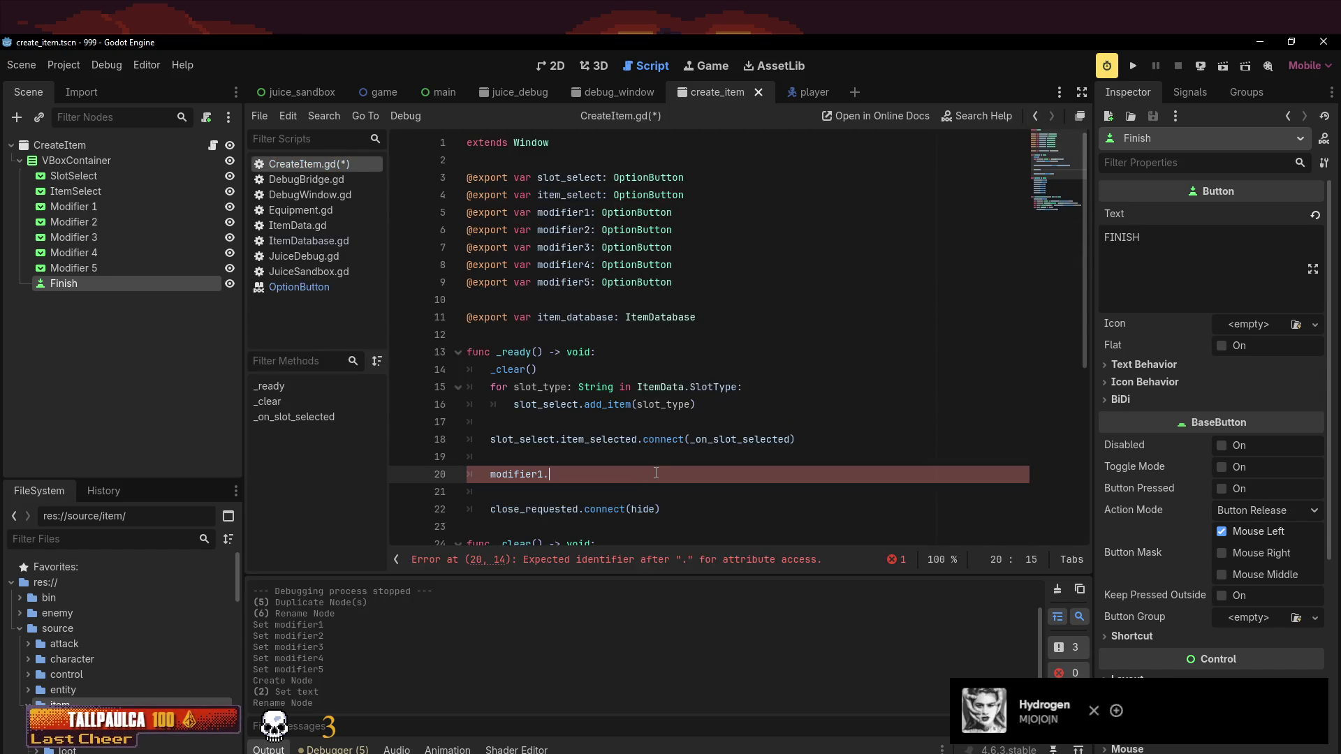
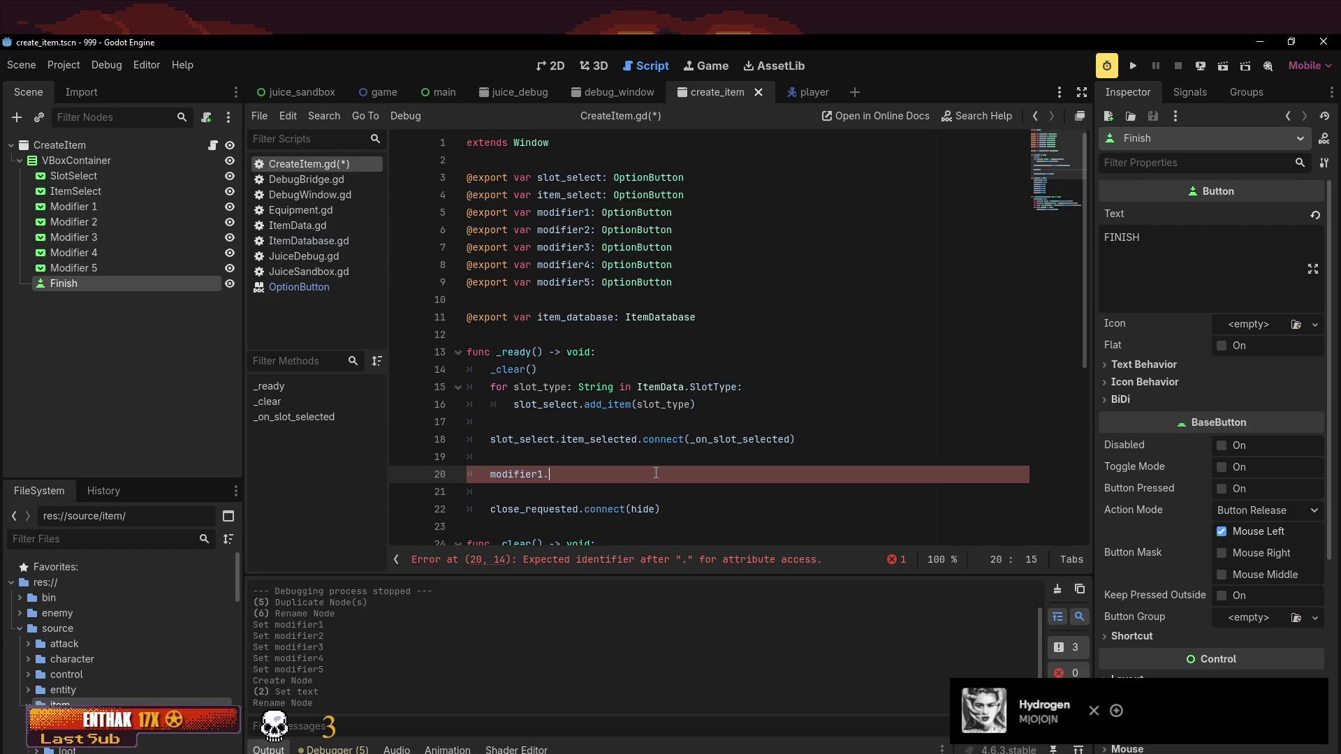
Delete the unfinished 'modifier1.' line in _ready, leaving an indented empty line 18 after the slot loop.
key(shift+Home)
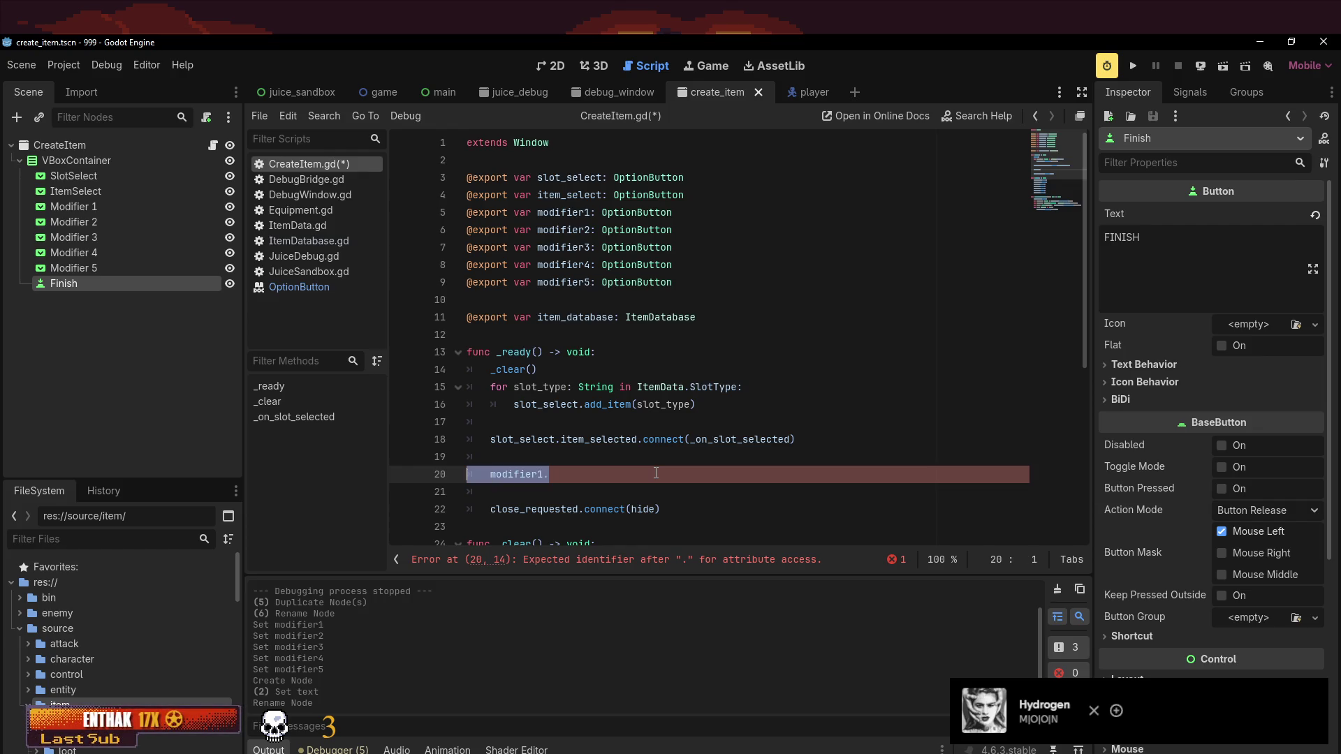
key(BackSpace)
key(Delete)
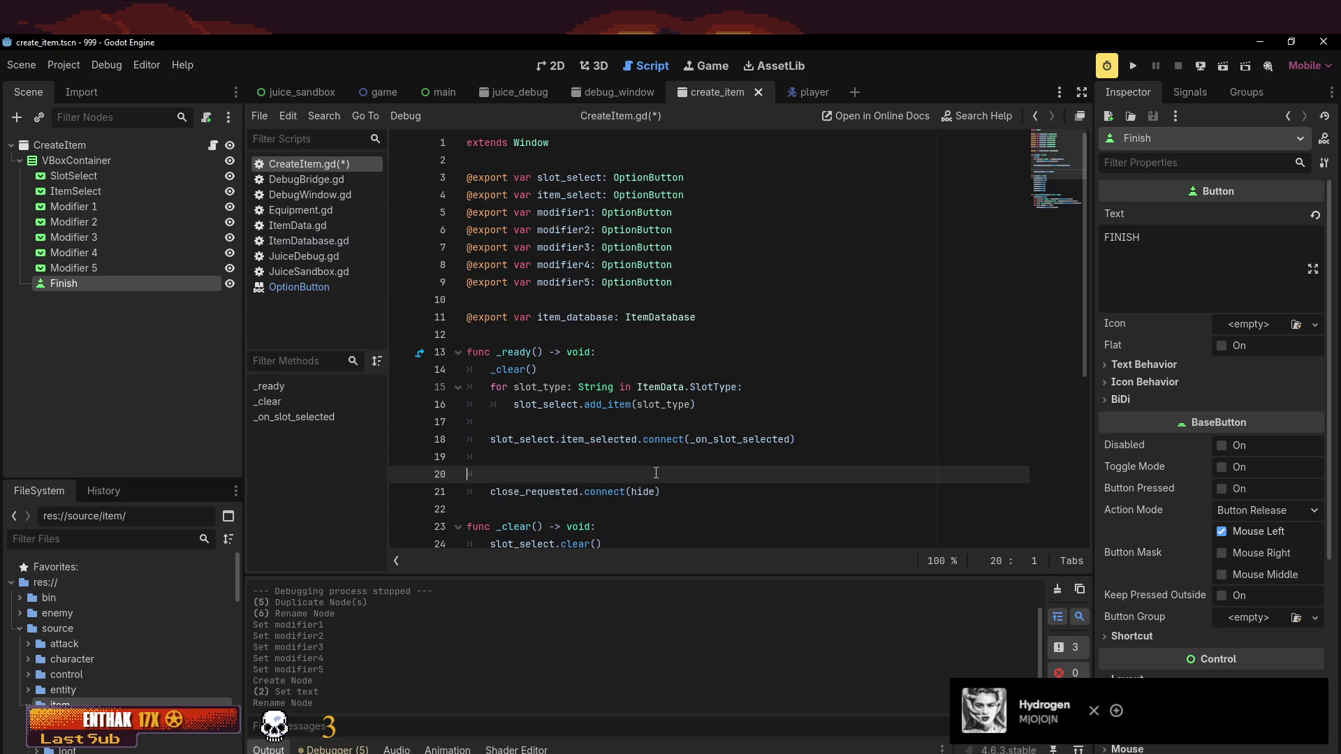
key(alt+Up)
key(alt+Up)
key(alt+Up)
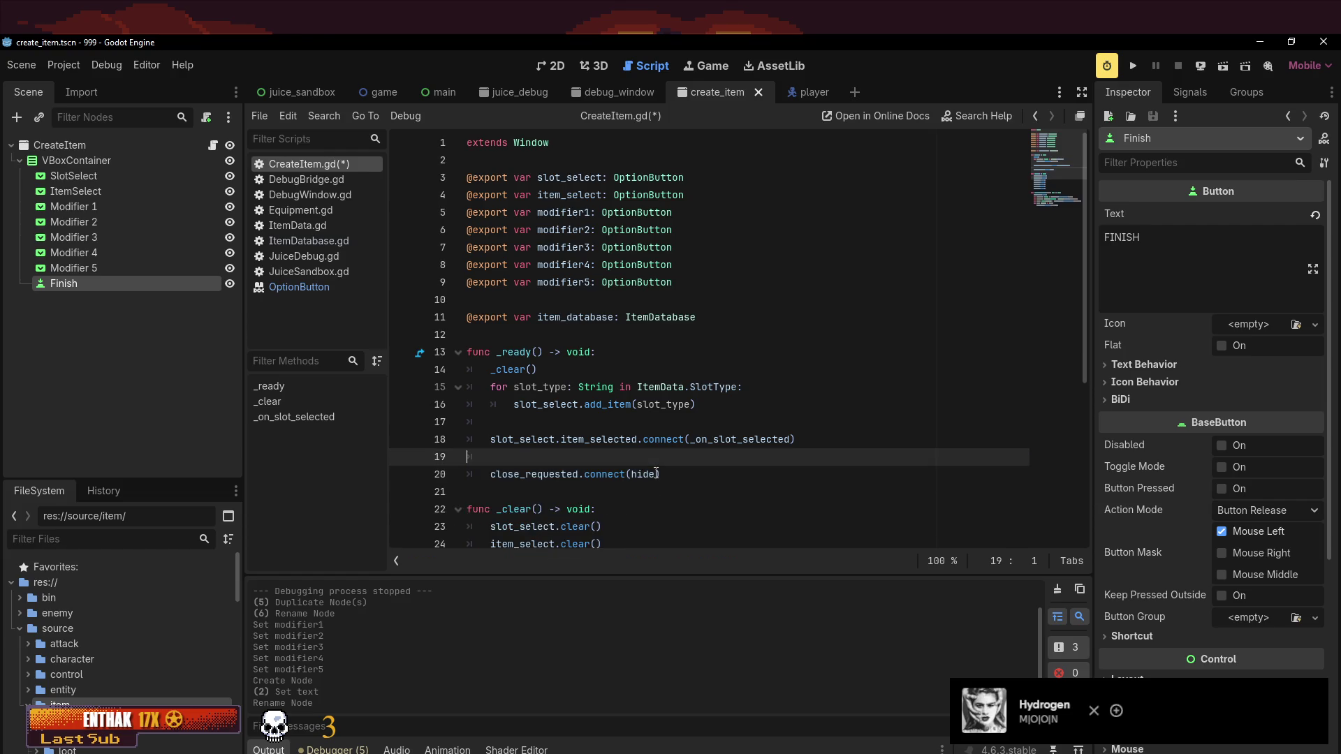
key(Return)
key(Up)
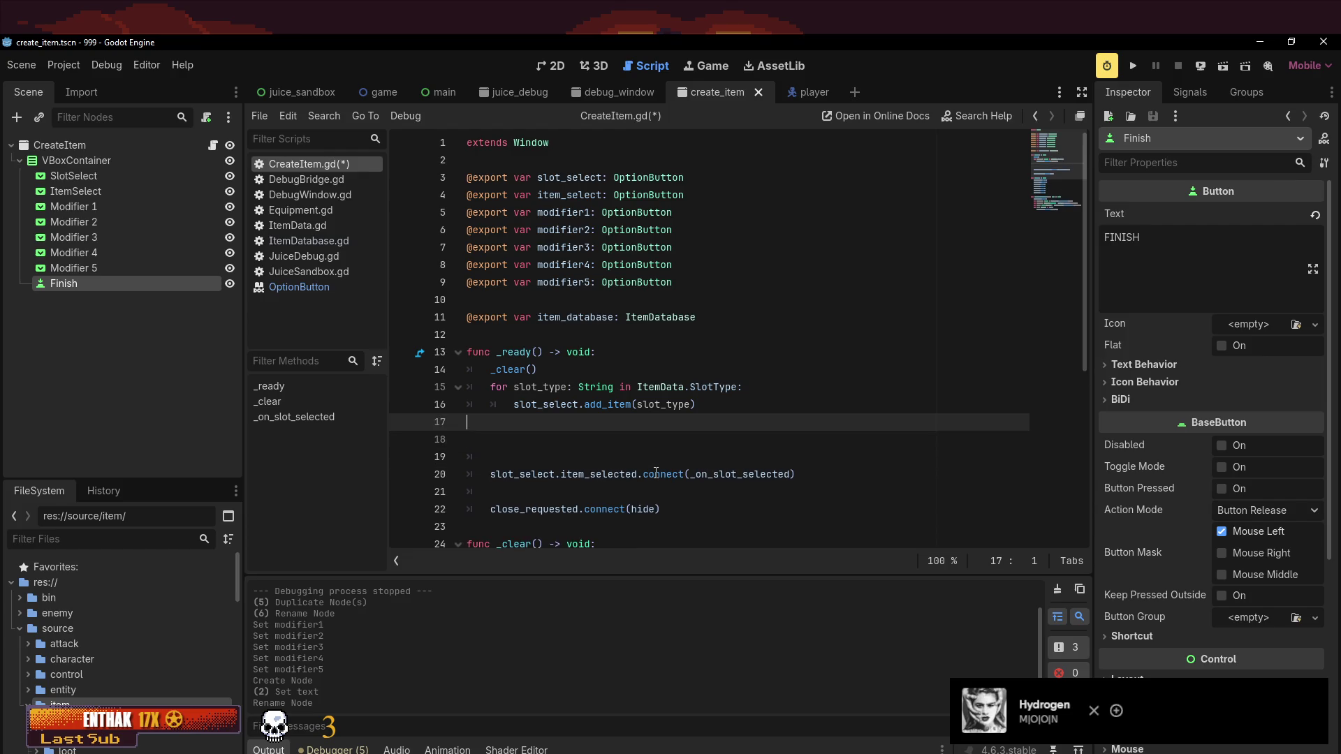
key(Tab)
key(Down)
key(Tab)
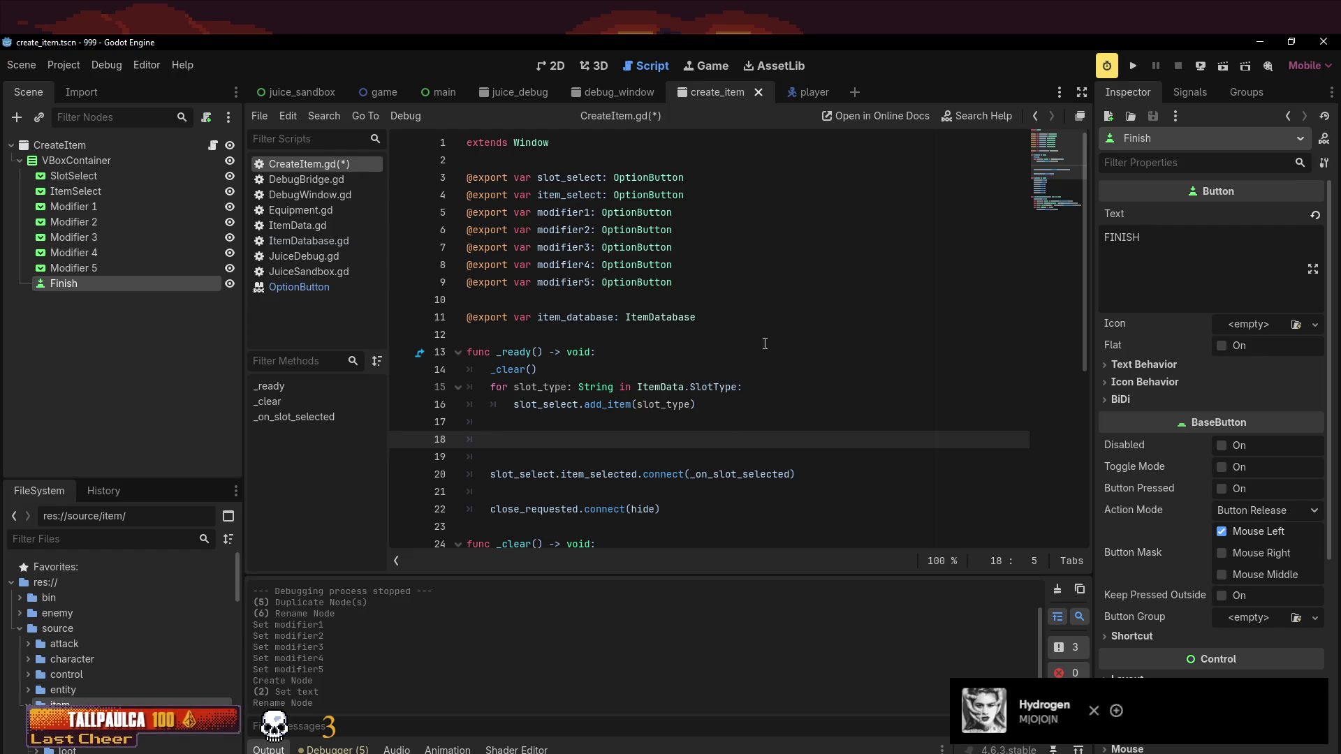
click(753, 317)
key(Return)
text(@export var modifier_database: Modifier)
key(Return)
key(ctrl+s)
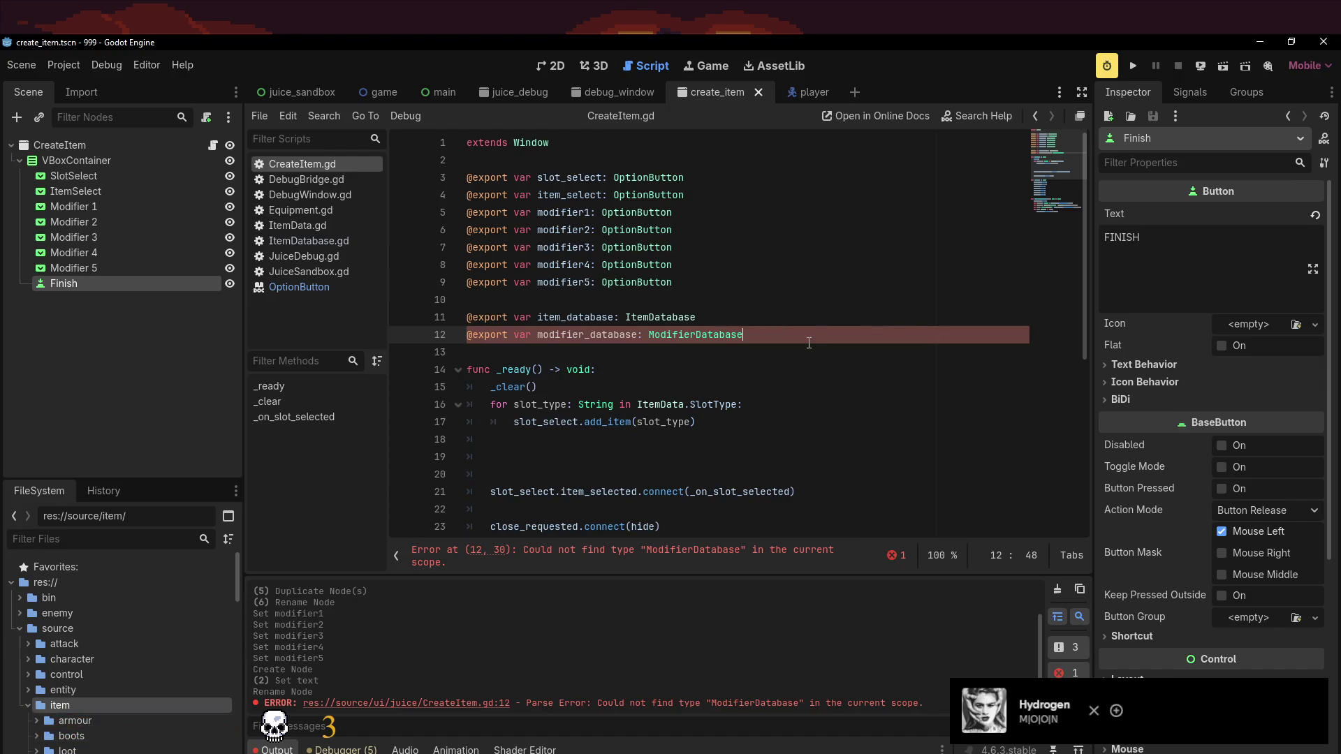
scroll(762, 320, down, 4)
scroll(599, 272, up, 3)
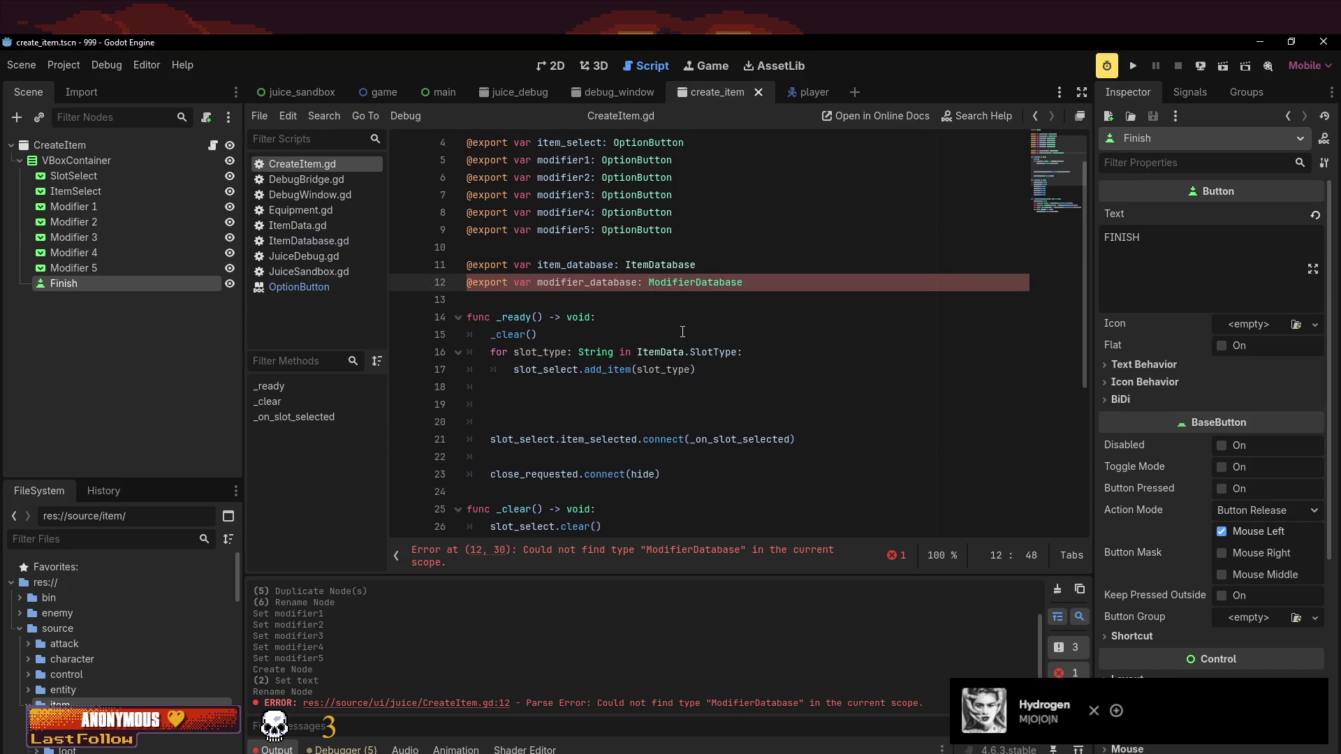
click(72, 422)
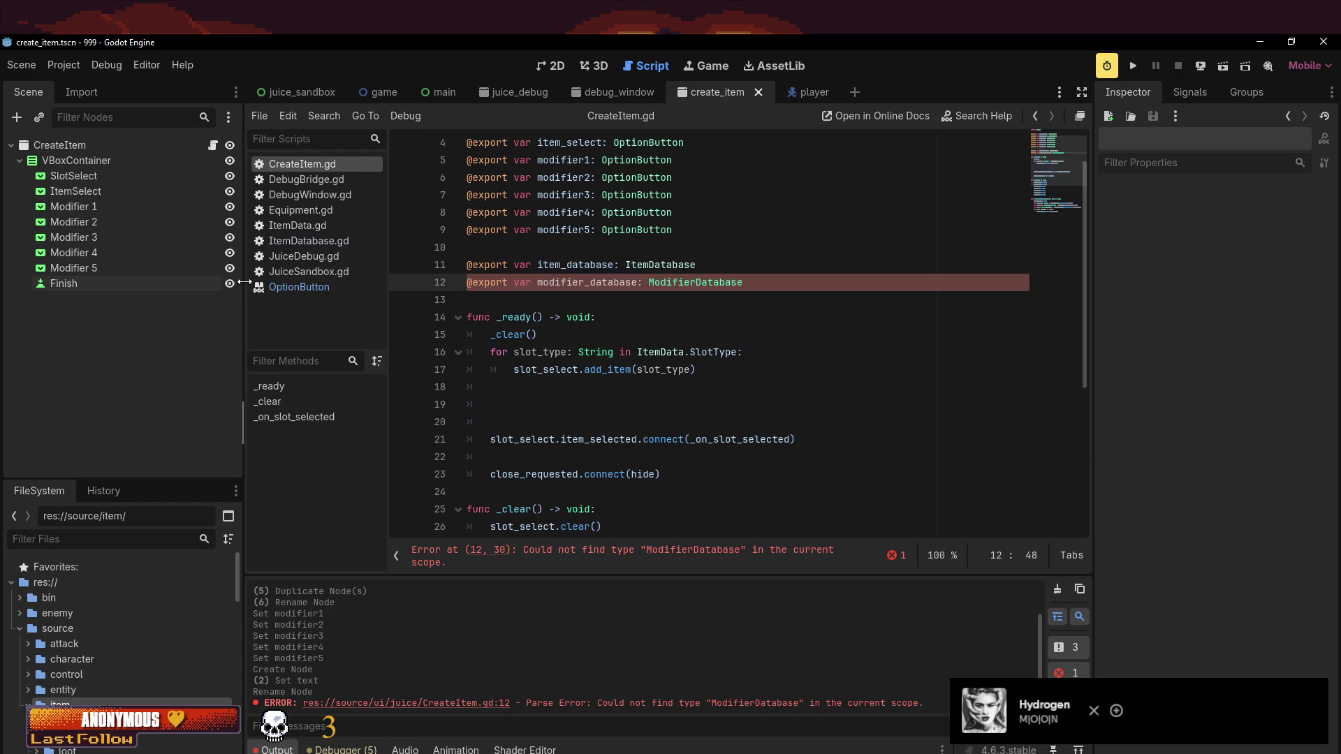
scroll(70, 650, down, 3)
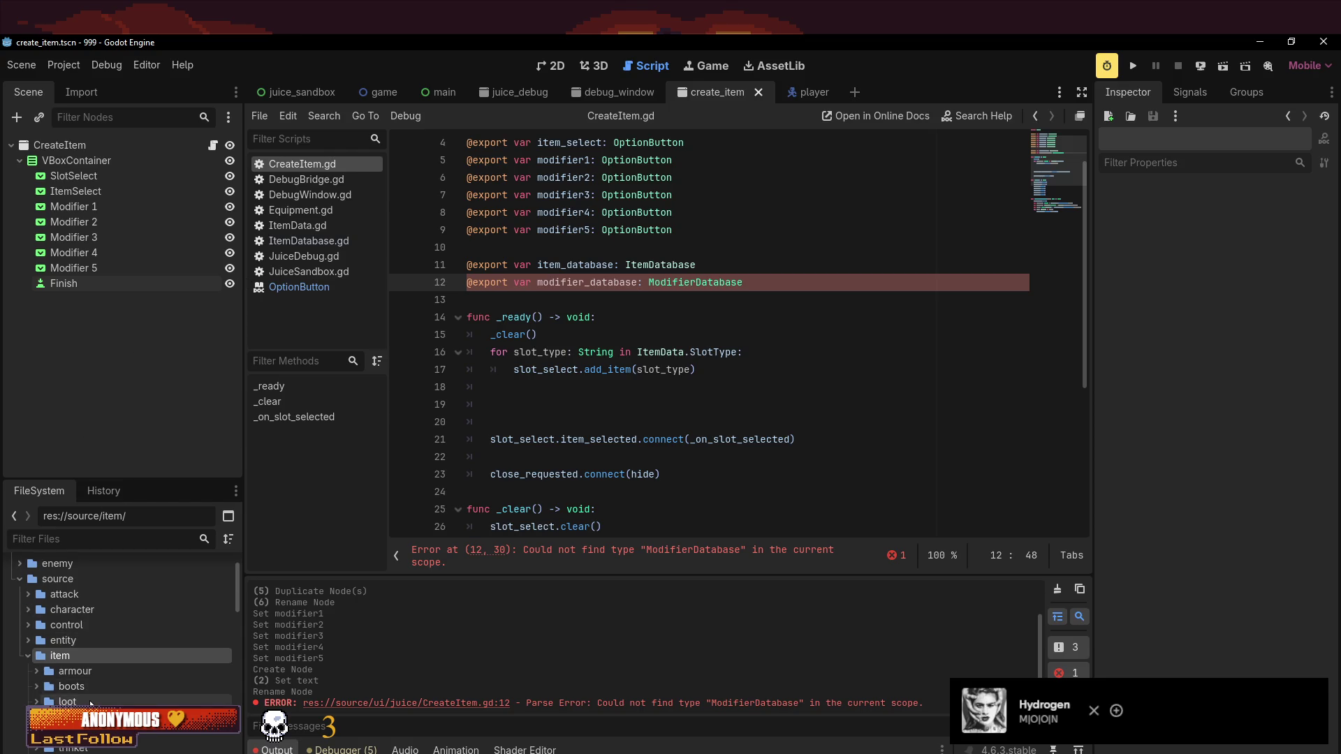
double_click(49, 631)
scroll(172, 622, down, 3)
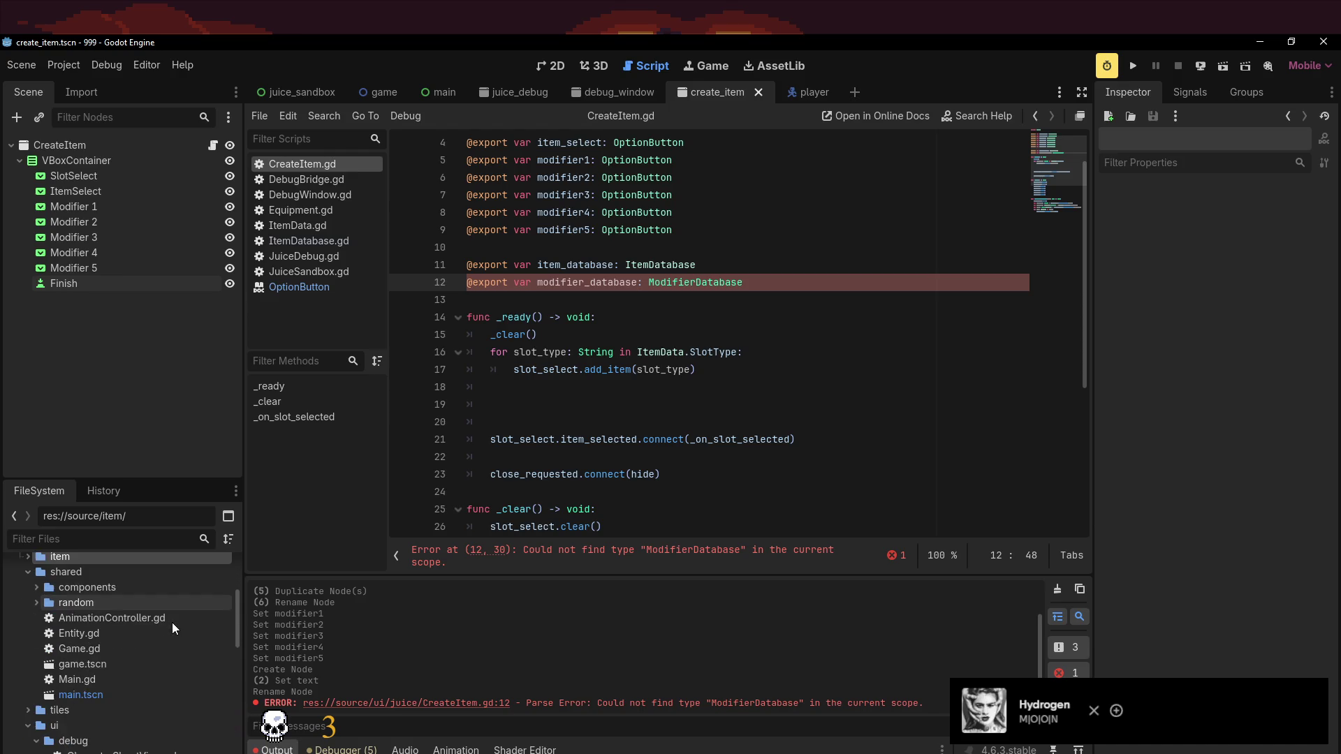
click(39, 589)
click(39, 589)
click(36, 602)
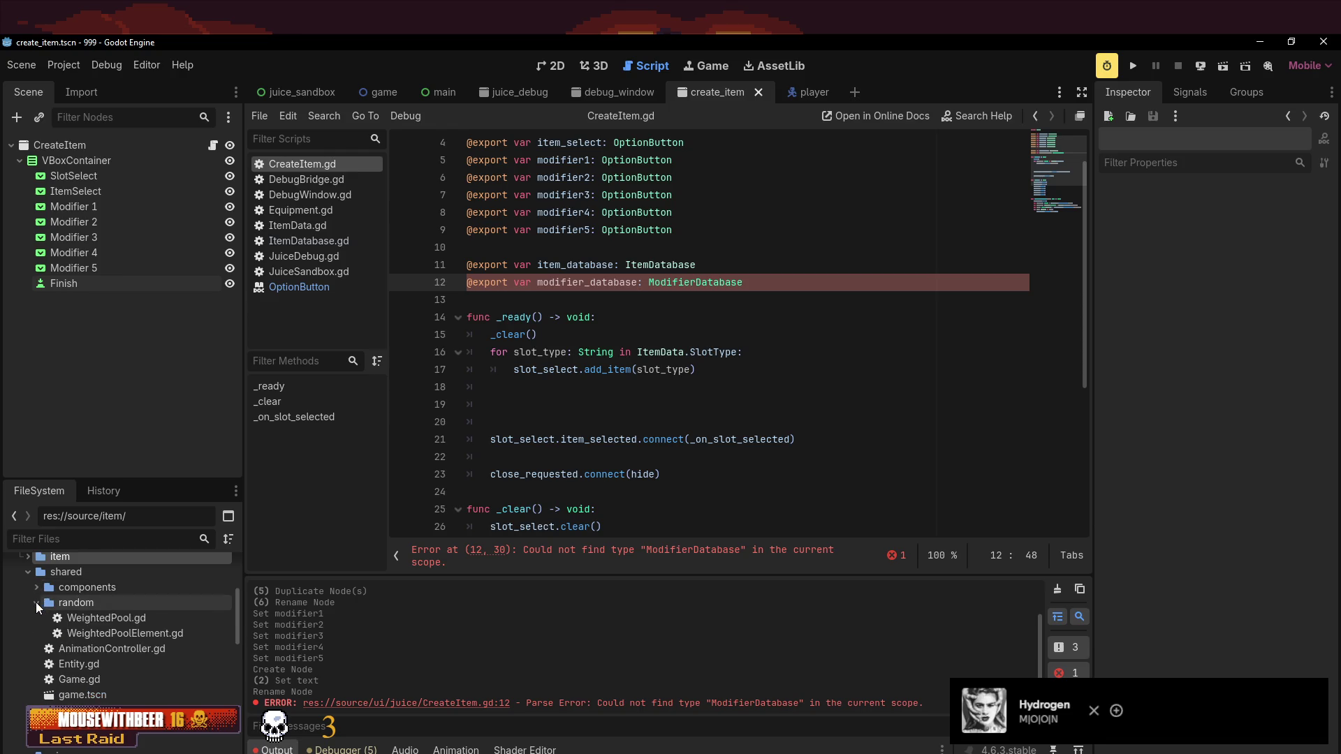
click(36, 602)
scroll(36, 602, up, 3)
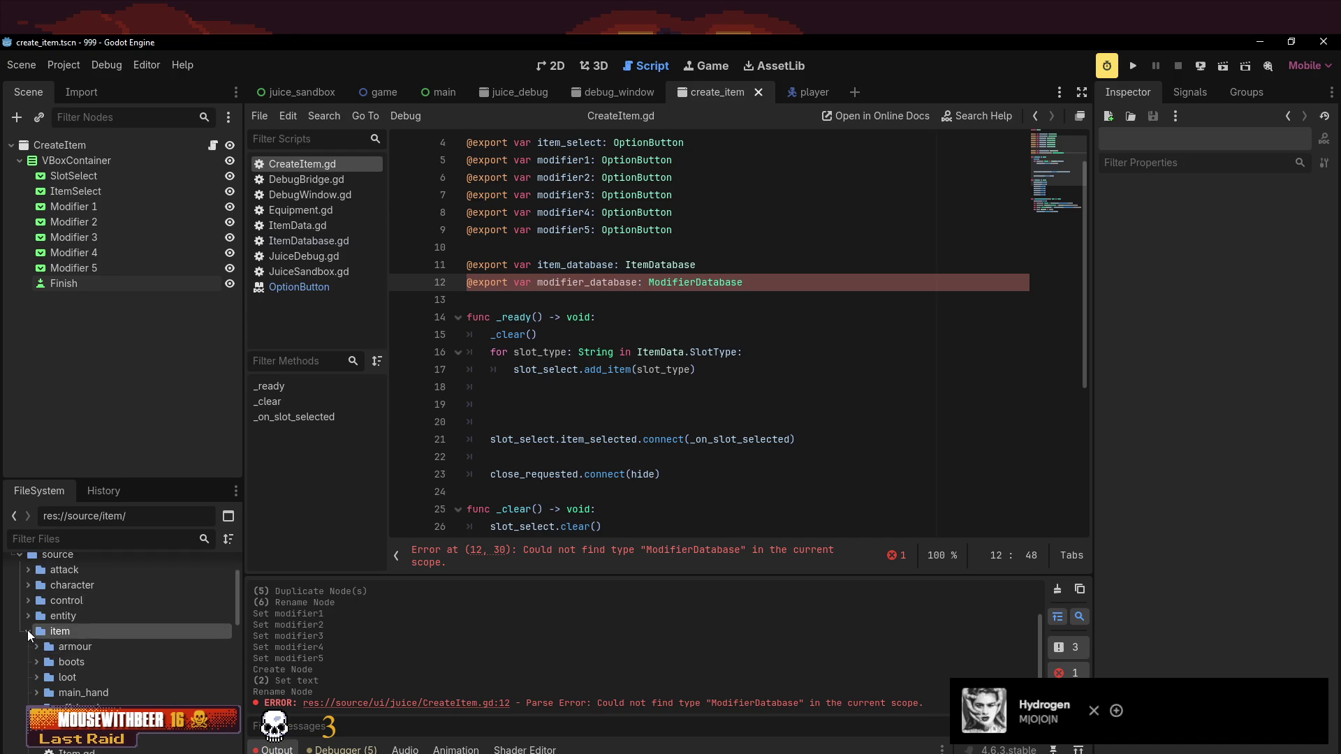
click(27, 630)
scroll(162, 644, up, 2)
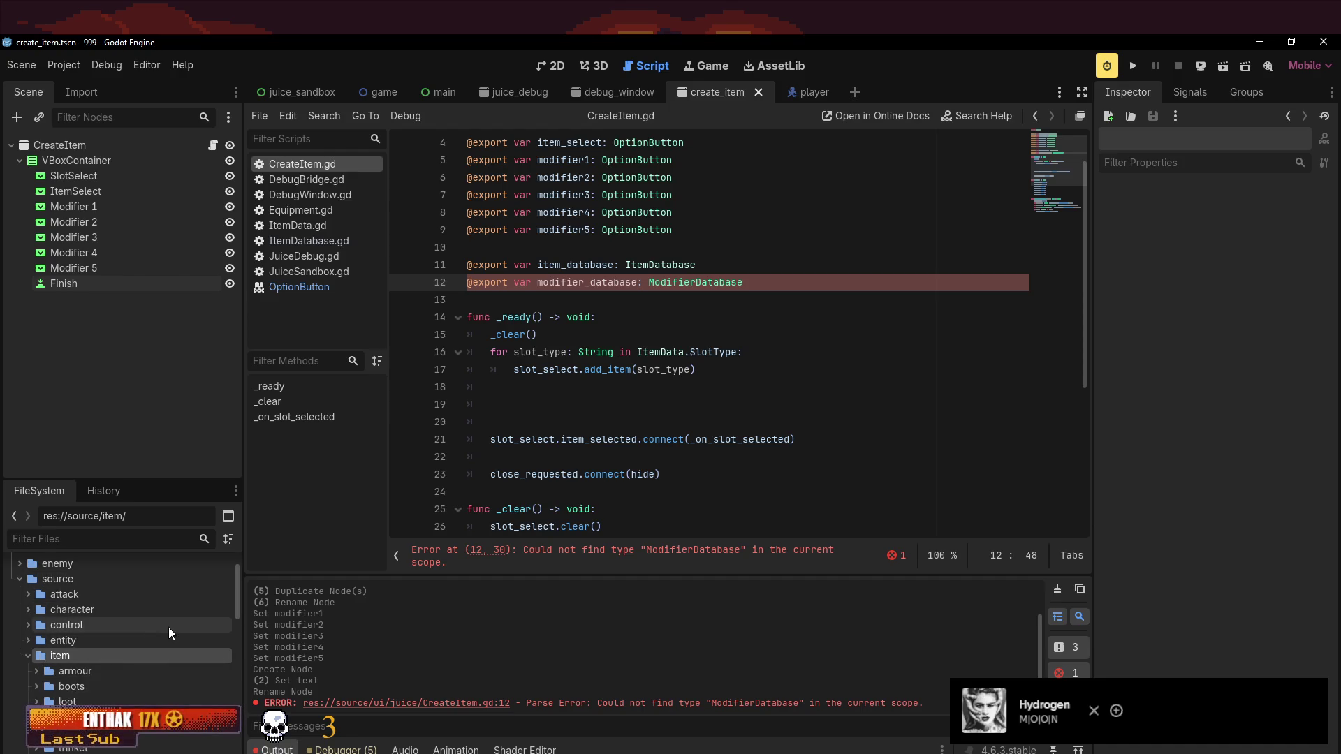
scroll(169, 627, down, 2)
scroll(171, 627, down, 6)
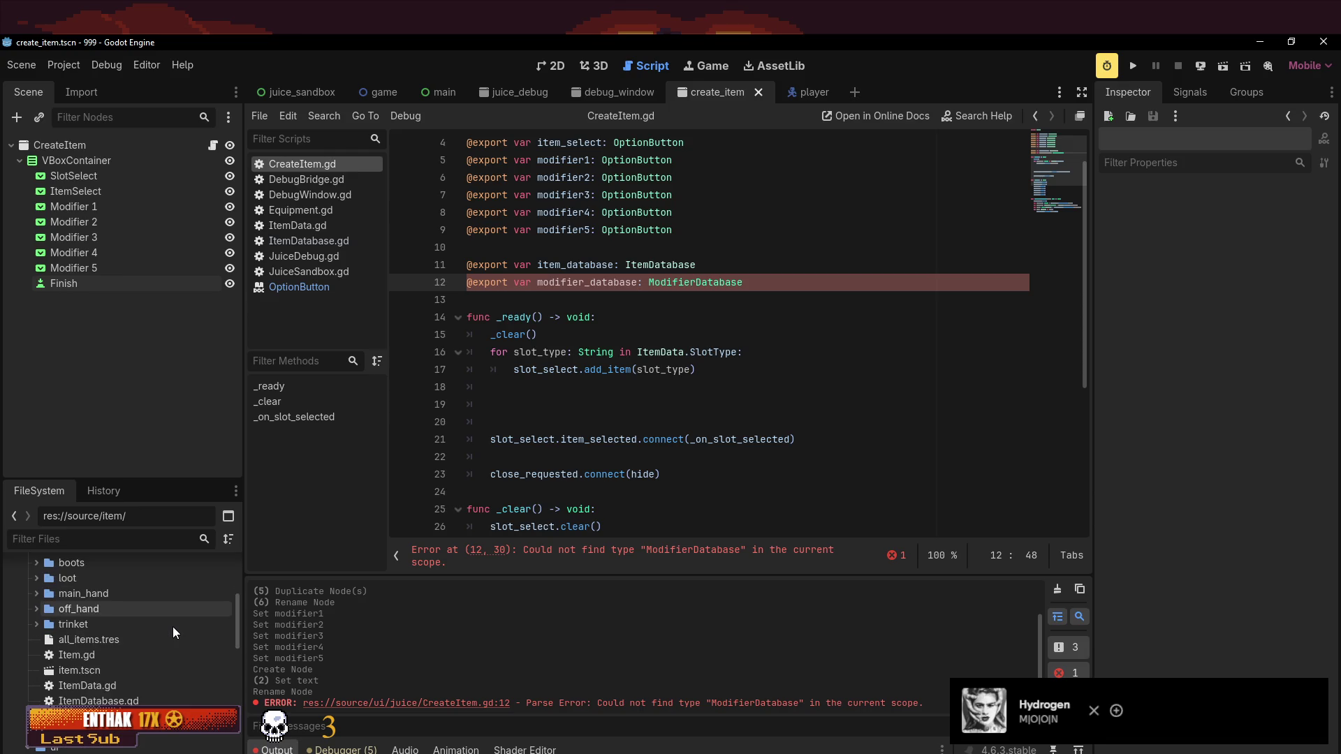
scroll(162, 627, down, 5)
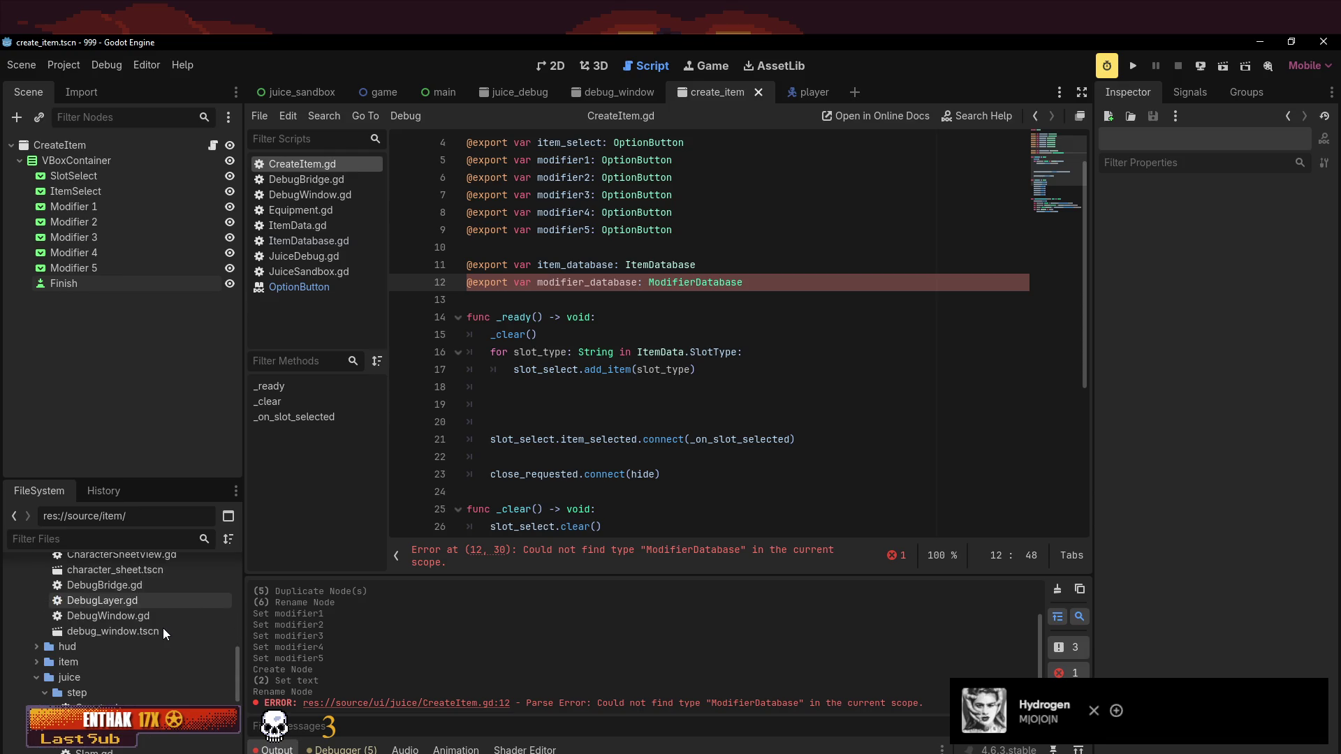
scroll(166, 630, up, 12)
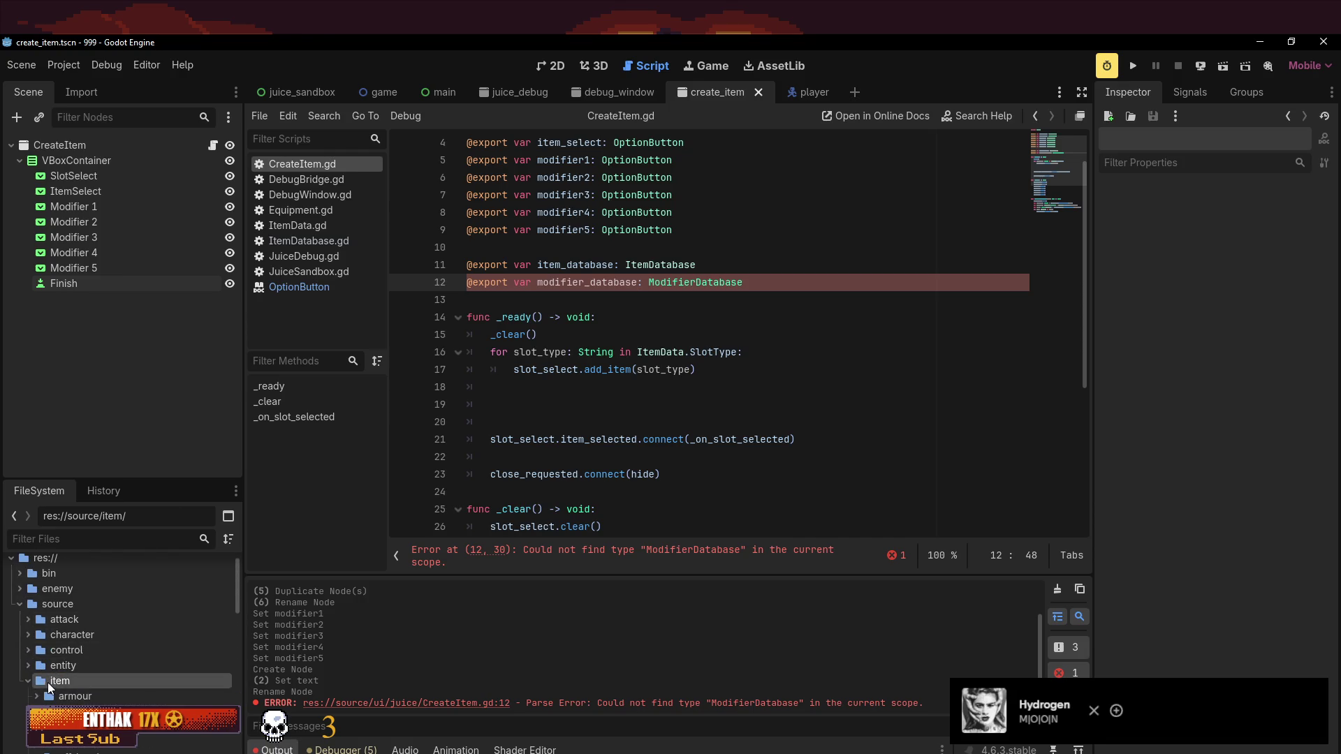
right_click(58, 607)
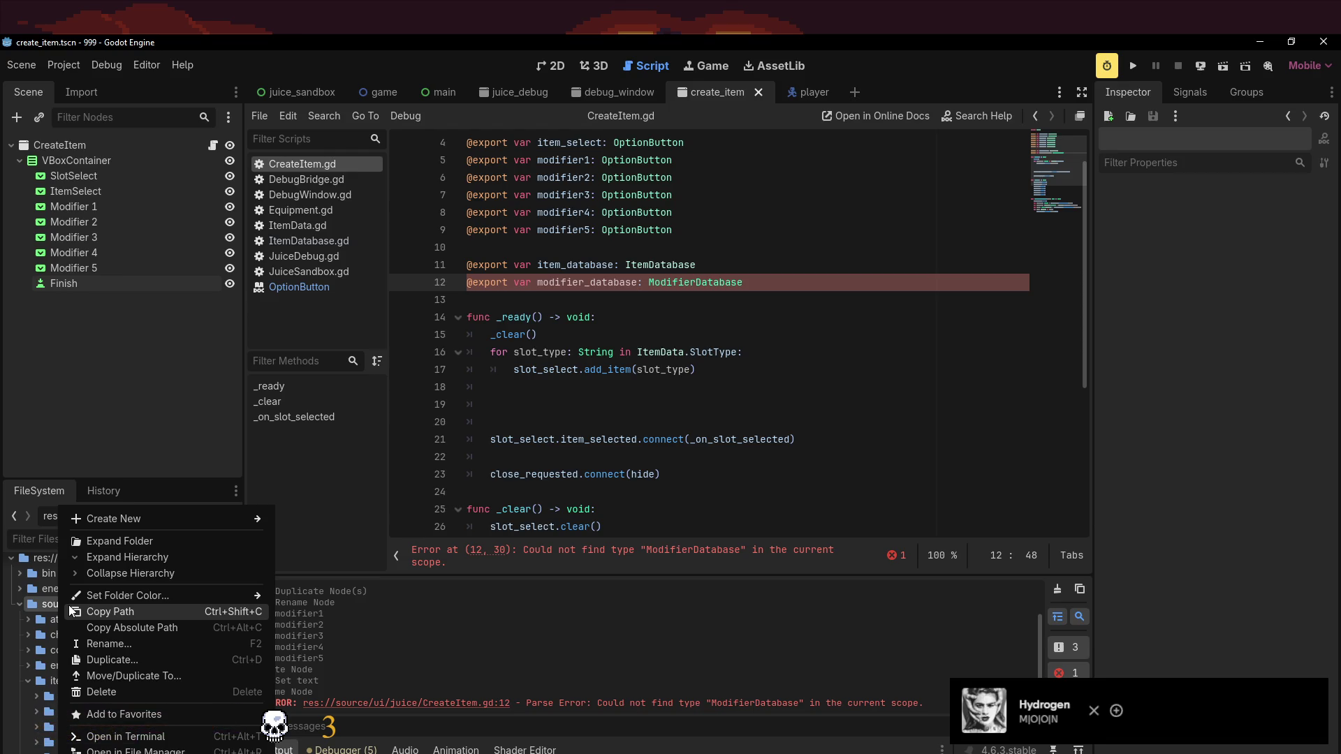
click(116, 573)
click(21, 629)
scroll(144, 628, down, 2)
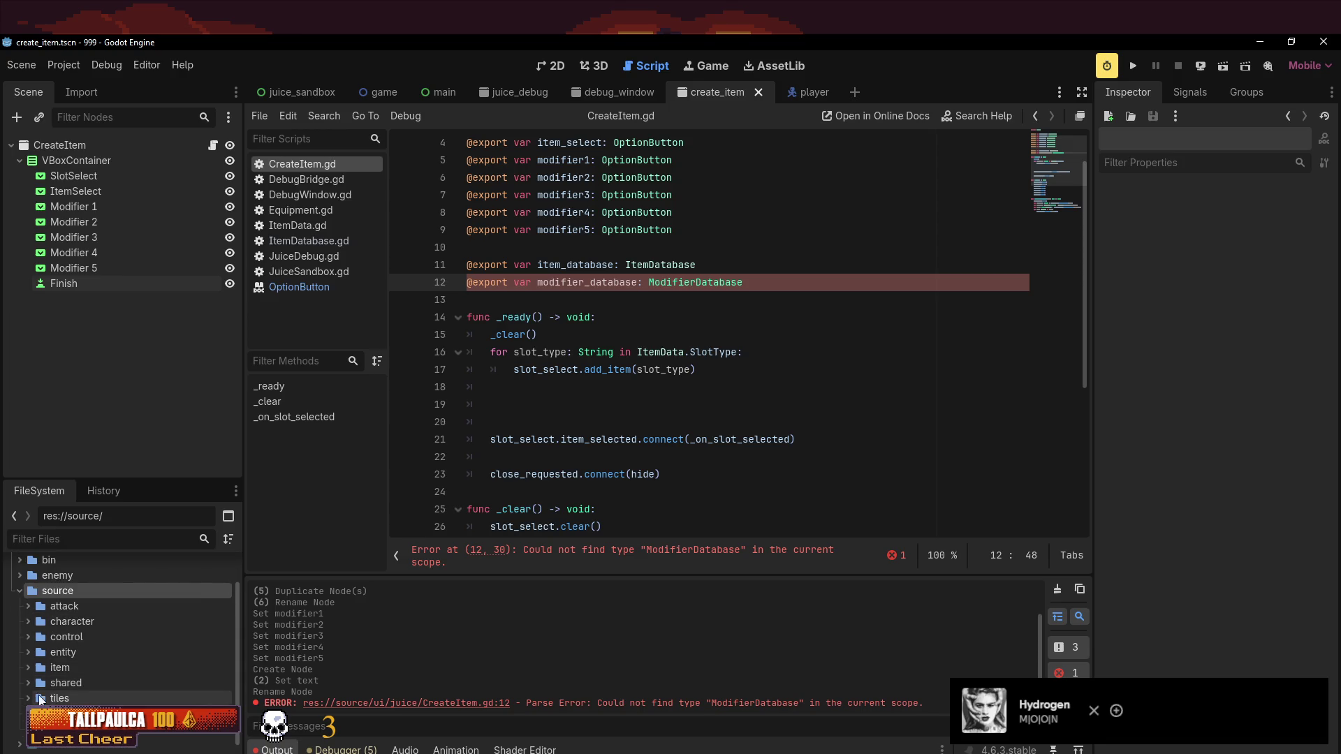
click(27, 682)
scroll(182, 637, down, 3)
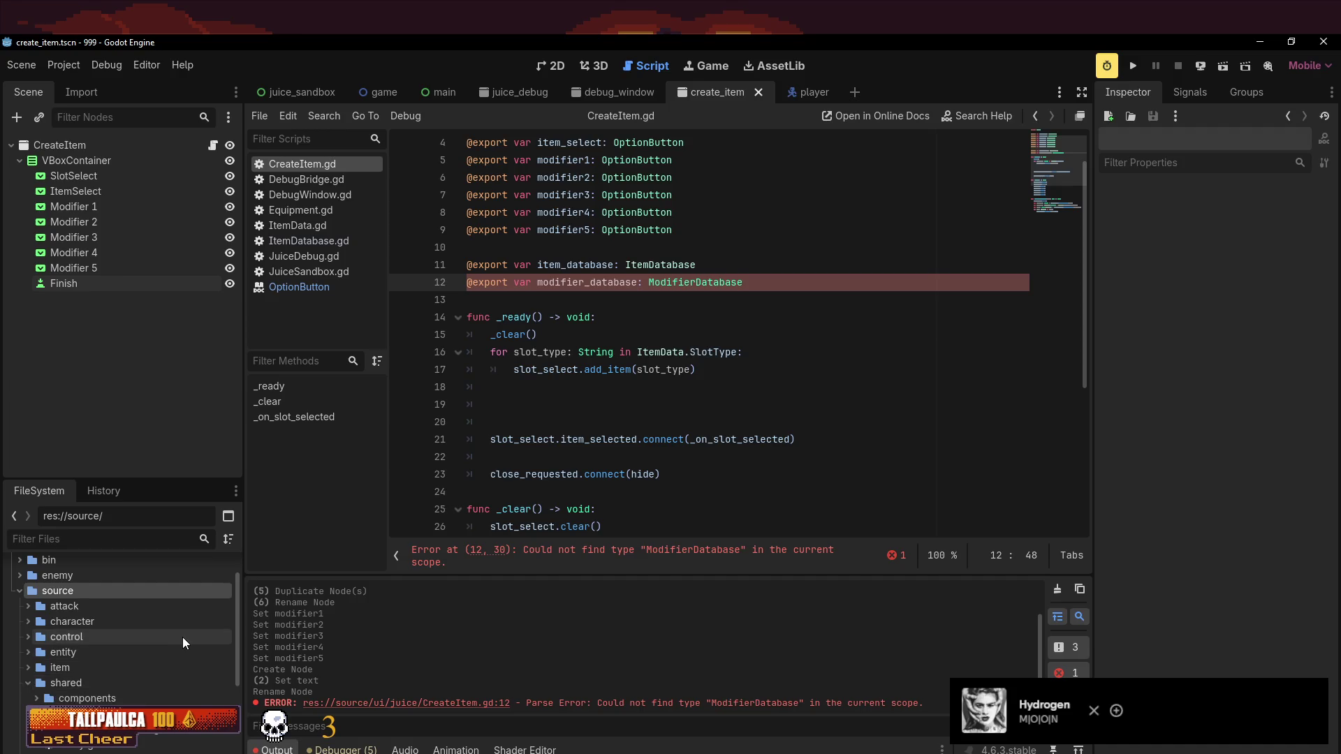
scroll(182, 638, down, 2)
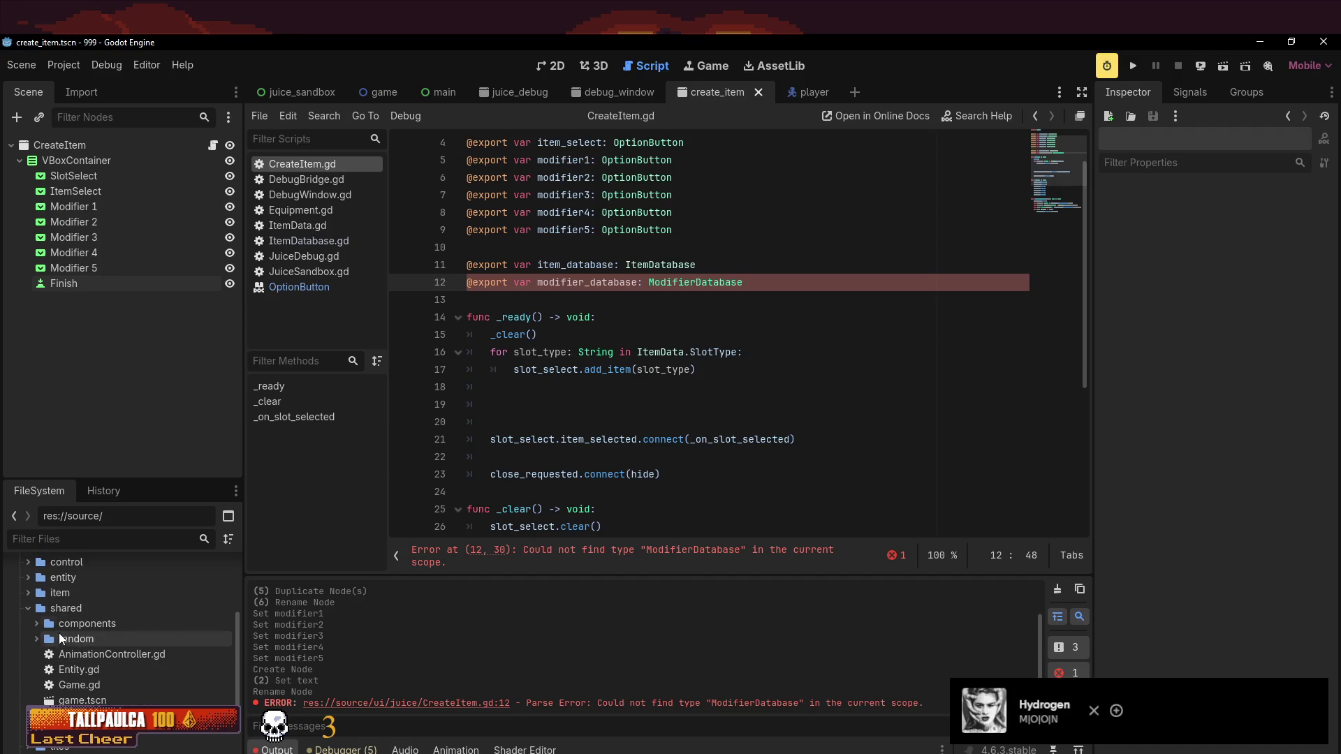
click(29, 610)
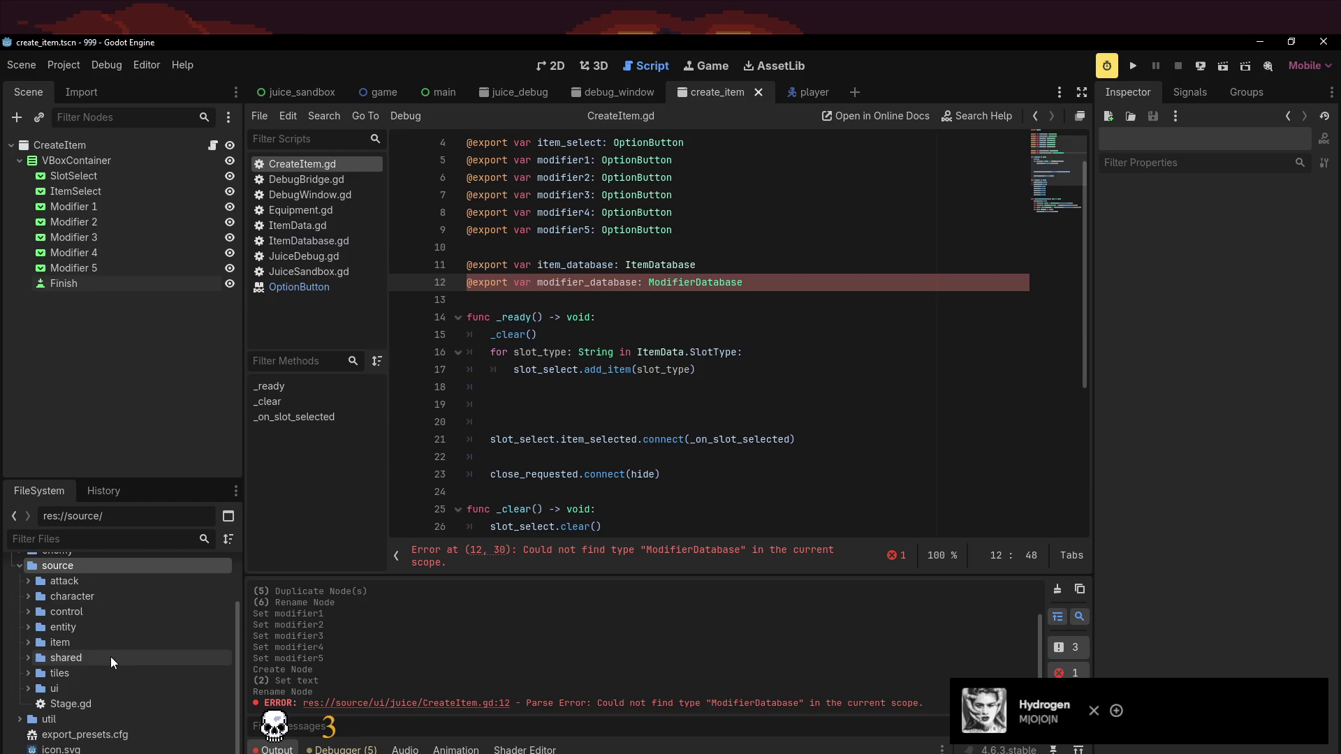
click(28, 642)
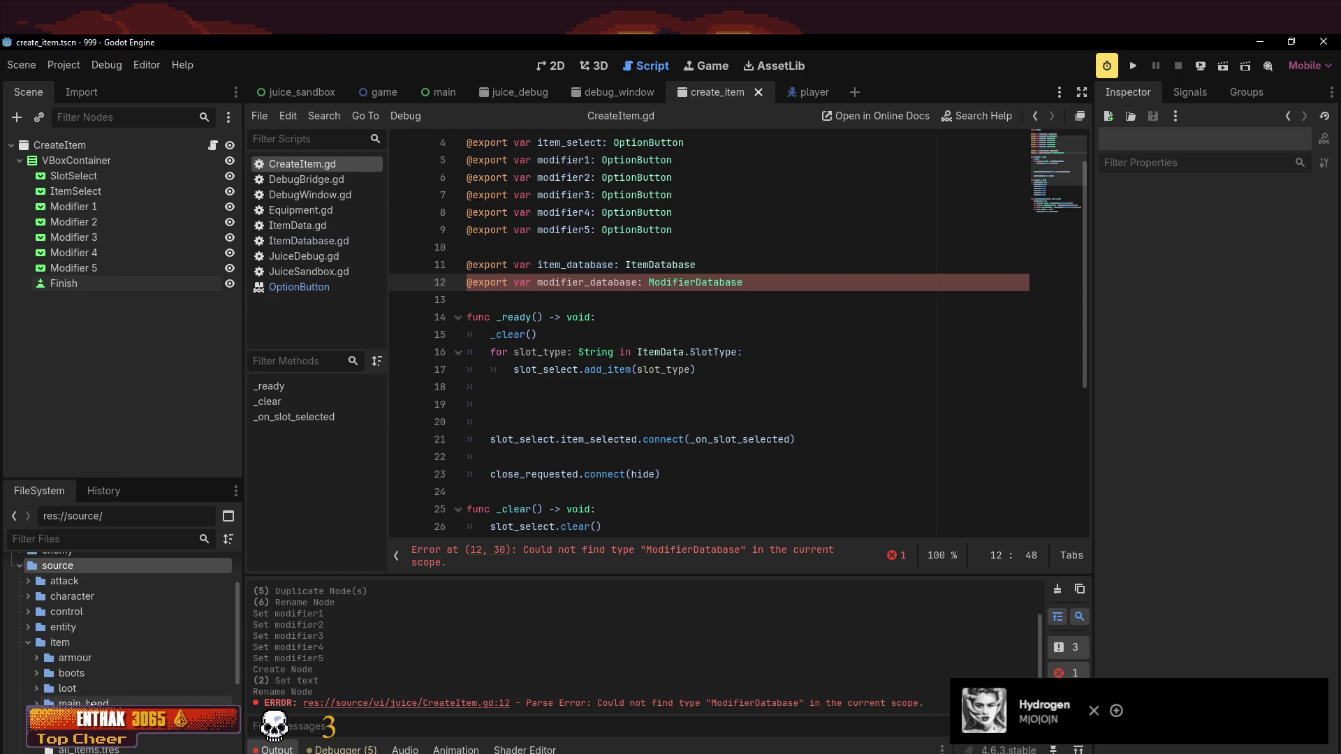
scroll(156, 669, down, 3)
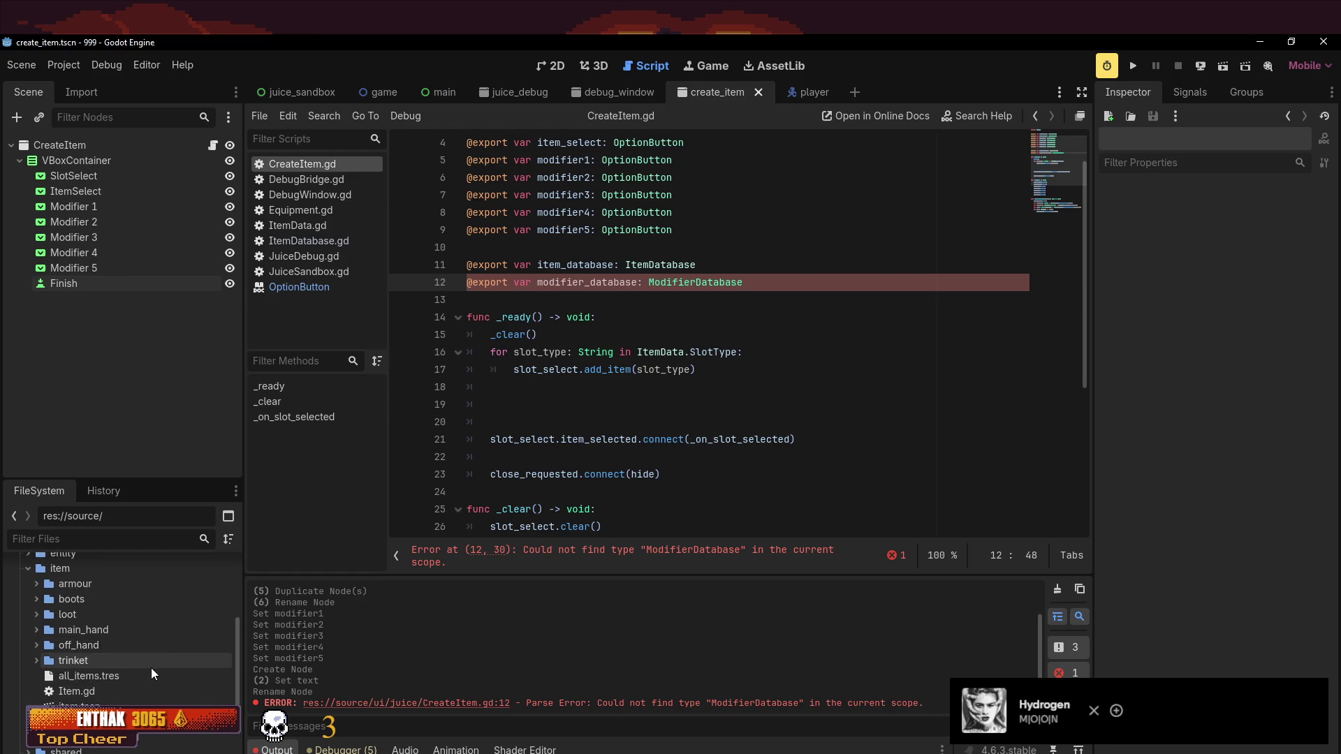
click(26, 570)
click(107, 539)
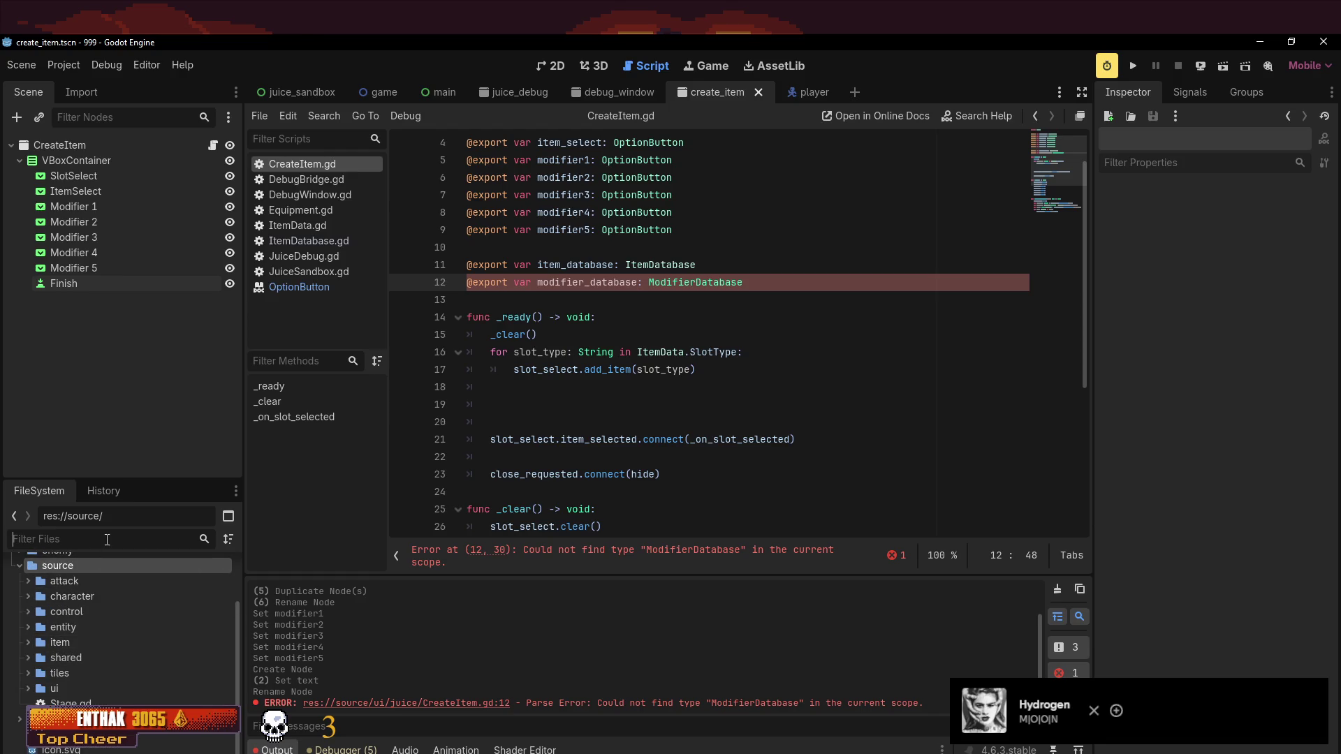
Filter the FileSystem by 'Modi' and move the modifier folder directly under source.
text(Modi)
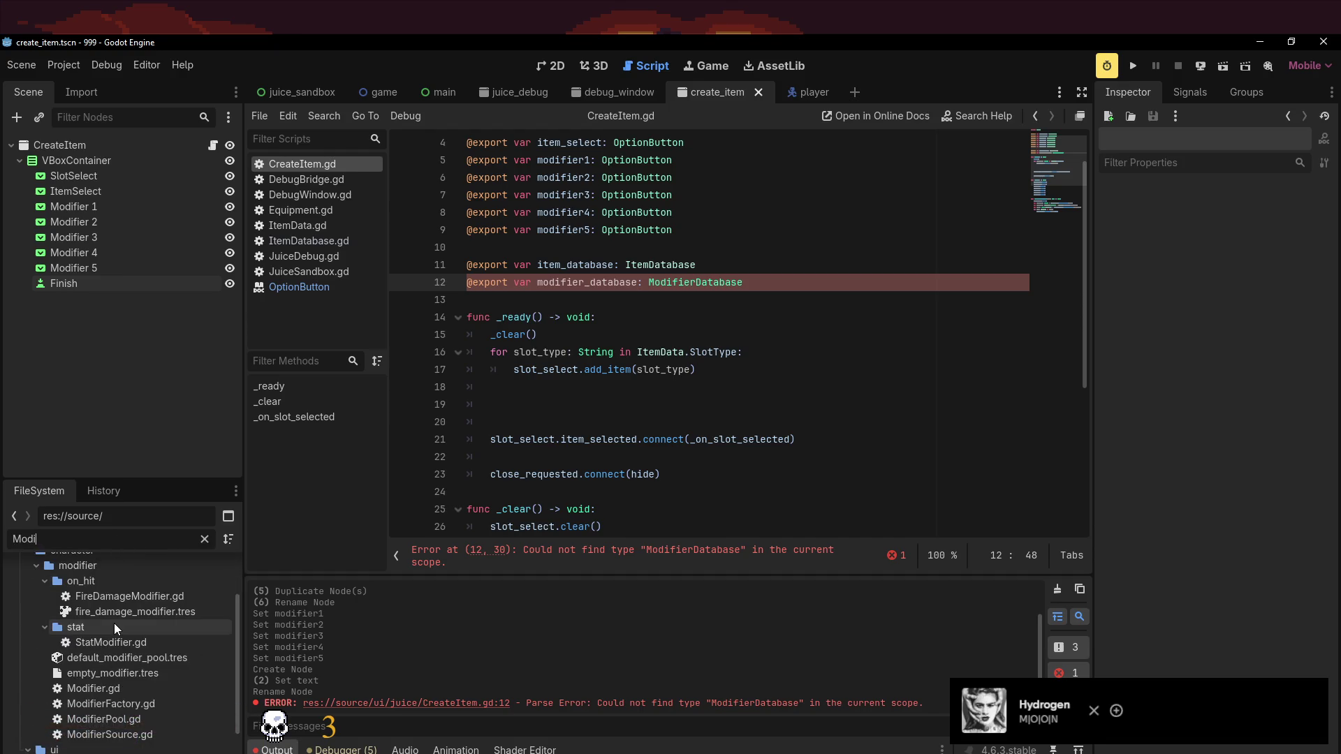
scroll(112, 615, up, 2)
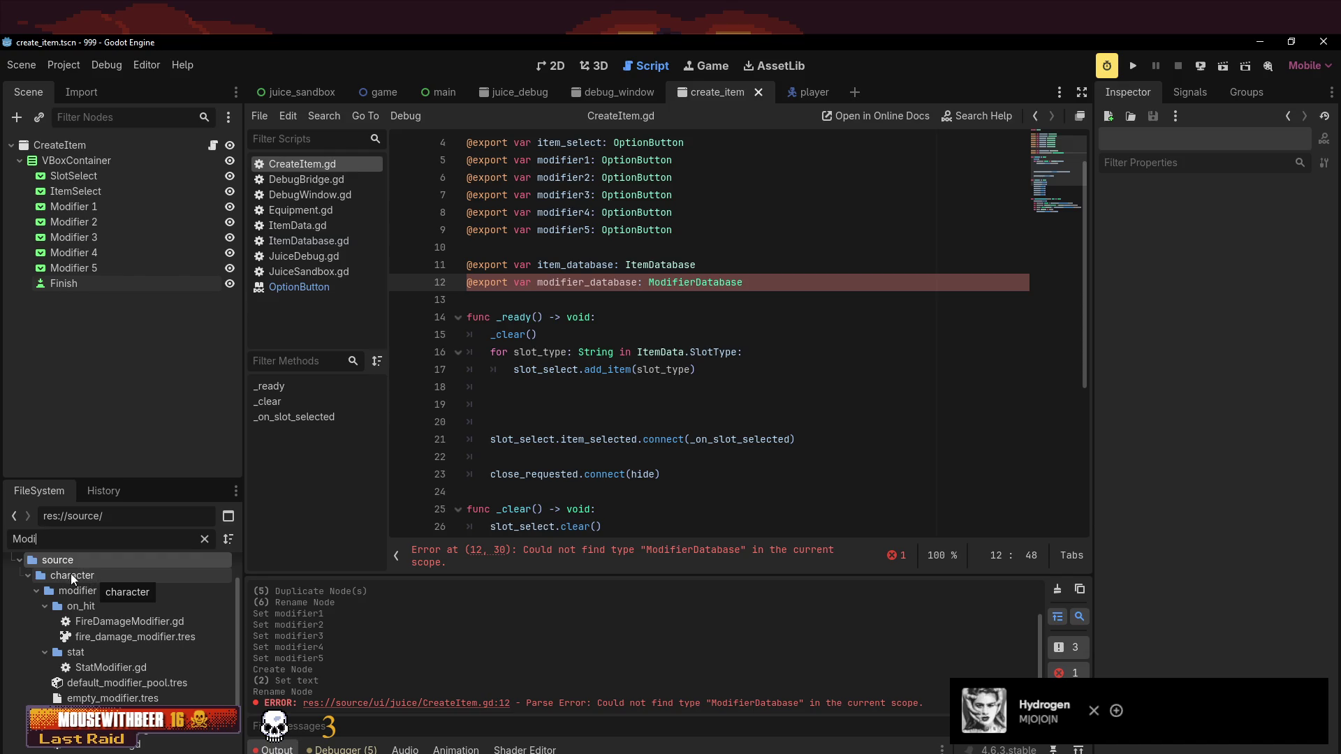
mouse_move(81, 591)
mouse_down()
mouse_move(76, 563)
mouse_move(82, 598)
mouse_up()
click(622, 428)
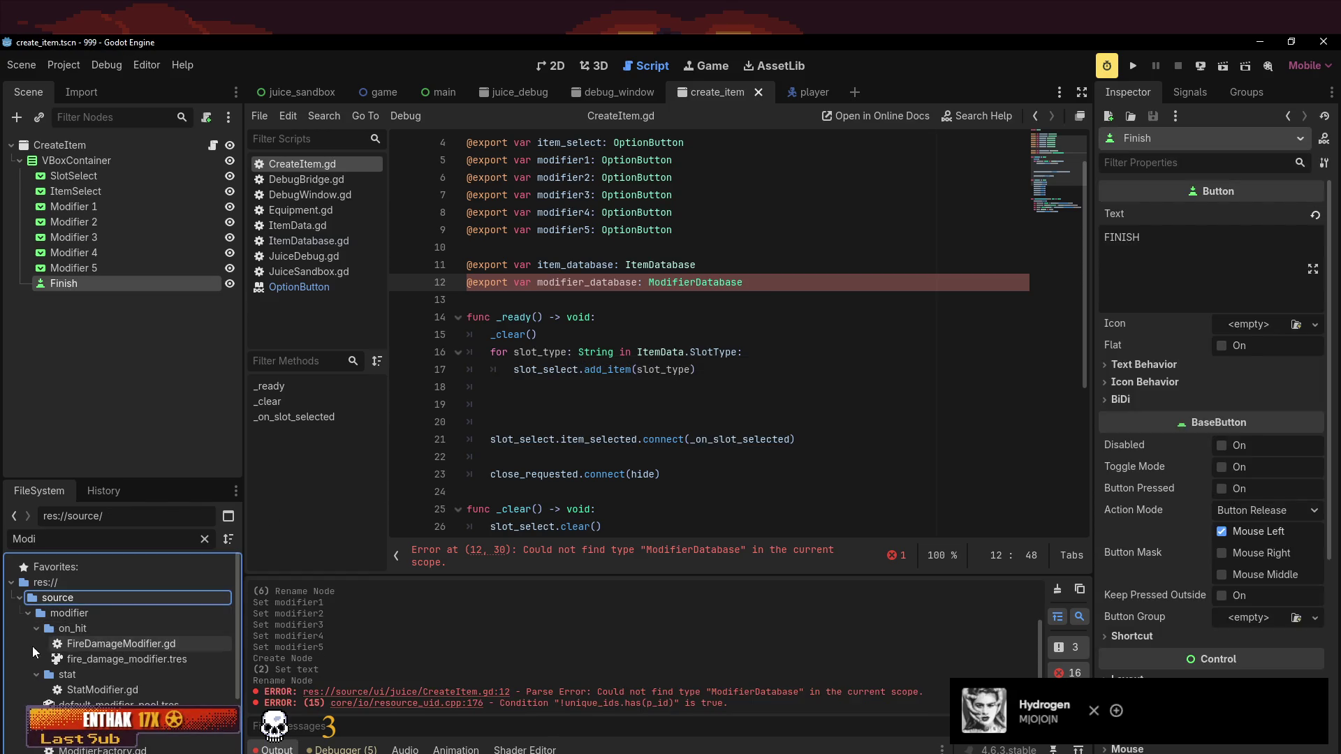
Collapse the source tree, clear the 'Modi' filter, and expand res://source/modifier to list its scripts.
right_click(54, 596)
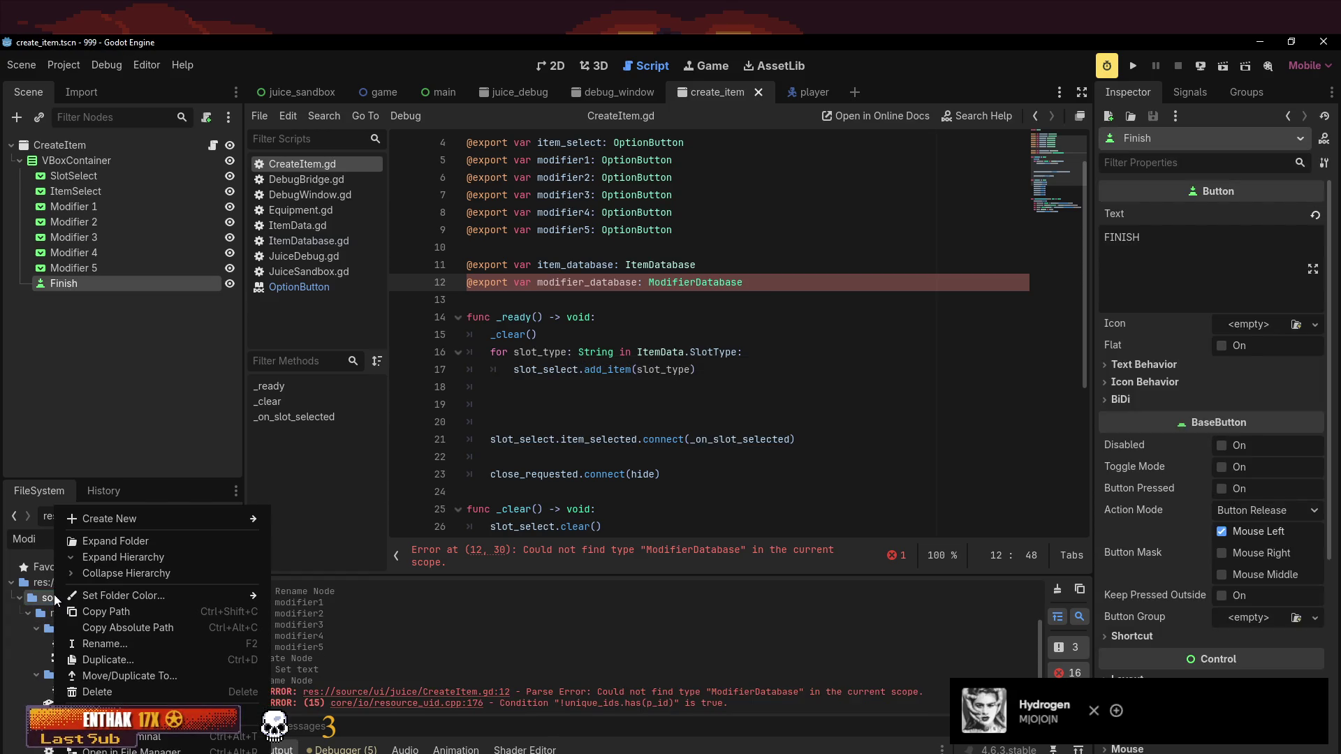
click(110, 572)
click(19, 597)
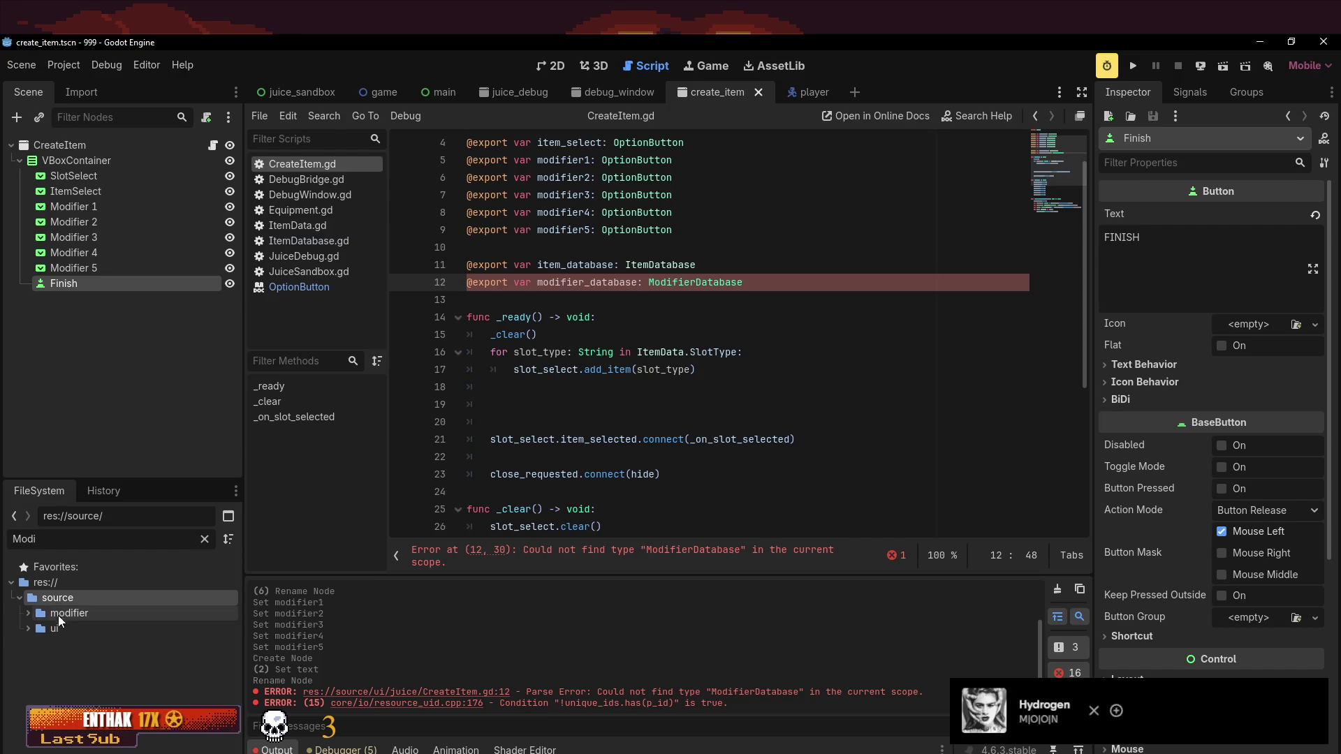
click(30, 612)
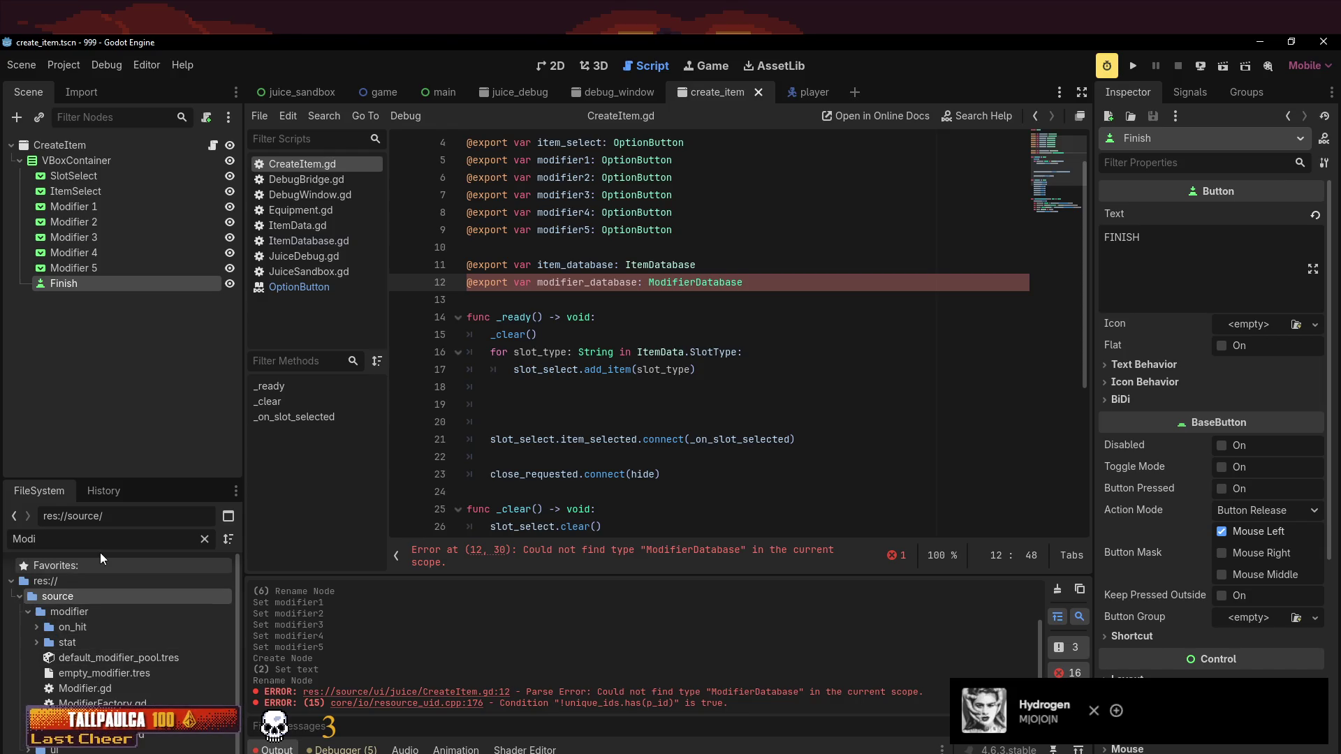
click(205, 539)
scroll(111, 631, down, 1)
scroll(119, 634, down, 2)
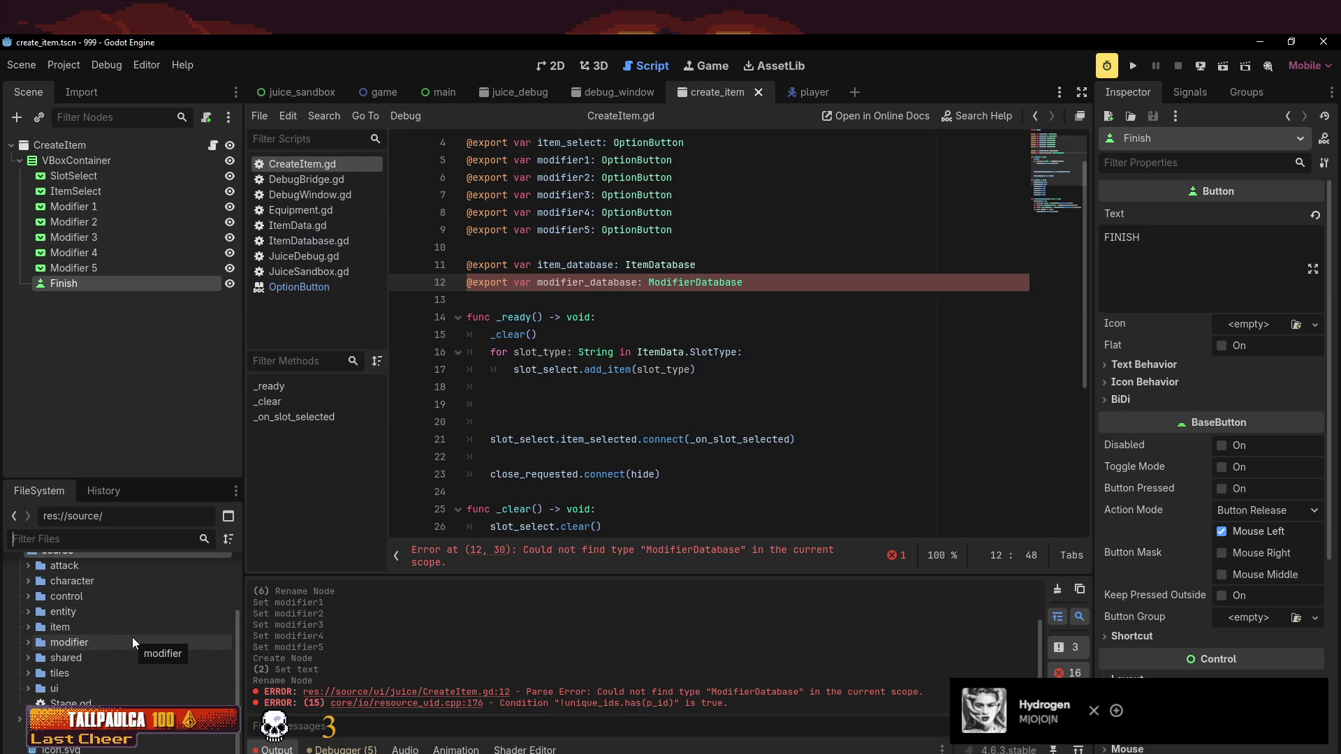
click(44, 643)
click(28, 642)
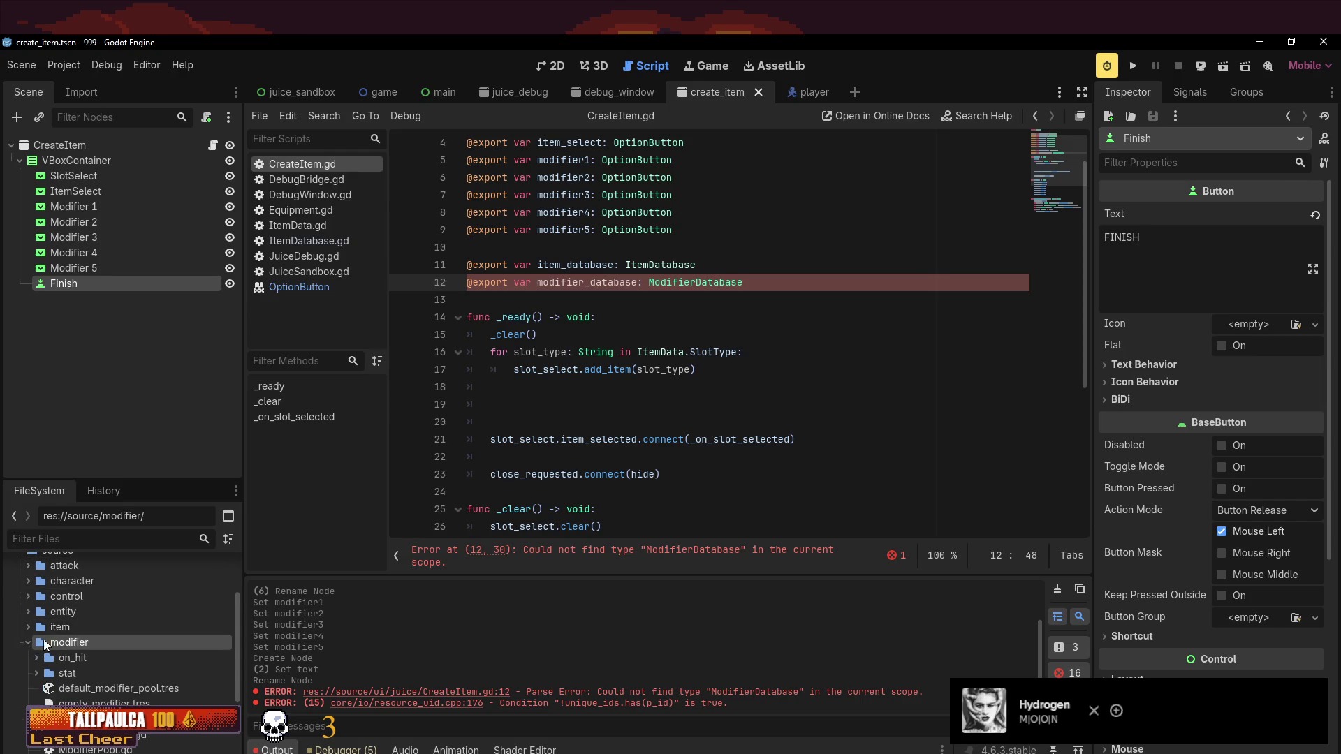
scroll(119, 630, down, 1)
Create a new script named ModifierDatabase.gd in the modifier folder.
right_click(68, 567)
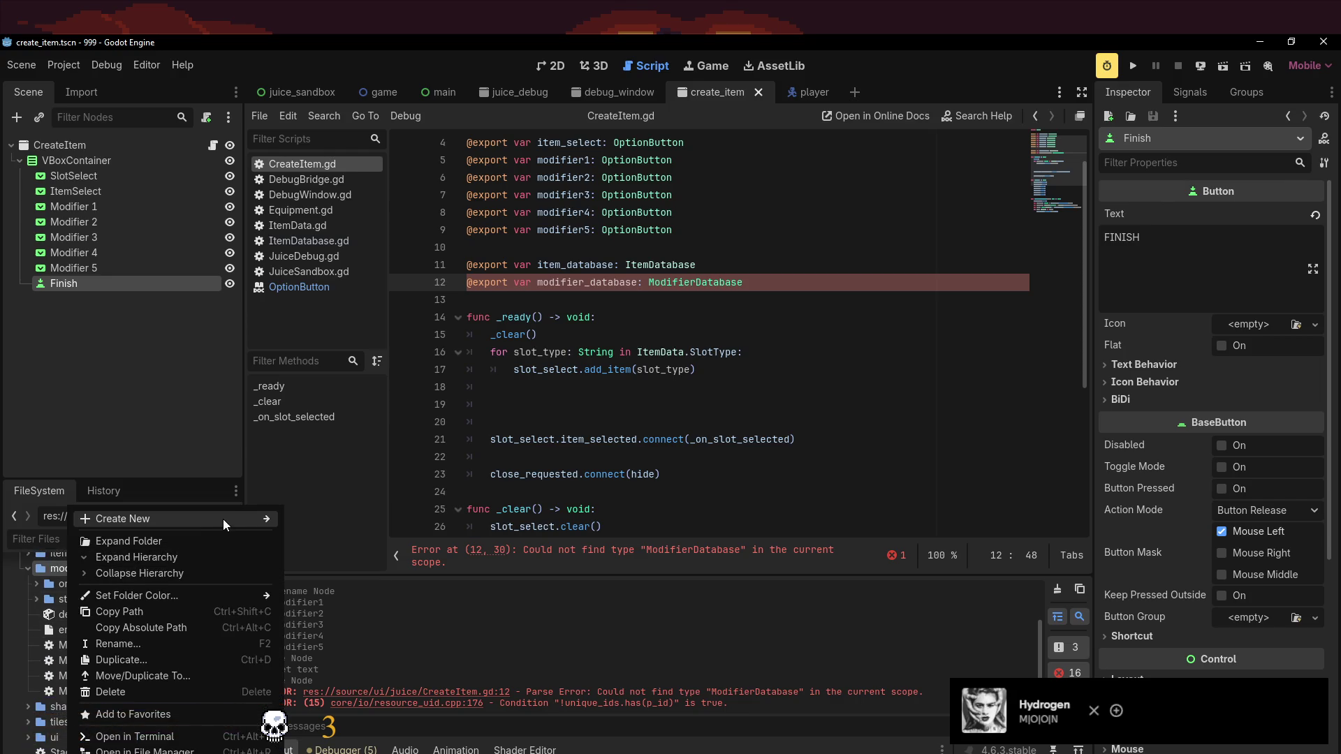
mouse_move(223, 518)
click(333, 553)
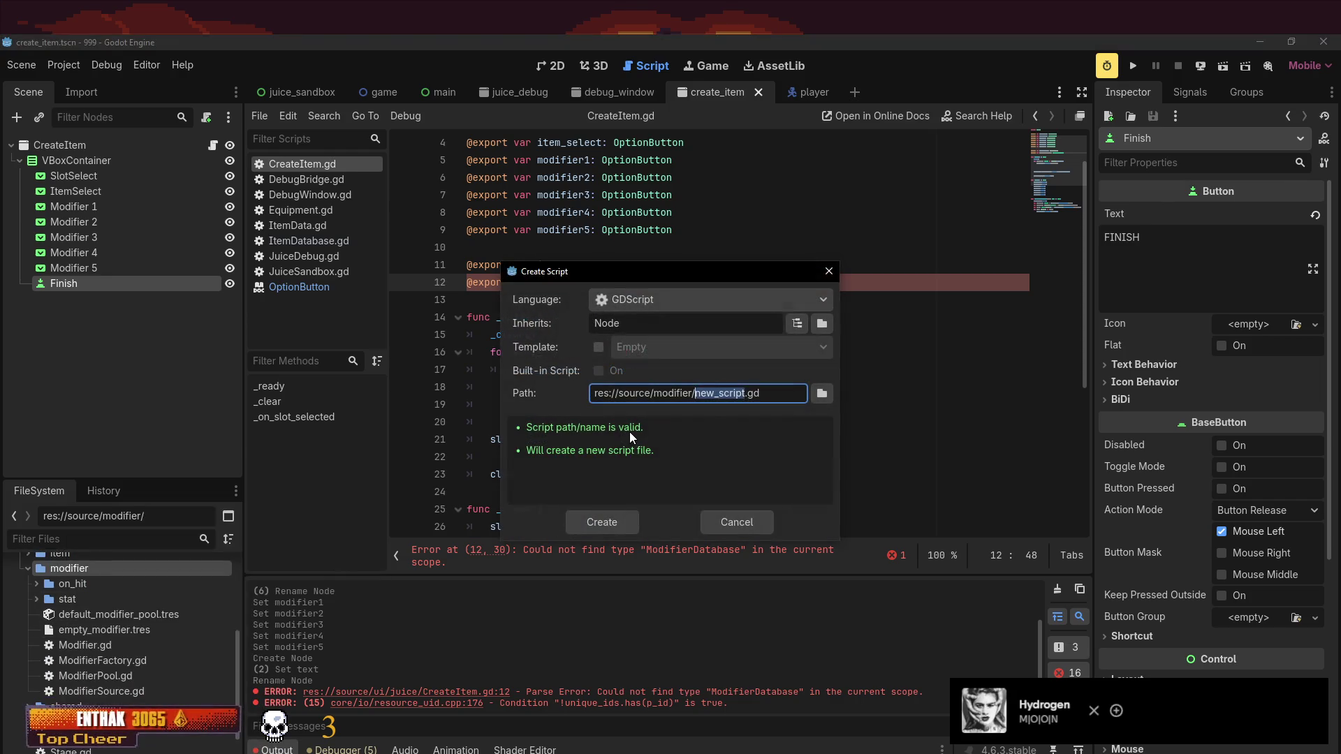
text(ModifierD)
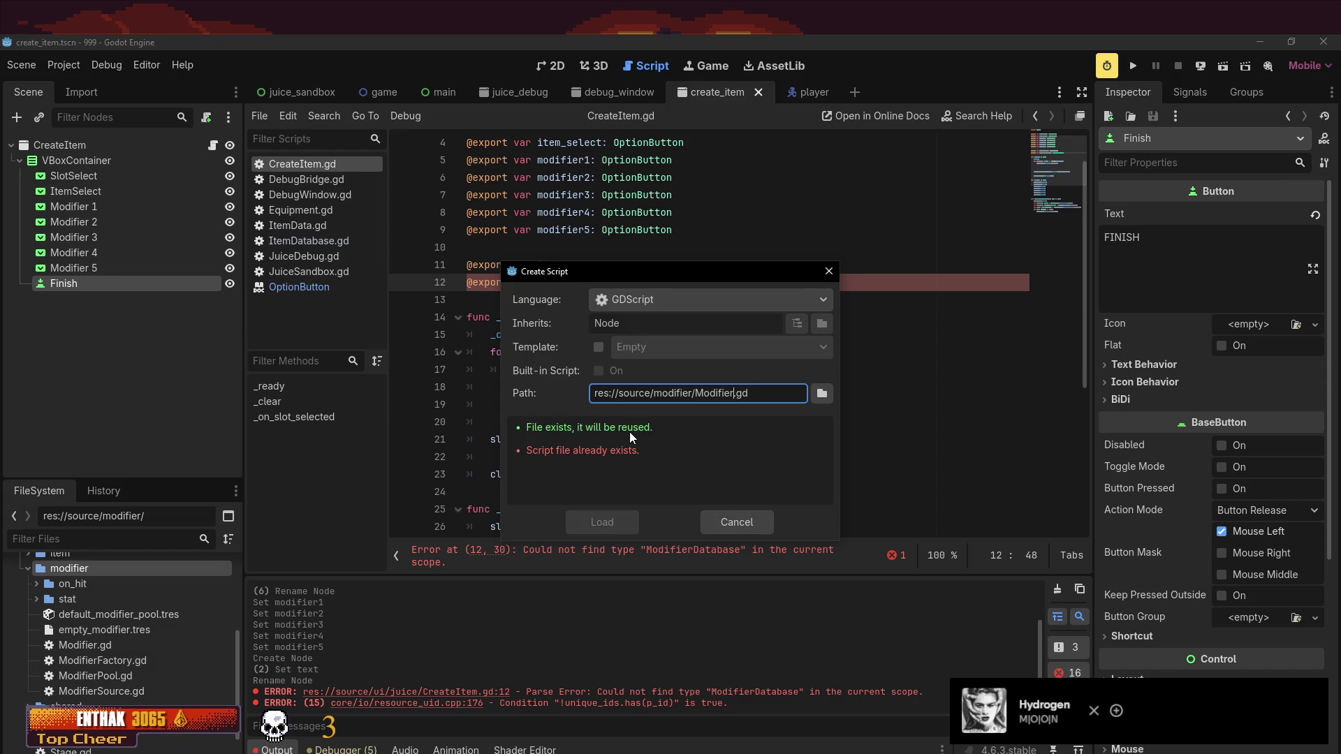
text(atabase)
key(Return)
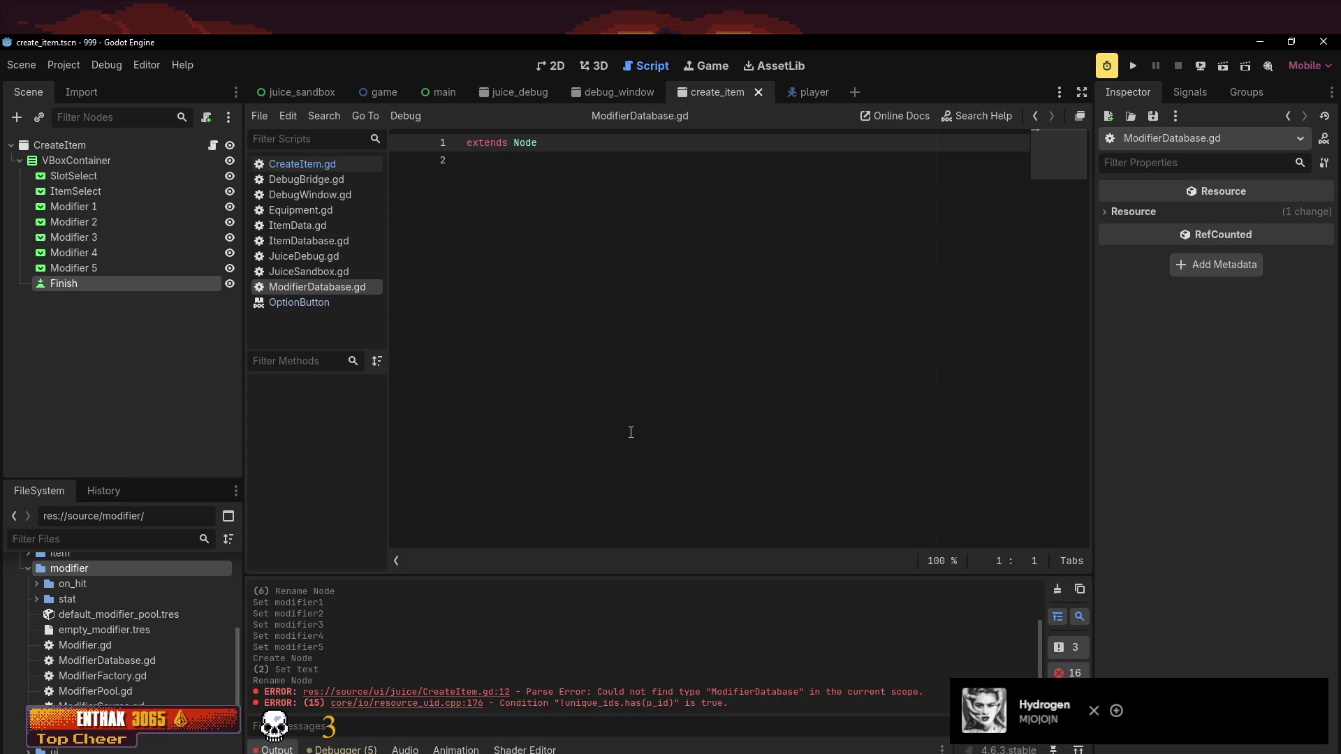
Add 'class_name ModifierDatabase' on line 1 and save.
key(Down)
key(Up)
key(Return)
key(Up)
text(cla)
text(ss_name)
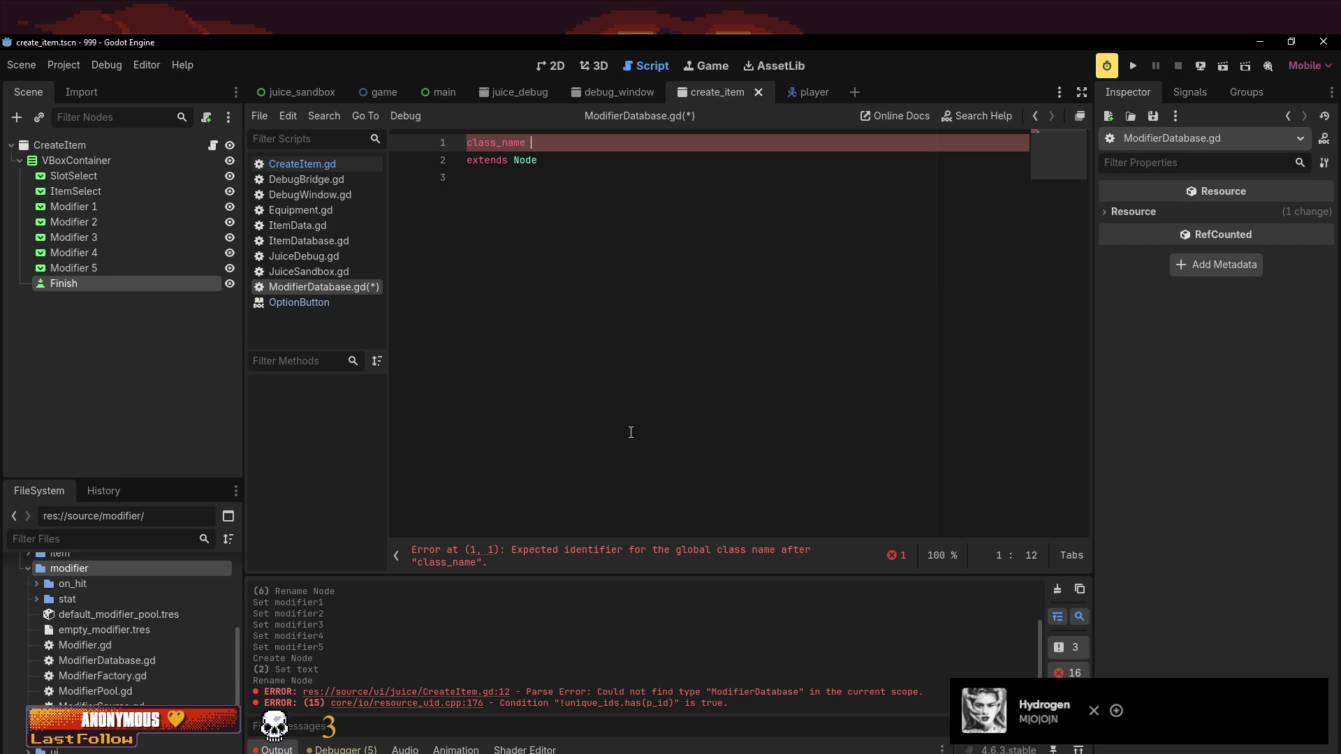
text(ModifierData)
text(base)
key(ctrl+s)
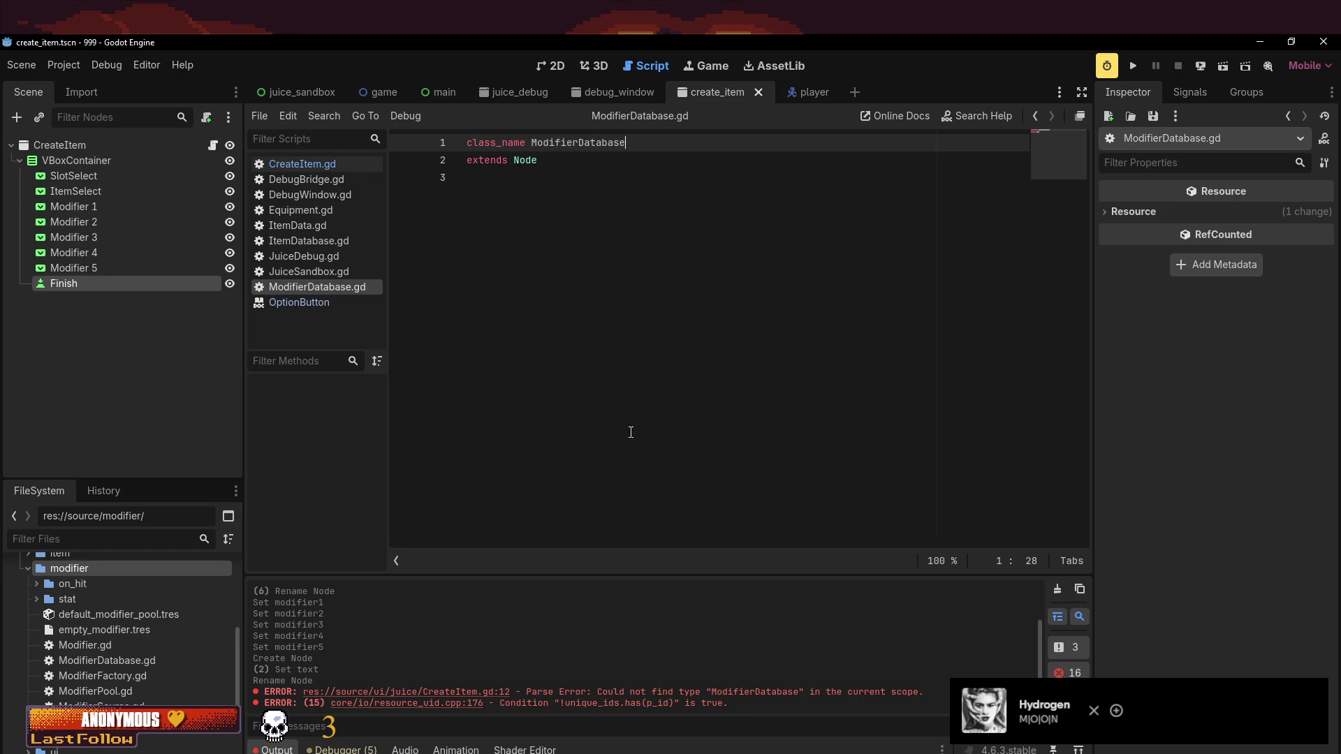
click(666, 332)
key(Return)
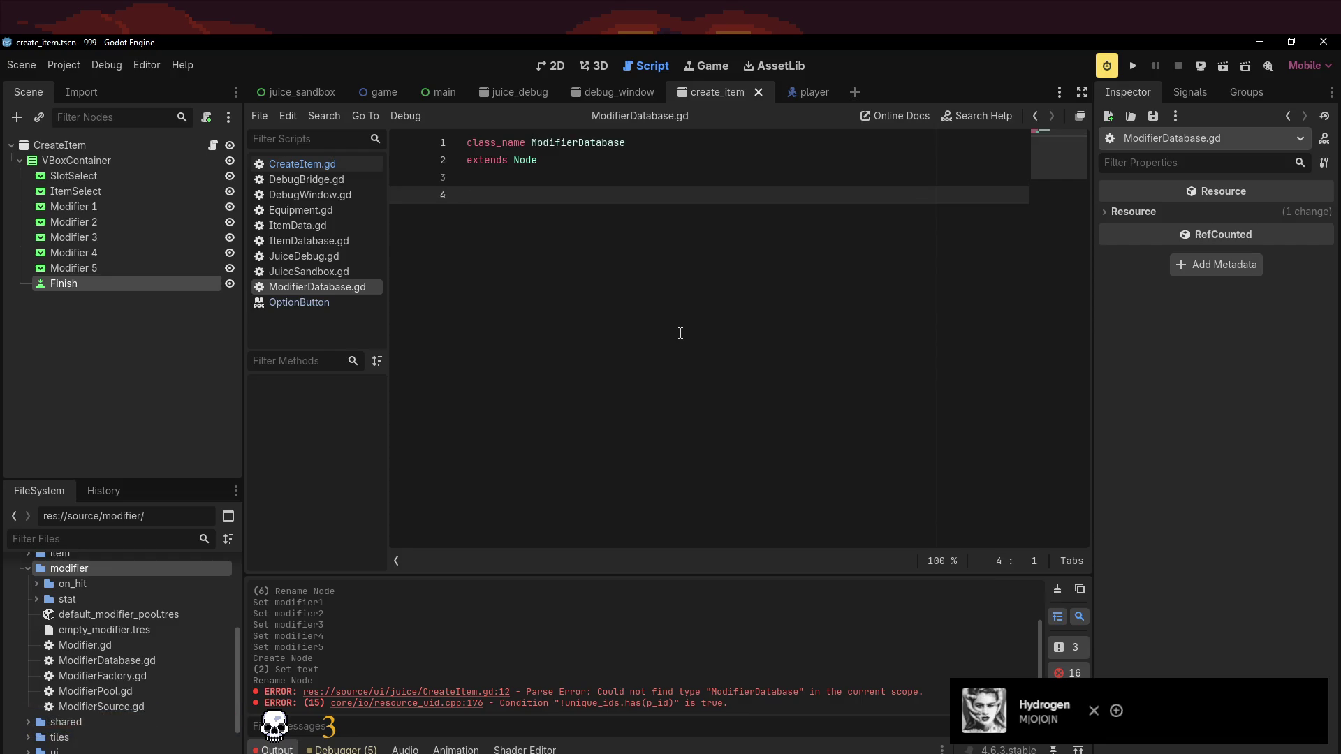
text(@export )
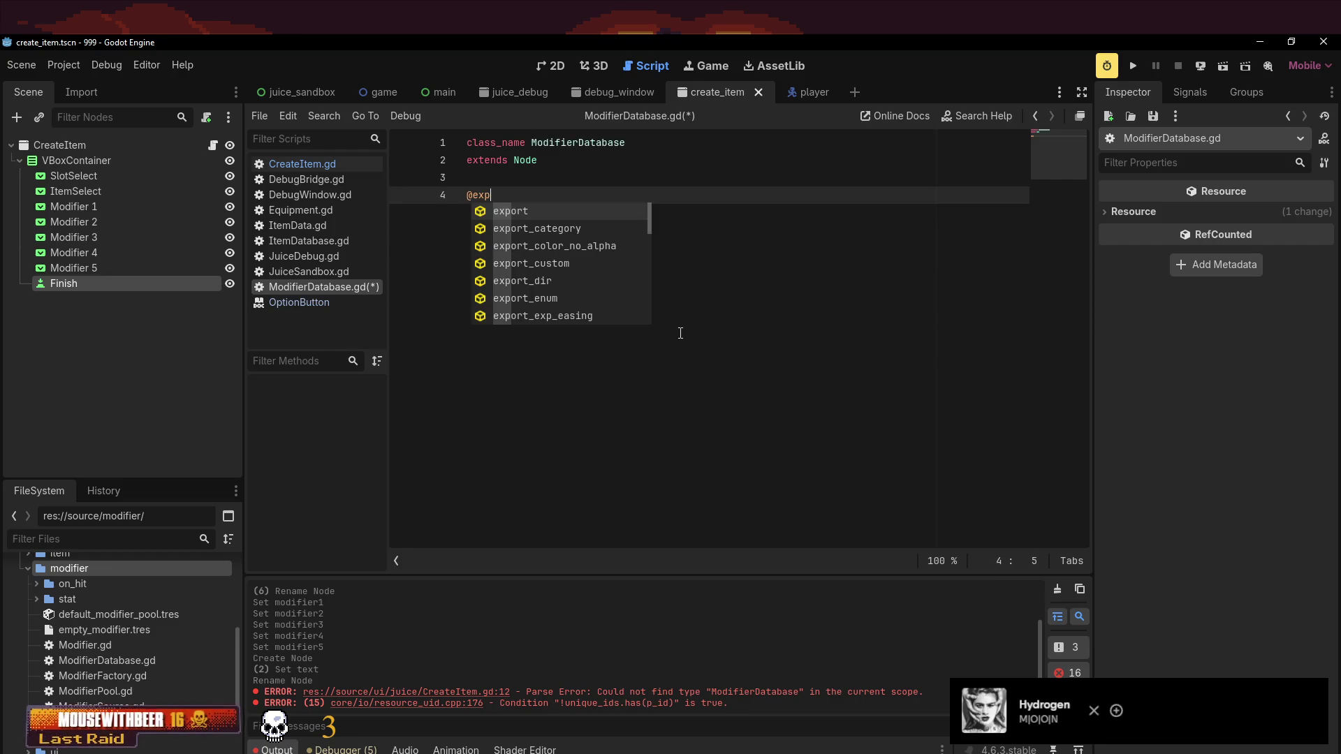
text(modif)
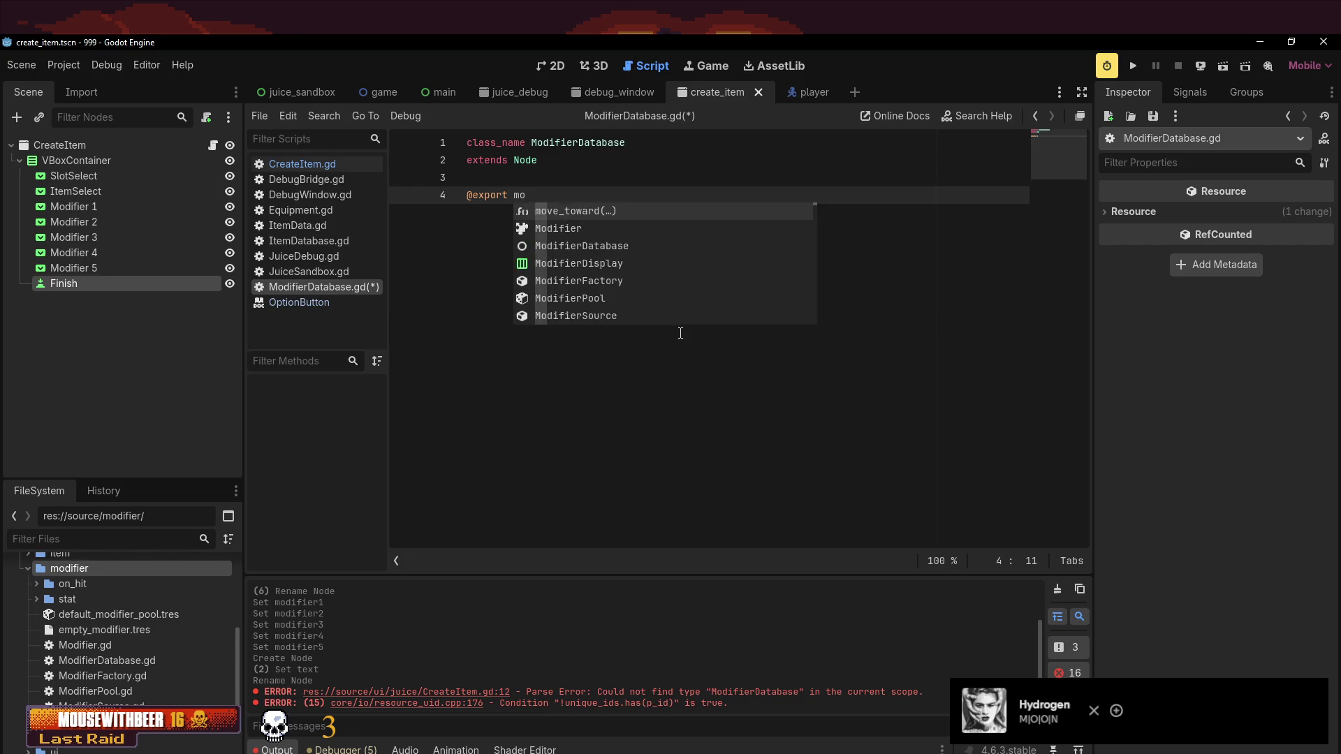
text(iers)
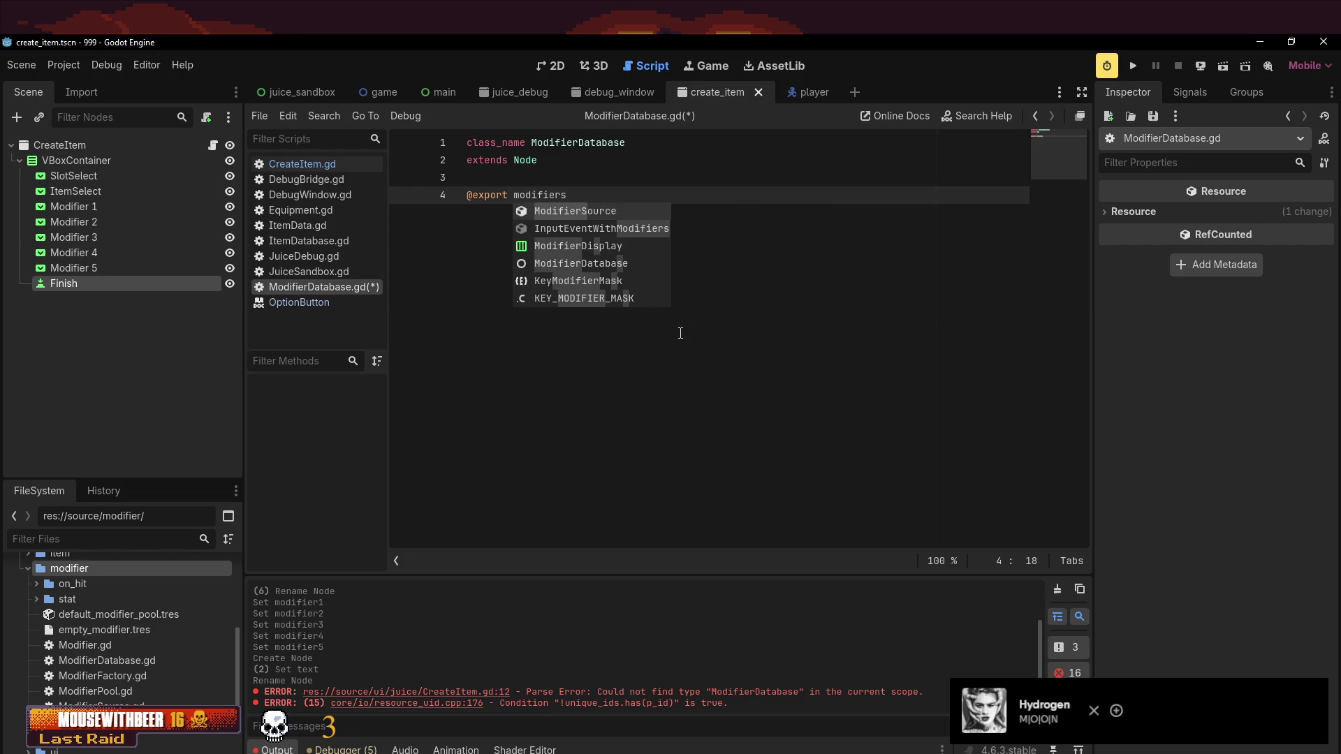
text(: Array[])
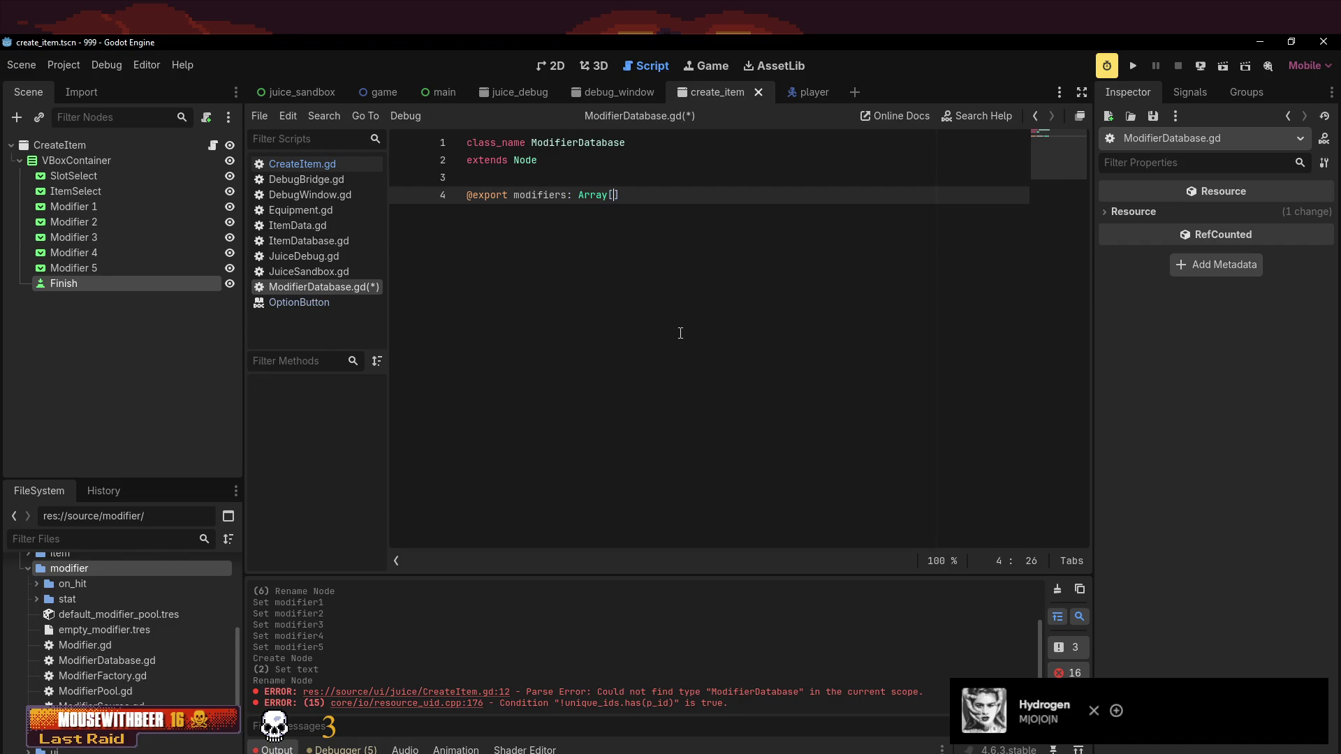
text(Modifier)
key(ctrl+s)
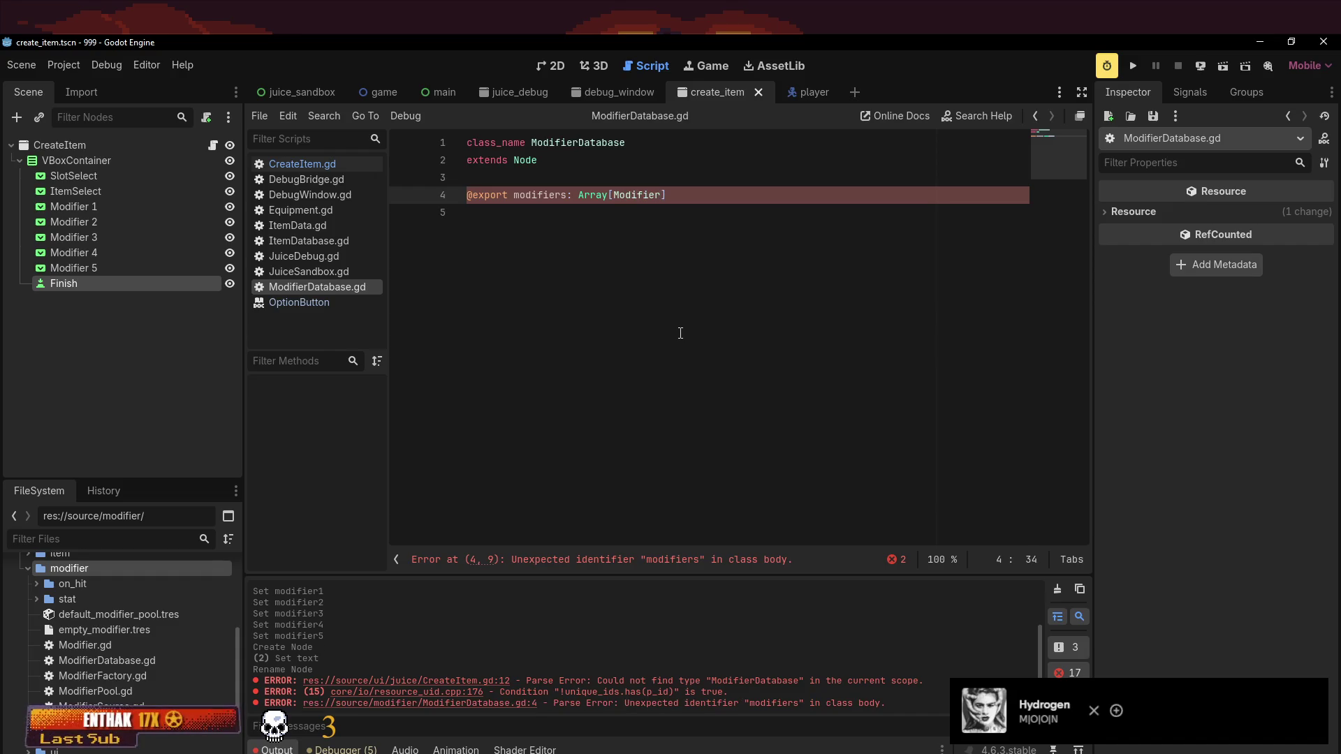
key(End)
key(Return)
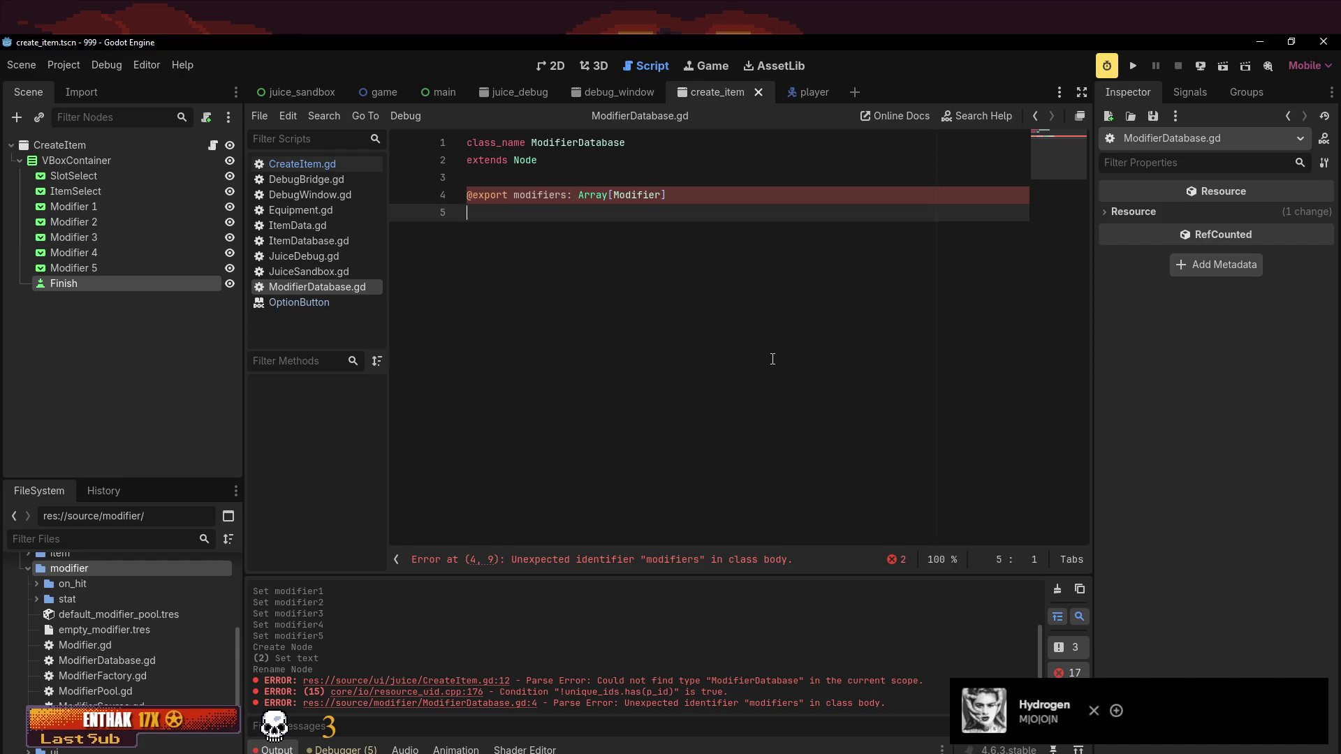
click(648, 195)
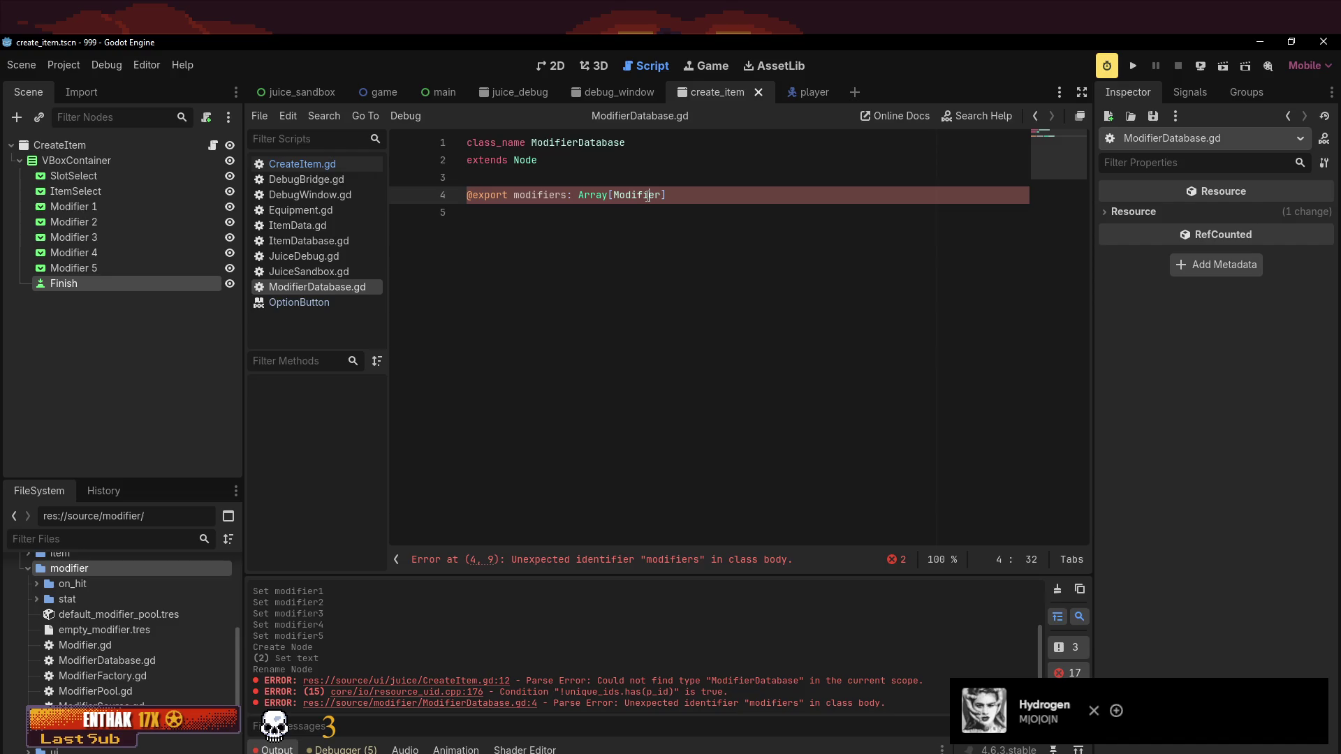
click(513, 195)
text(va)
key(Return)
key(ctrl+s)
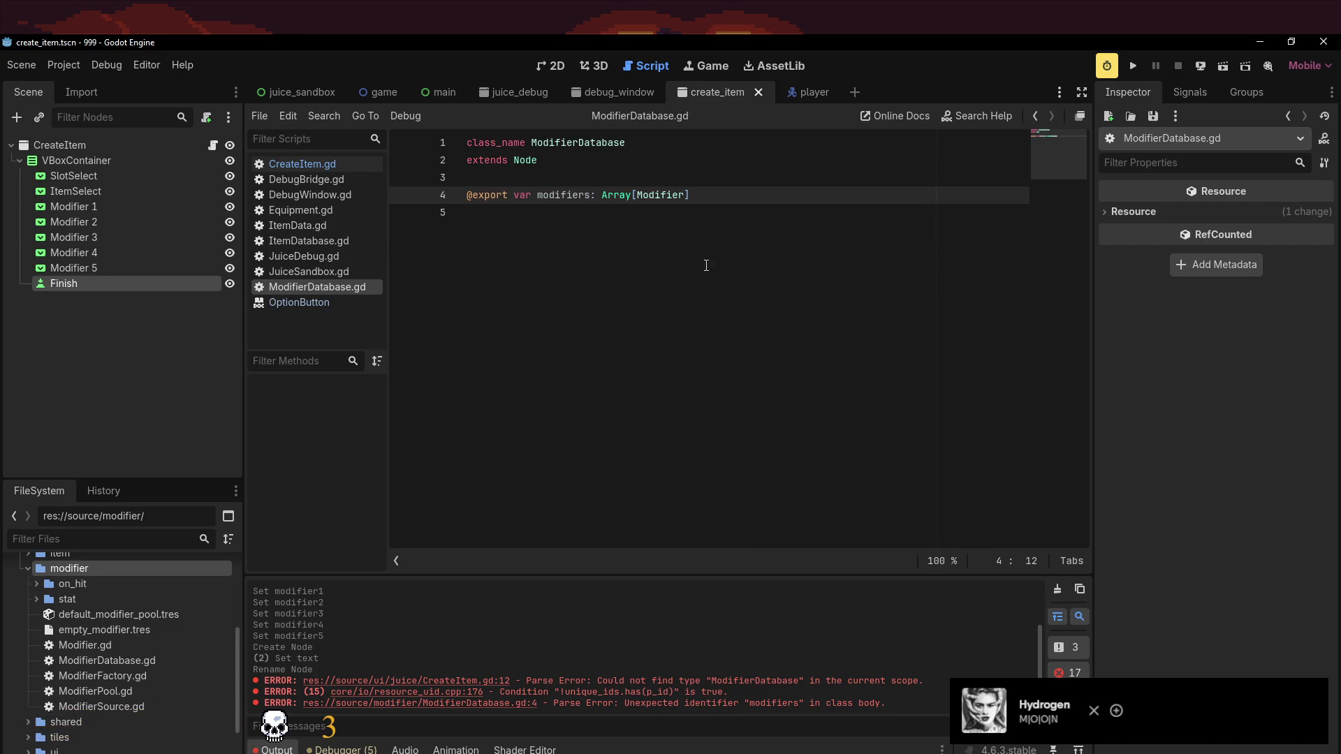
click(742, 257)
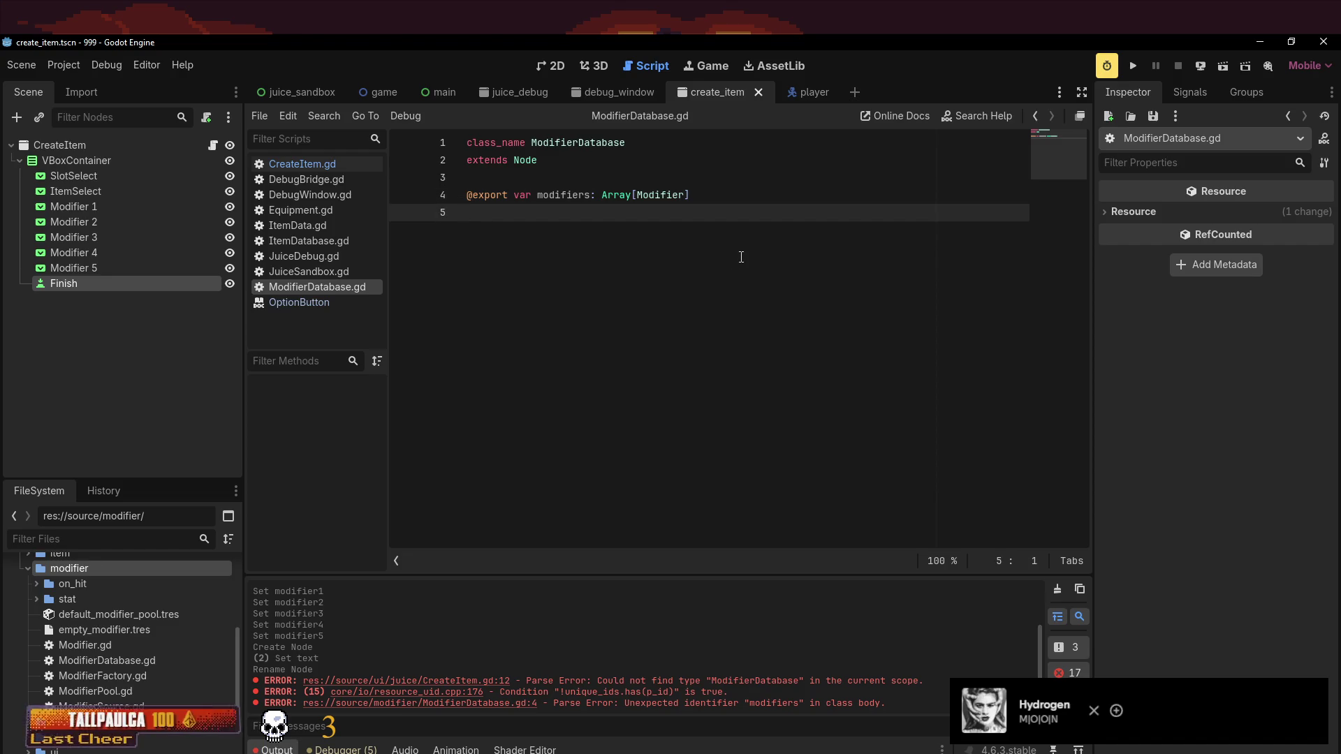
Close the OptionButton docs page and change the base class from Node to Resource.
right_click(301, 307)
click(318, 319)
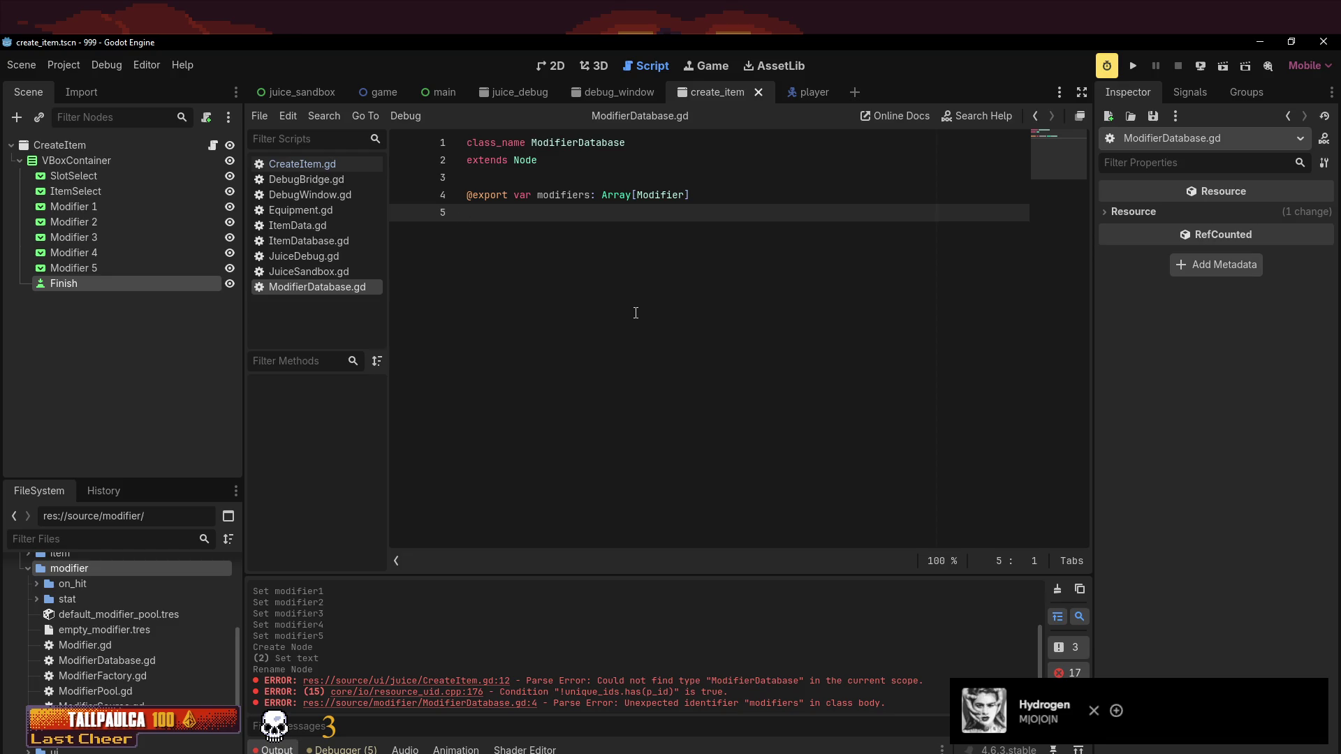
double_click(547, 165)
text(Resorce)
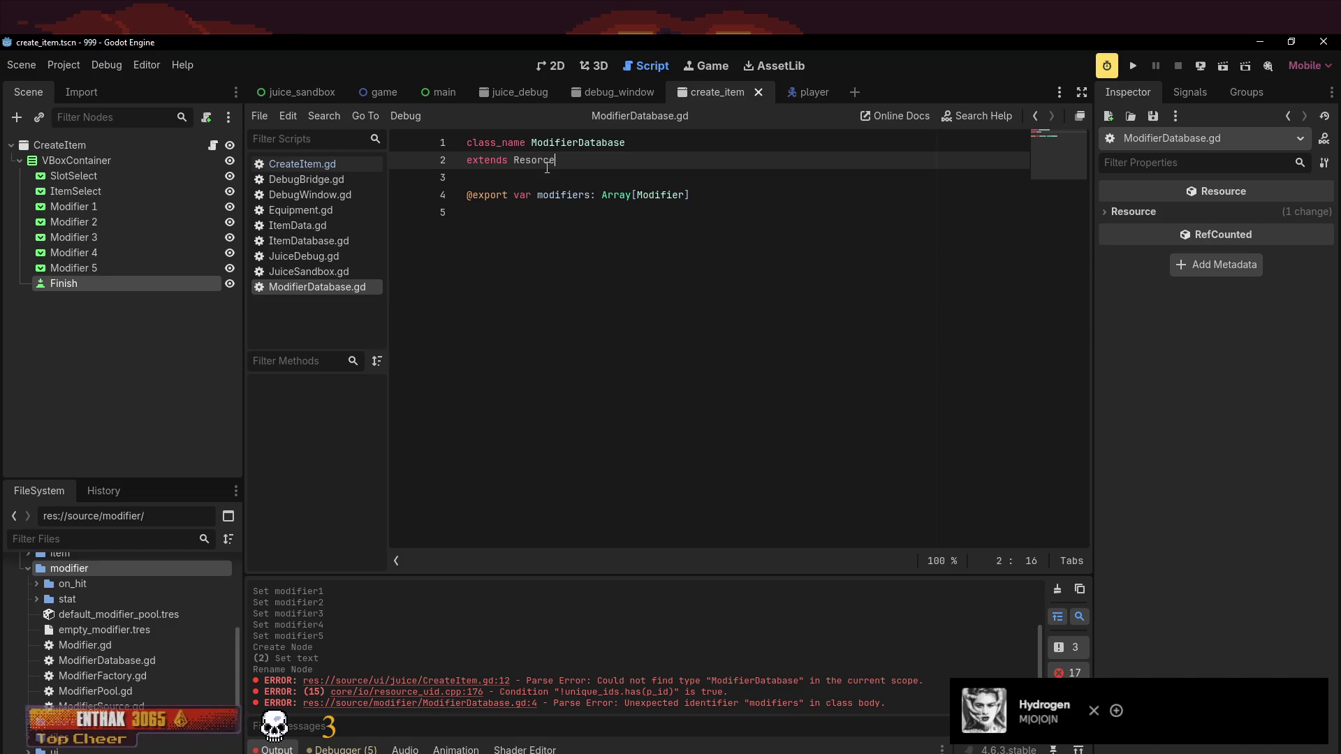
click(559, 180)
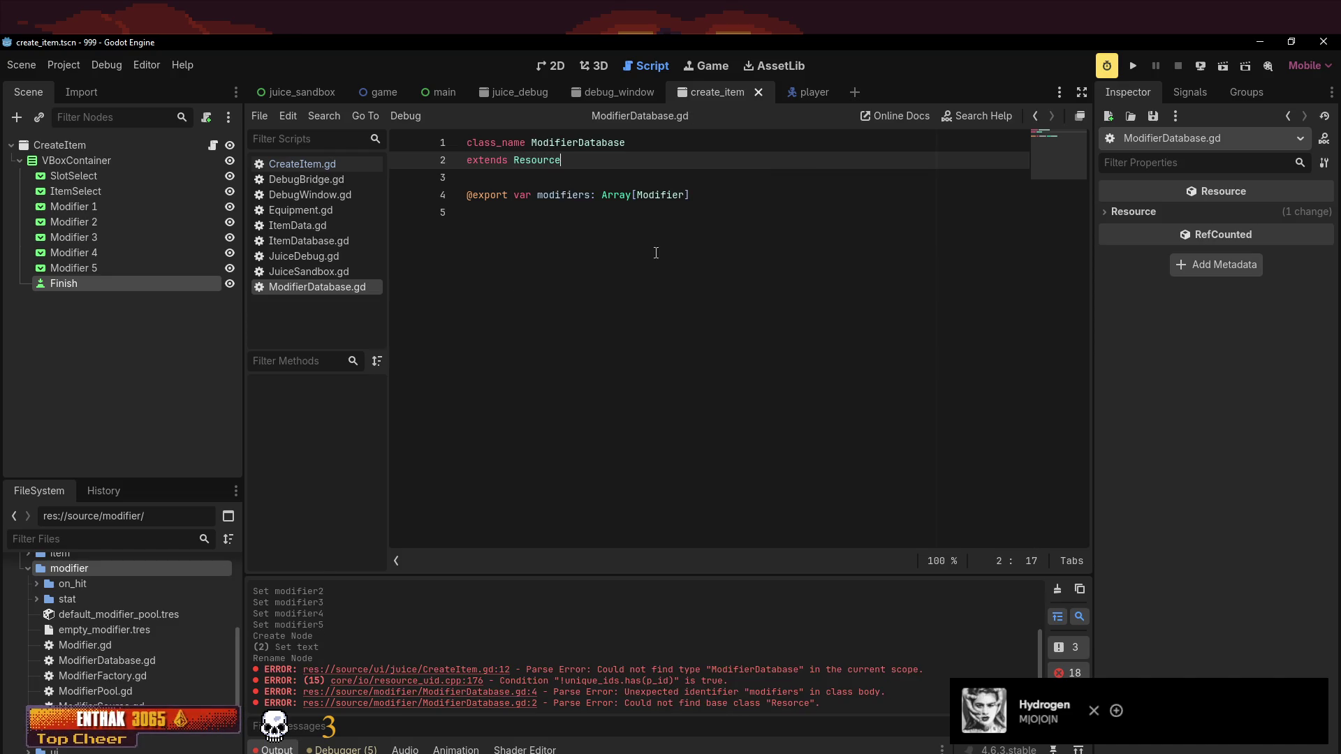
click(712, 275)
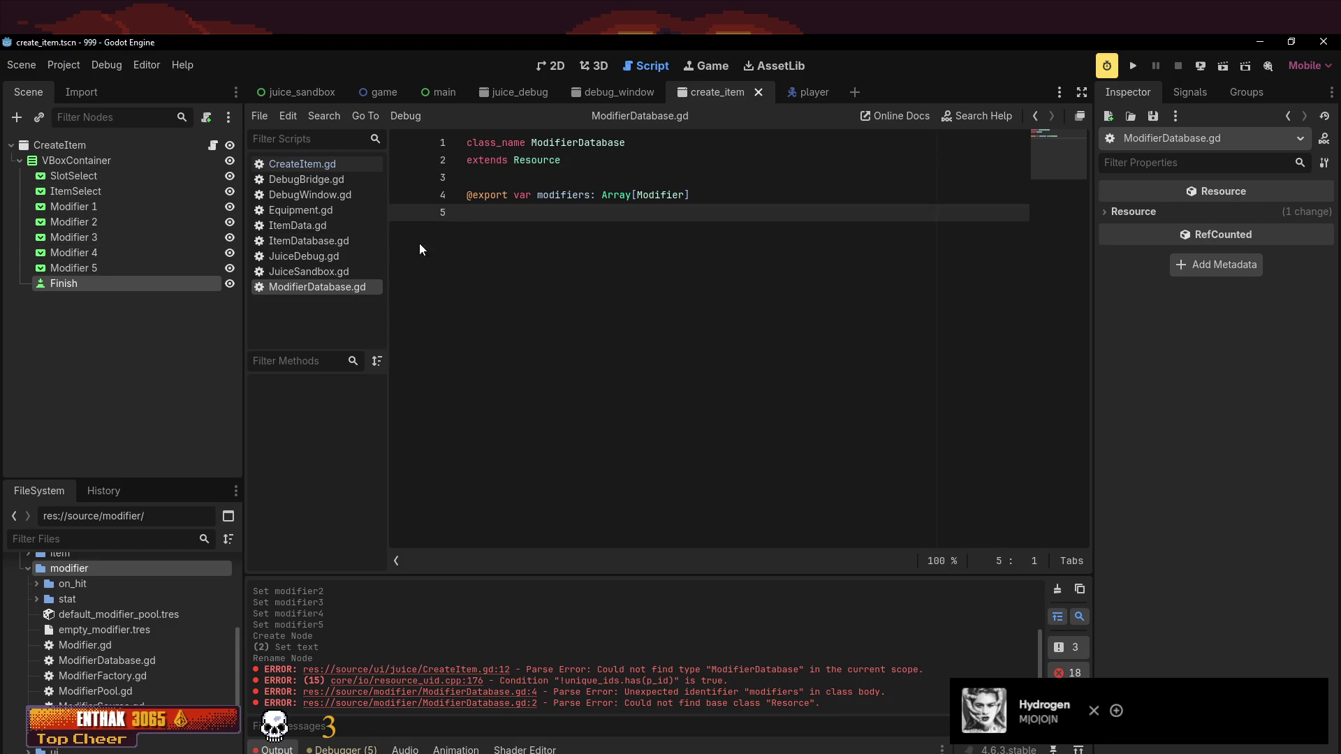
click(608, 92)
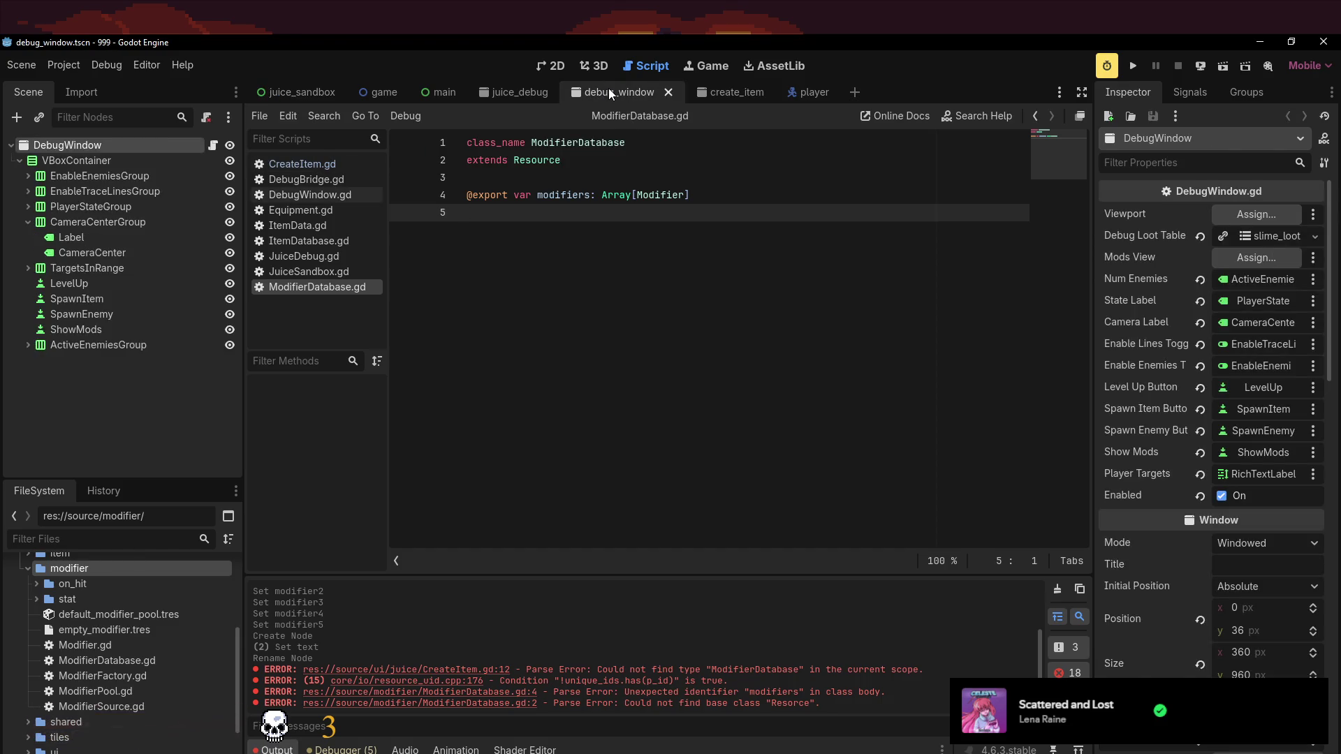
Close the player, game and main scene tabs, then show create_item and open its CreateItem.gd script.
click(506, 90)
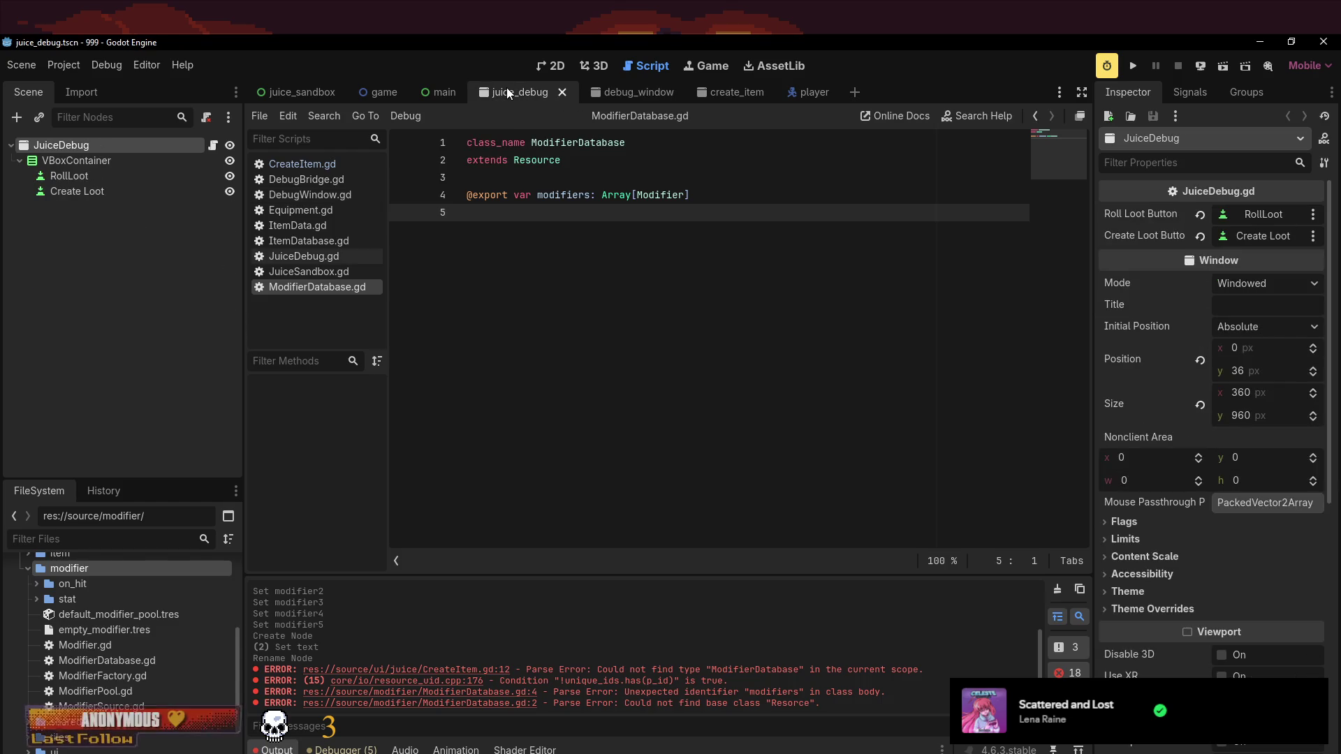
click(739, 95)
click(618, 93)
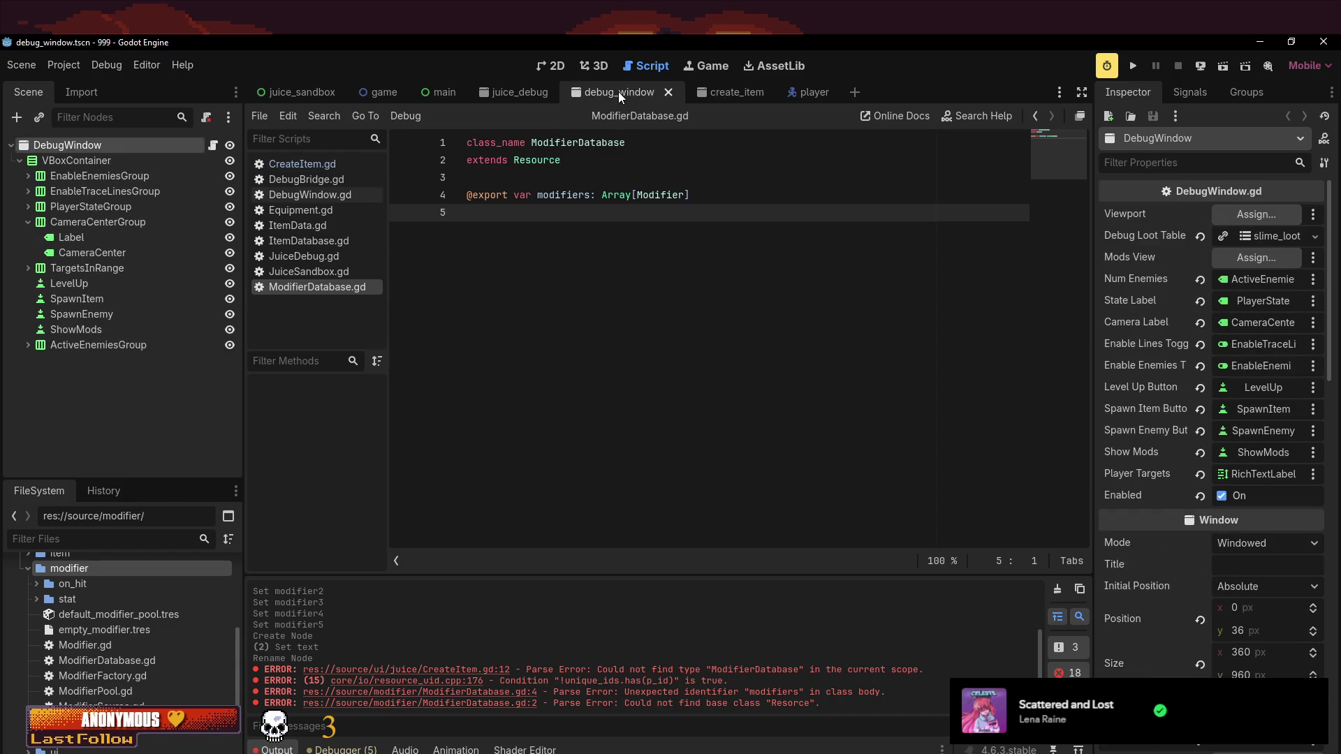
click(807, 89)
click(828, 93)
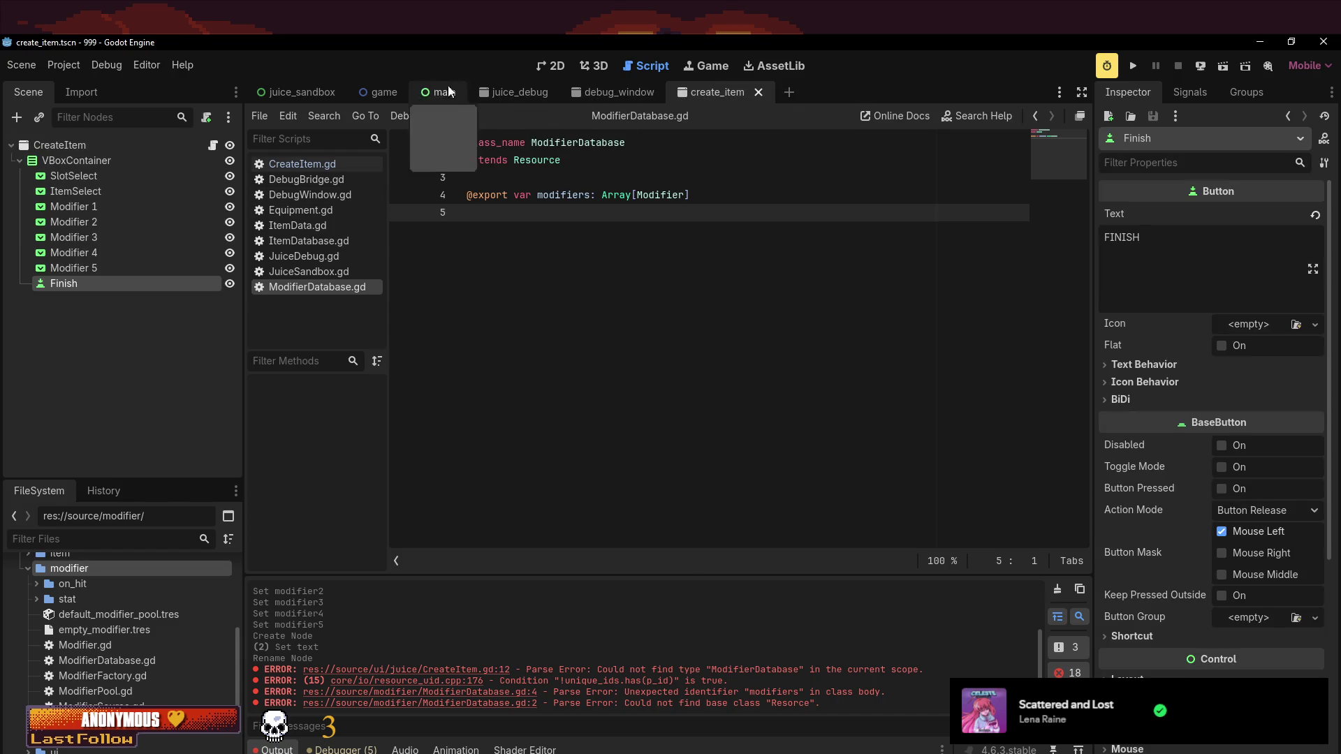
click(374, 91)
click(411, 92)
click(382, 93)
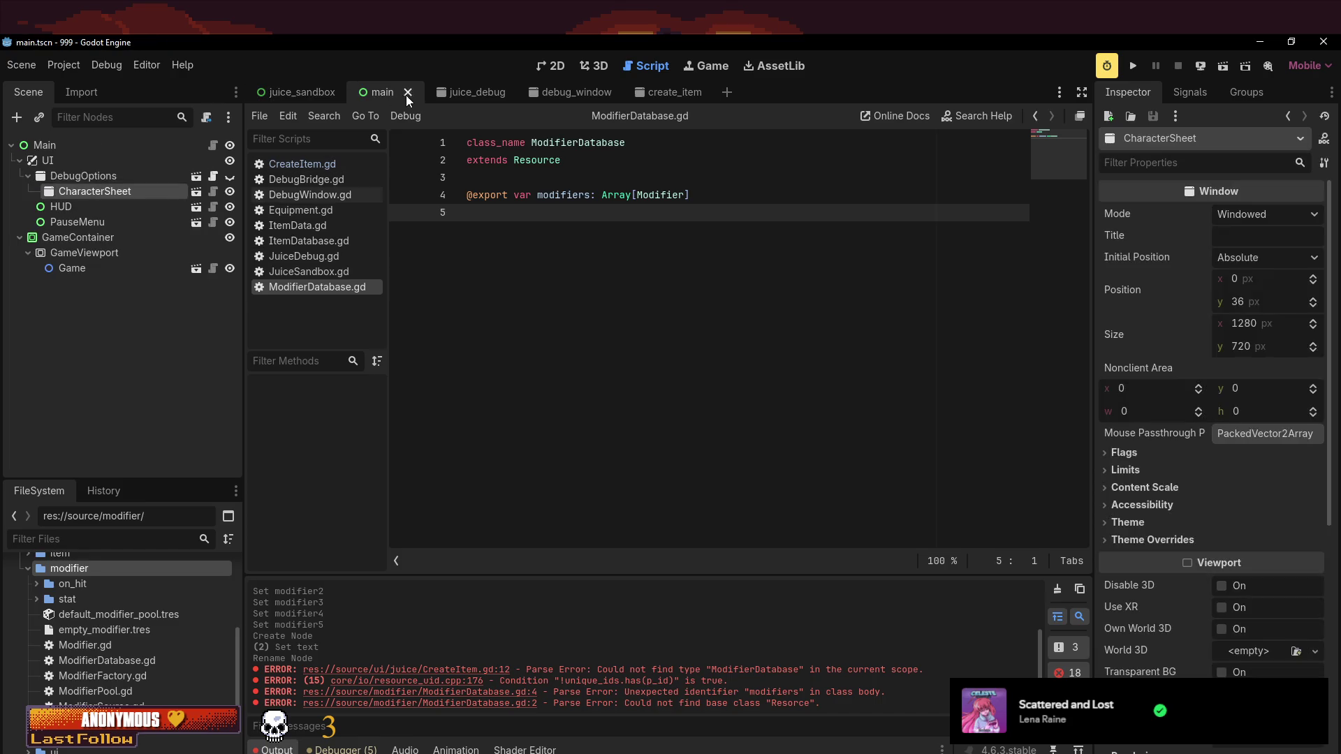
click(407, 92)
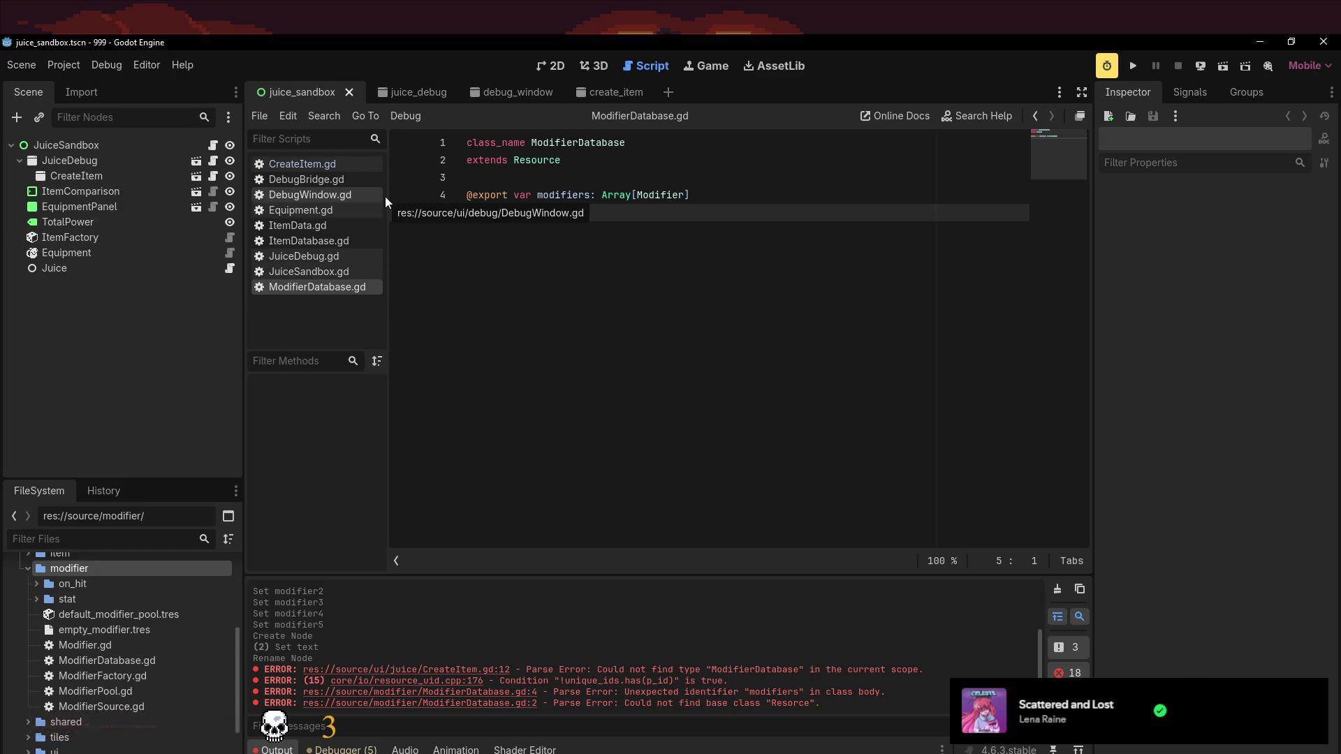
click(600, 94)
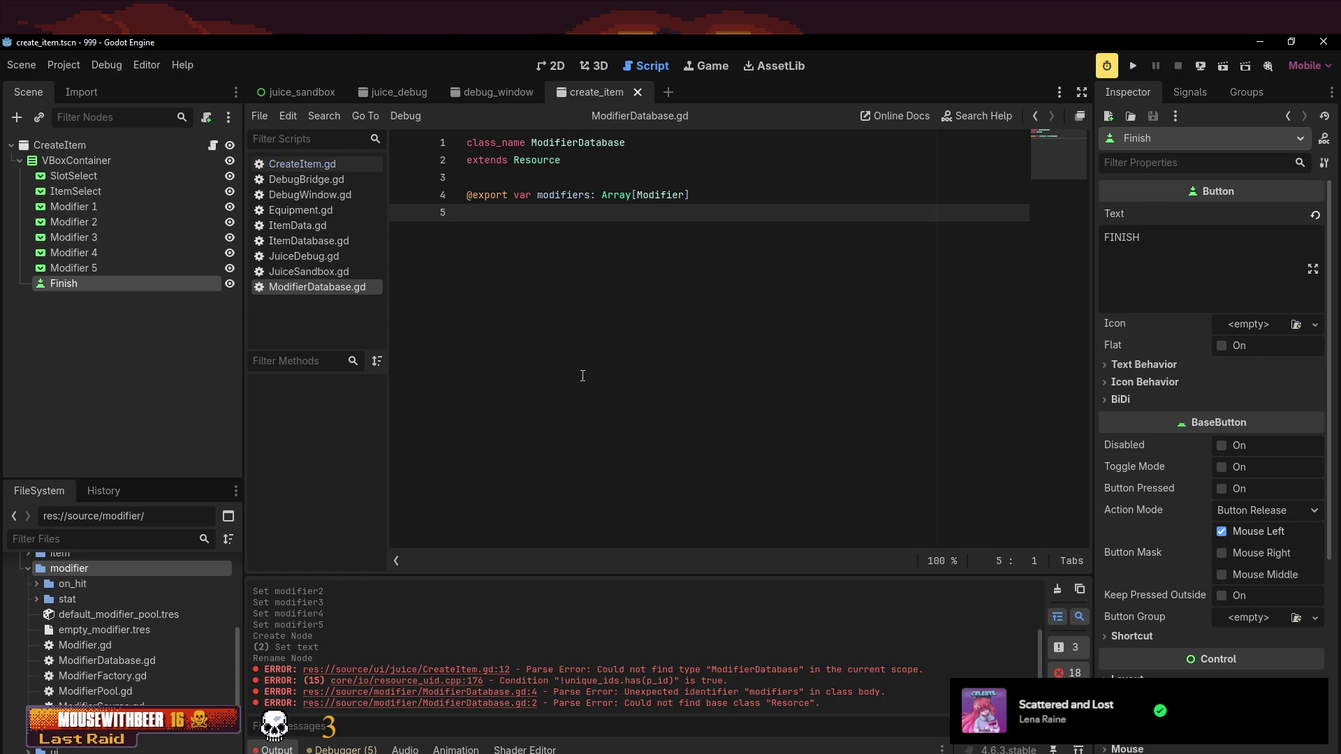
click(52, 144)
click(273, 162)
Expand and collapse the assigned Item Database resource in the Inspector.
click(741, 252)
click(761, 299)
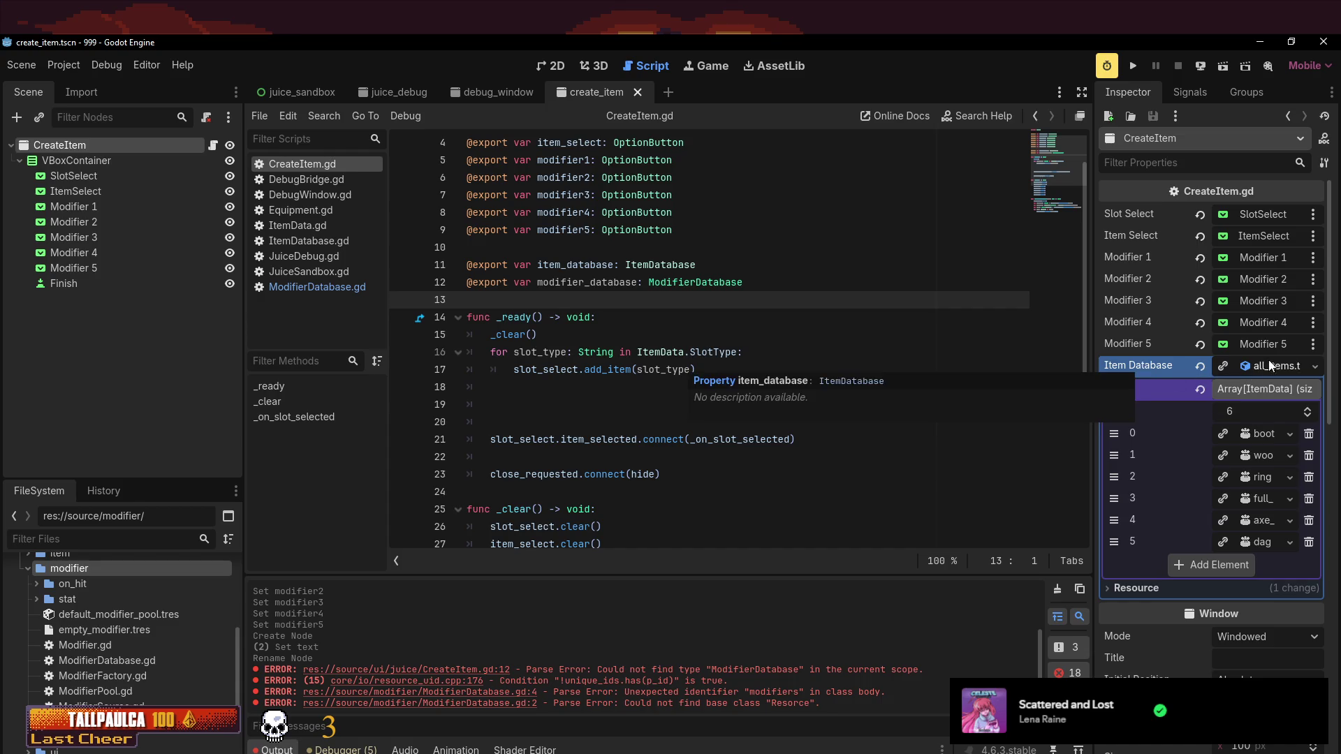
click(1315, 367)
click(1316, 369)
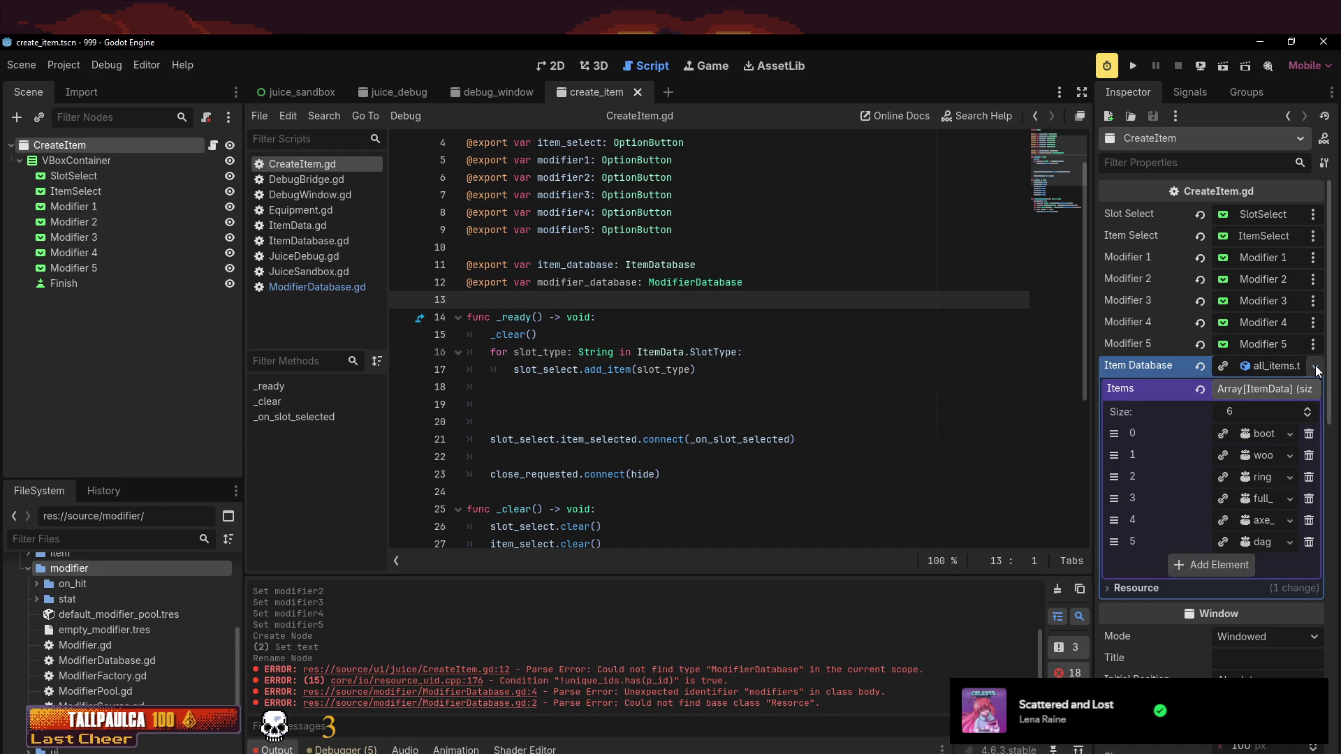
click(1264, 364)
click(721, 355)
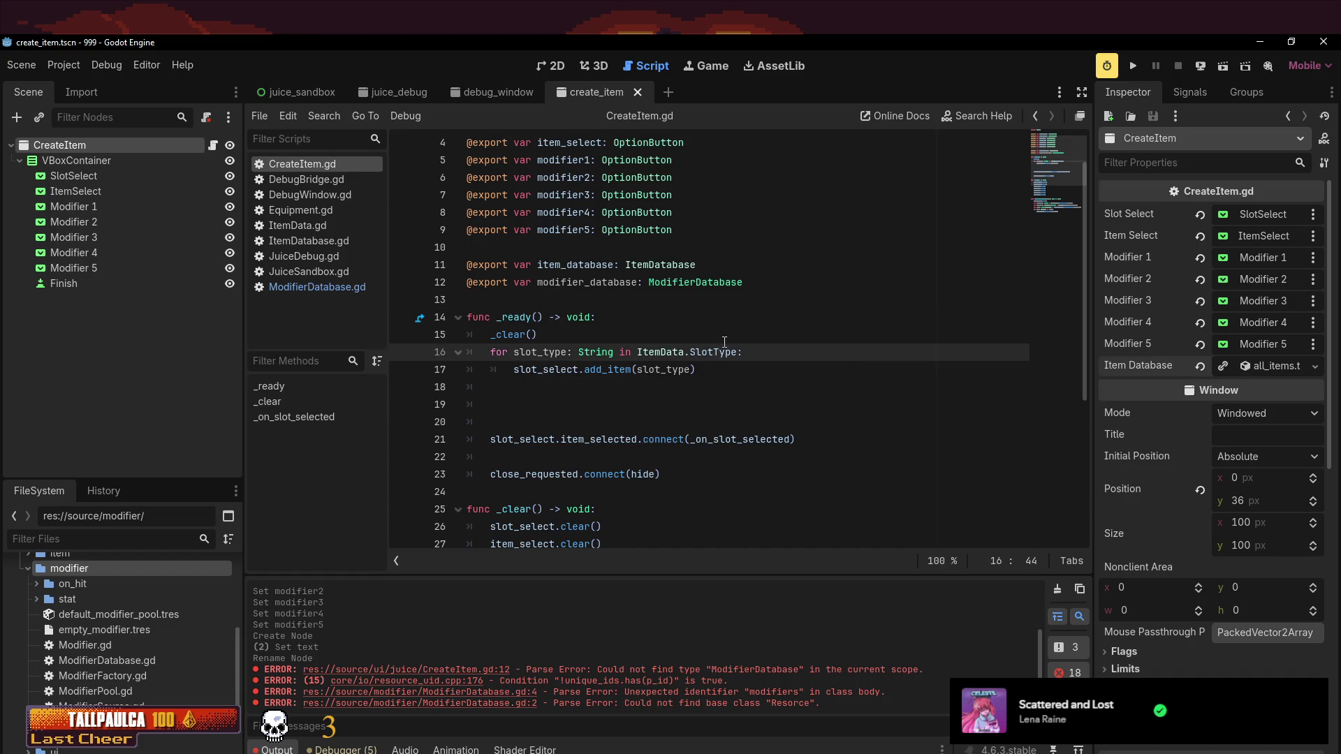
Compare ModifierDatabase.gd with ItemDatabase.gd, then return to CreateItem.gd at line 19.
click(299, 287)
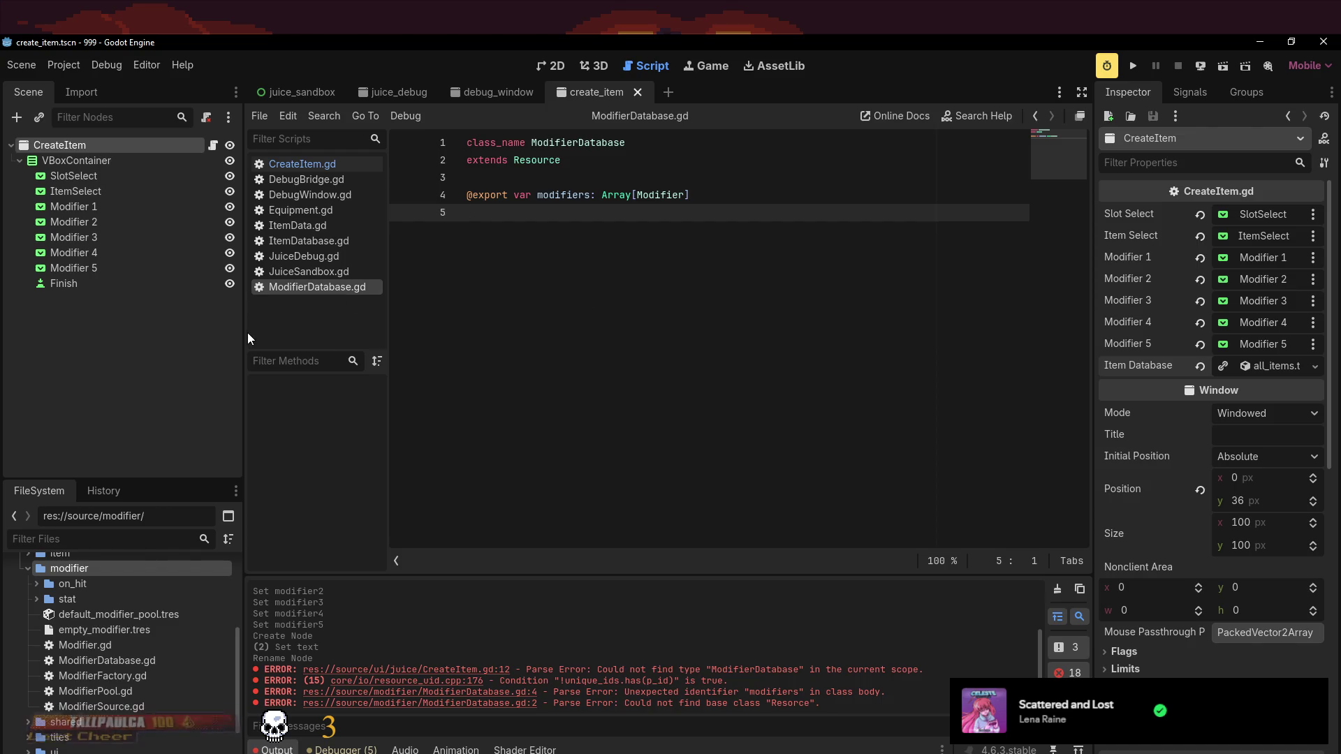
click(274, 167)
click(287, 282)
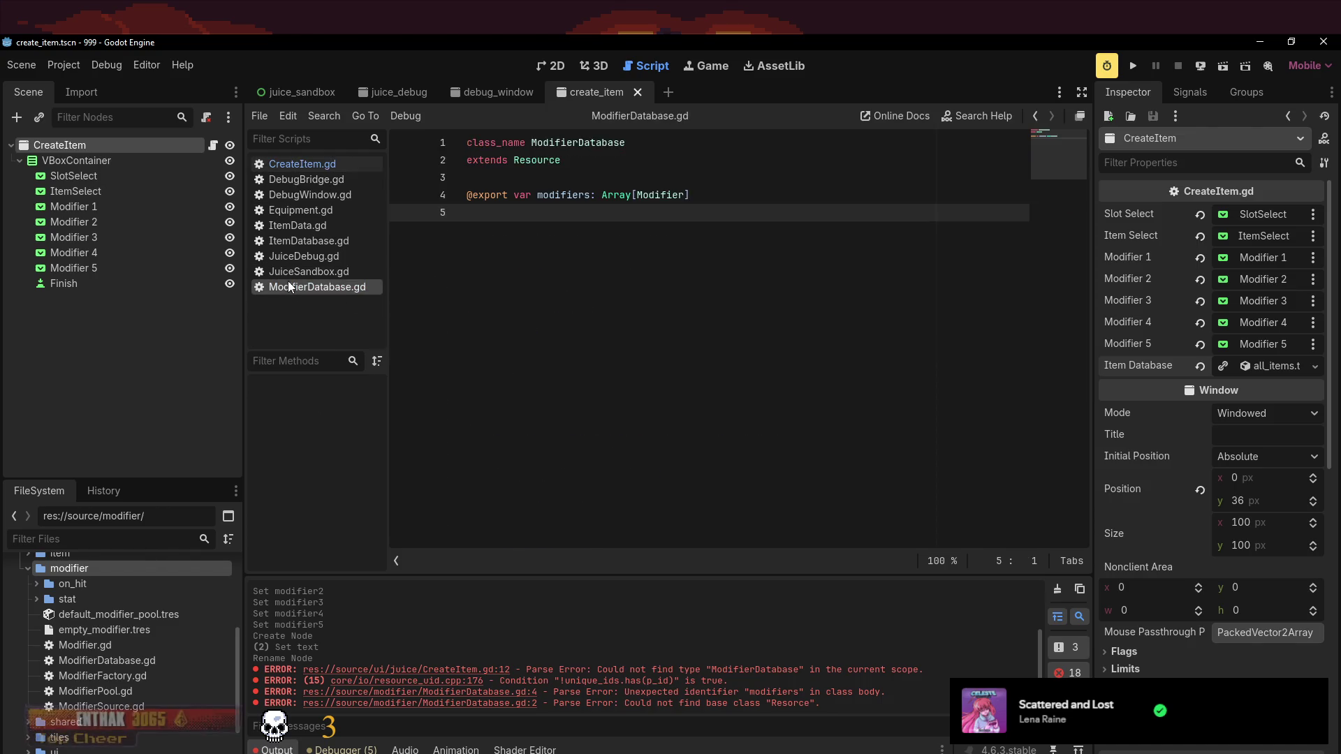
click(308, 241)
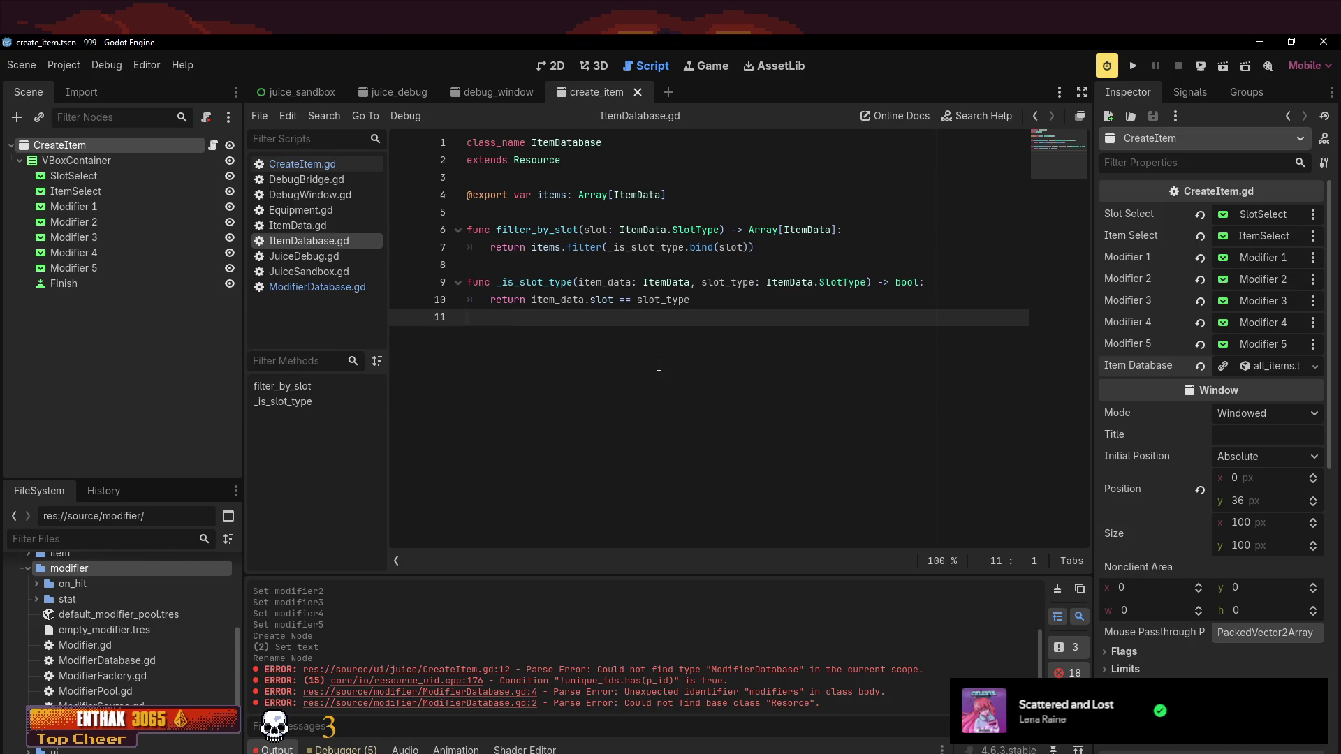
click(309, 287)
click(301, 163)
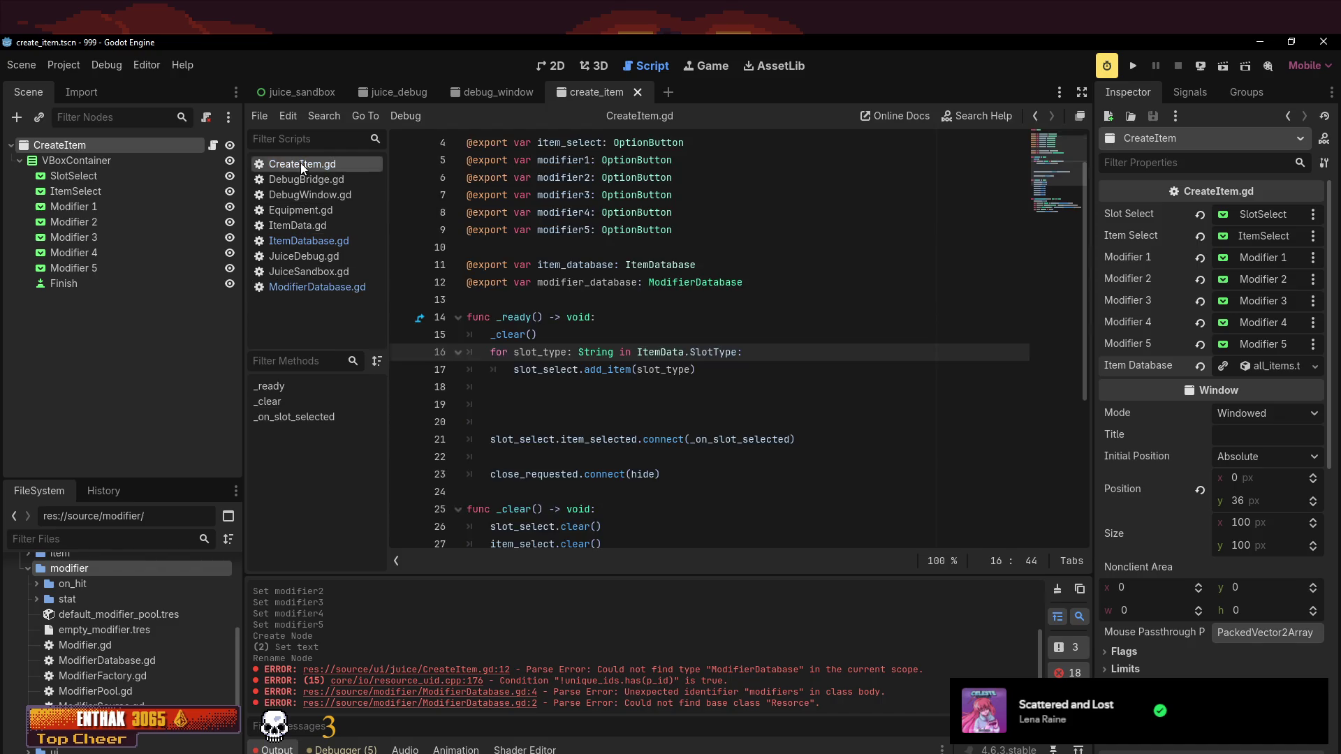
click(778, 384)
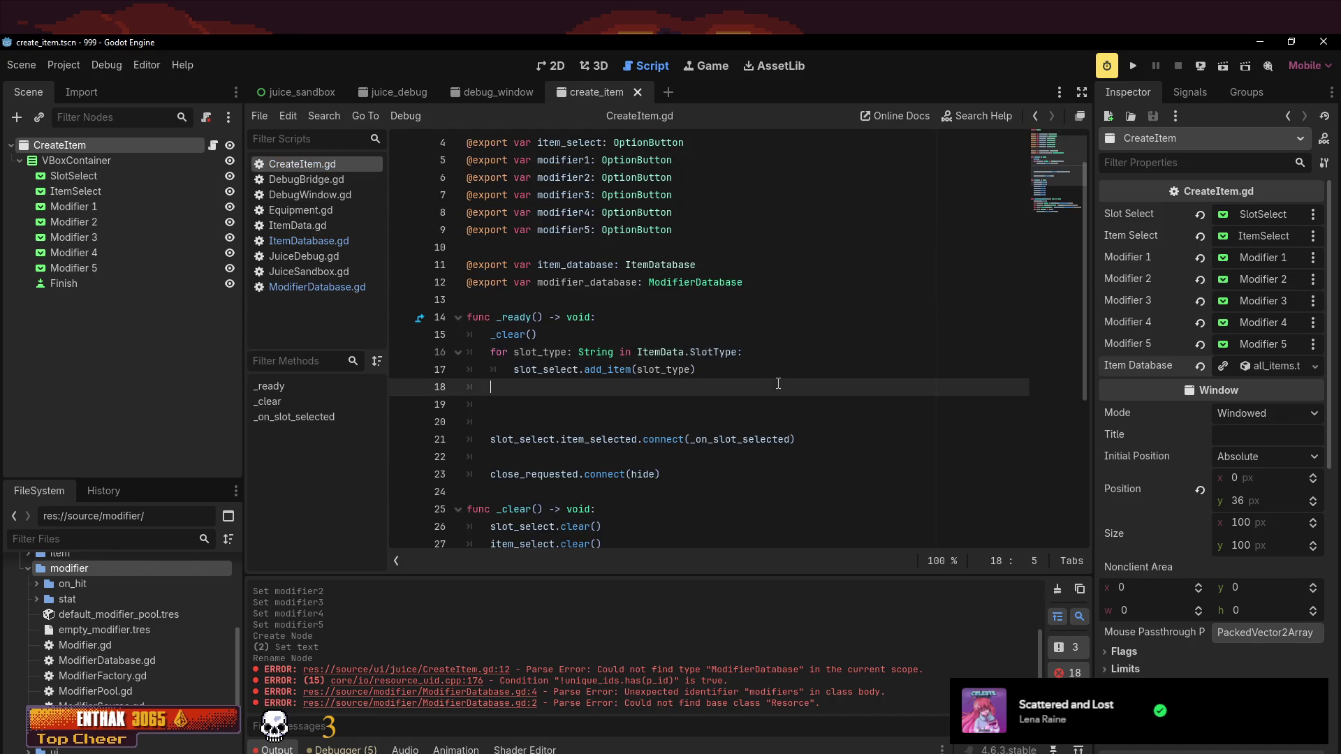
click(596, 404)
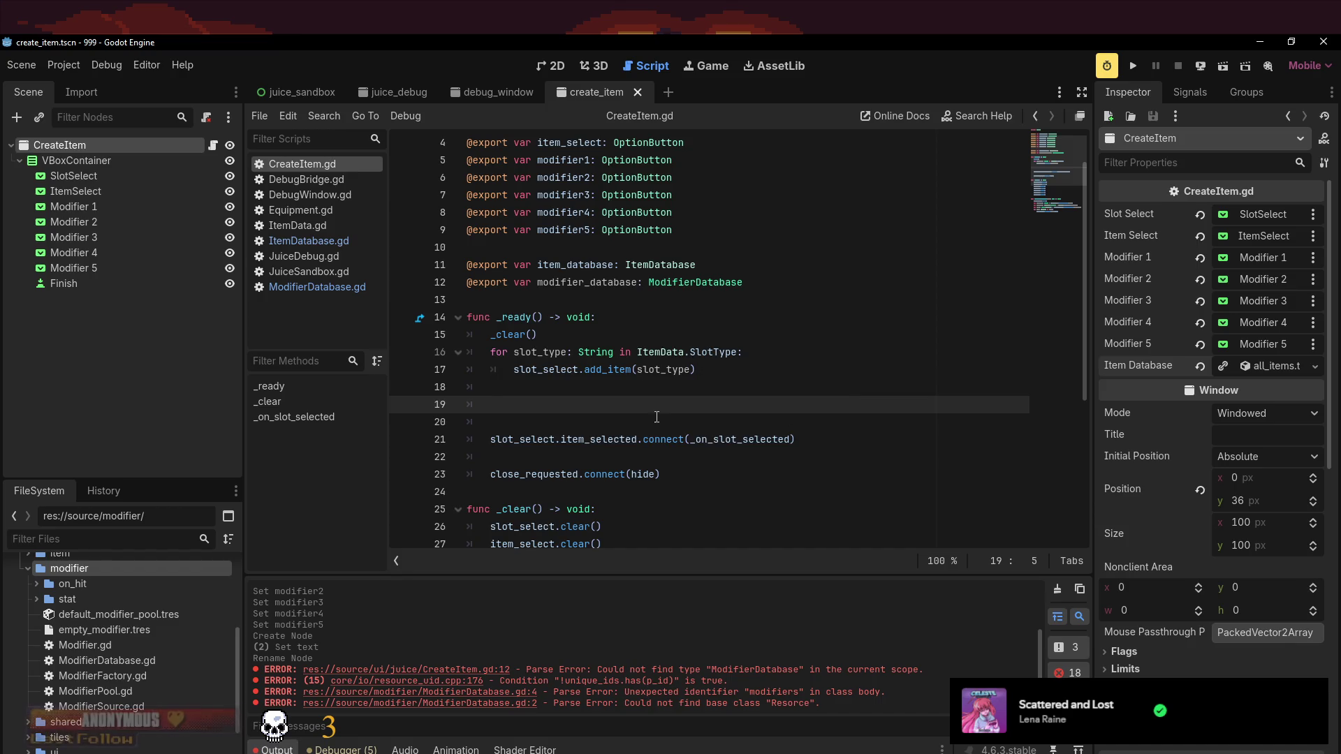
List the five script reload errors under Debugger > Errors, then close the create_item scene.
click(346, 750)
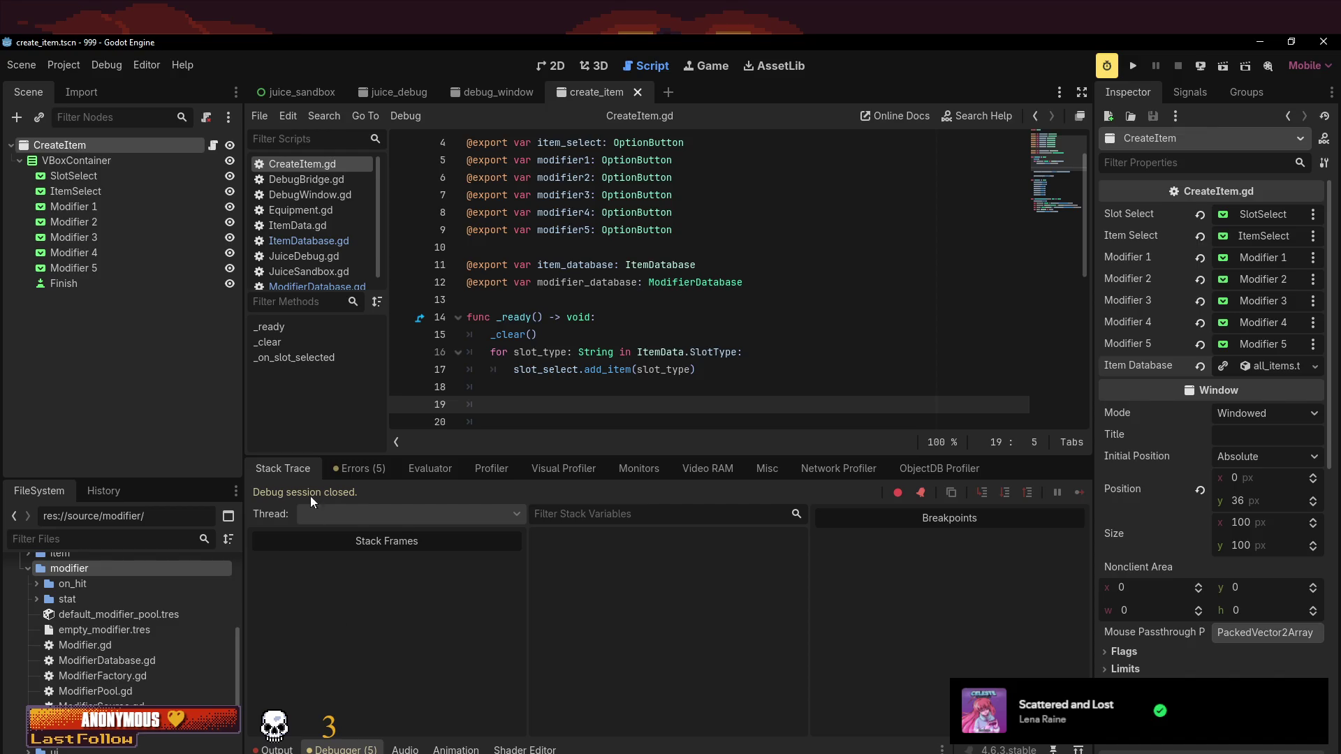
click(356, 469)
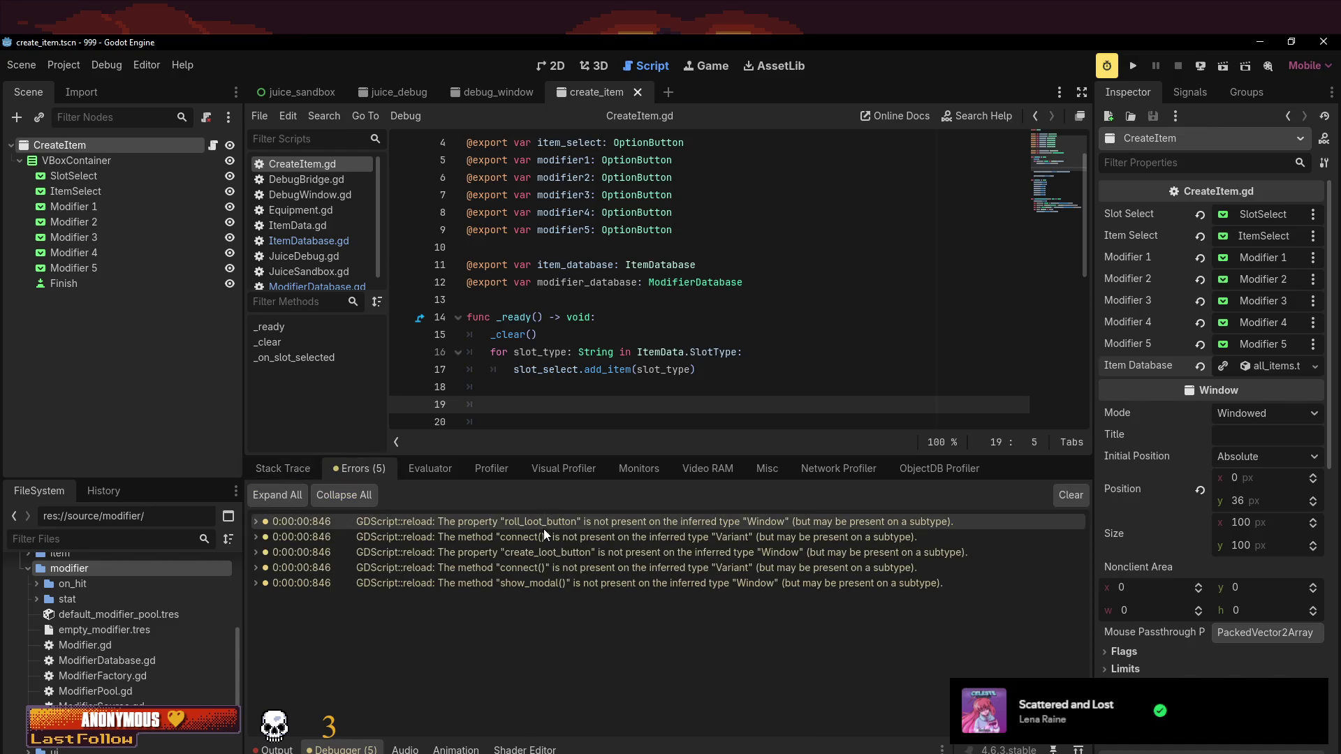
mouse_move(554, 567)
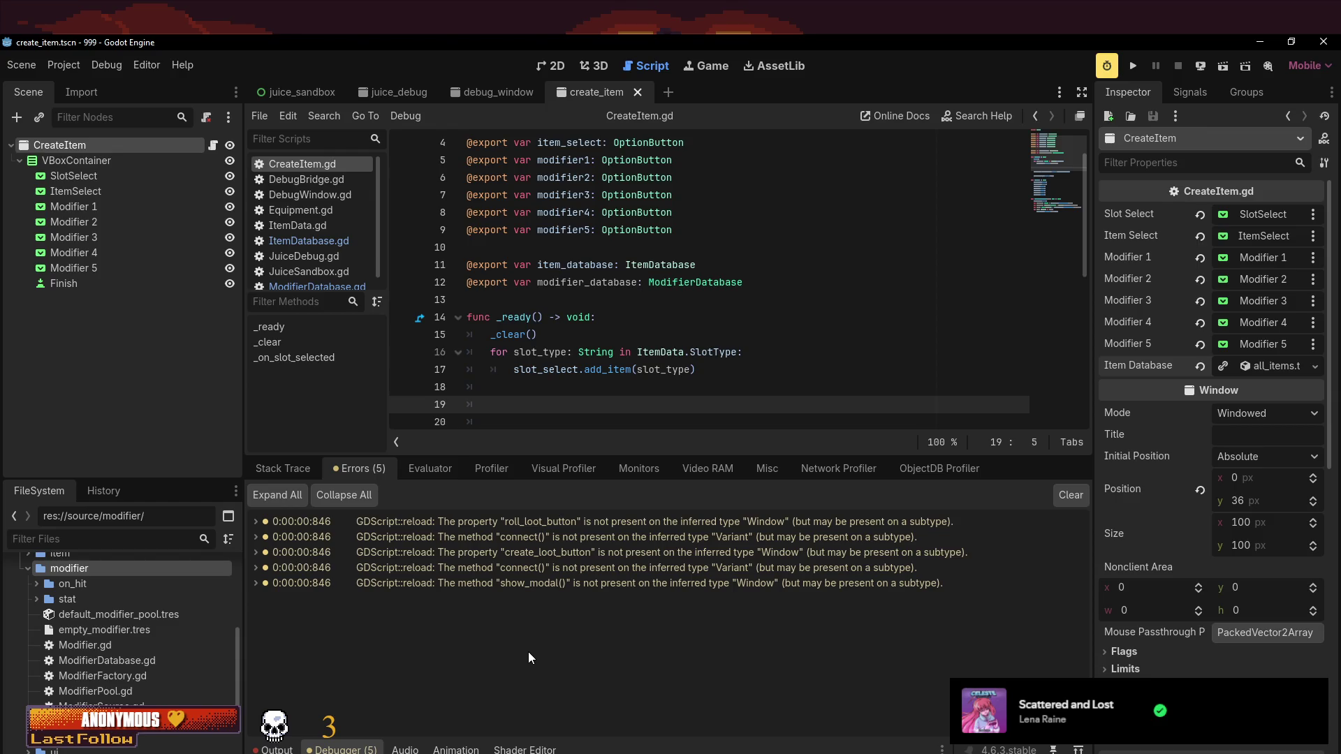
click(698, 160)
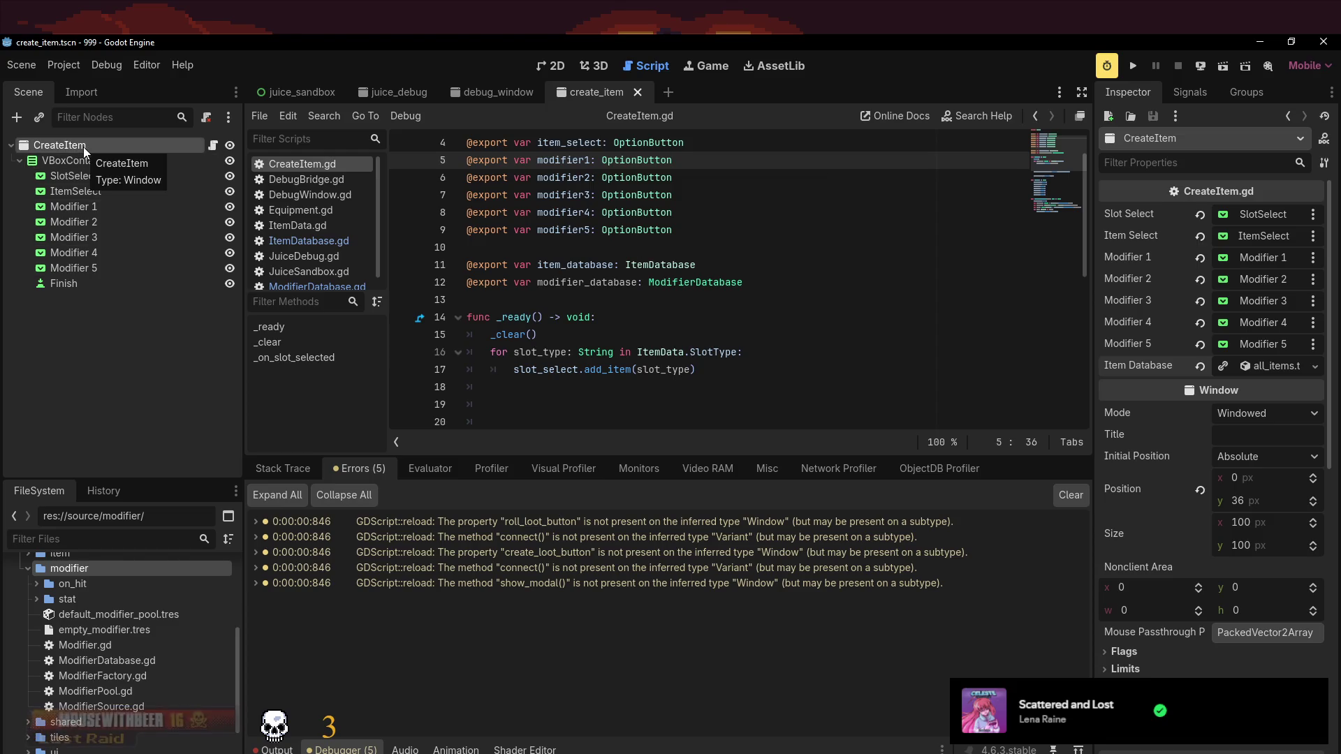
click(637, 91)
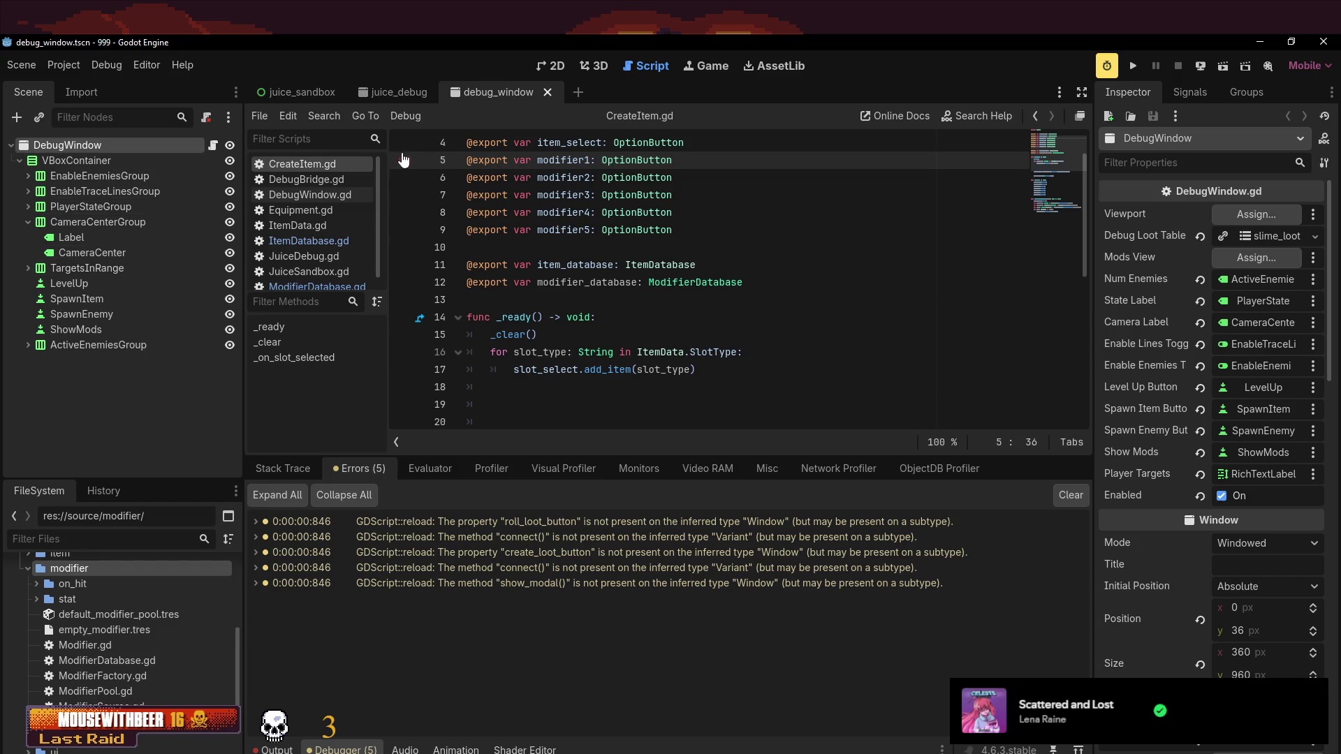
click(395, 86)
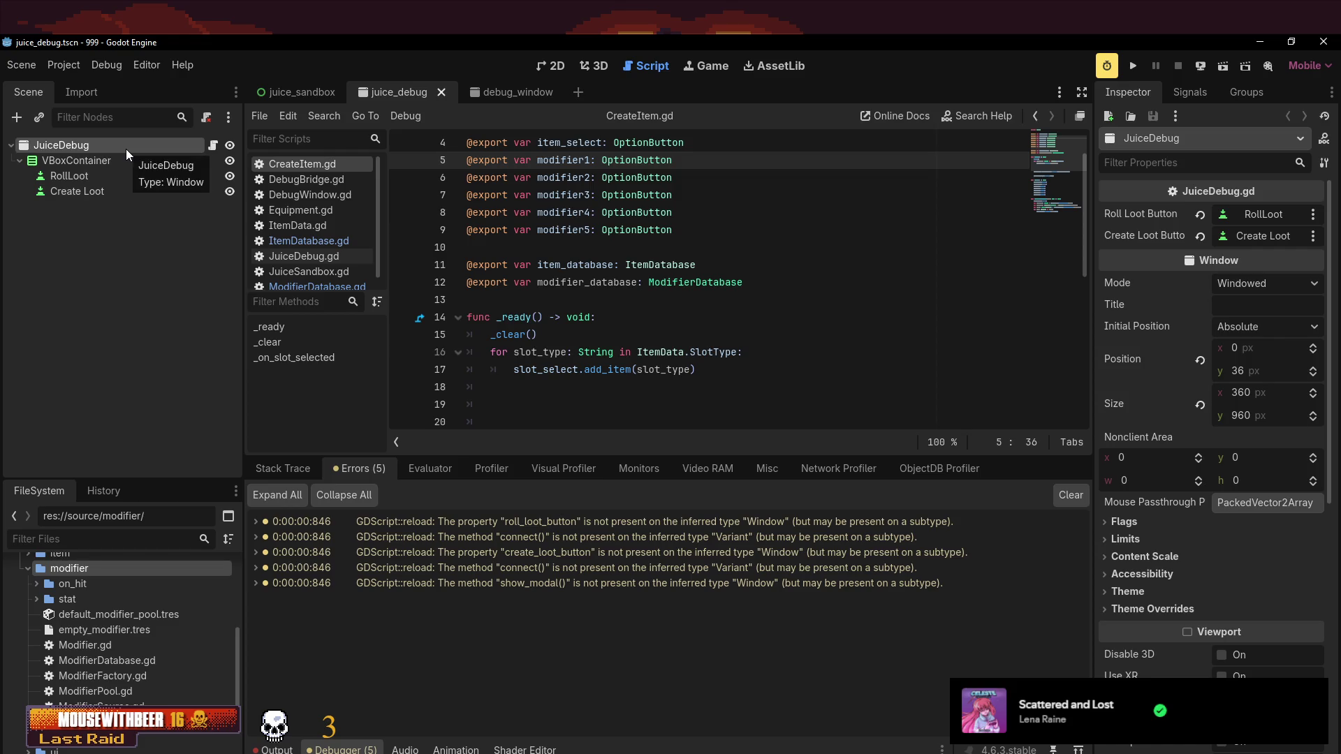
Reopen CreateItem from juice_sandbox, view its script, then quit Godot.
click(291, 91)
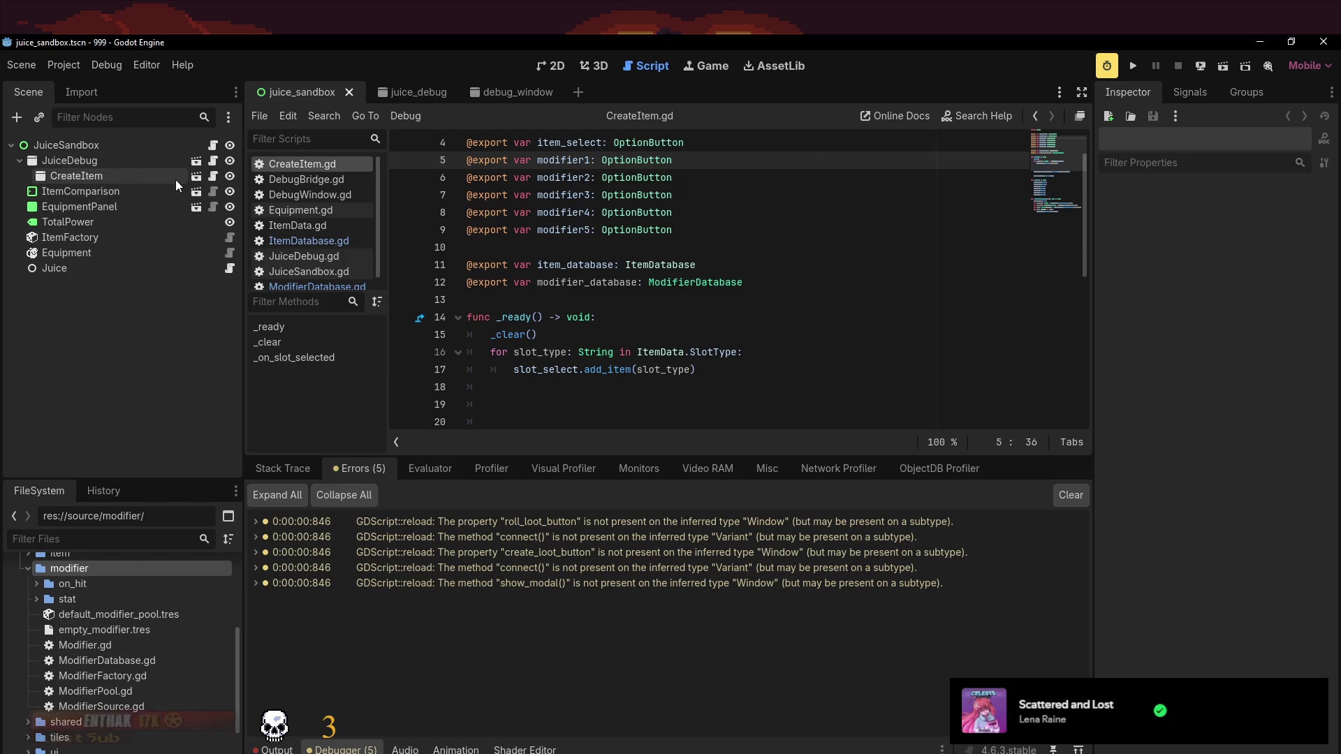
click(196, 177)
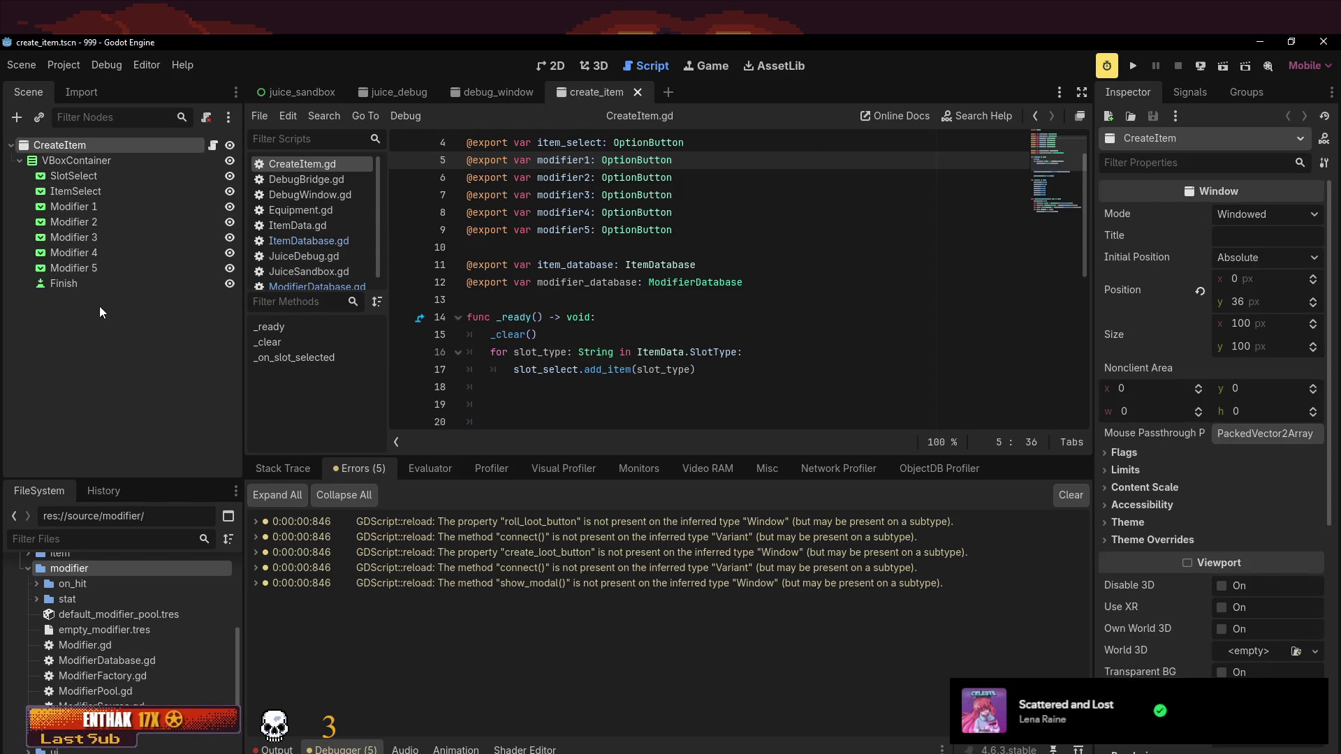
double_click(93, 145)
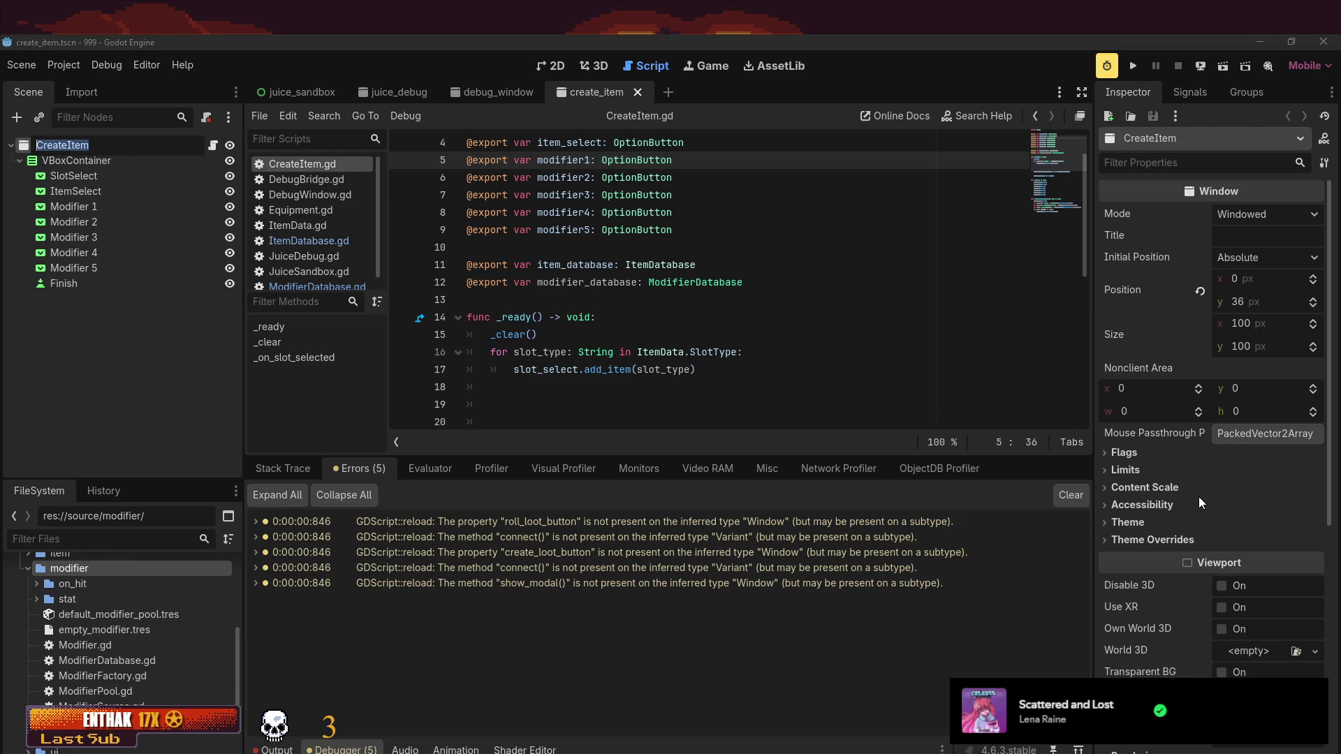
key(Return)
click(207, 141)
click(660, 229)
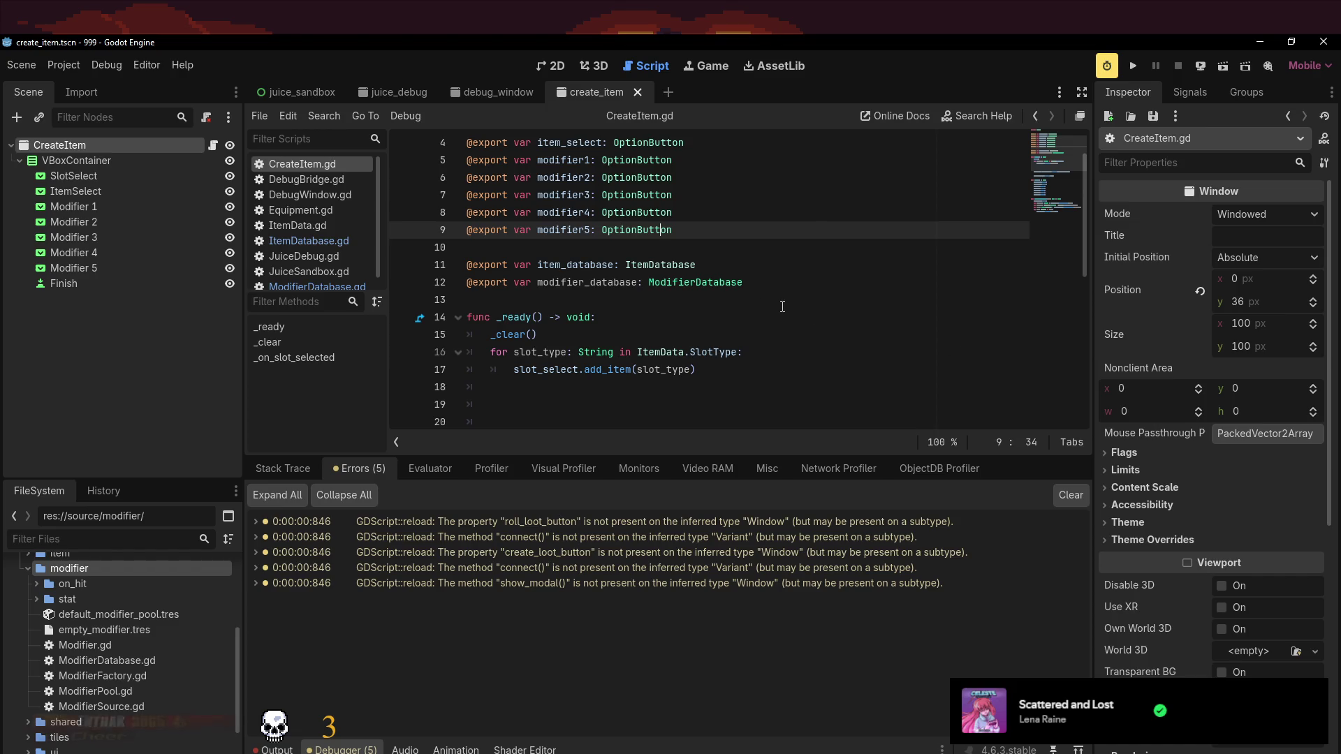
click(758, 304)
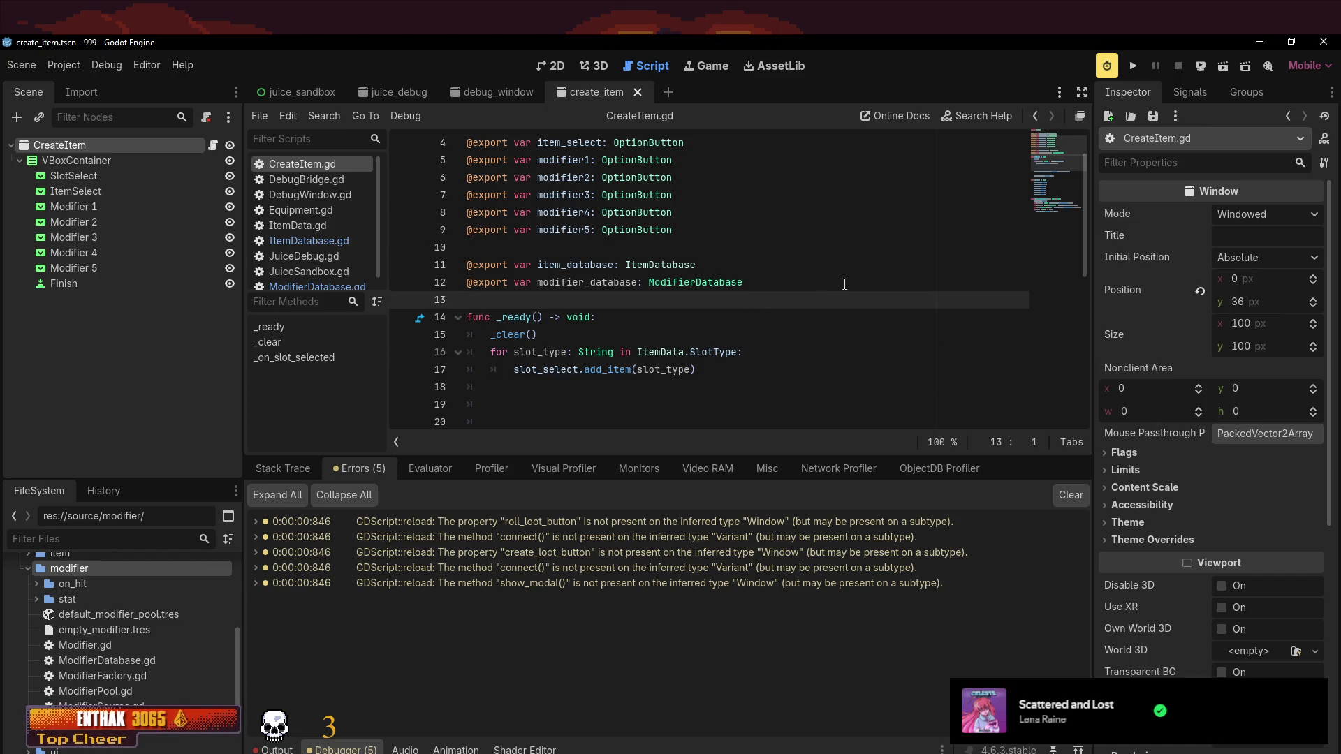
click(1323, 42)
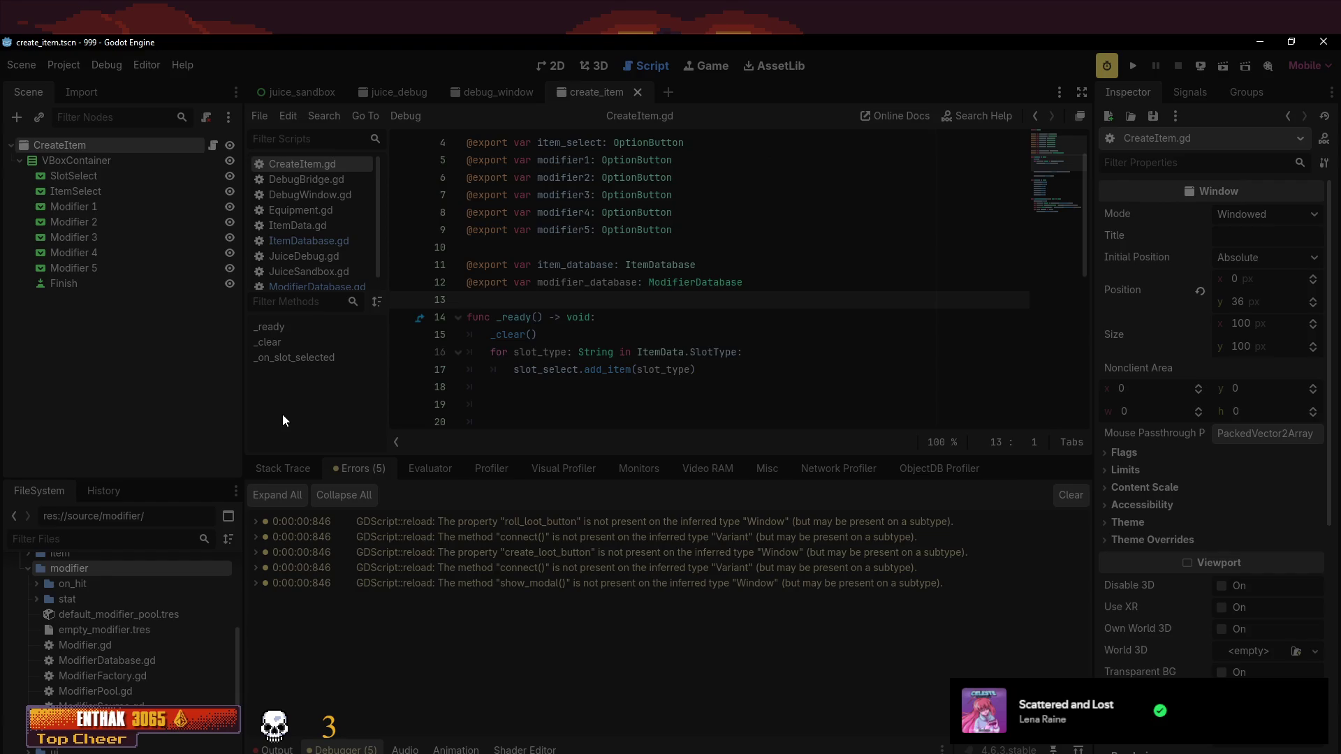
key(super)
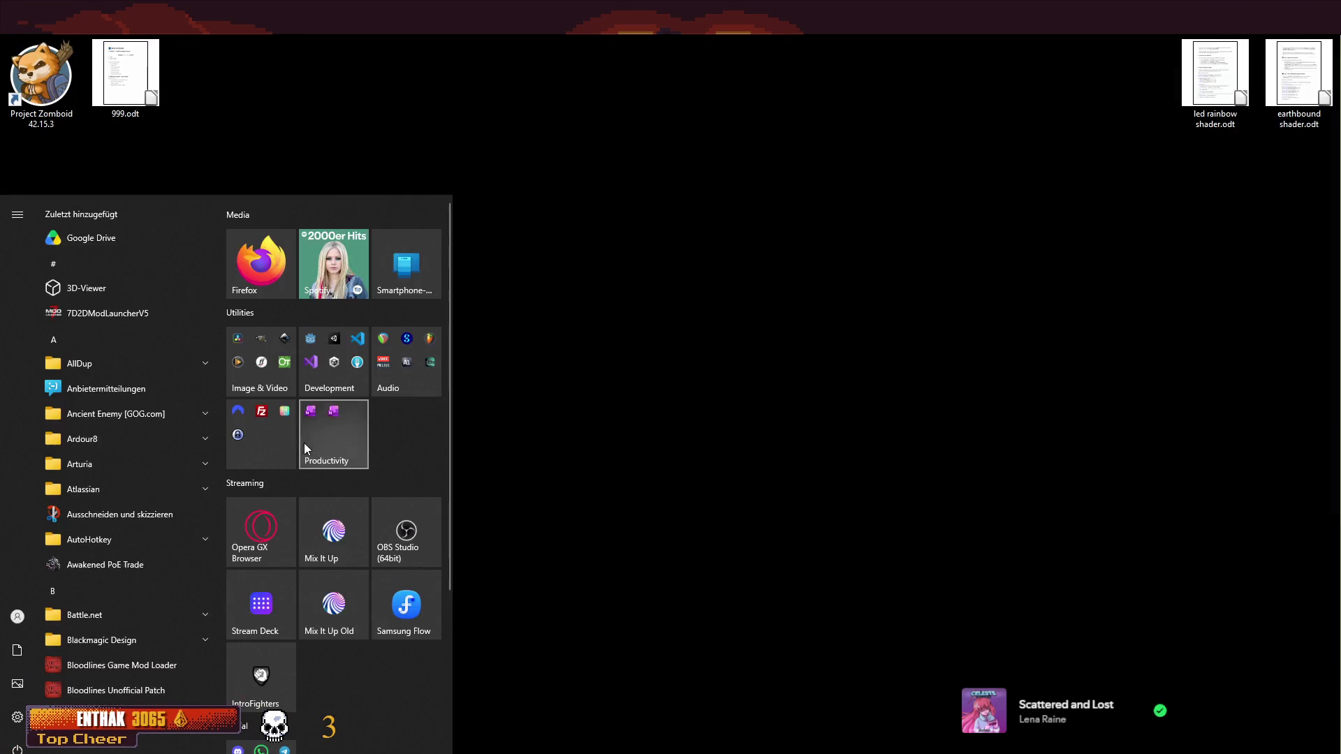
Launch Godot from the Start menu's Development group and reopen the 999 project.
click(338, 362)
click(284, 462)
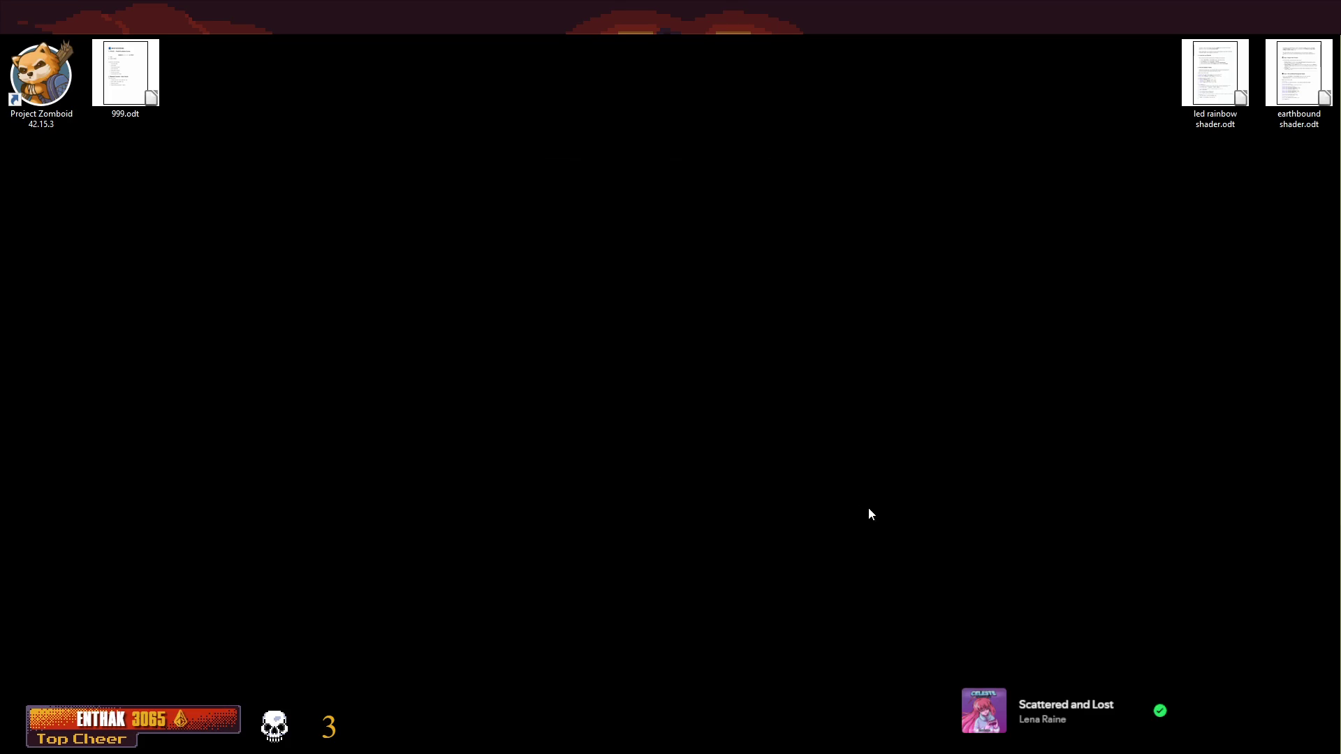
double_click(475, 219)
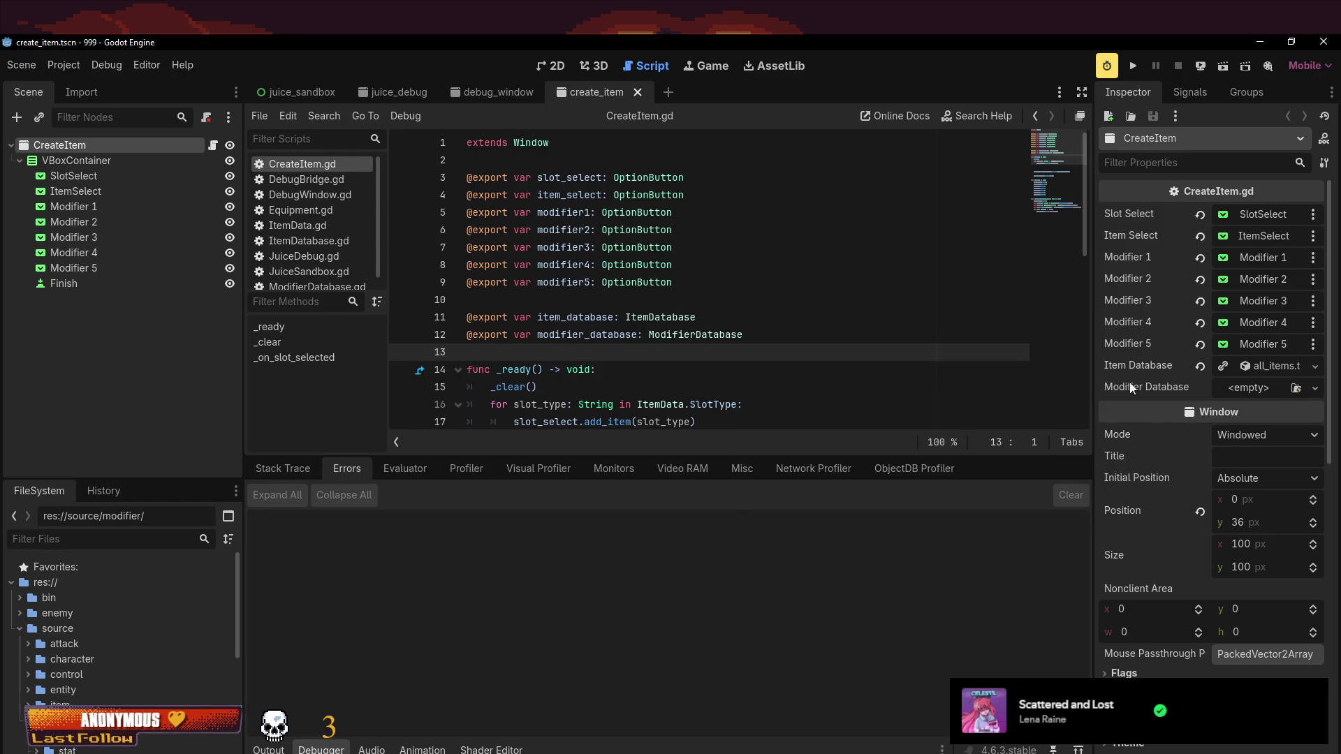
click(1256, 387)
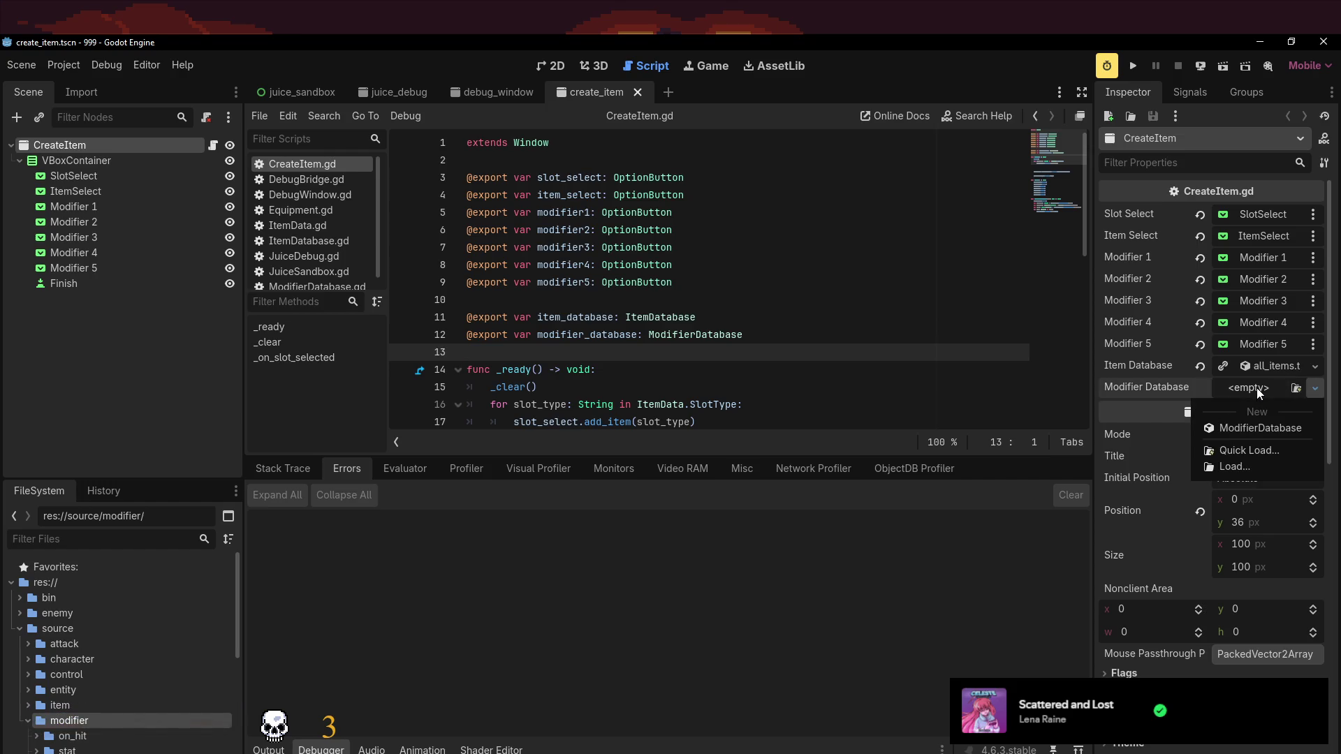
Assign a New ModifierDatabase and add seven empty slots to its Modifiers array.
click(1247, 425)
click(1289, 388)
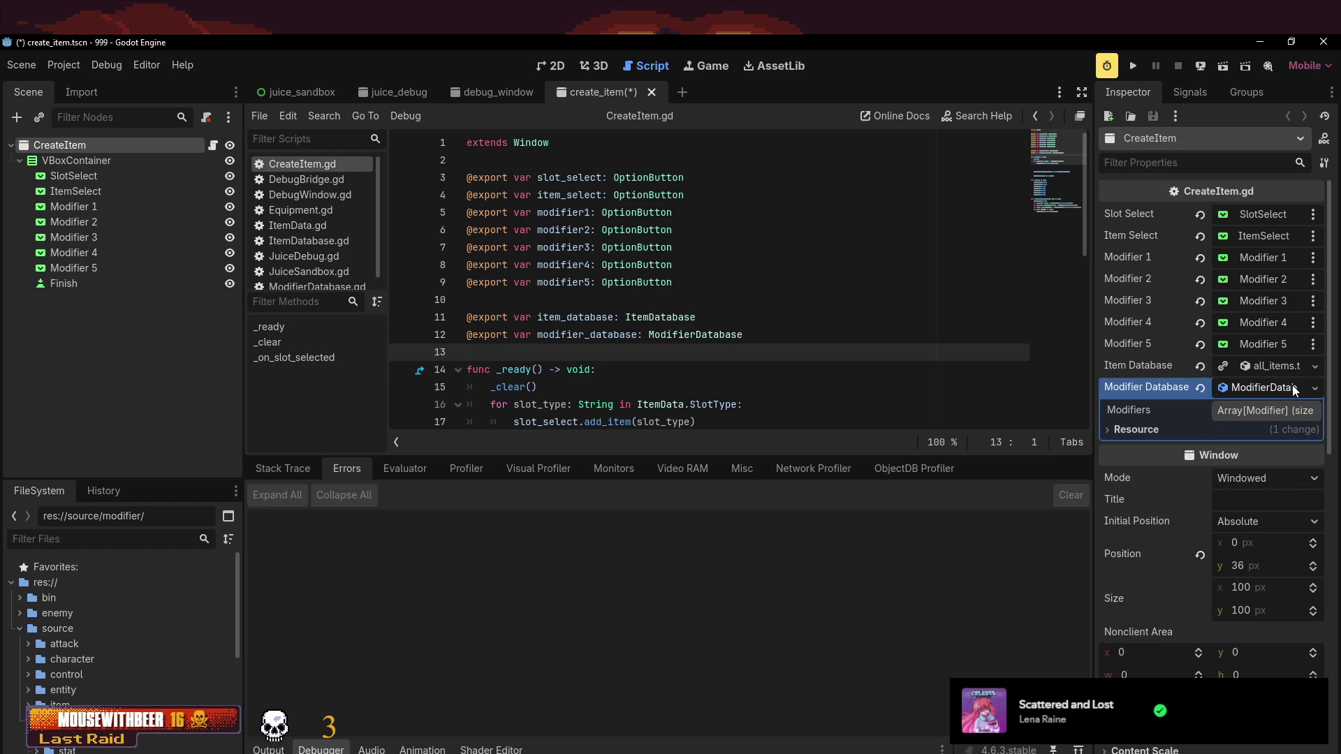
click(1260, 410)
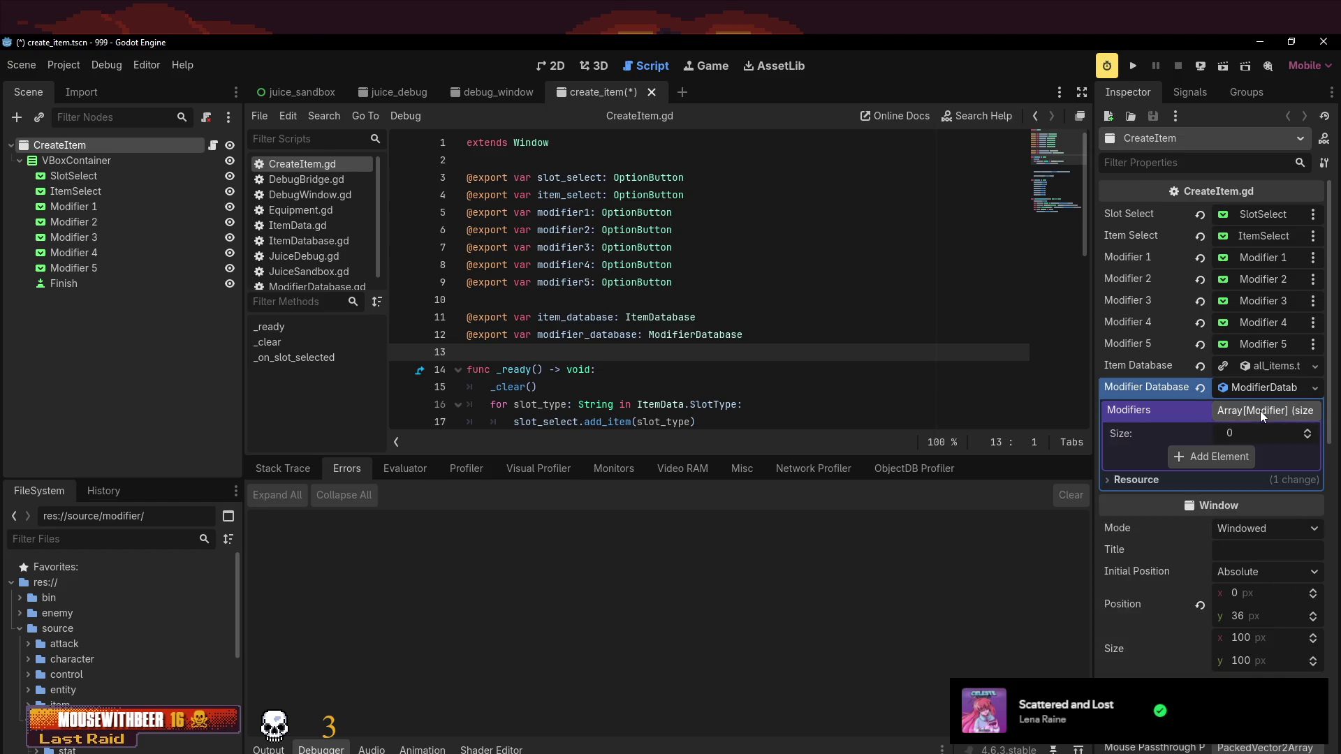
click(1229, 452)
click(1227, 478)
click(1217, 499)
click(1209, 521)
click(1210, 545)
click(1205, 563)
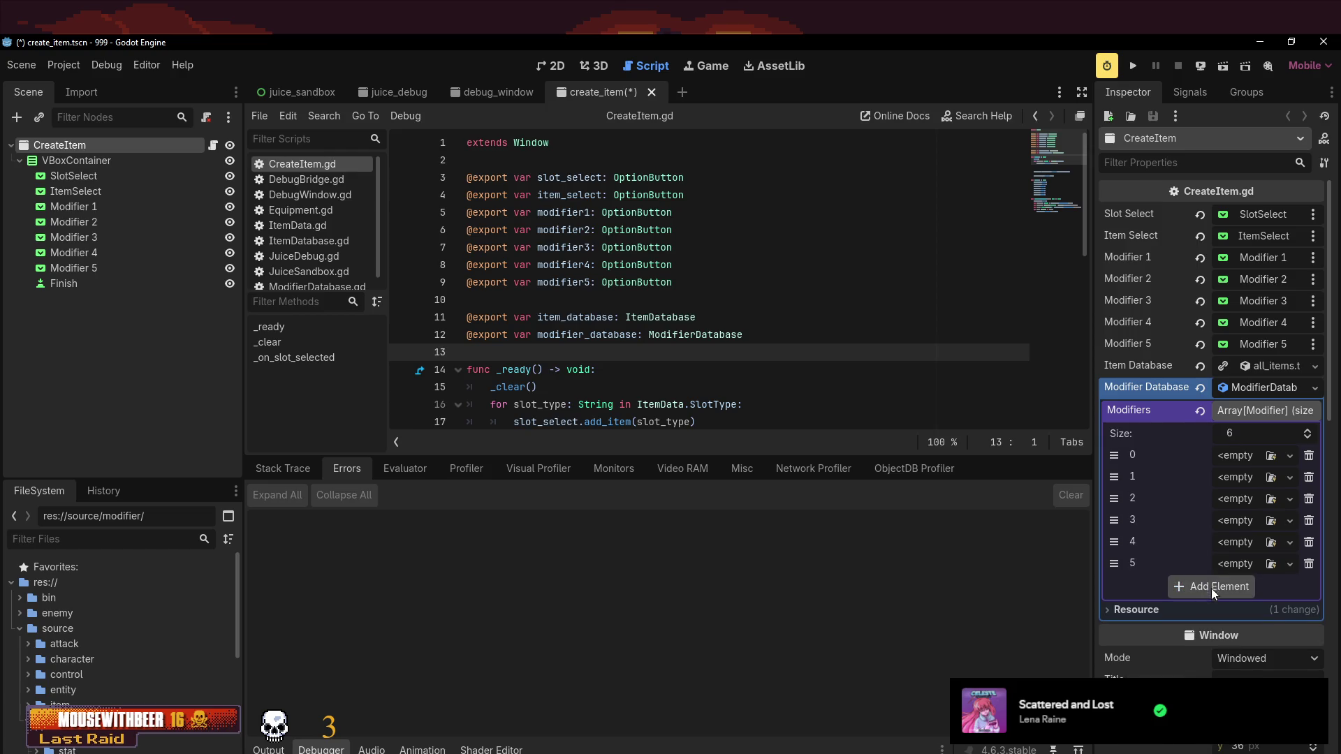
click(1212, 589)
Load health, armour, attack speed, attack damage, fire damage and evasion modifiers into slots 0–5.
click(1272, 459)
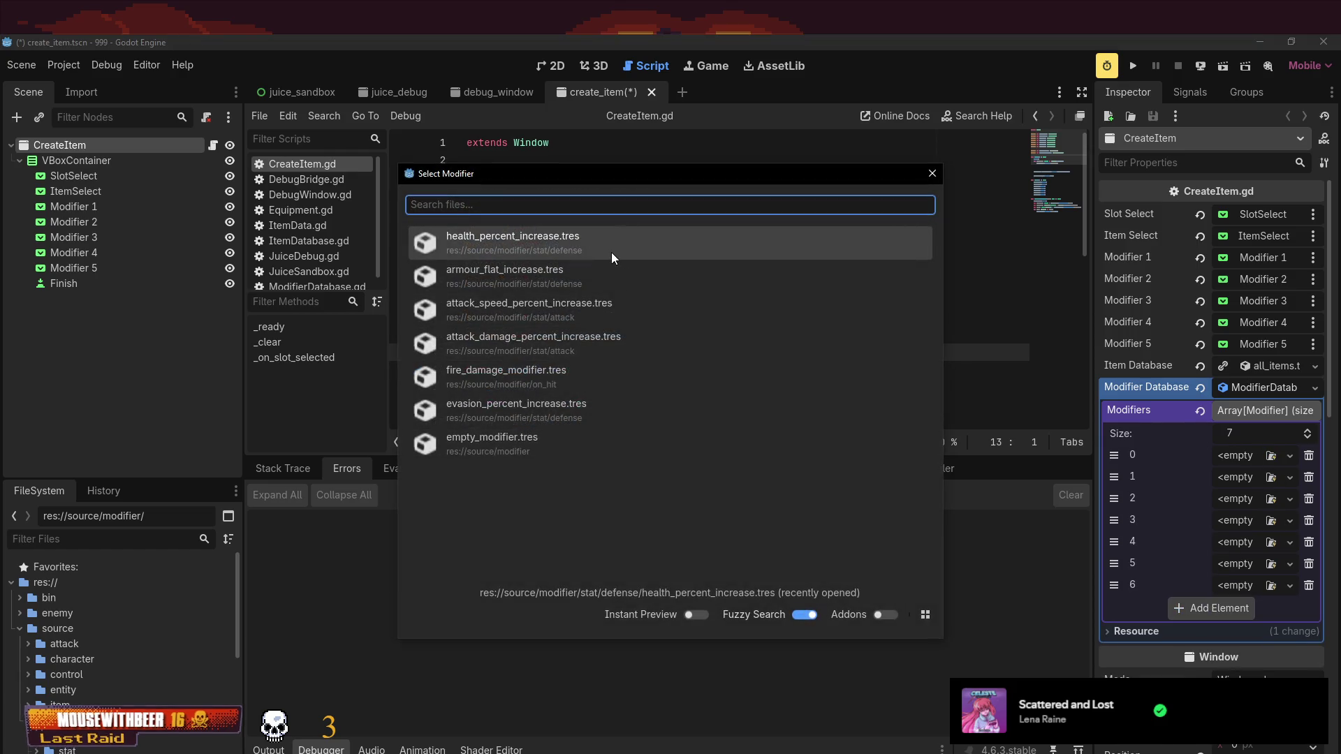
double_click(564, 240)
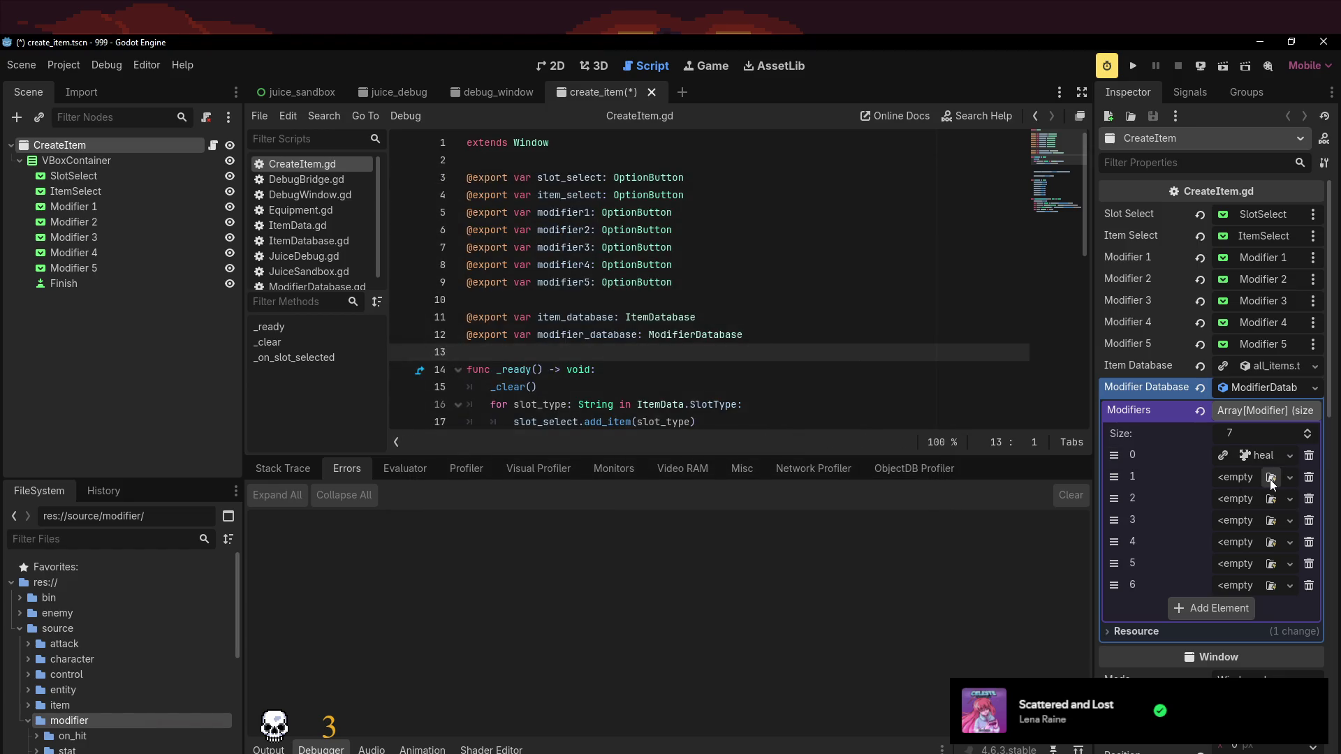
click(1271, 479)
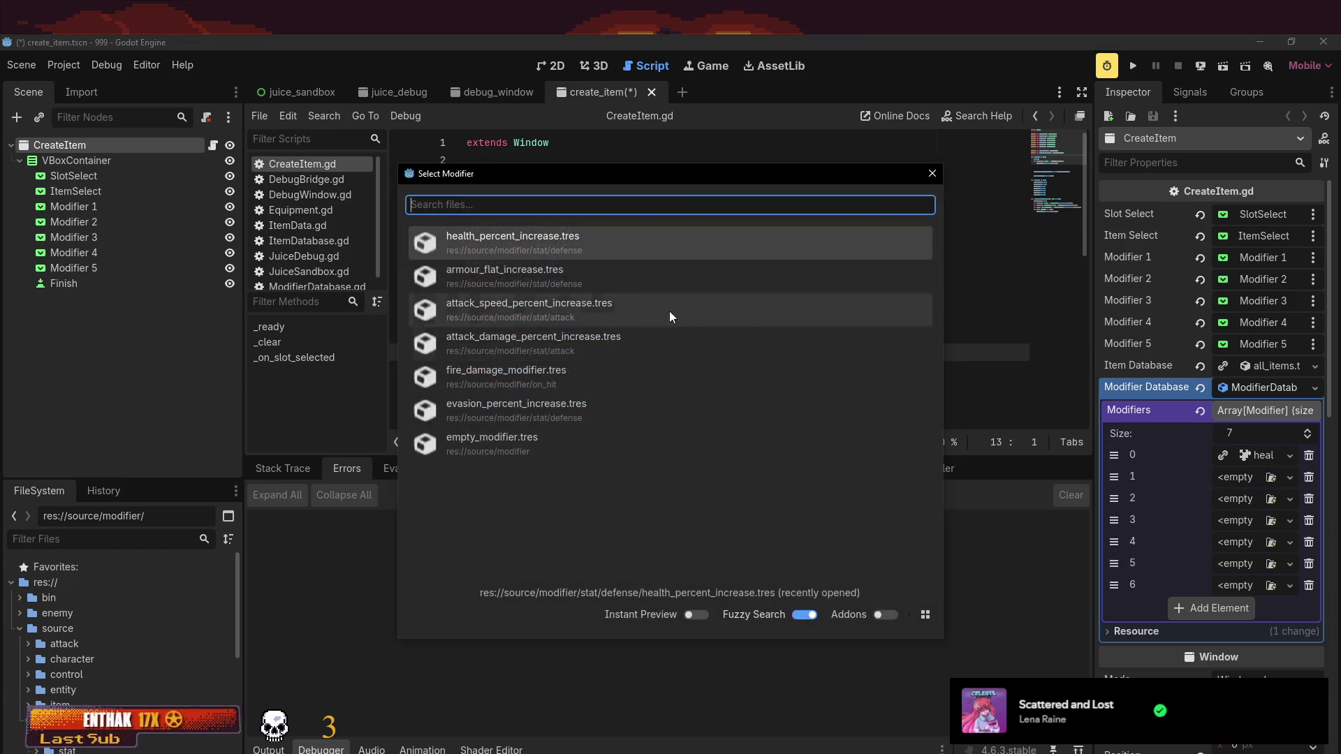
double_click(503, 275)
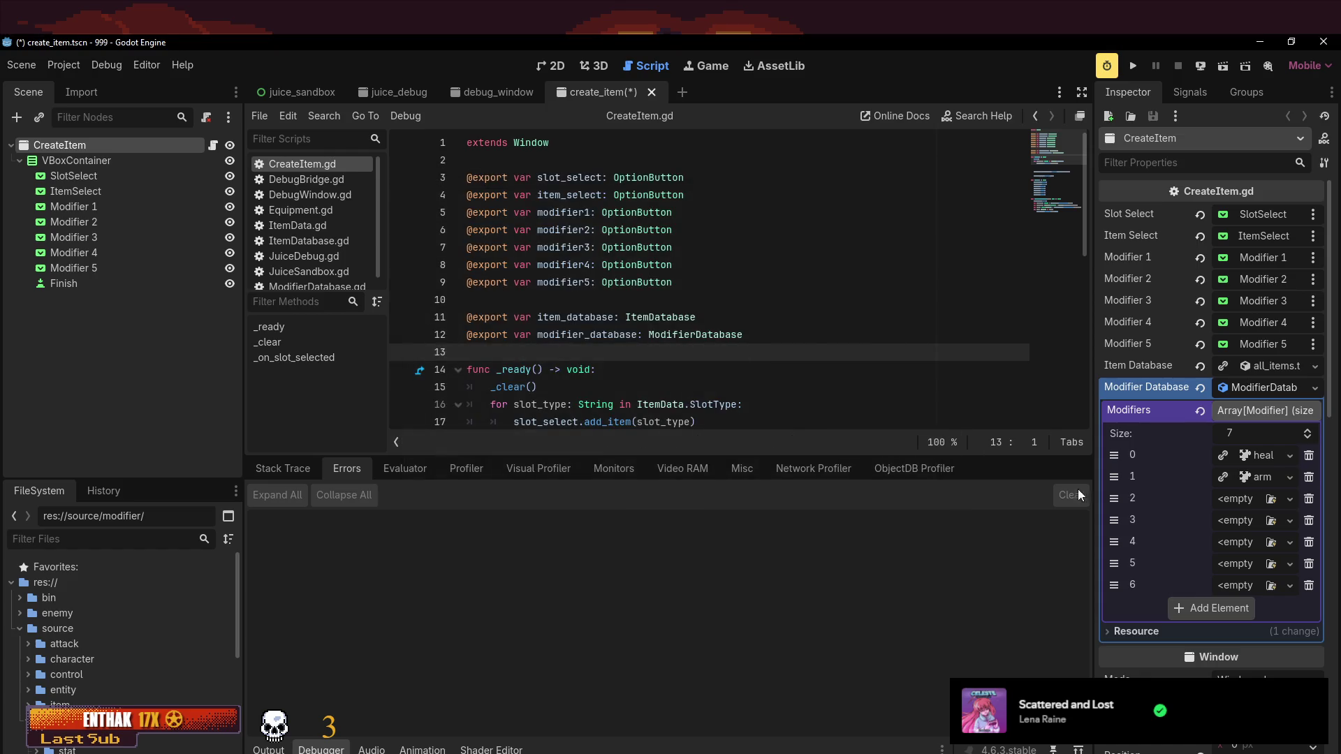
click(1271, 500)
double_click(495, 305)
click(1269, 522)
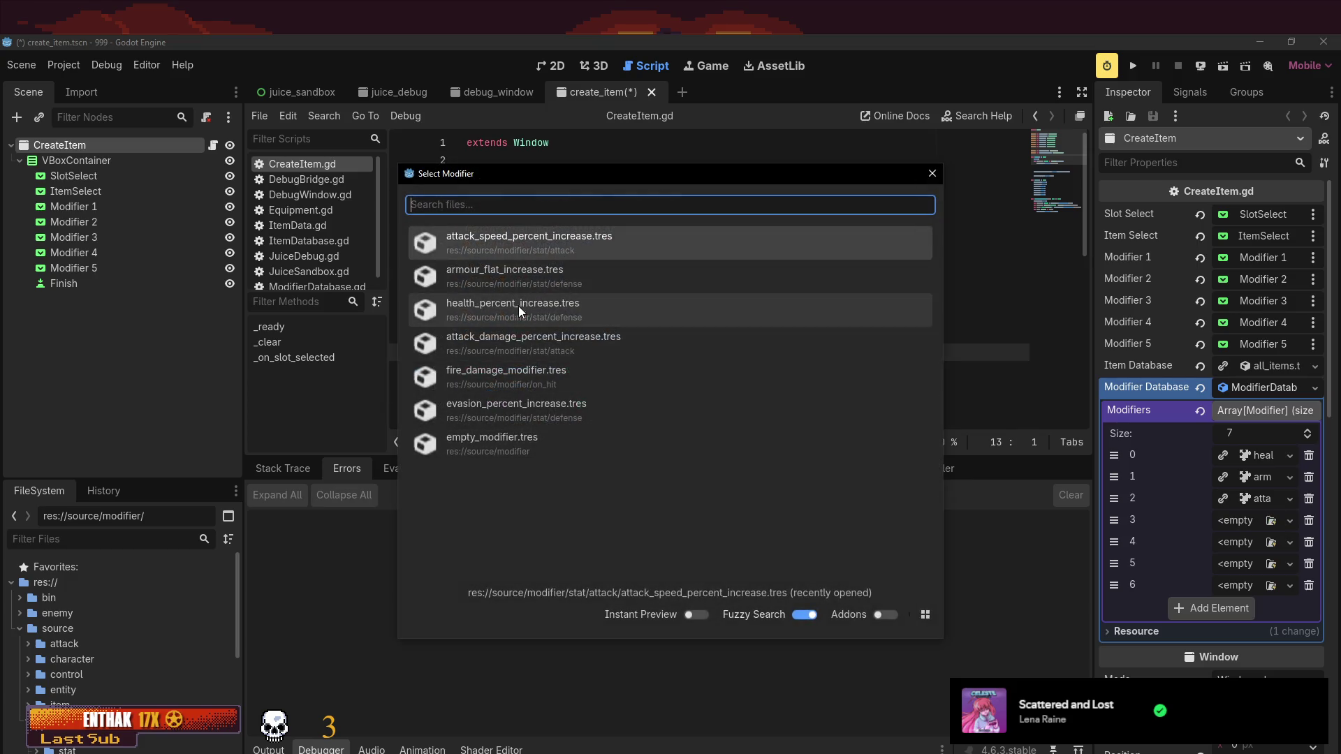
double_click(509, 344)
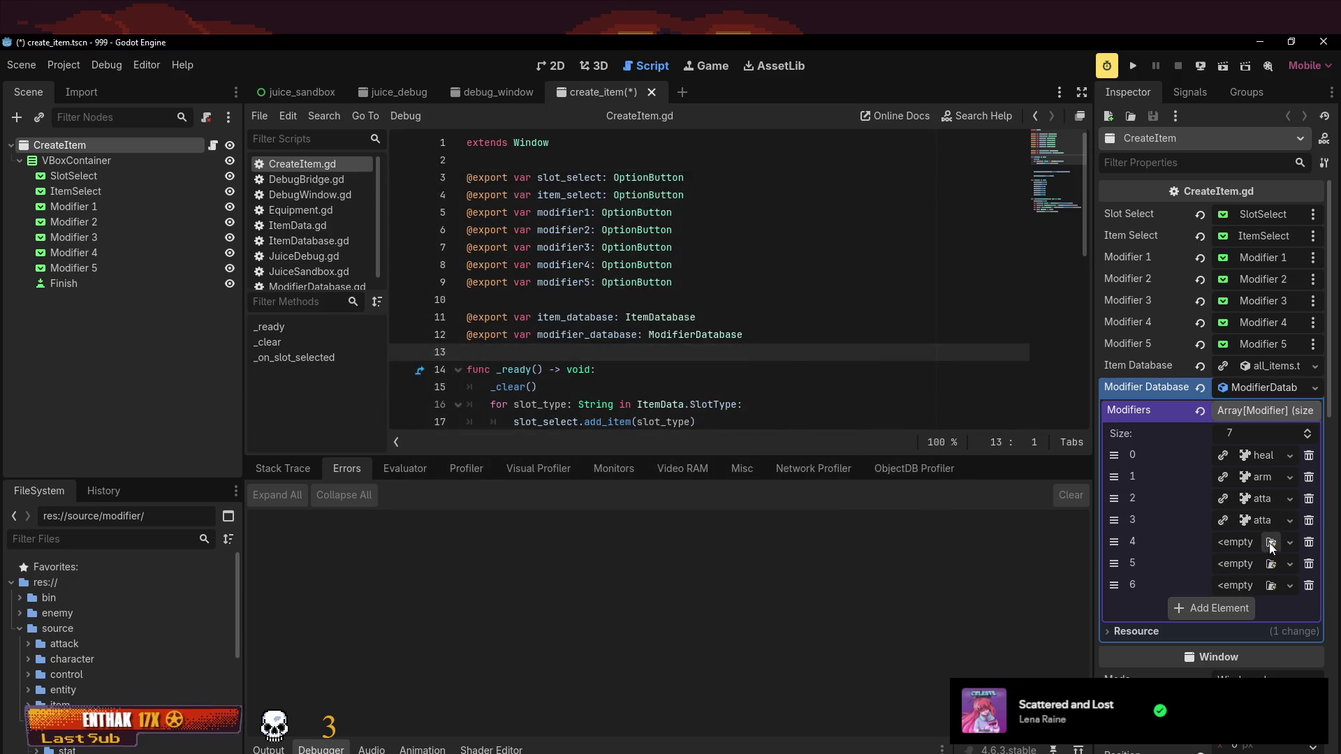
click(1268, 543)
double_click(539, 371)
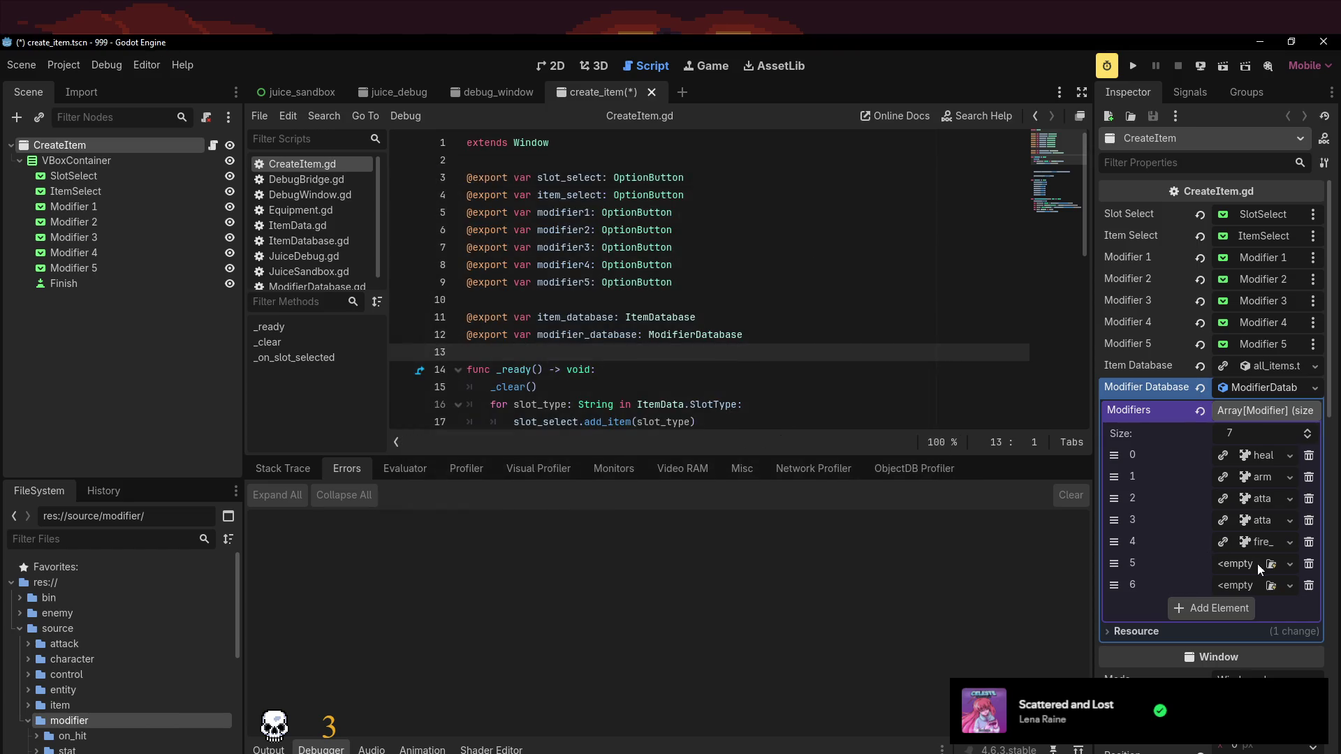
click(1270, 564)
double_click(468, 412)
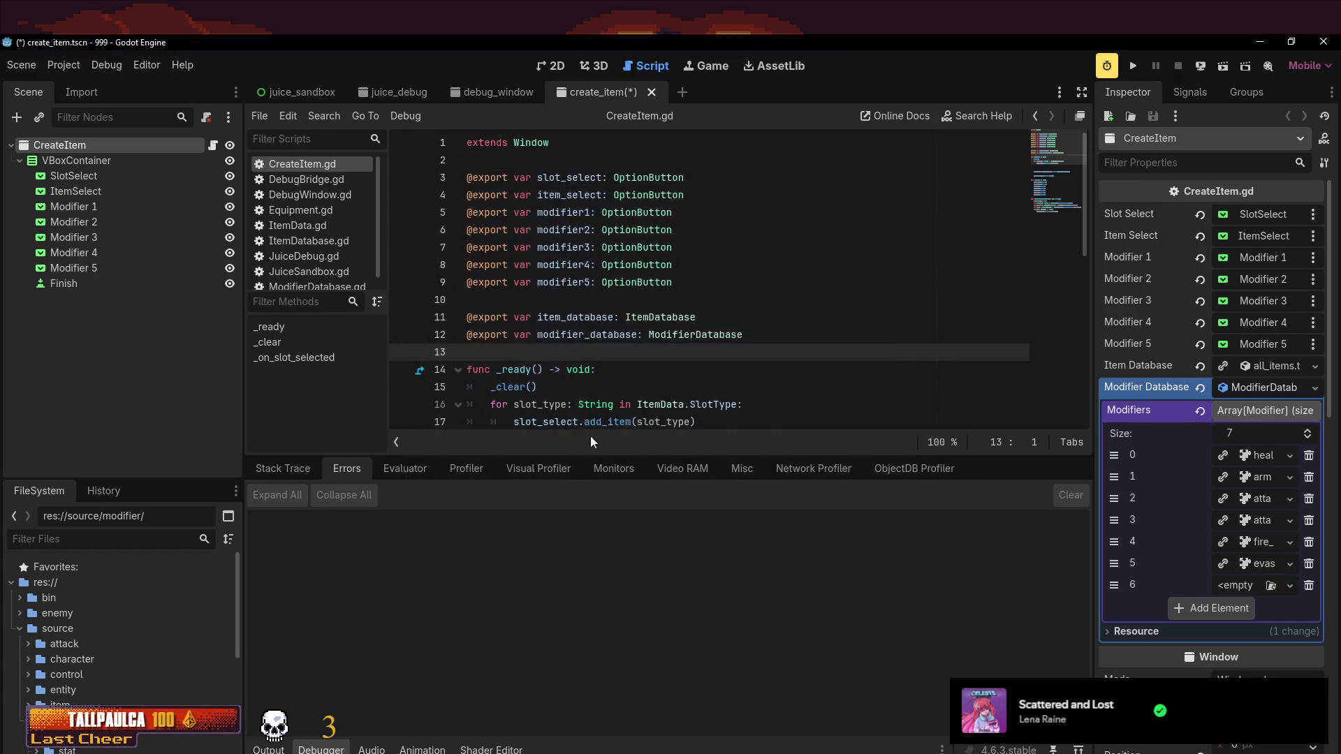
Remove the unused seventh slot and save the database as a separate resource file.
click(1309, 585)
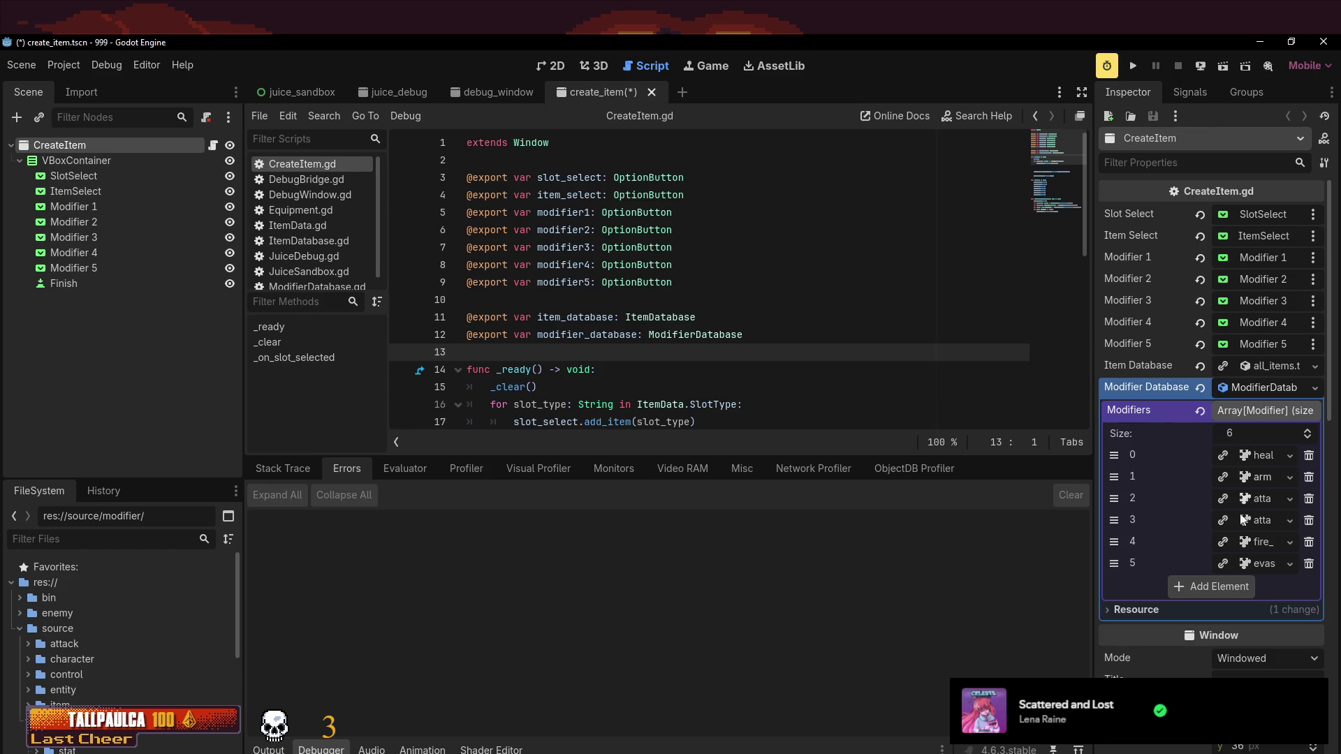
click(1315, 388)
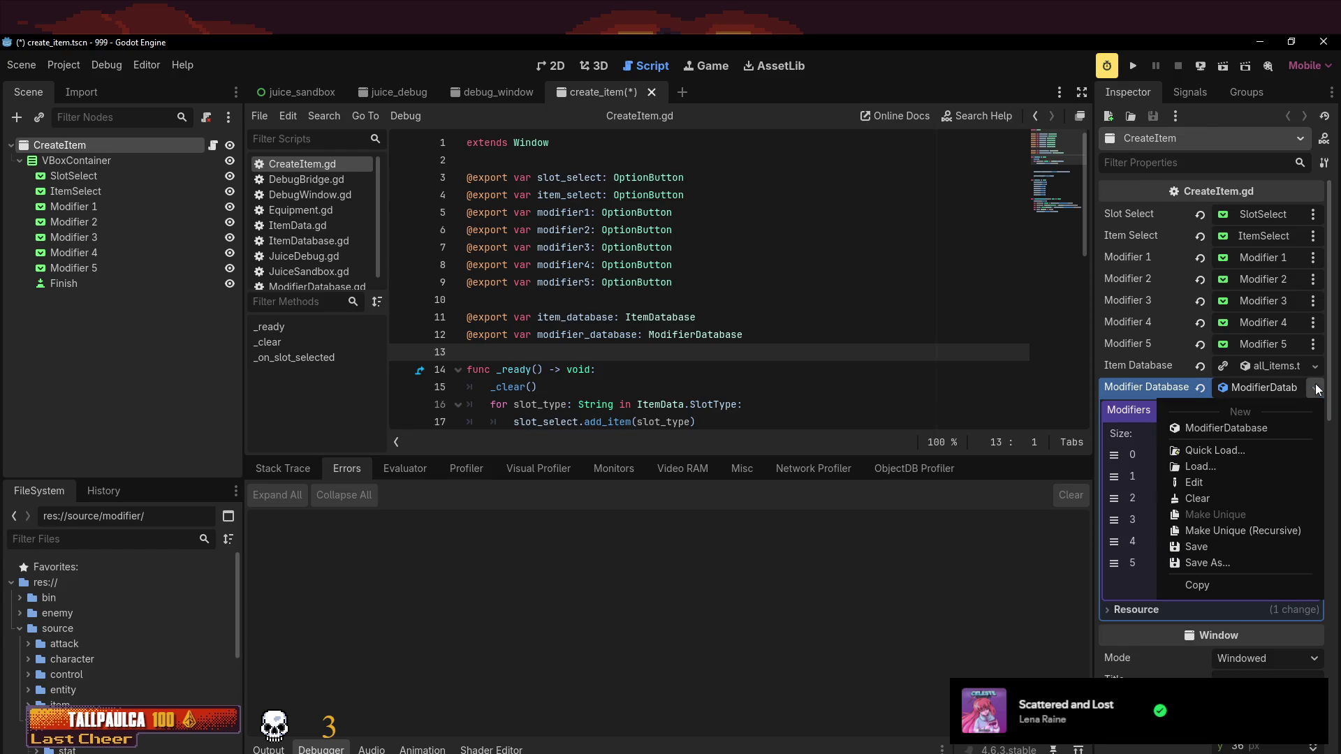
click(1196, 562)
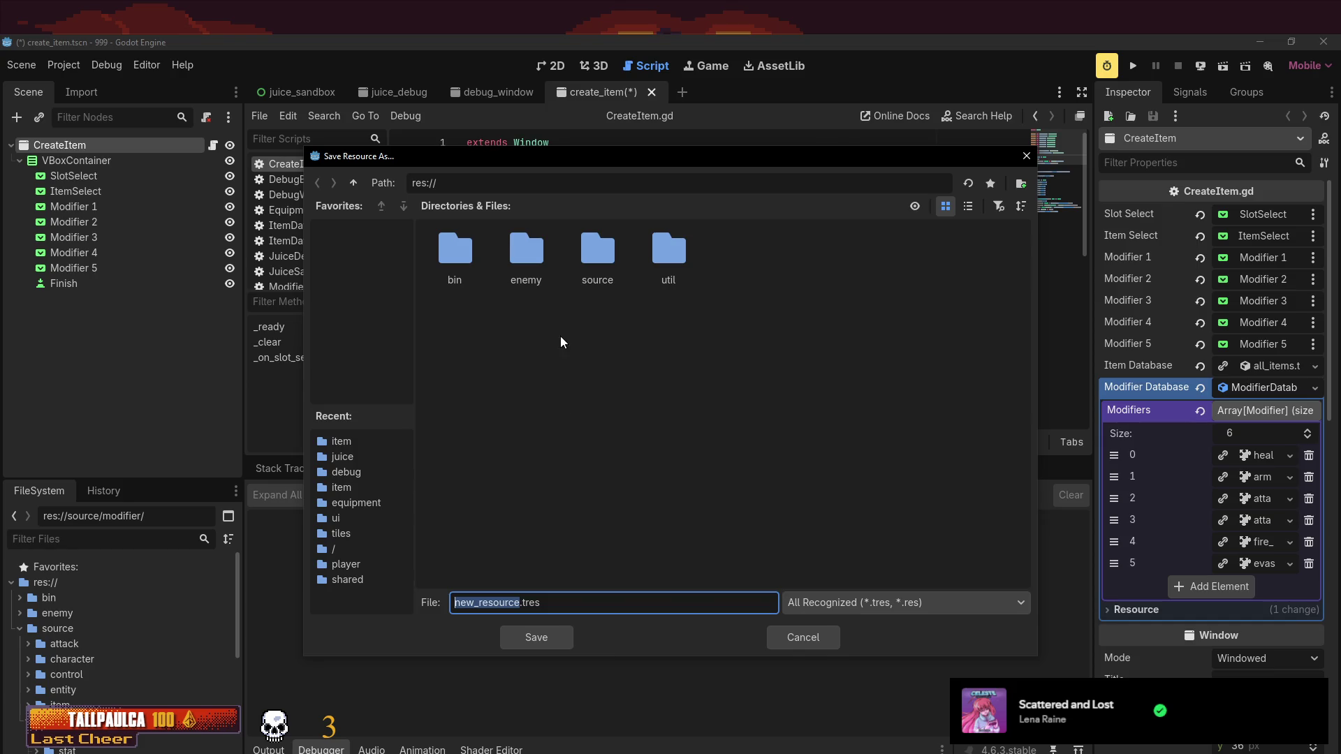
Save the modifier database resource as res://source/modifier/all_modifiers.tres.
double_click(607, 253)
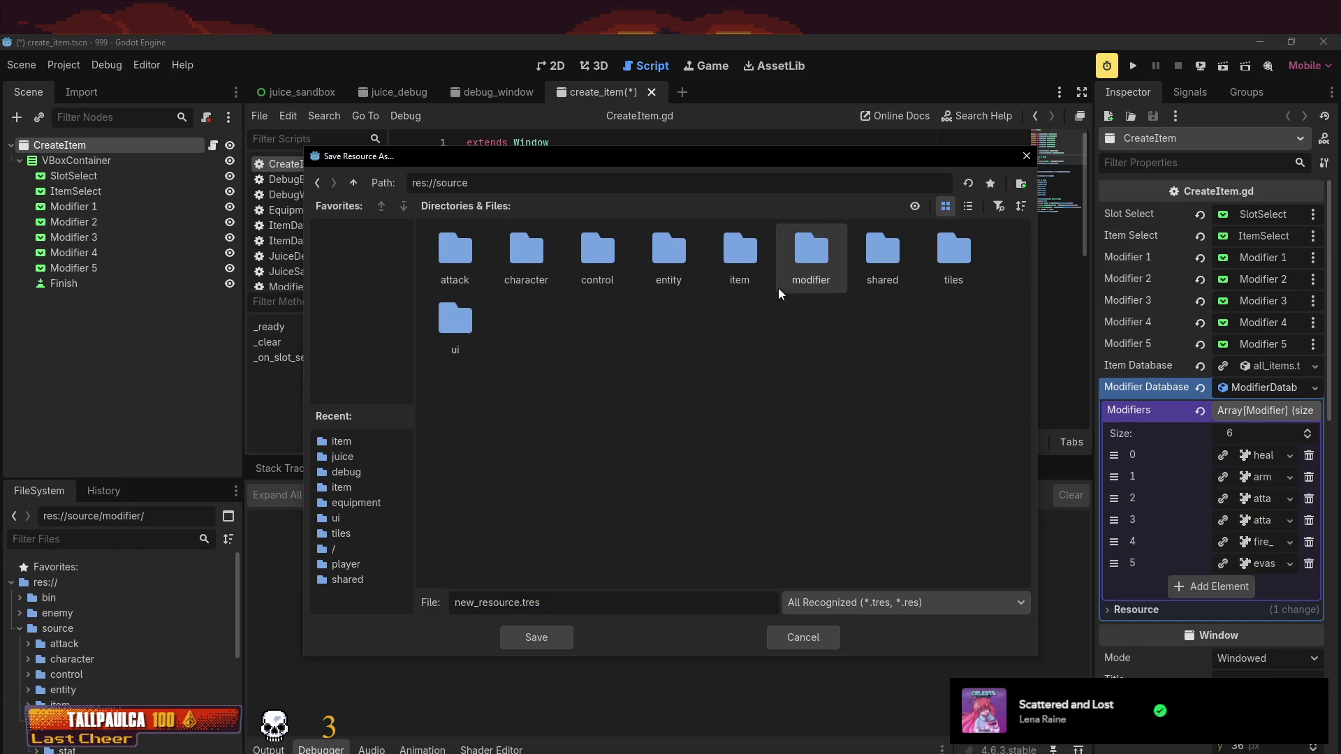
double_click(815, 250)
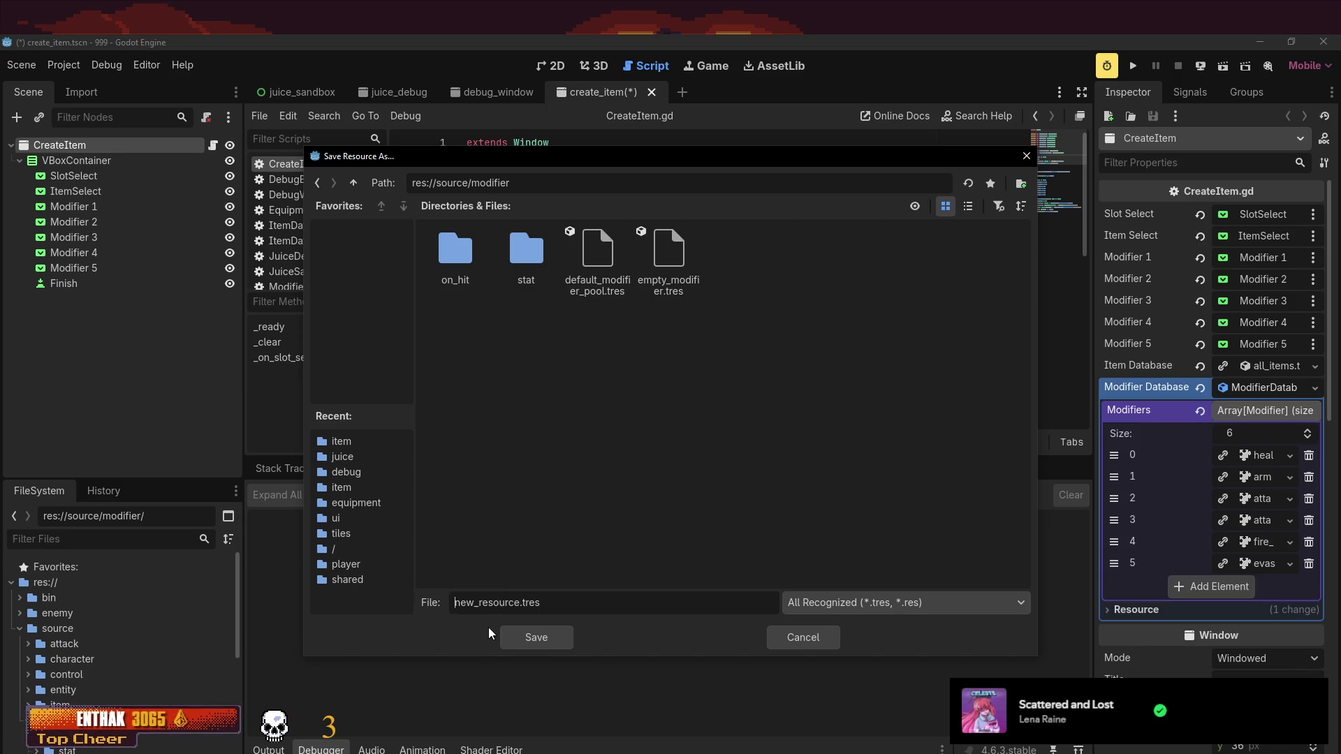
text(all_modifiers)
click(531, 628)
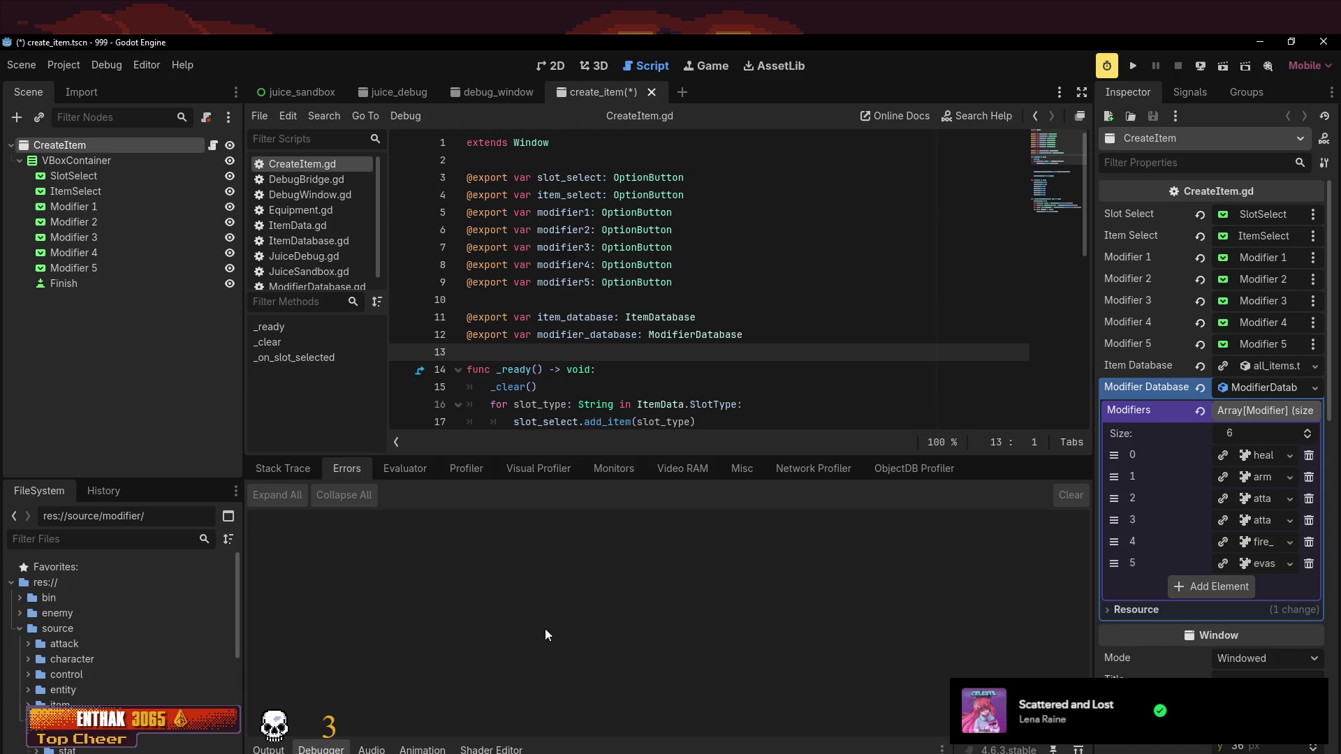
click(844, 265)
Save the scene and open ModifierDatabase.gd from the script list.
key(ctrl+s)
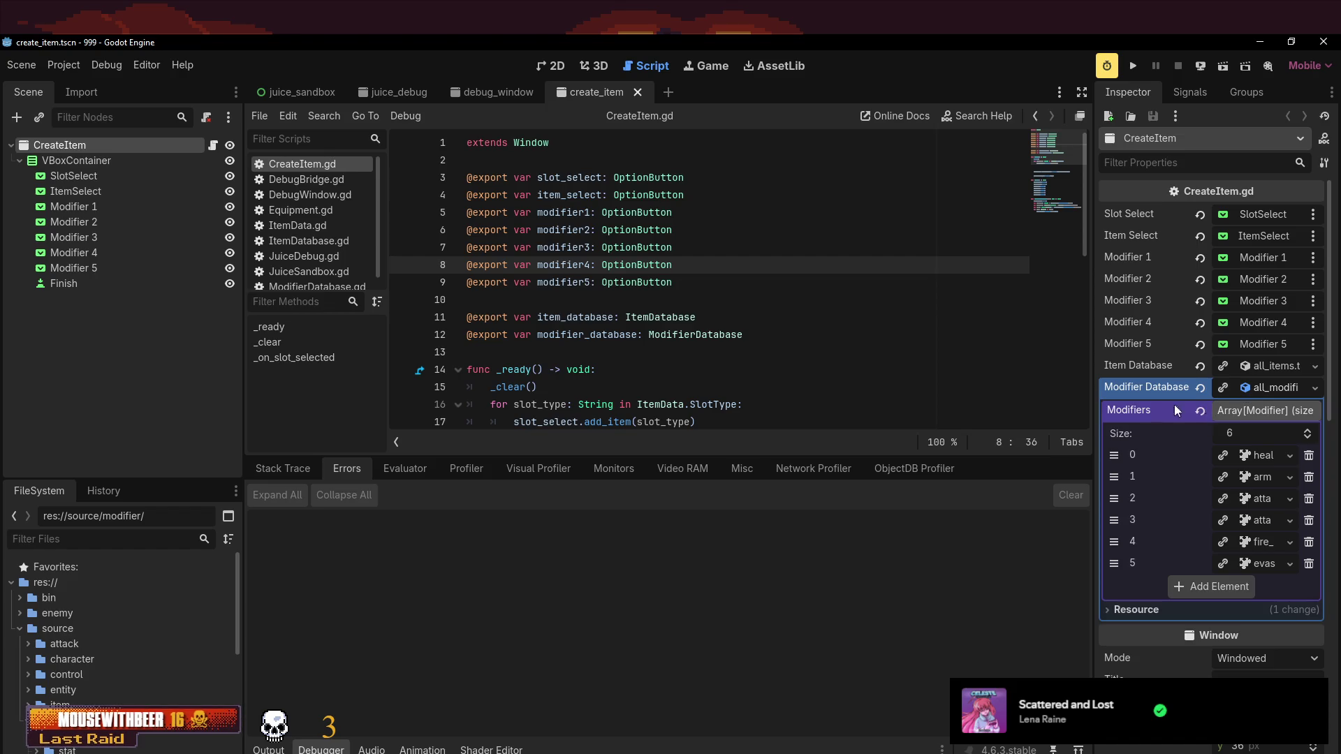
click(696, 355)
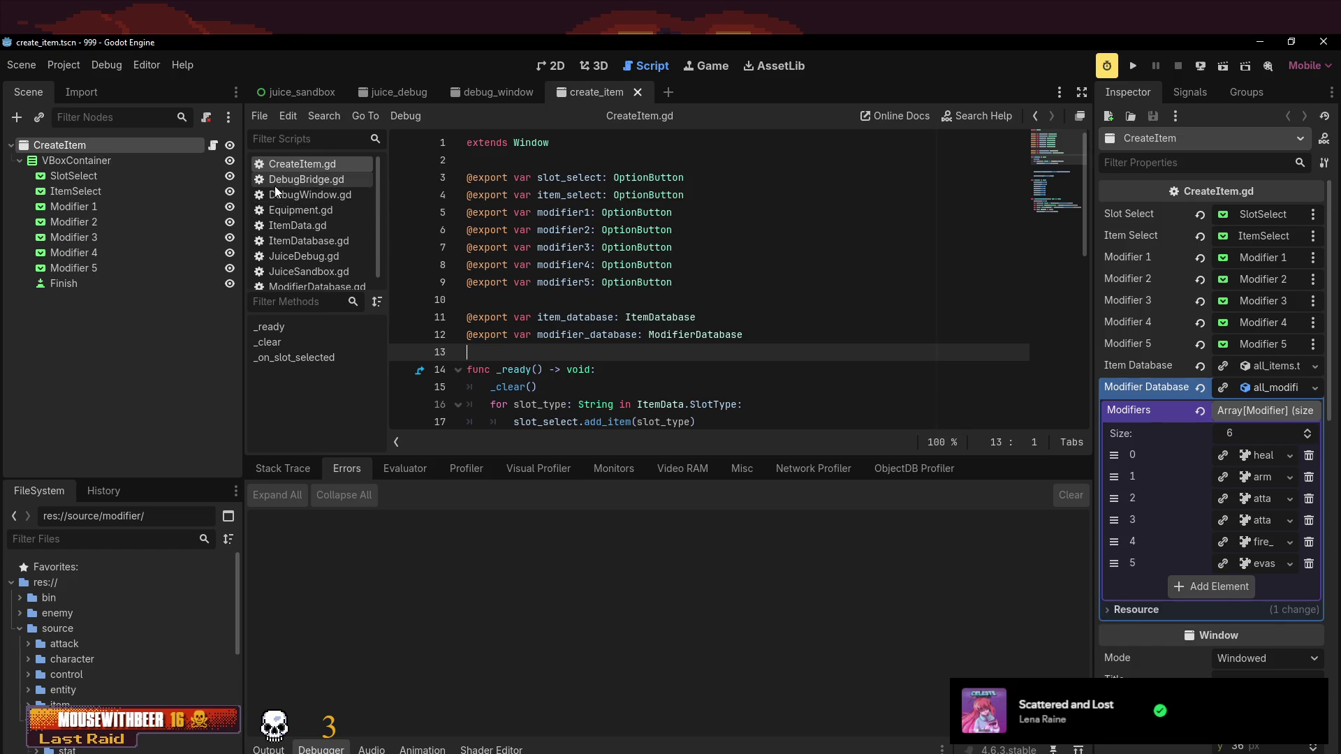
scroll(311, 279, down, 1)
click(312, 279)
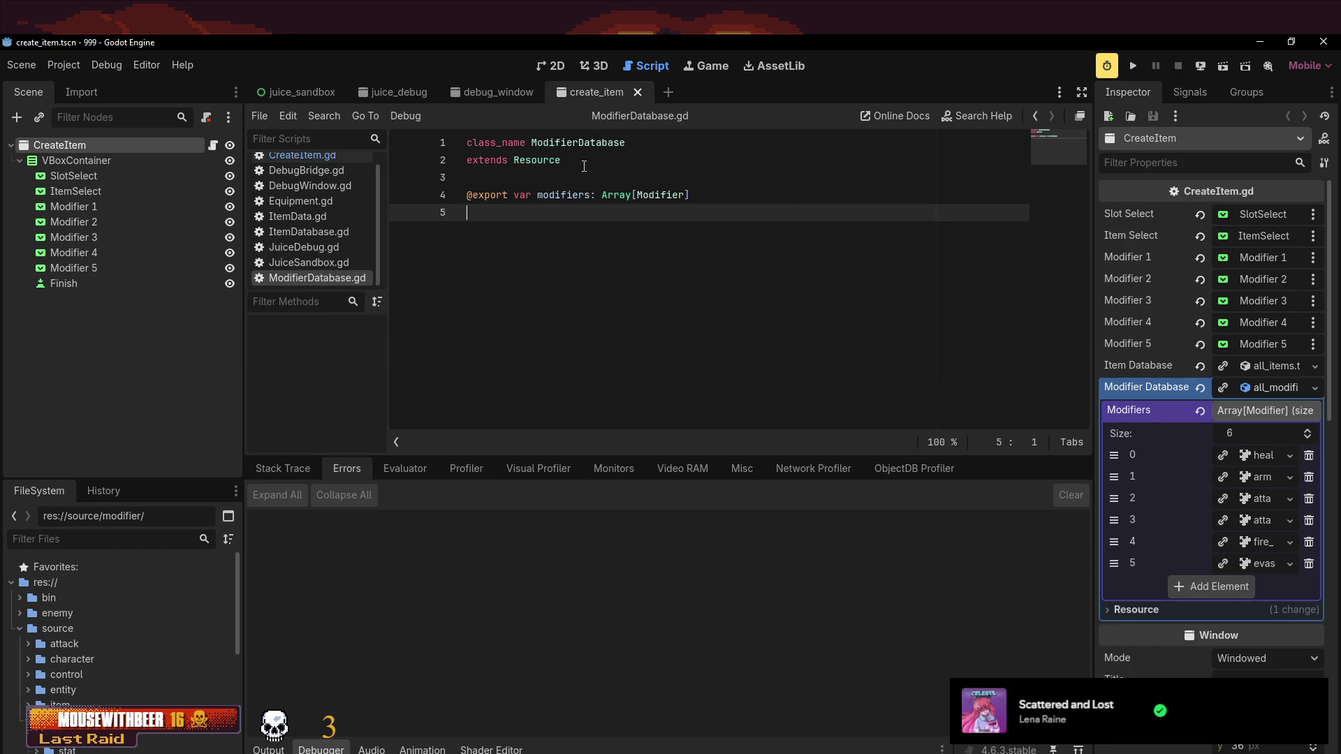
Look up the Resource documentation and jump to the Modifier class definition.
click(533, 160)
double_click(533, 160)
mouse_move(544, 163)
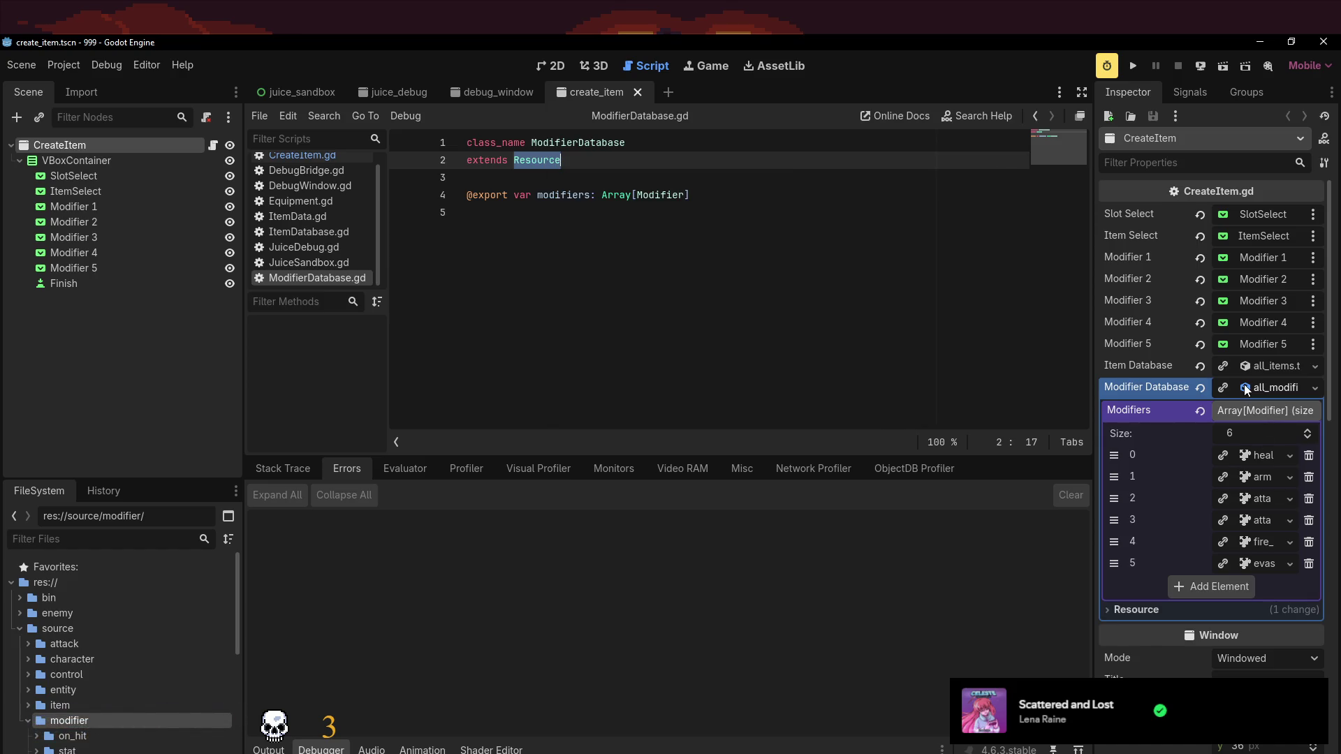
click(549, 251)
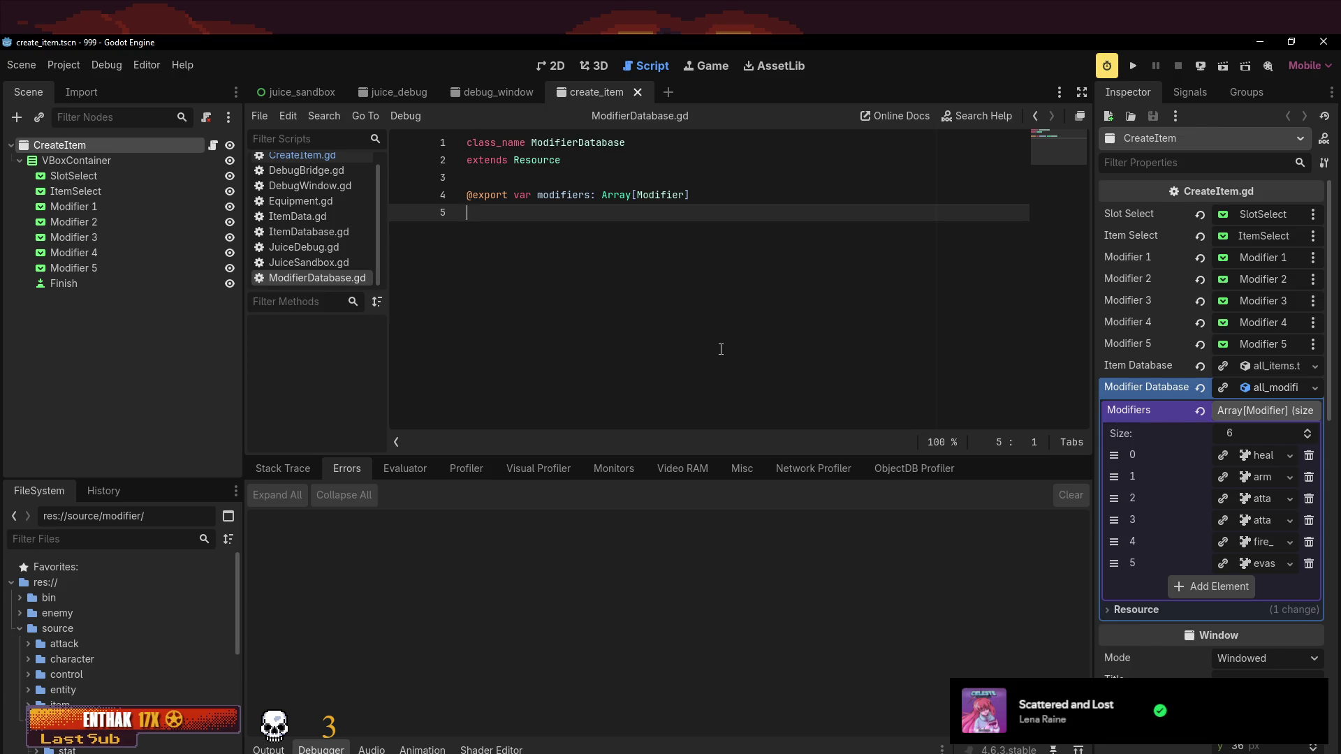
ctrl+click(668, 194)
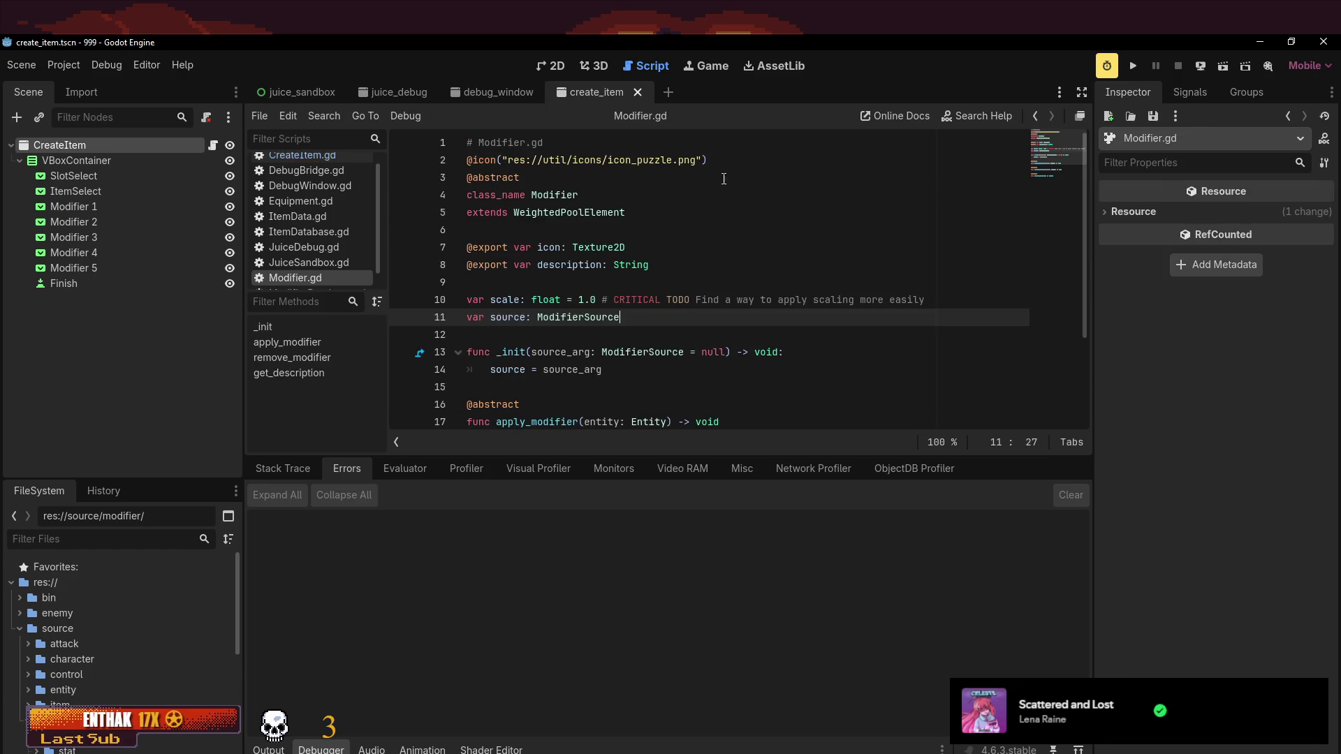
Go back to ModifierDatabase.gd, select the CreateItem node, and reopen CreateItem.gd.
click(1036, 116)
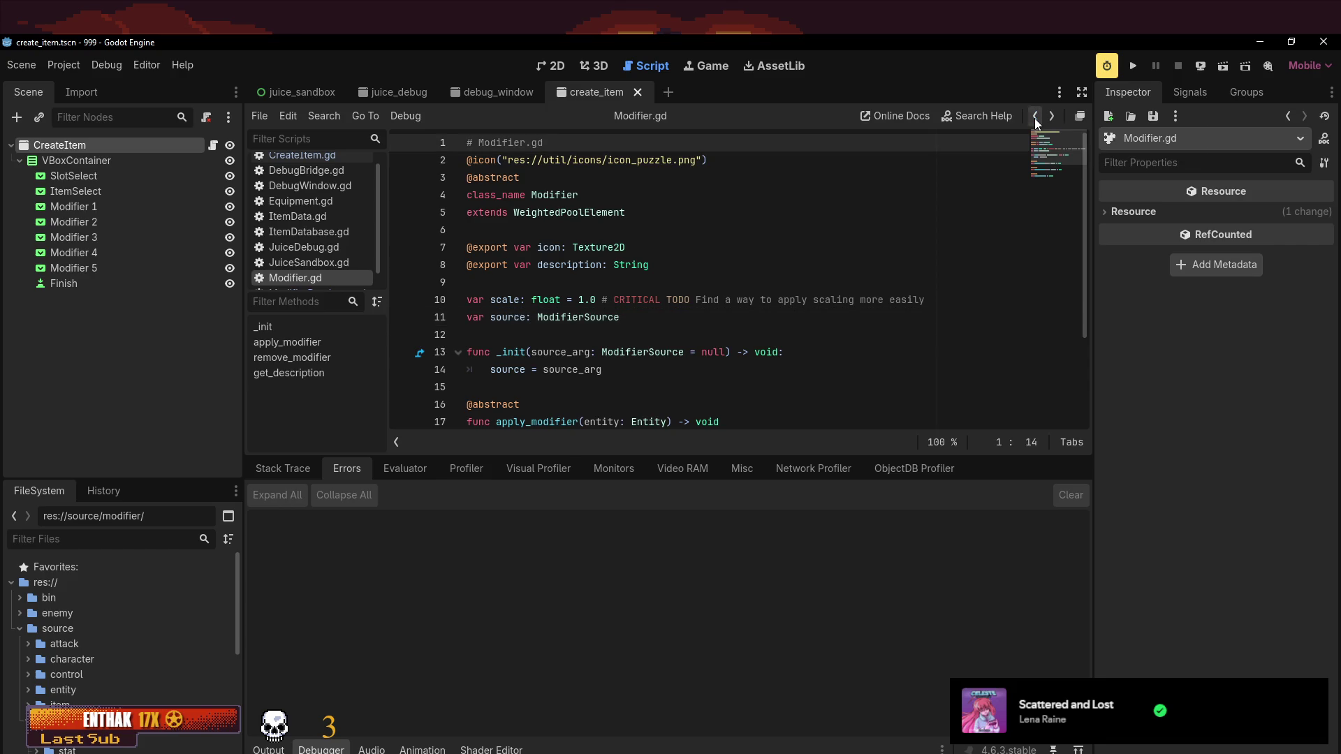
click(1035, 117)
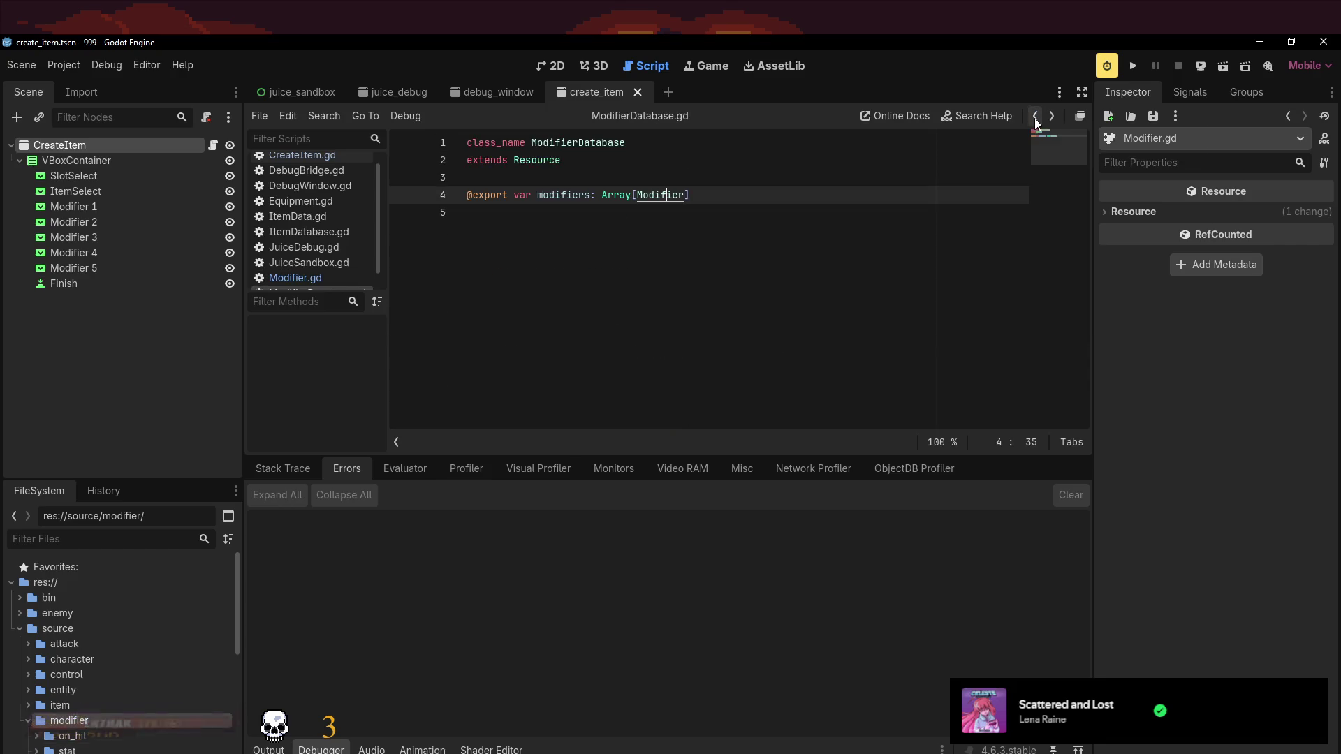
click(82, 149)
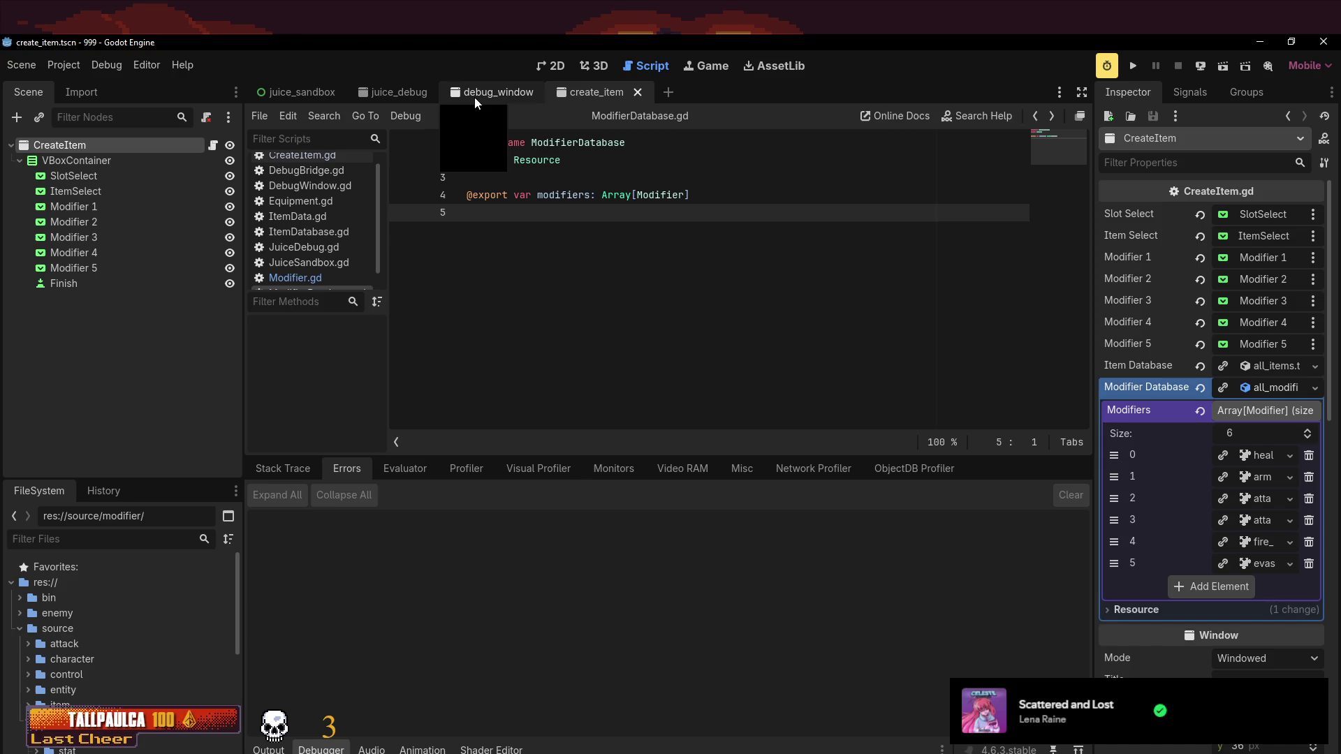
click(306, 156)
click(759, 338)
scroll(759, 339, down, 5)
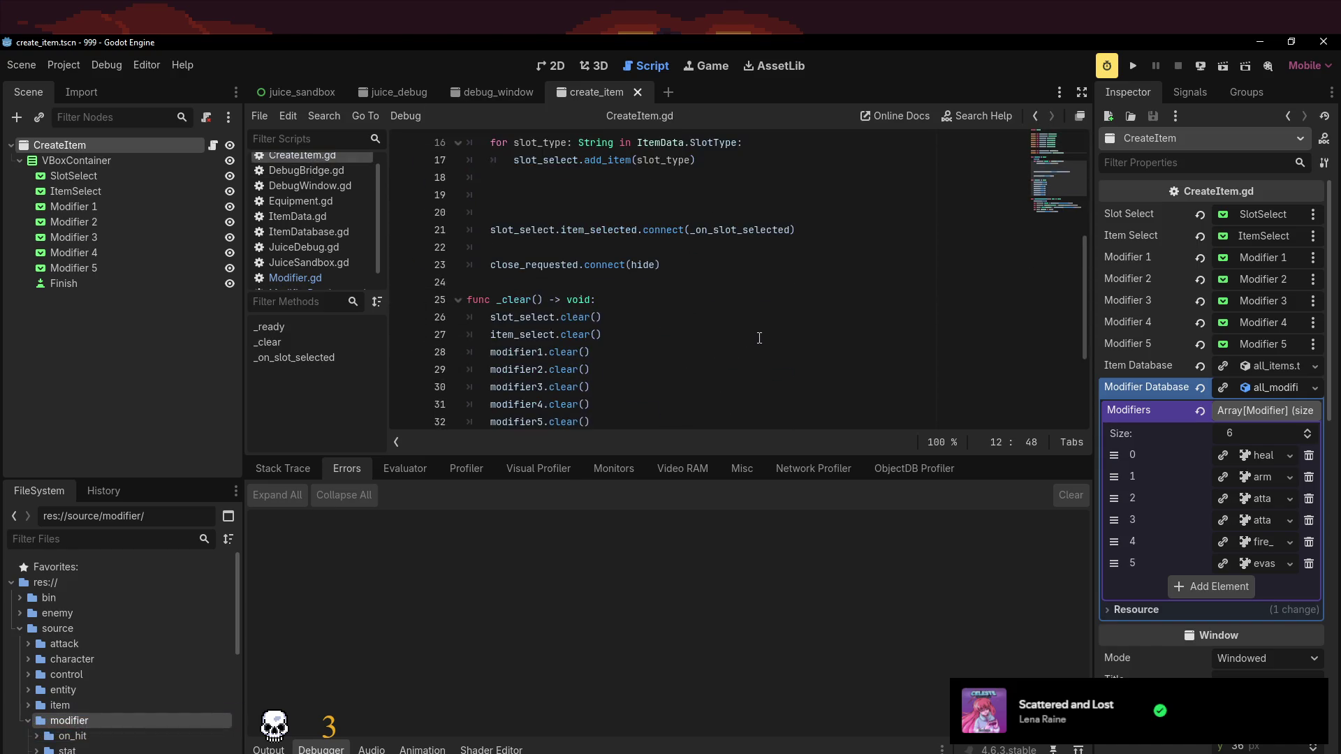
Scroll up to _ready in CreateItem.gd and place the caret on blank line 19.
scroll(760, 338, up, 2)
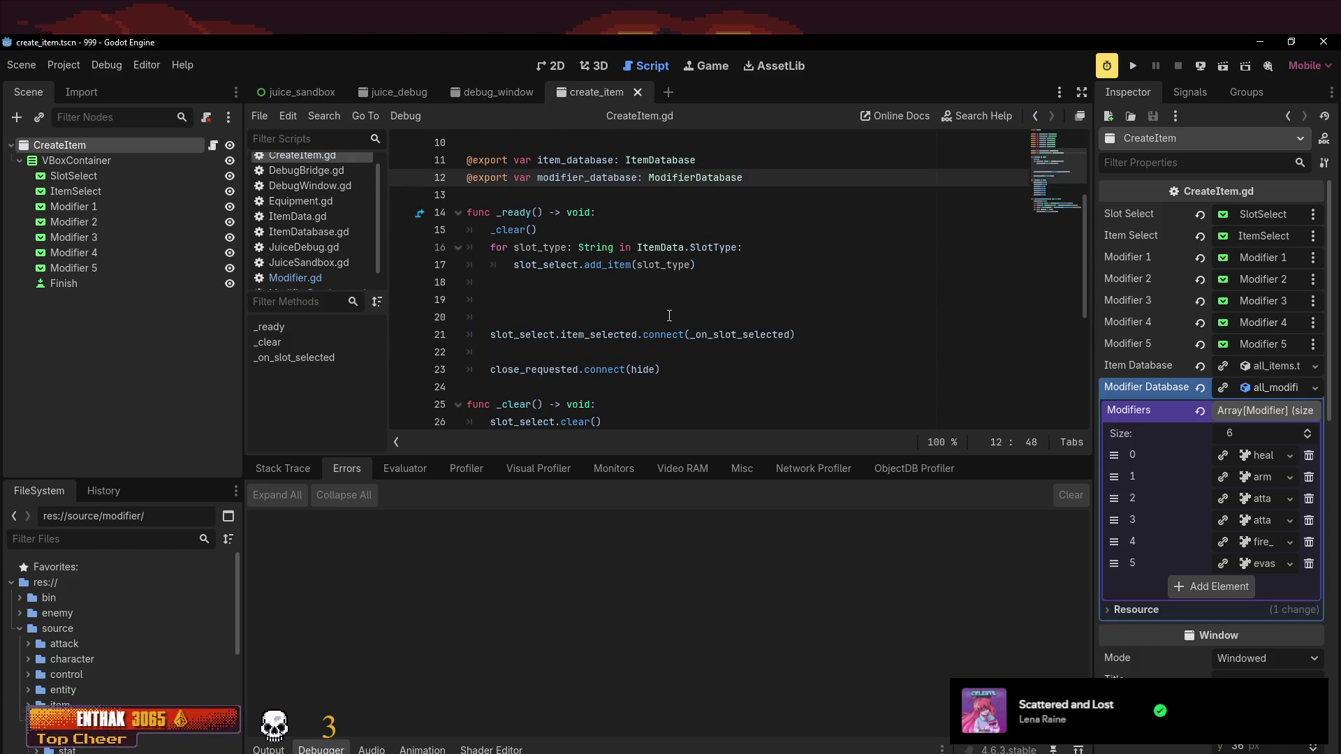
click(541, 298)
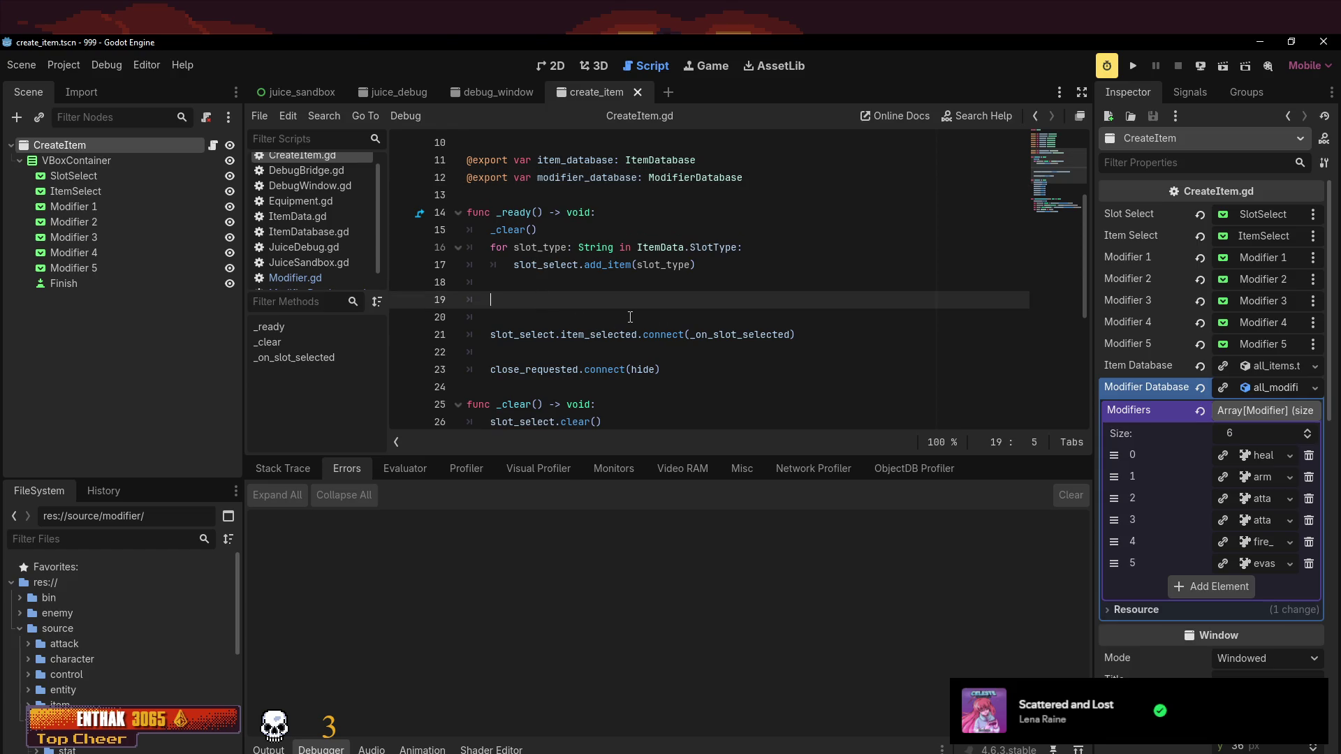
text(for)
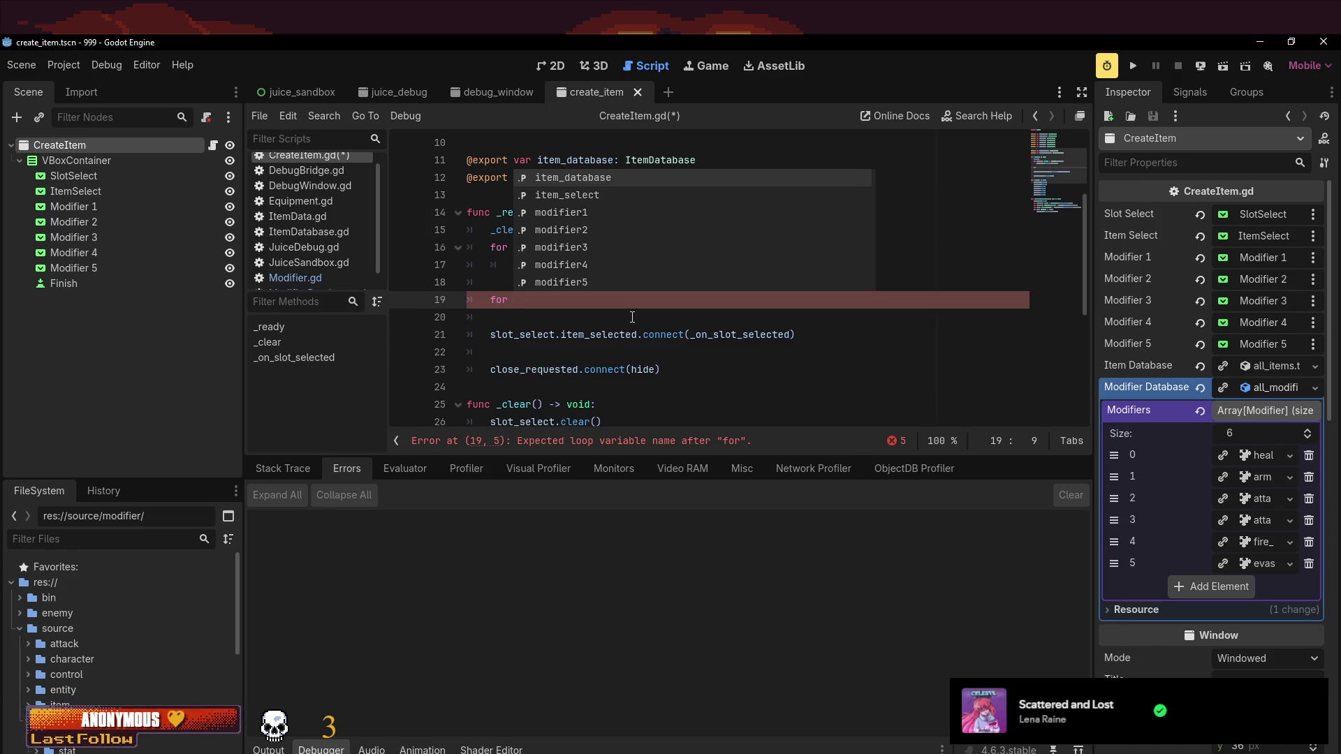
key(BackSpace)
key(BackSpace)
key(BackSpace)
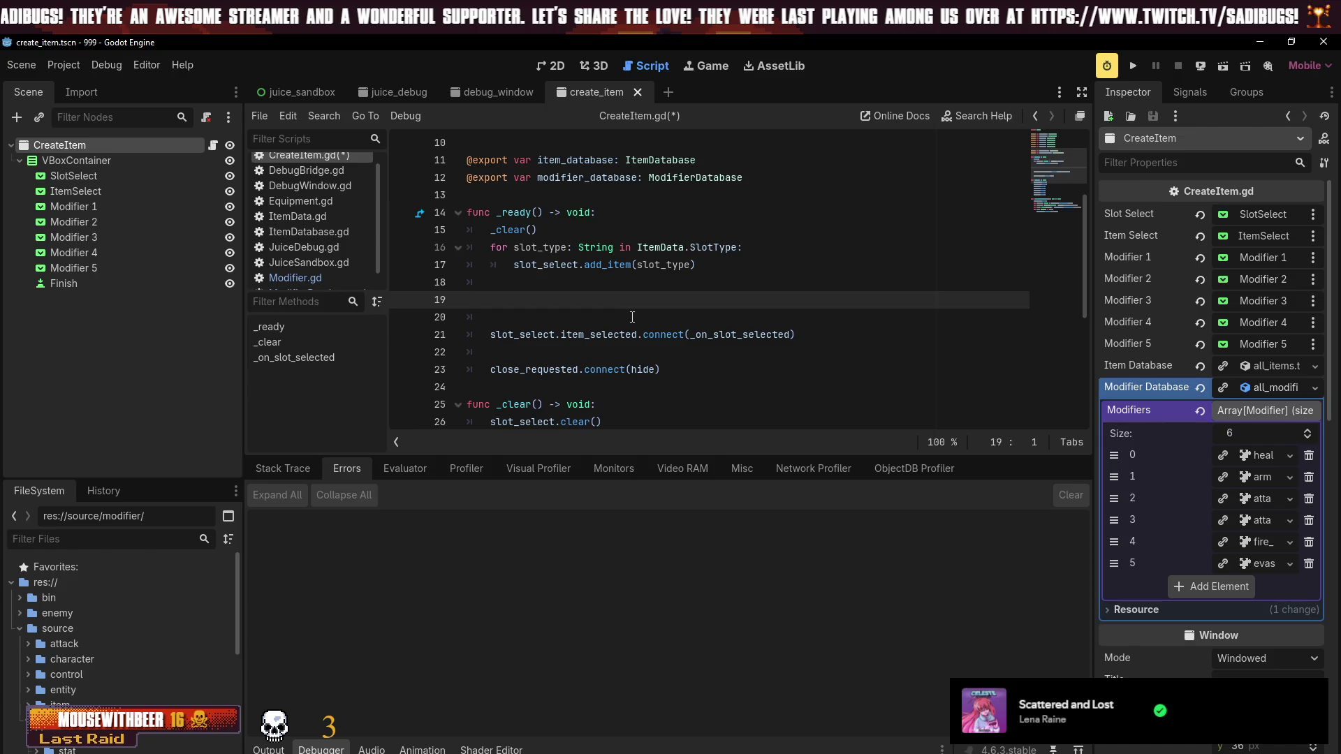
key(Tab)
key(Tab)
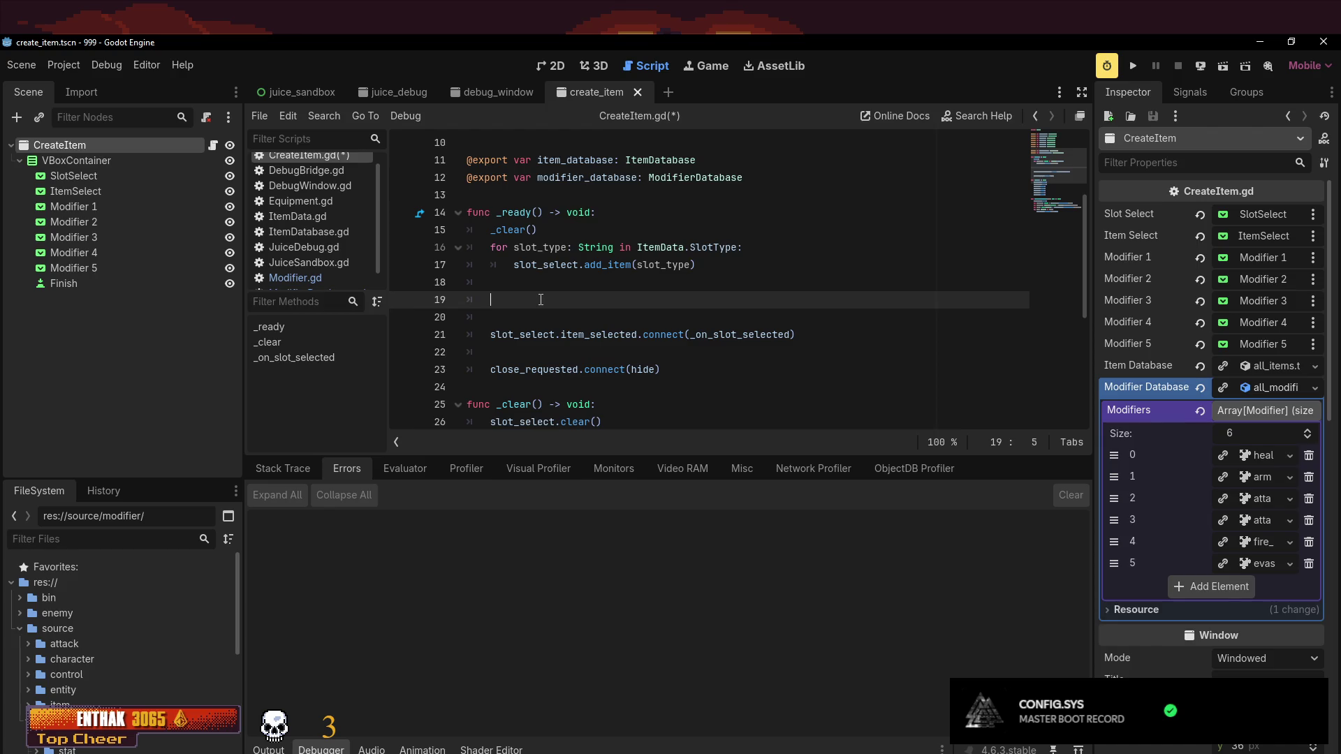
Type 'modifier' on line 19 inside _ready.
text(modifier)
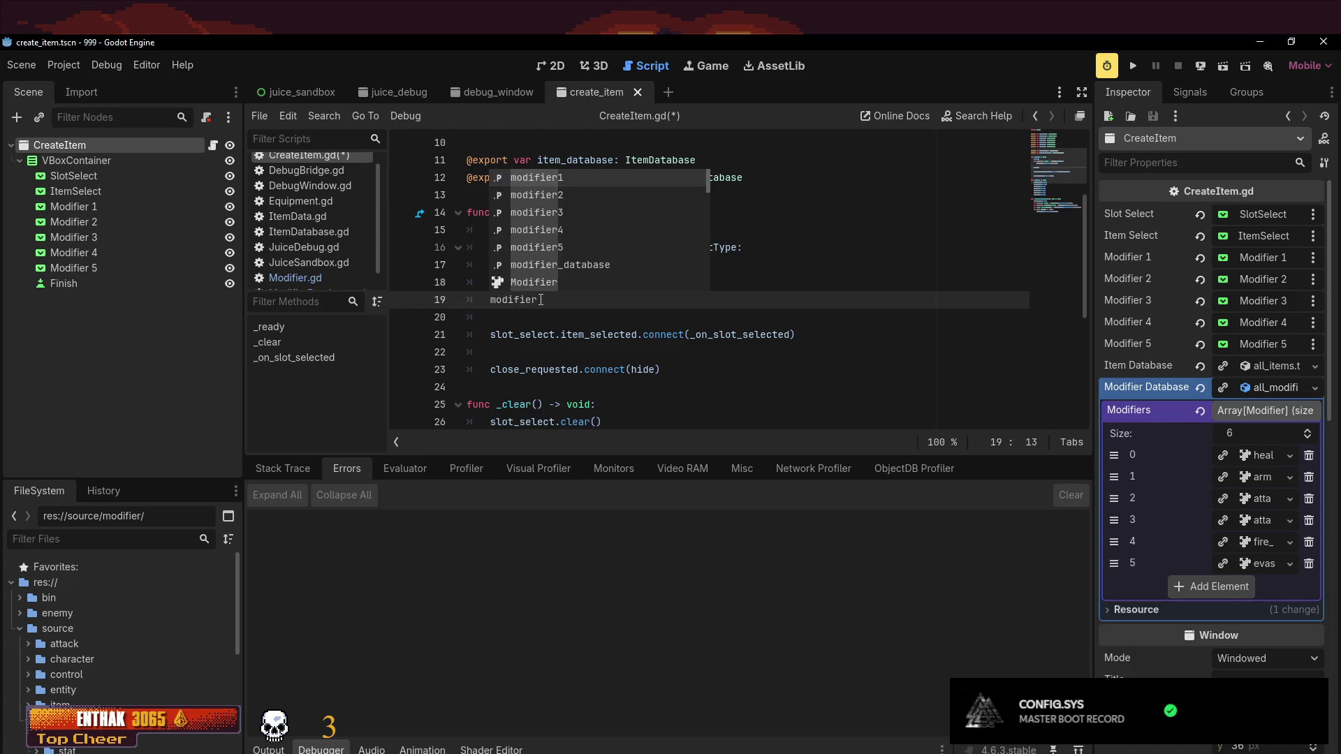
Finish the trial line as modifier1, then delete it.
text(1)
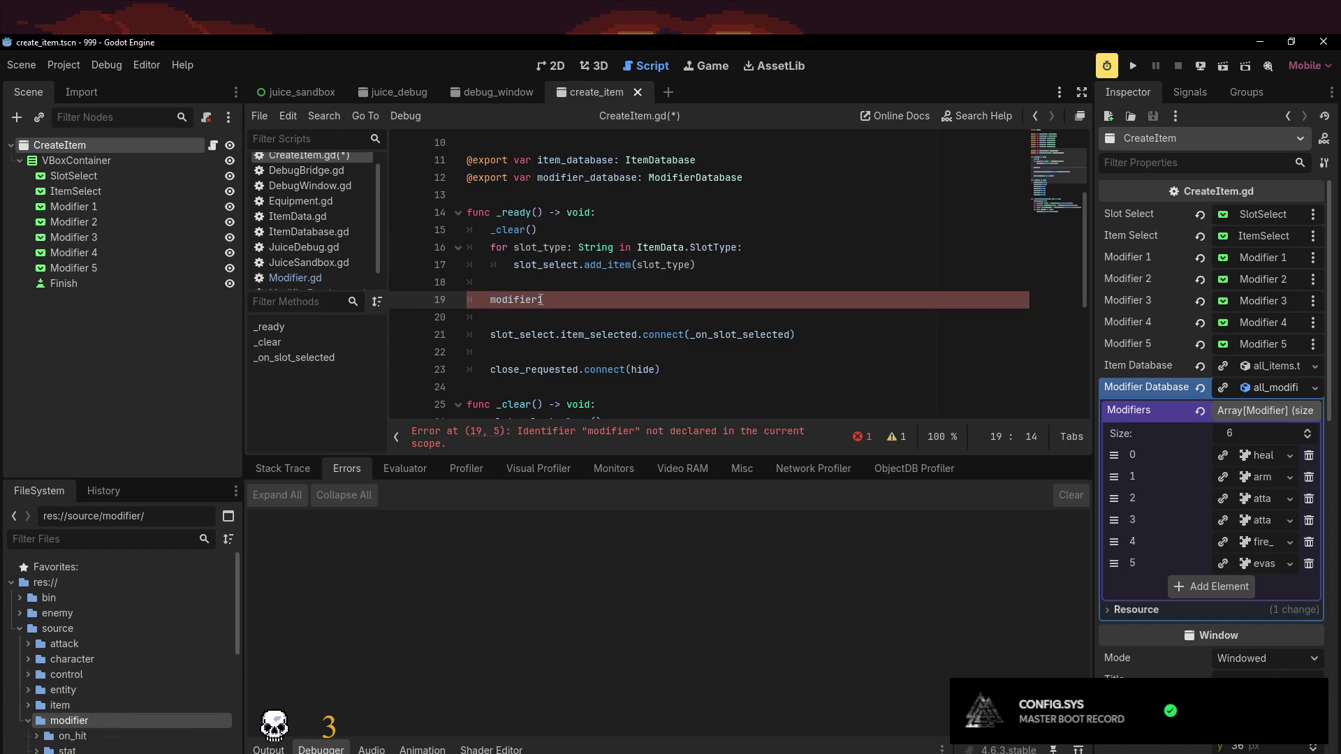
triple_click(541, 299)
key(BackSpace)
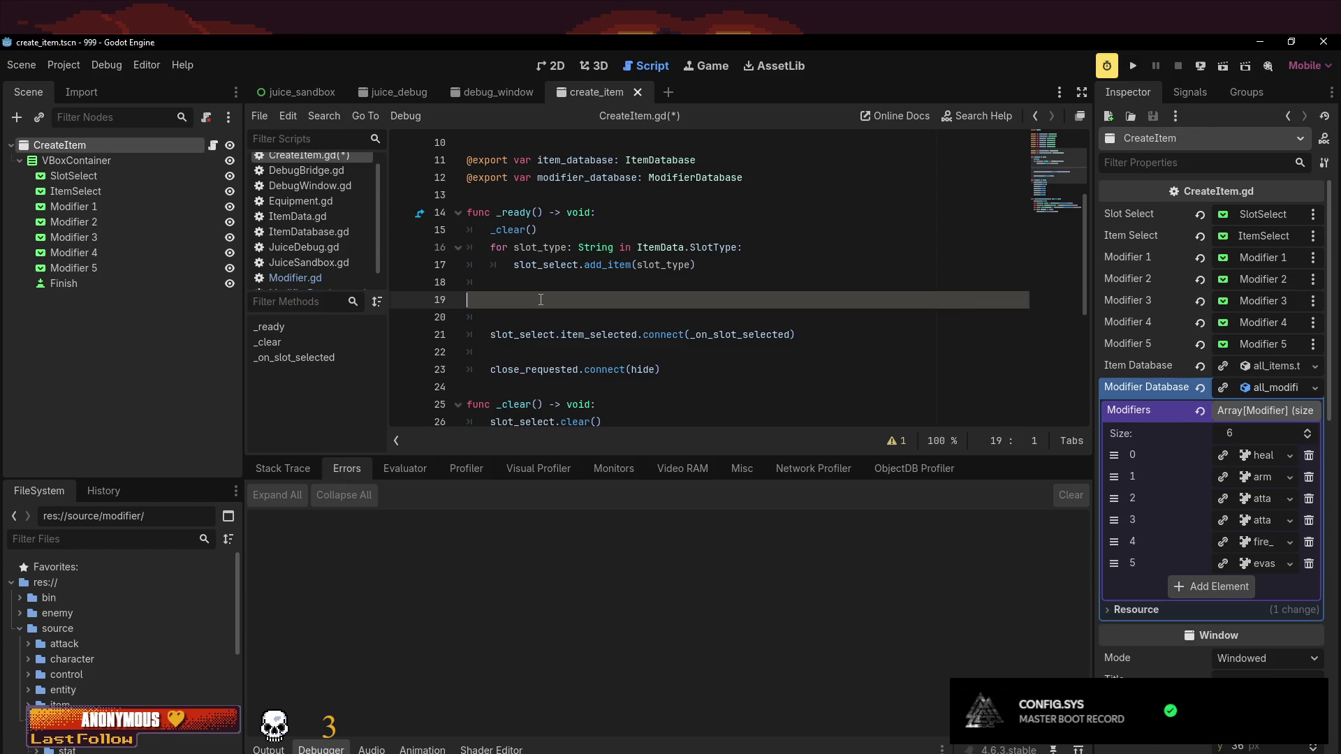
key(Up)
Add a new line at the end of CreateItem.gd beginning 'func _populate'.
key(Down)
key(ctrl+End)
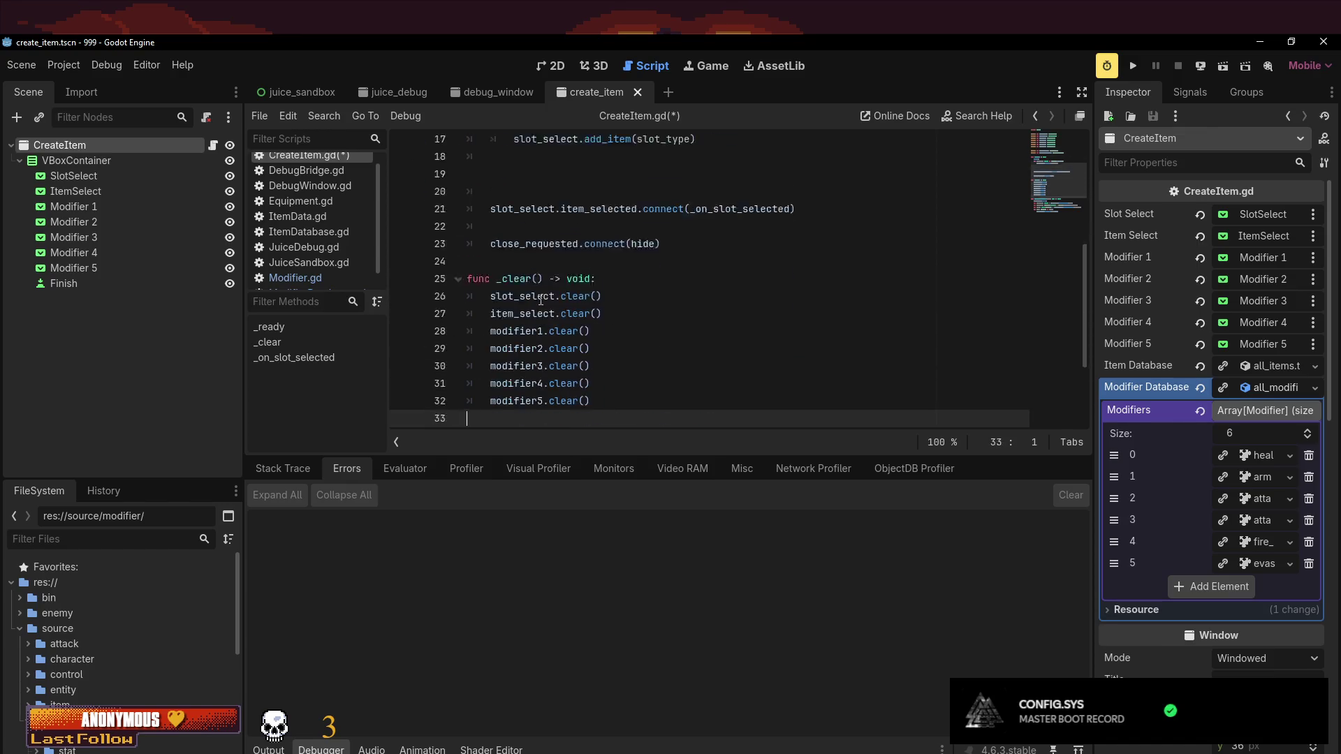
key(Return)
text(func _populate)
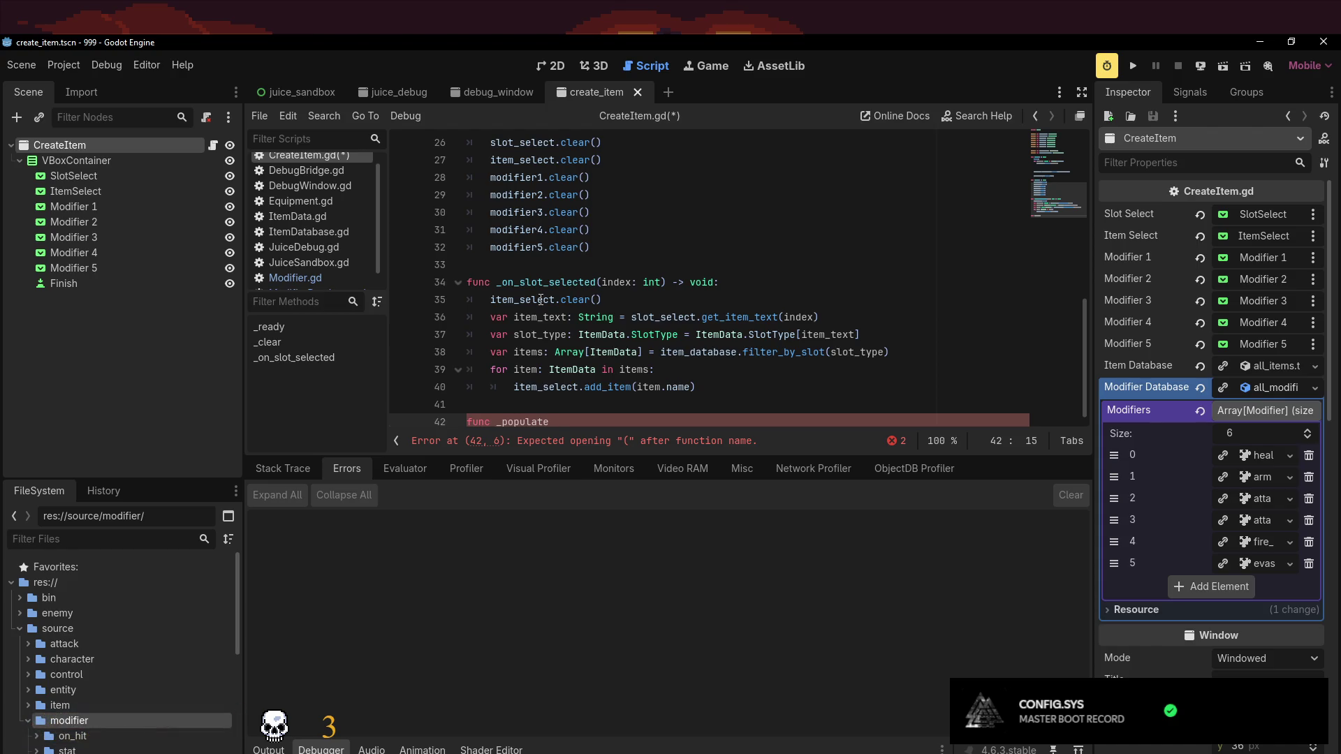
Name the function _populate_options with a first parameter option_button: OptionButton.
text(_)
scroll(740, 148, up, 8)
scroll(662, 273, down, 8)
text(option)
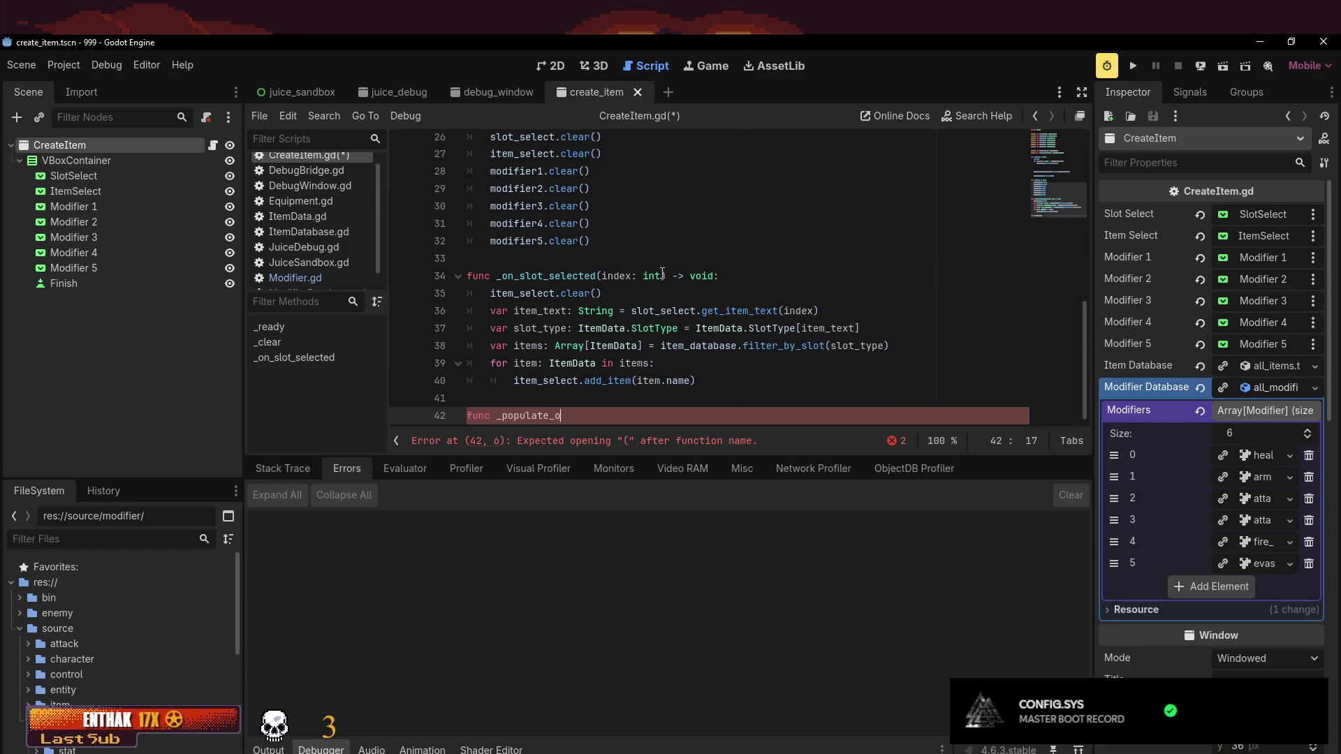
text(s)
text(()
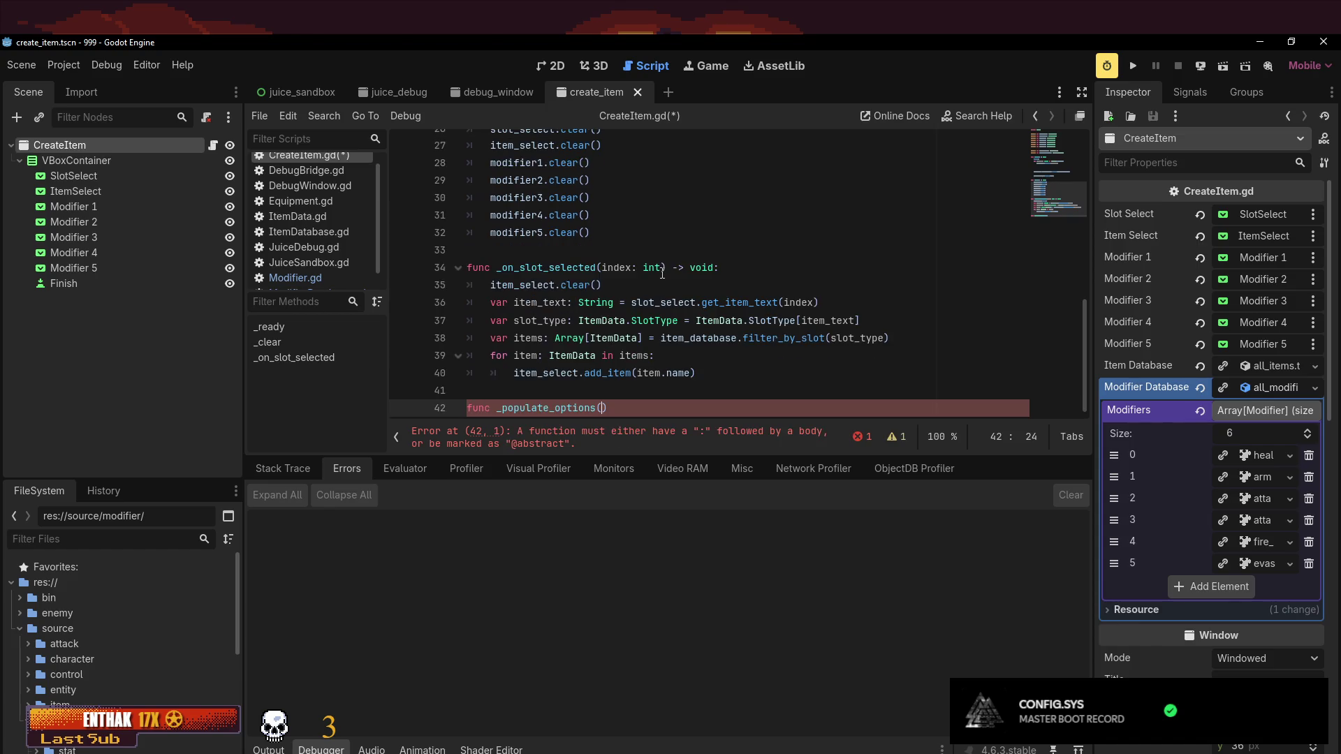
text(o)
text(ption_butt)
key(BackSpace)
key(BackSpace)
key(BackSpace)
key(BackSpace)
text(s: Option)
text(Butt)
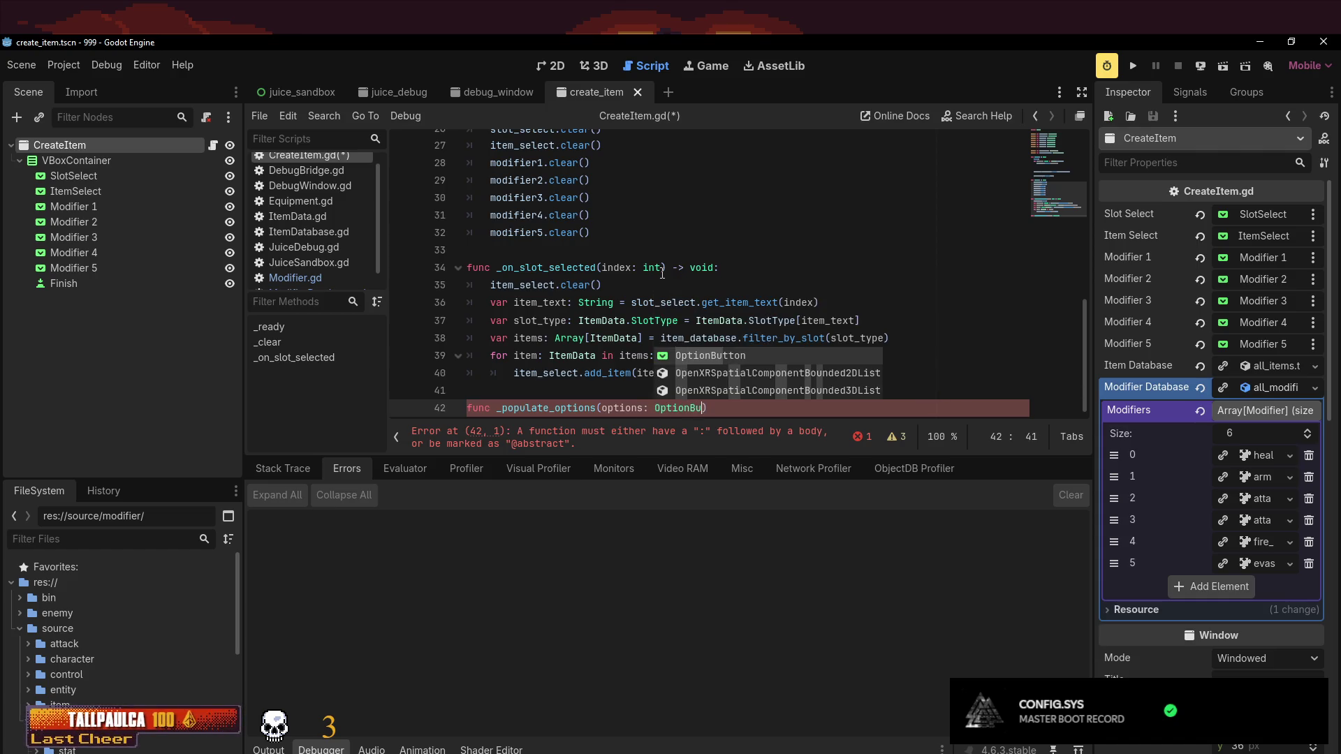
key(Return)
text(,)
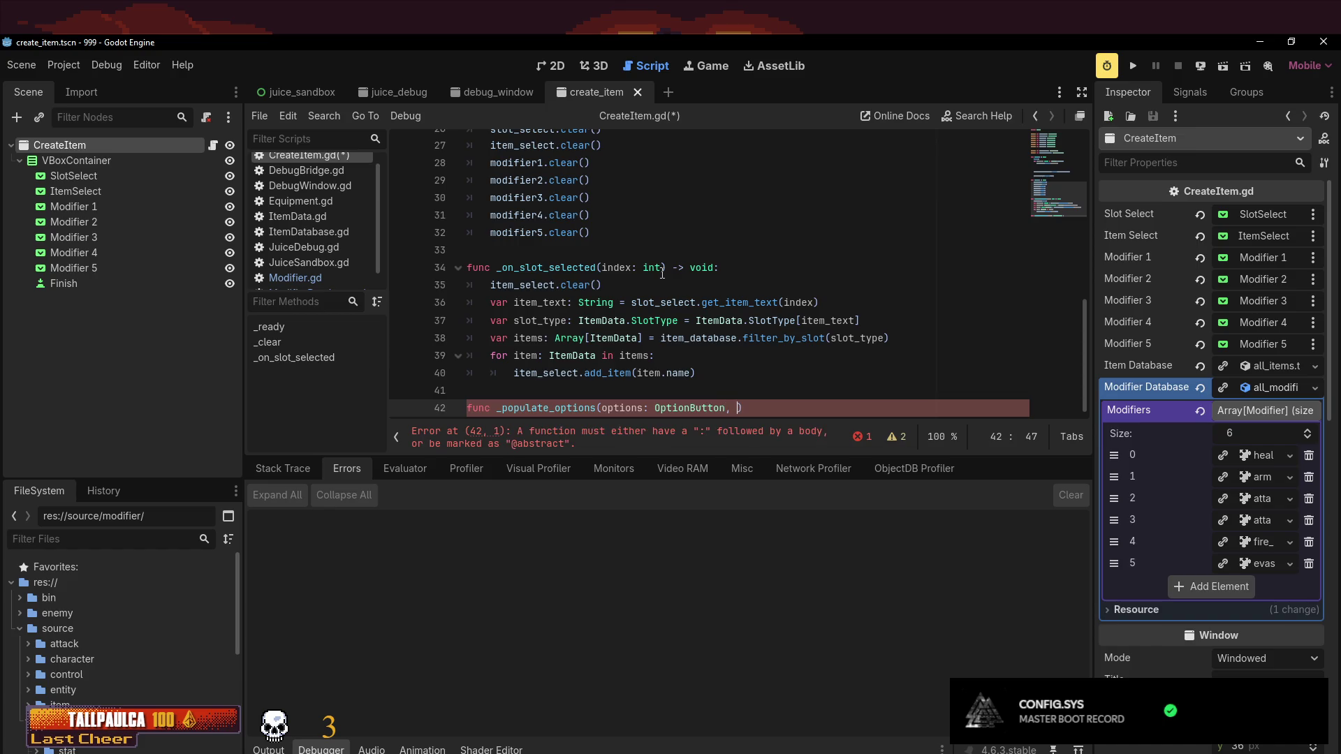
key(Left)
key(Left)
key(Left)
key(BackSpace)
text(_button)
key(Right)
key(Right)
key(Right)
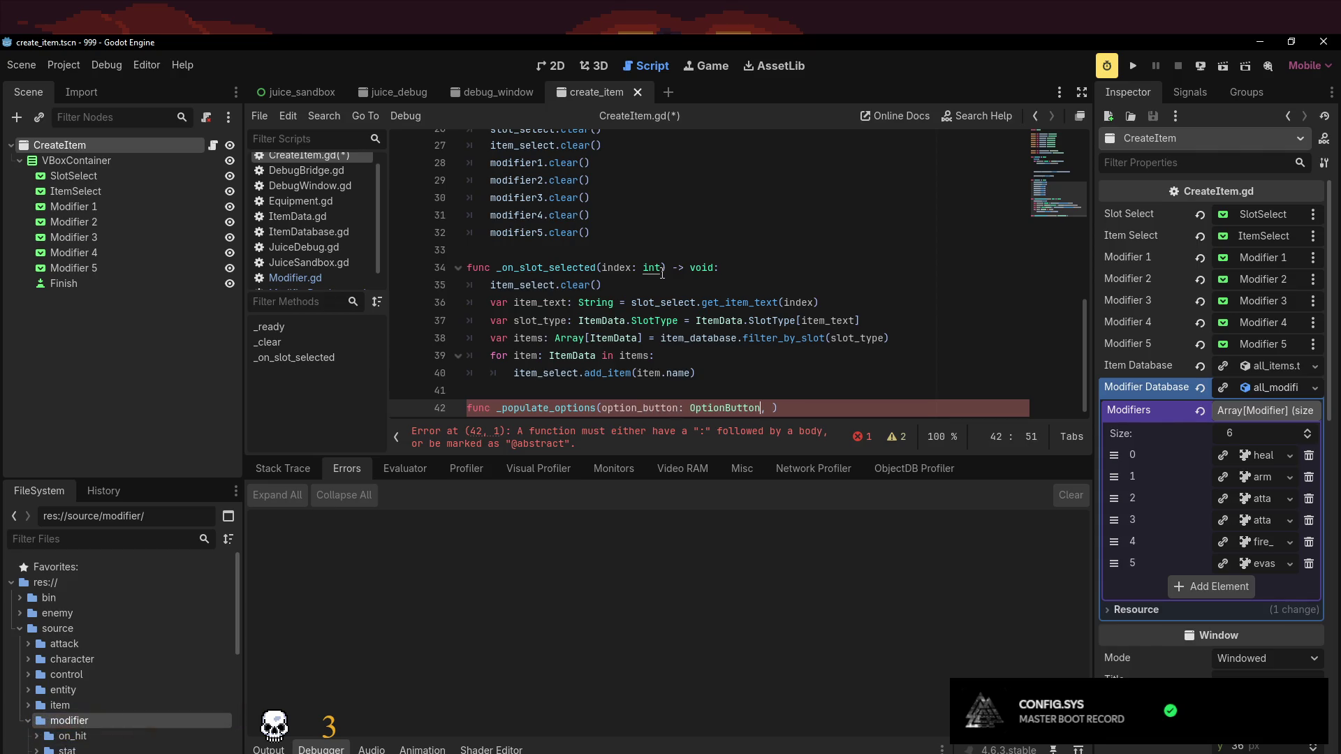
Add the parameter options: Array[String] and the -> void: return type, starting the body.
key(Left)
text(options)
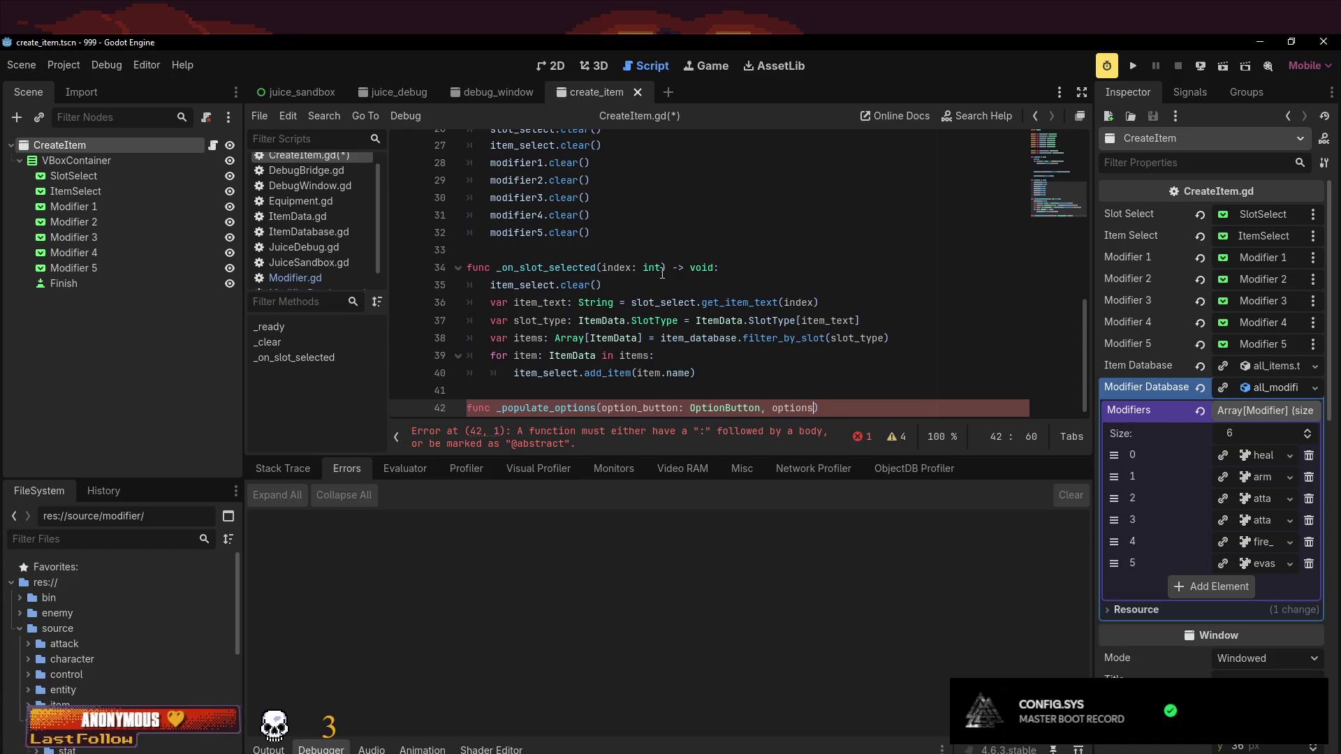
text(: Array[])
key(Left)
text(String)
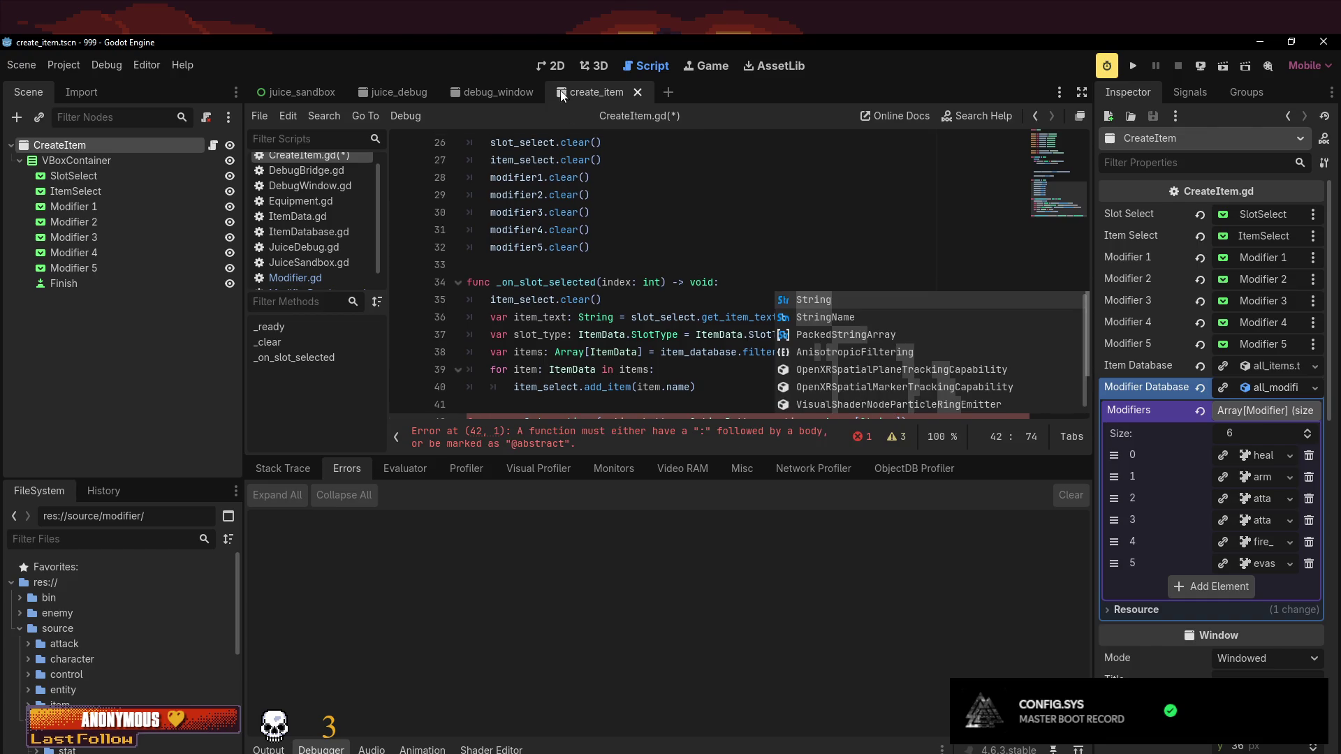
click(706, 299)
scroll(706, 297, down, 1)
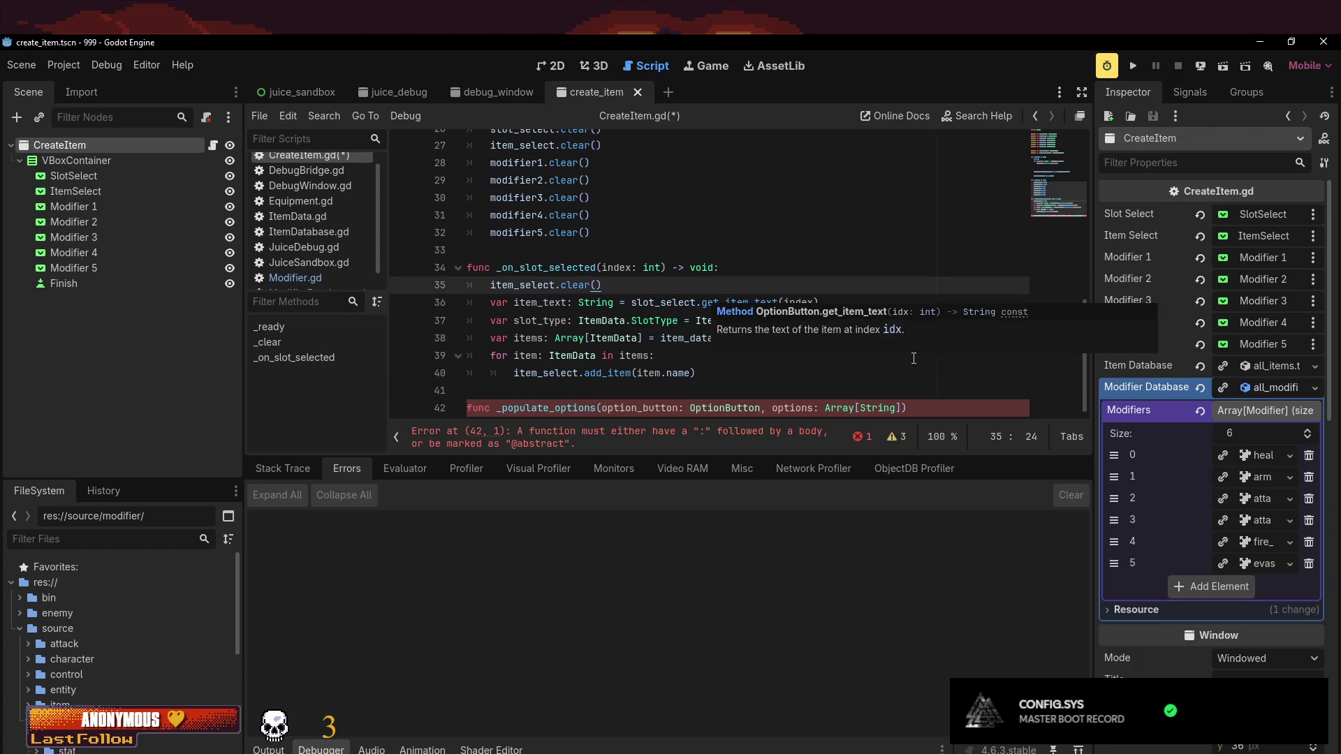
click(927, 408)
text(-> void:)
key(Return)
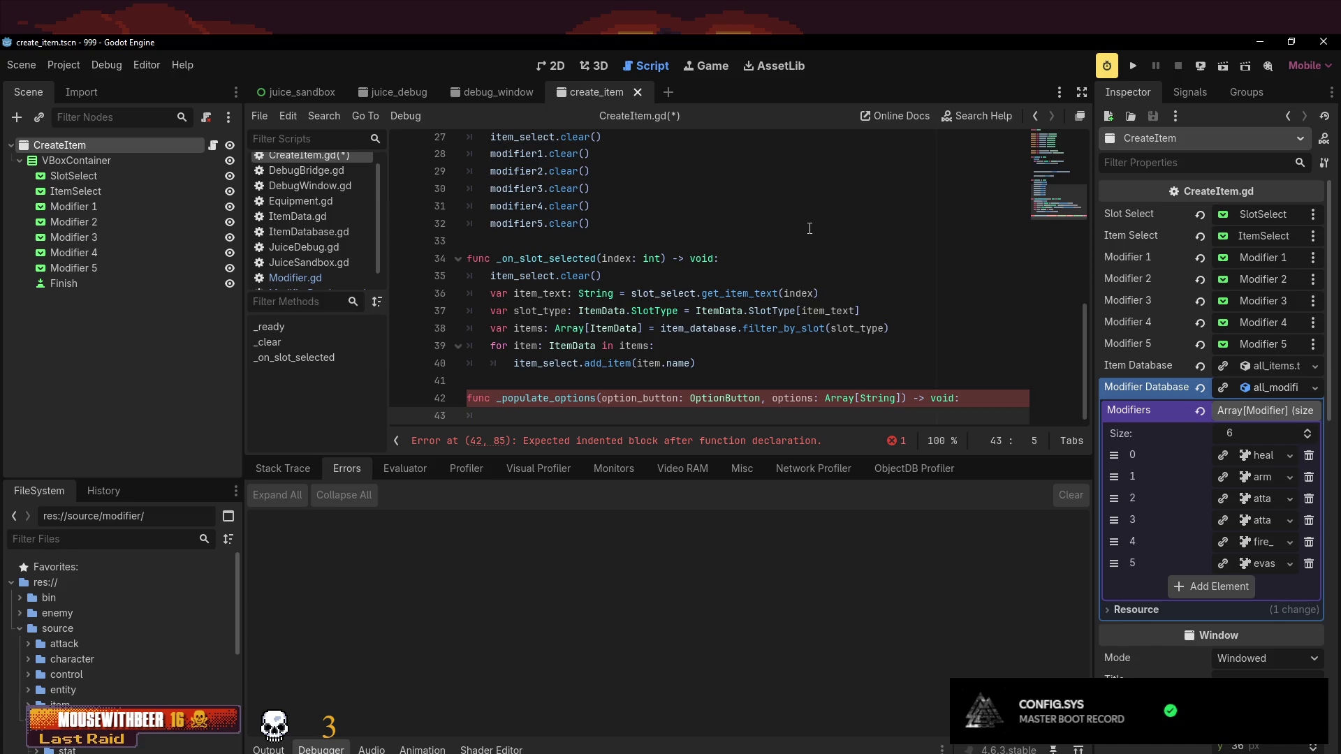
Insert a _populate_options call on a new line above add_item in _ready.
scroll(804, 224, up, 1)
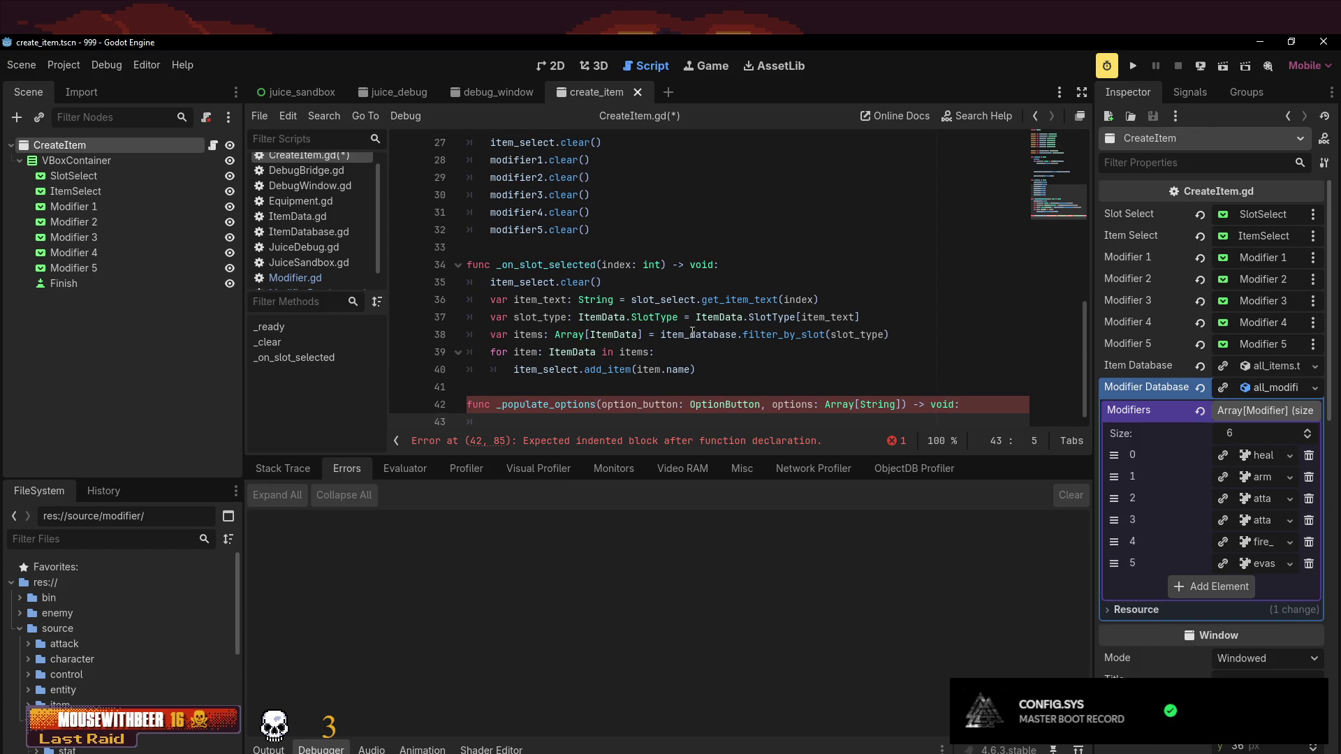
scroll(707, 265, up, 6)
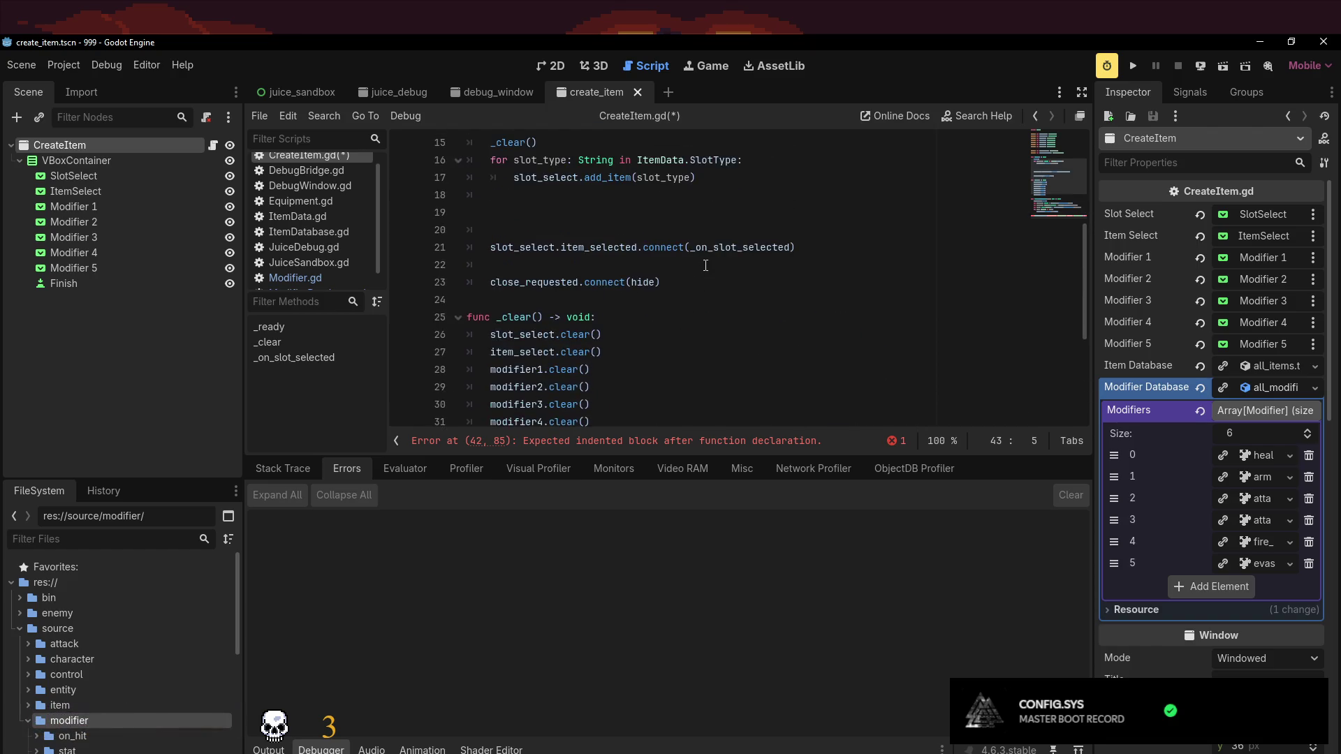
scroll(706, 265, up, 2)
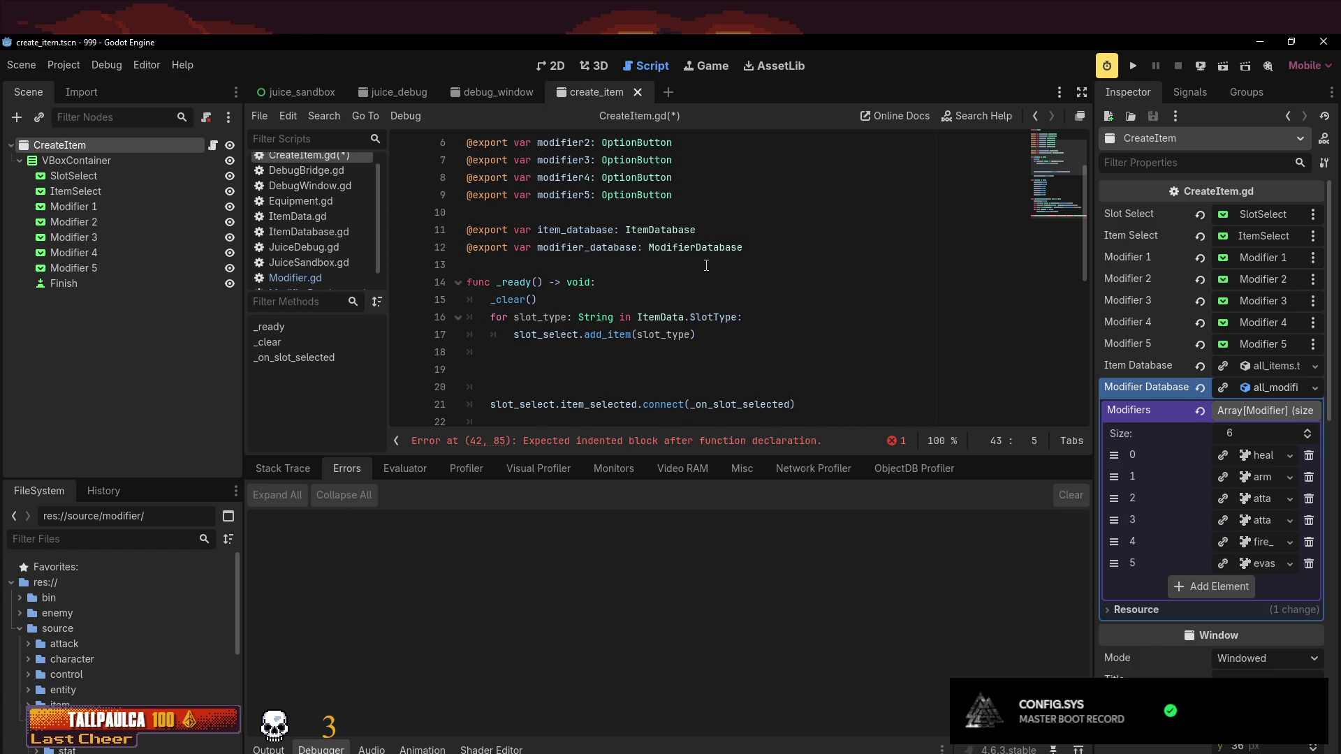
drag(648, 315, 740, 317)
click(595, 369)
drag(494, 355, 434, 330)
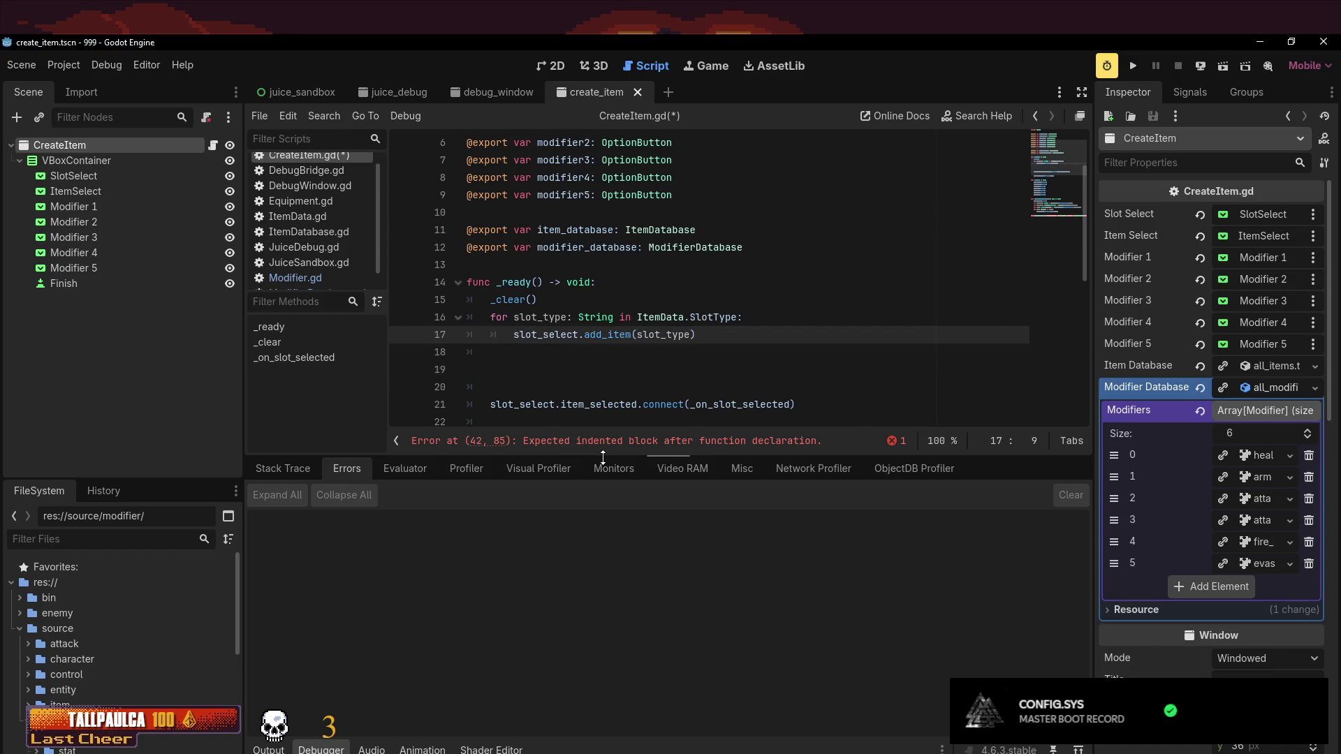
key(ctrl+shift+Return)
text(_pop)
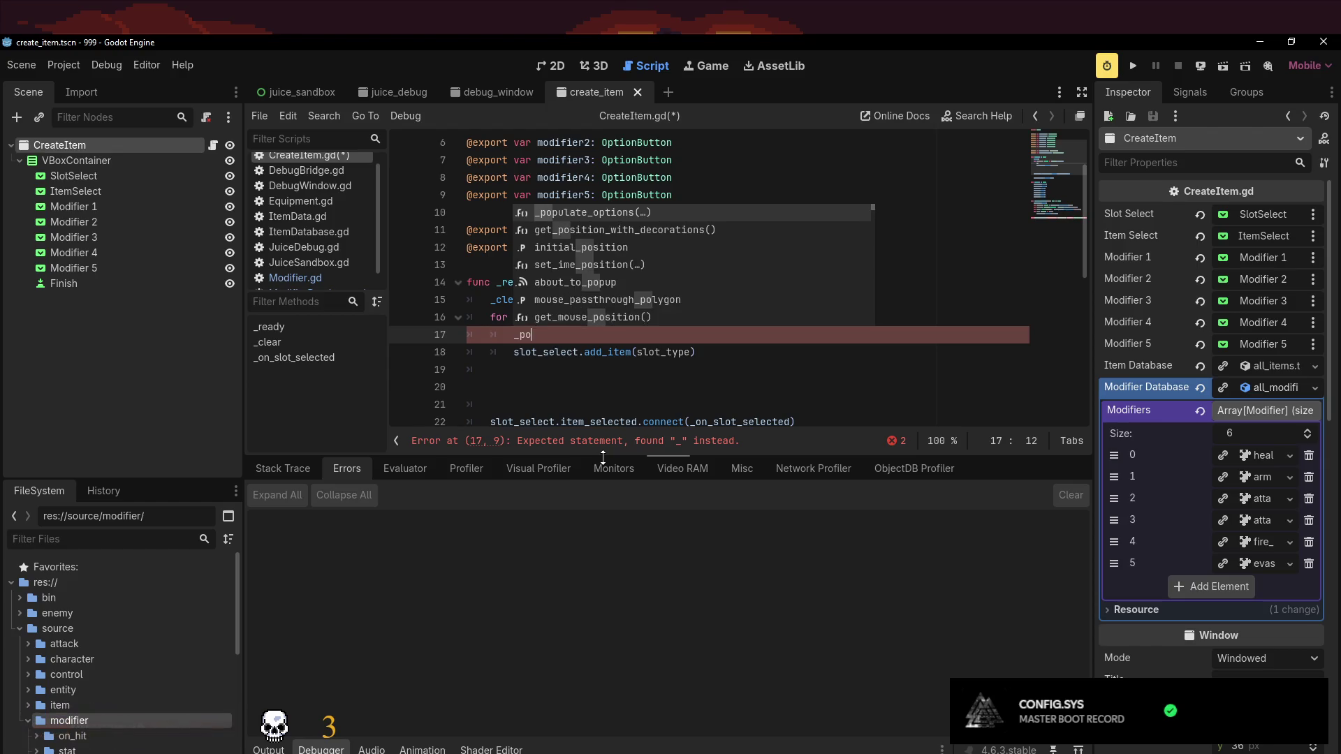
key(Return)
Fill in the call's arguments as slot_select and ItemData.SlotType.keys().
click(563, 265)
click(536, 357)
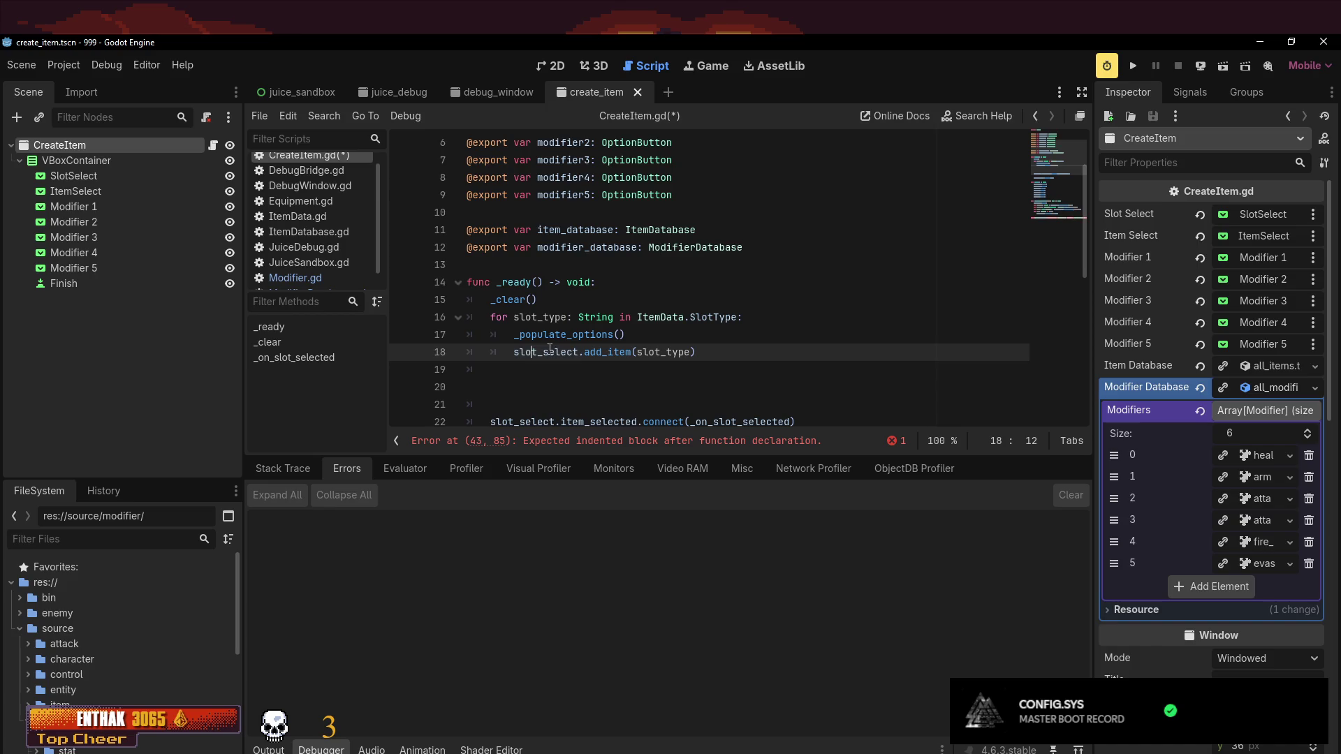
double_click(547, 353)
key(ctrl+c)
click(619, 334)
key(ctrl+v)
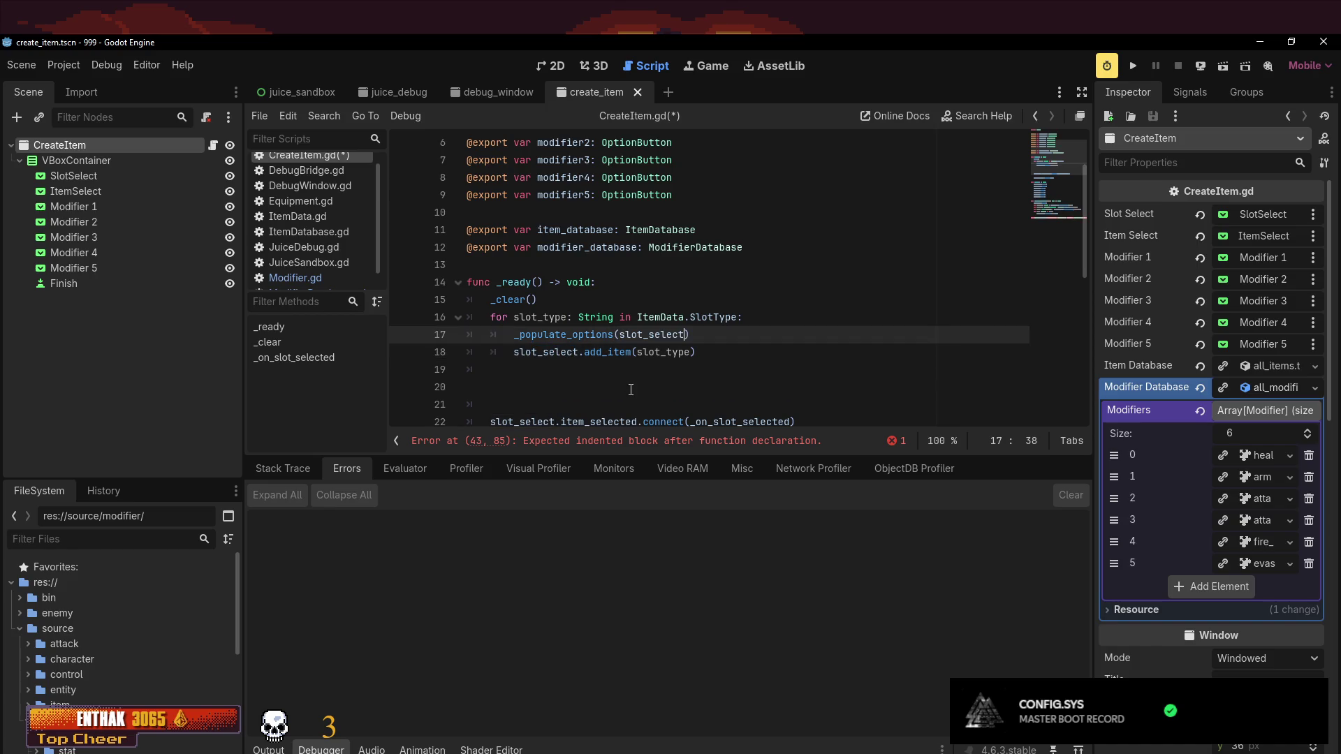
text(,)
drag(637, 317, 738, 317)
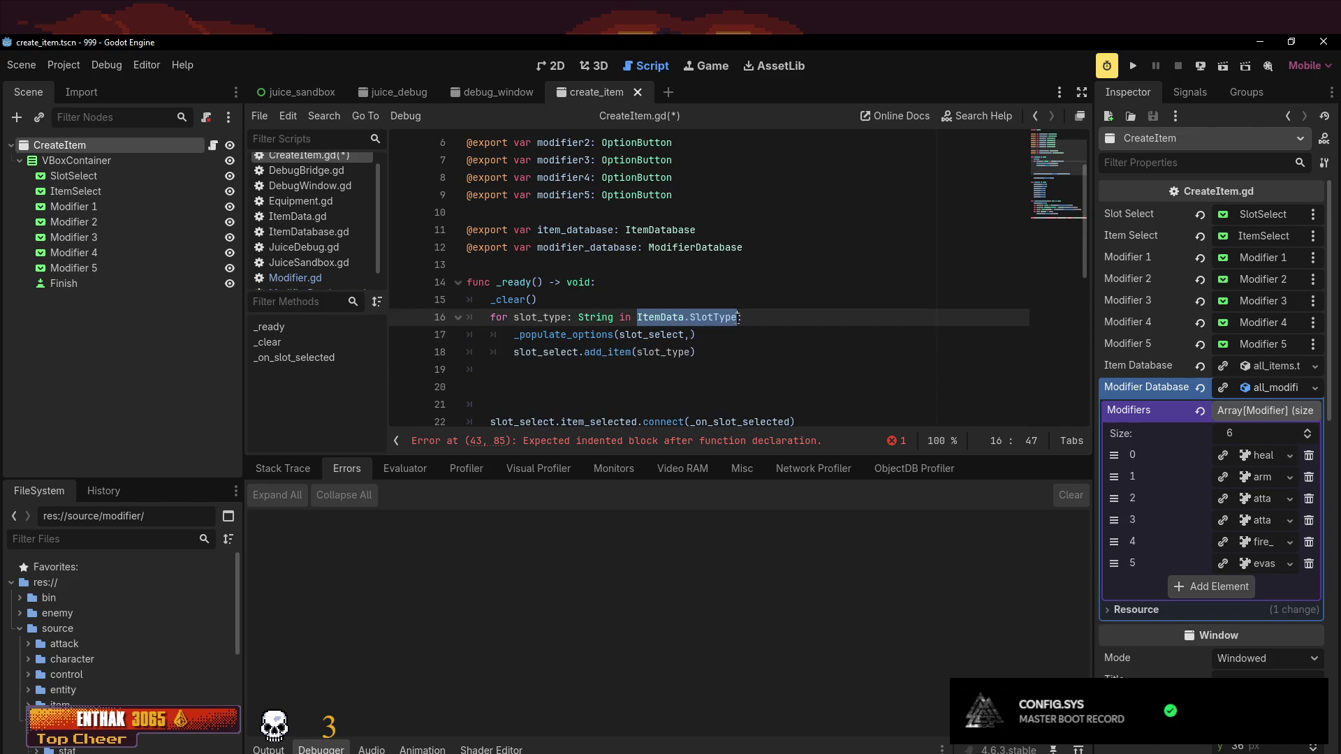
click(687, 335)
key(ctrl+v)
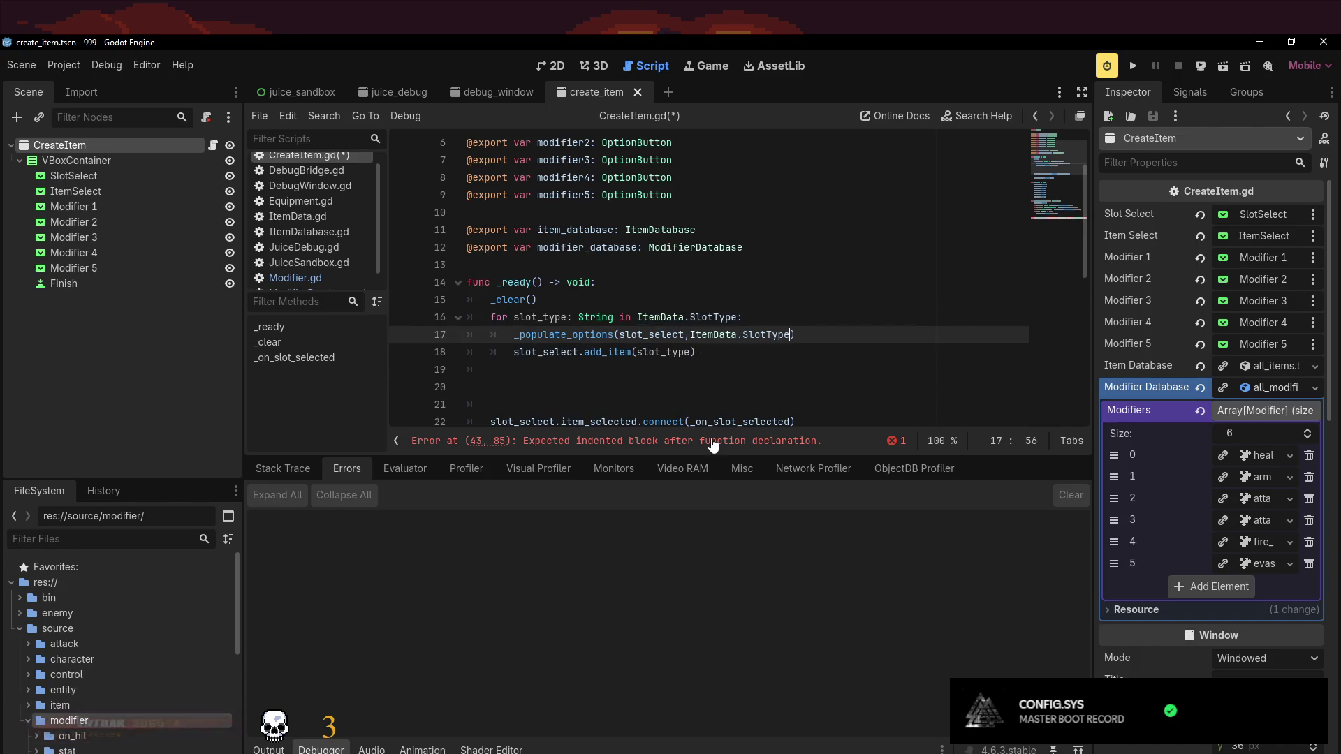
text(.key)
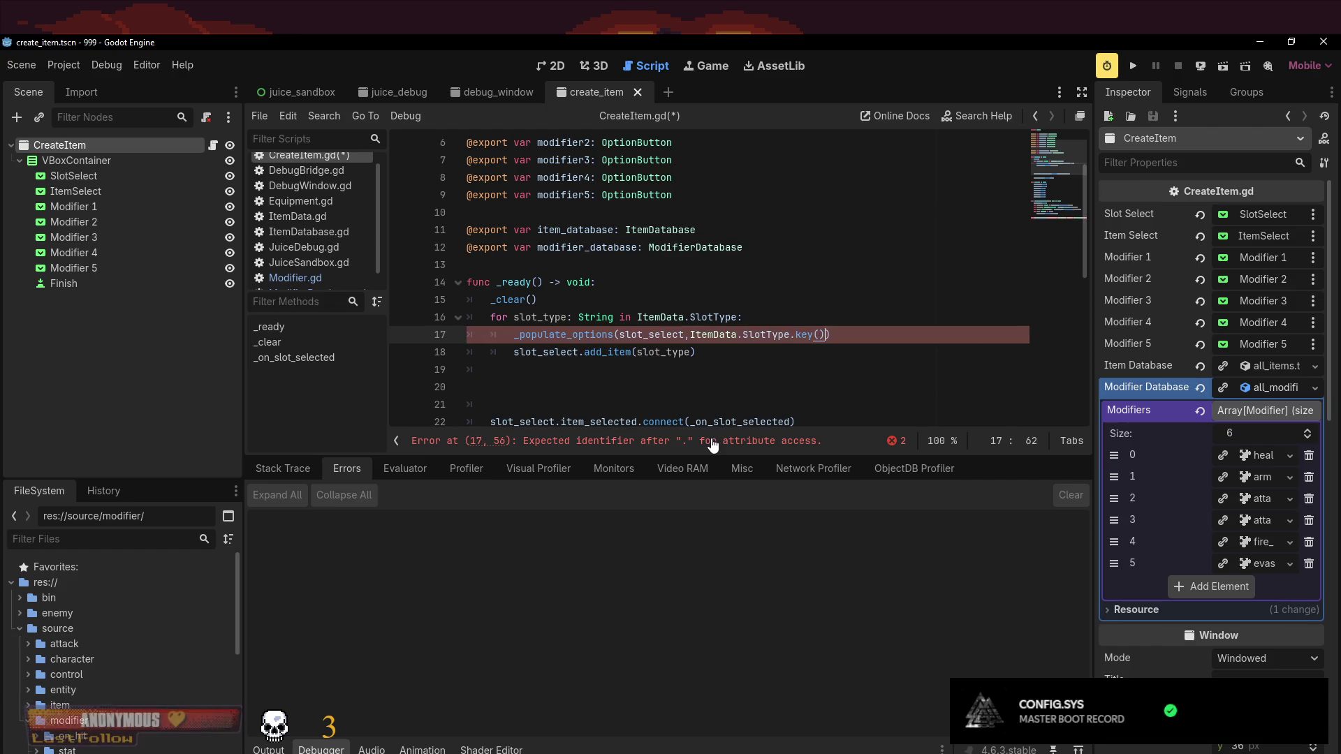
text(s()))
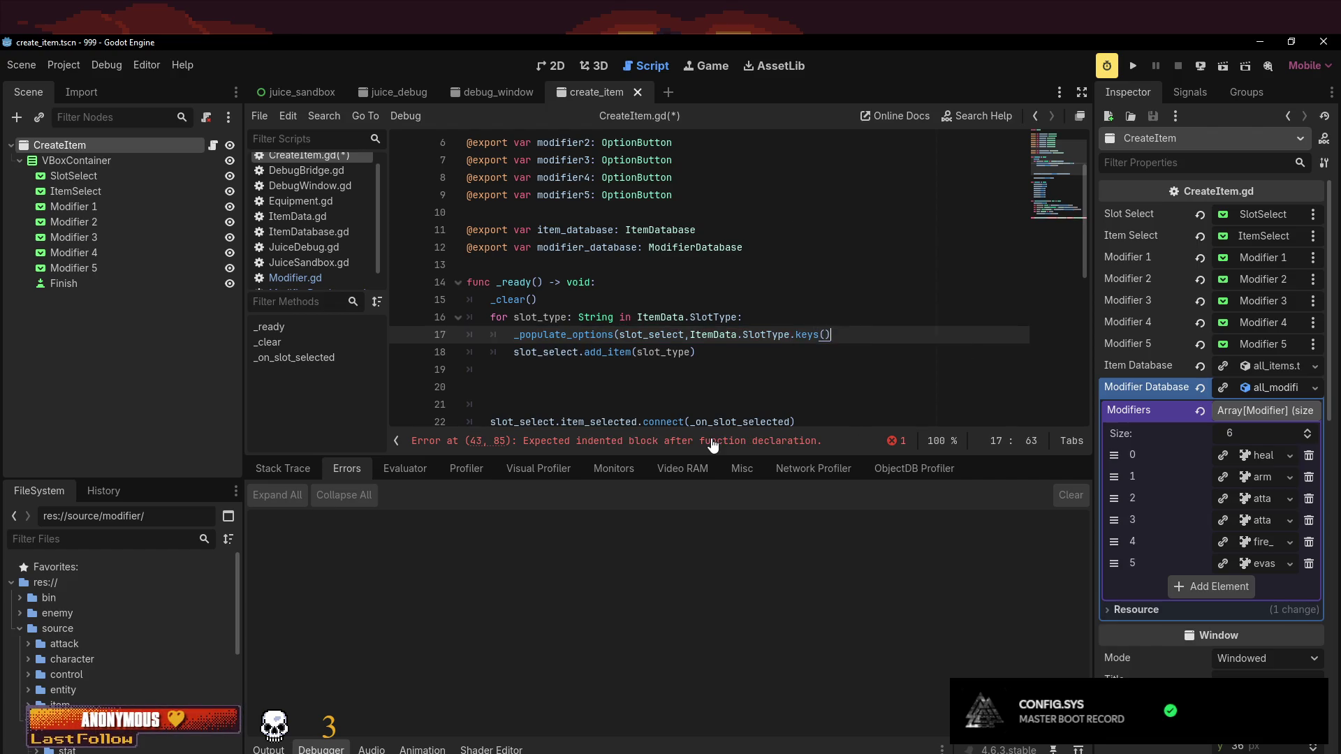
Save, outdent the _populate_options call, and delete the for slot_type loop header.
key(ctrl+s)
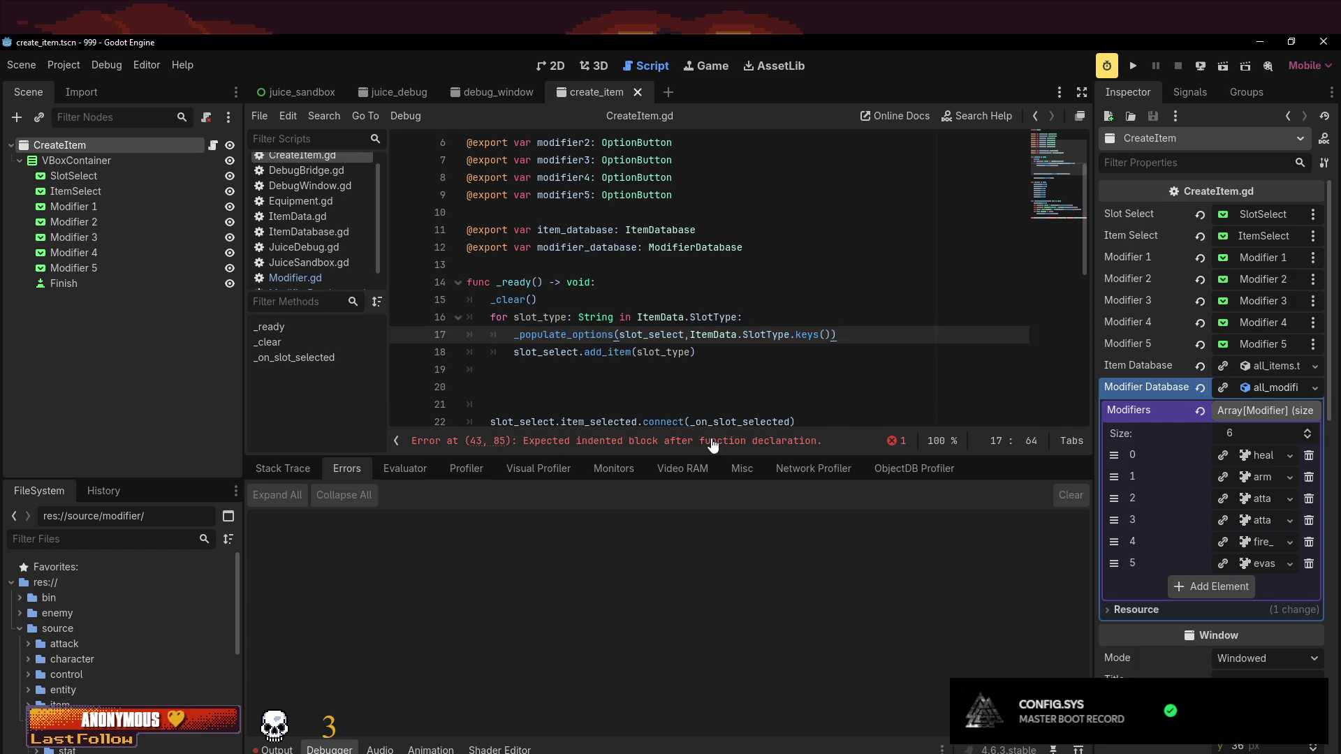
click(655, 352)
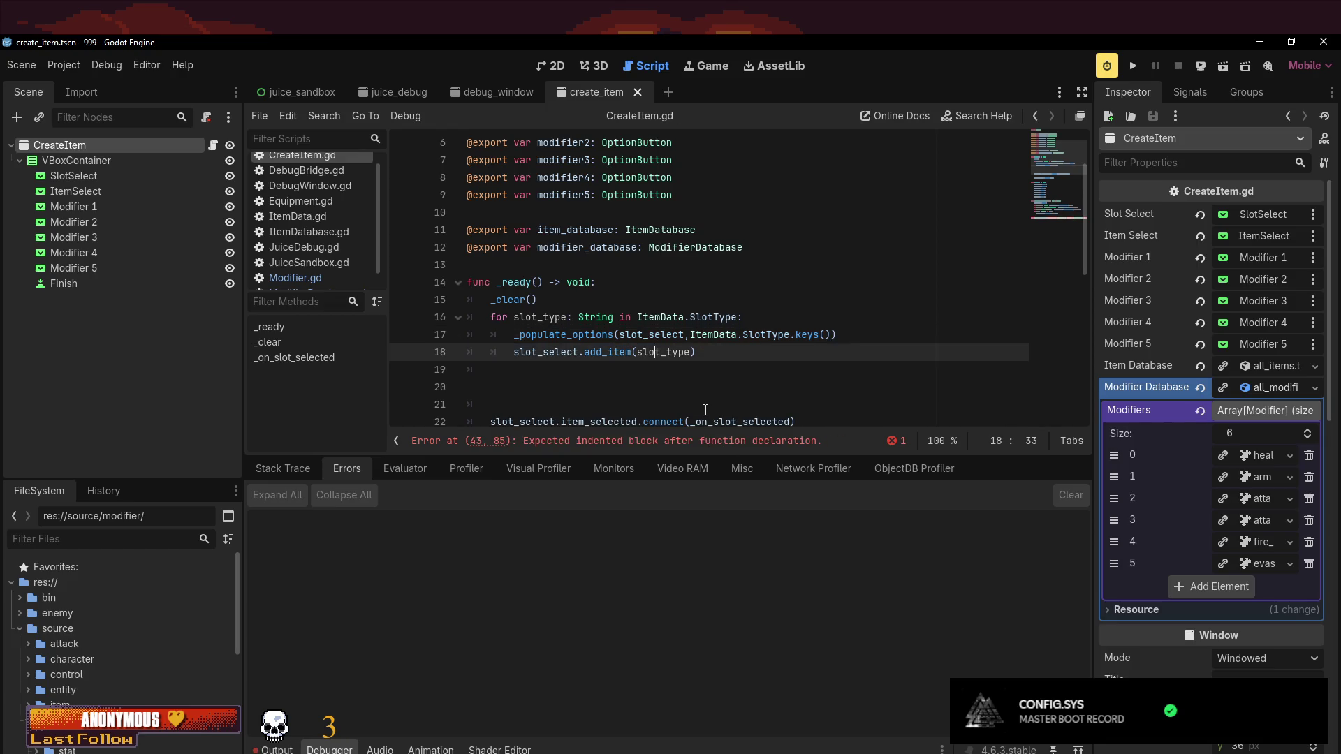
key(Up)
key(Home)
key(BackSpace)
key(BackSpace)
key(Up)
key(Down)
key(Tab)
key(Up)
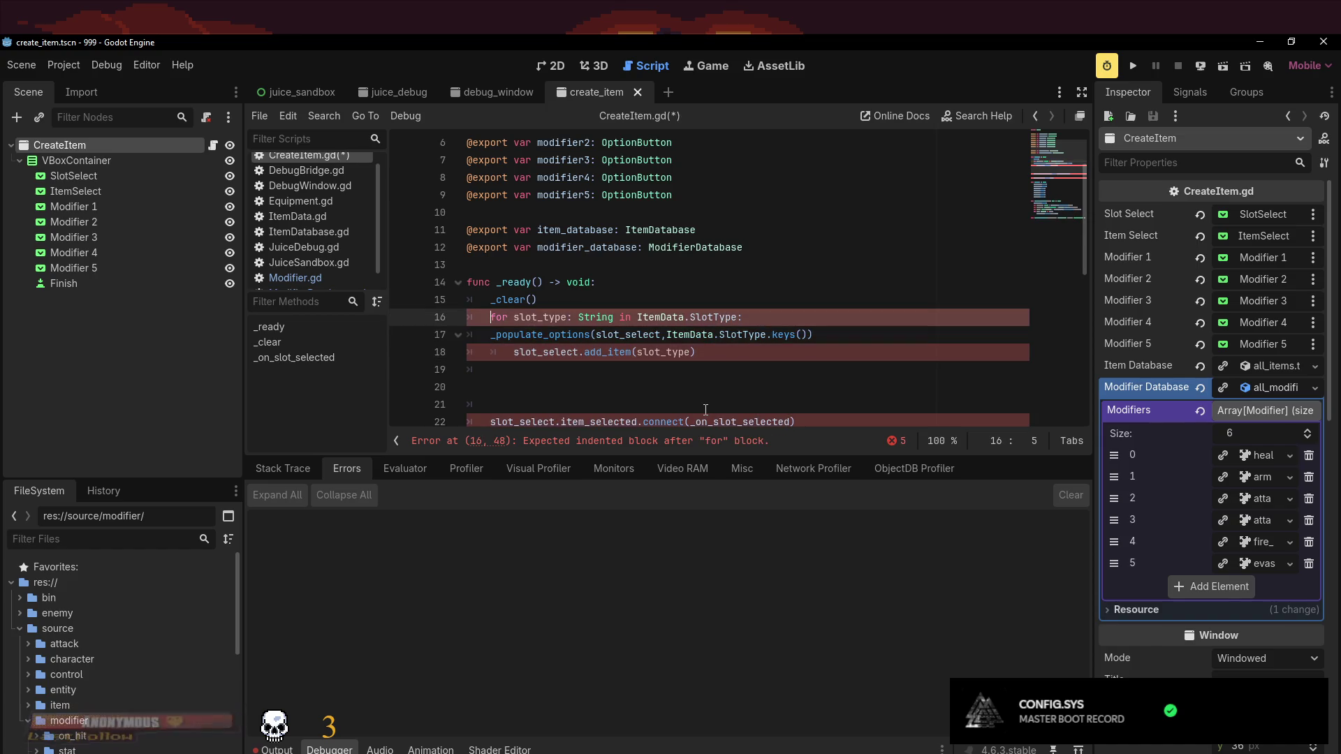
key(ctrl+shift+k)
key(Down)
key(Home)
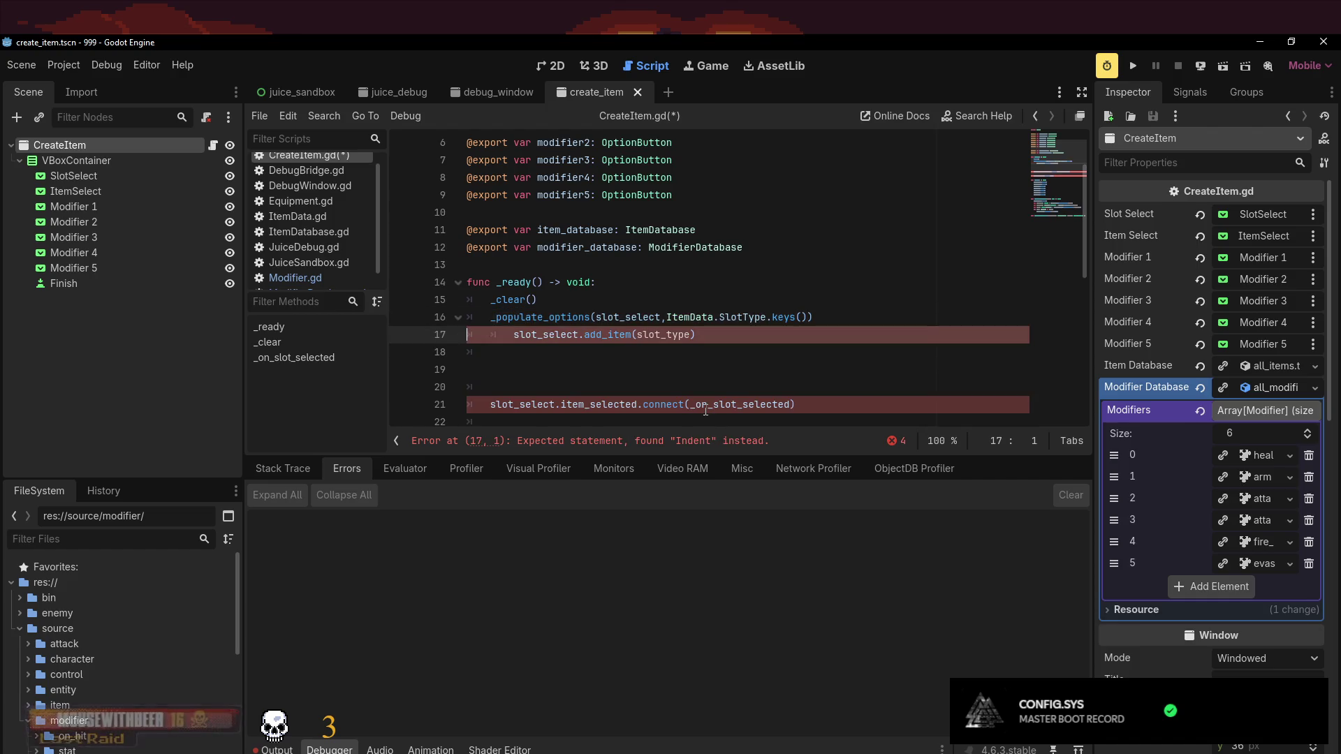
Jump to the end of the script and select the options parameter name.
key(ctrl+End)
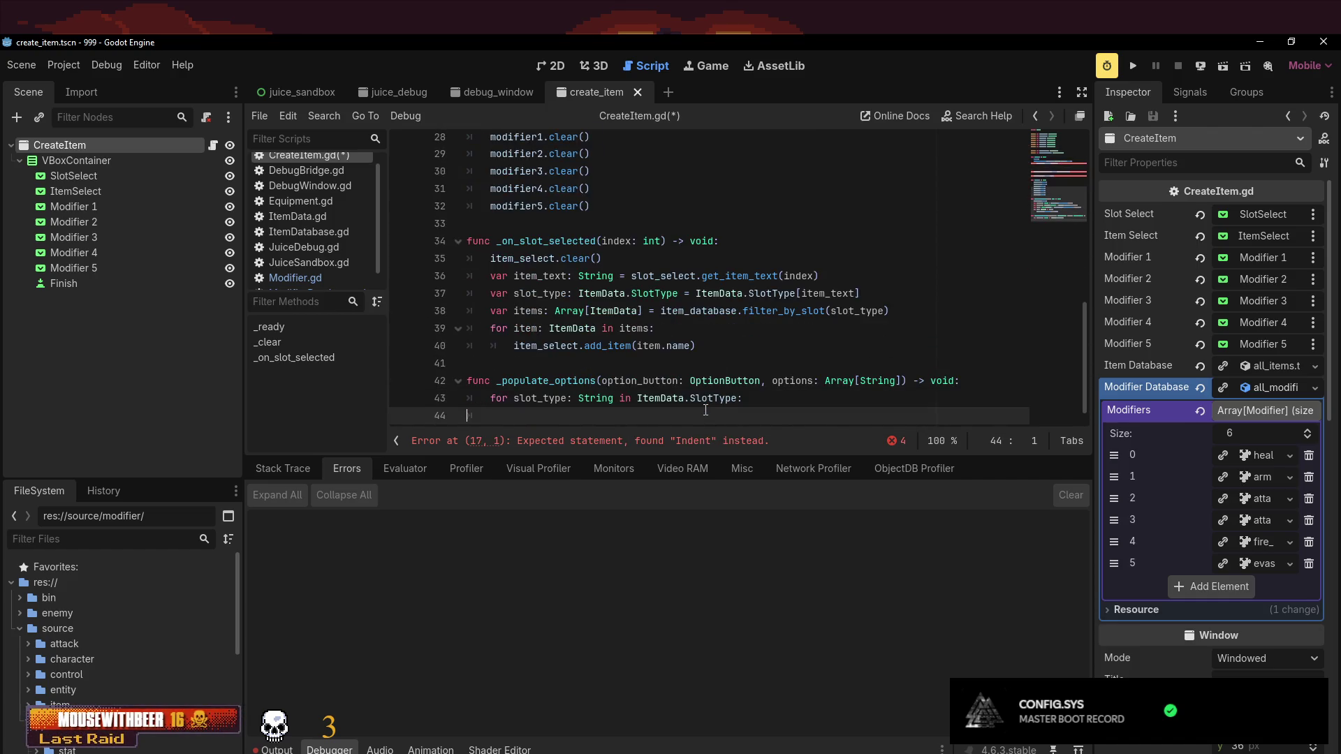
scroll(706, 410, up, 7)
scroll(716, 302, down, 7)
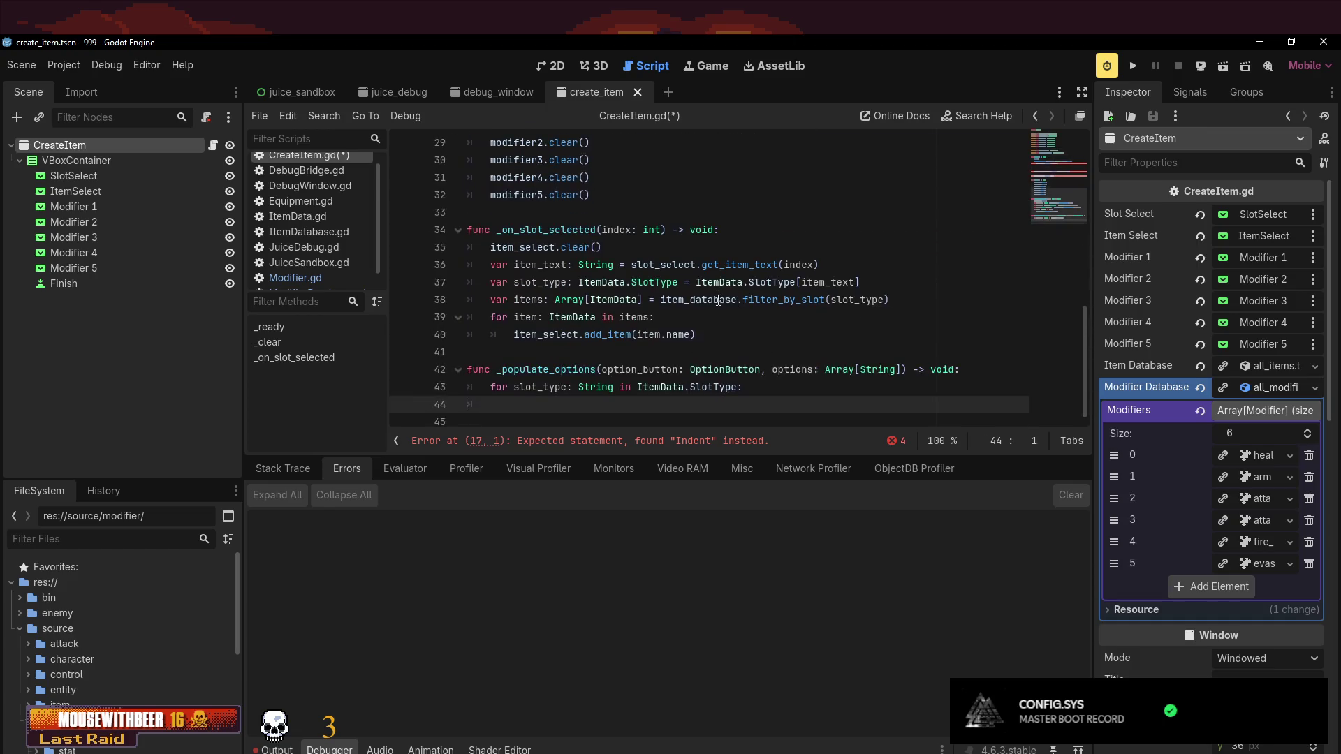
double_click(792, 370)
key(ctrl+c)
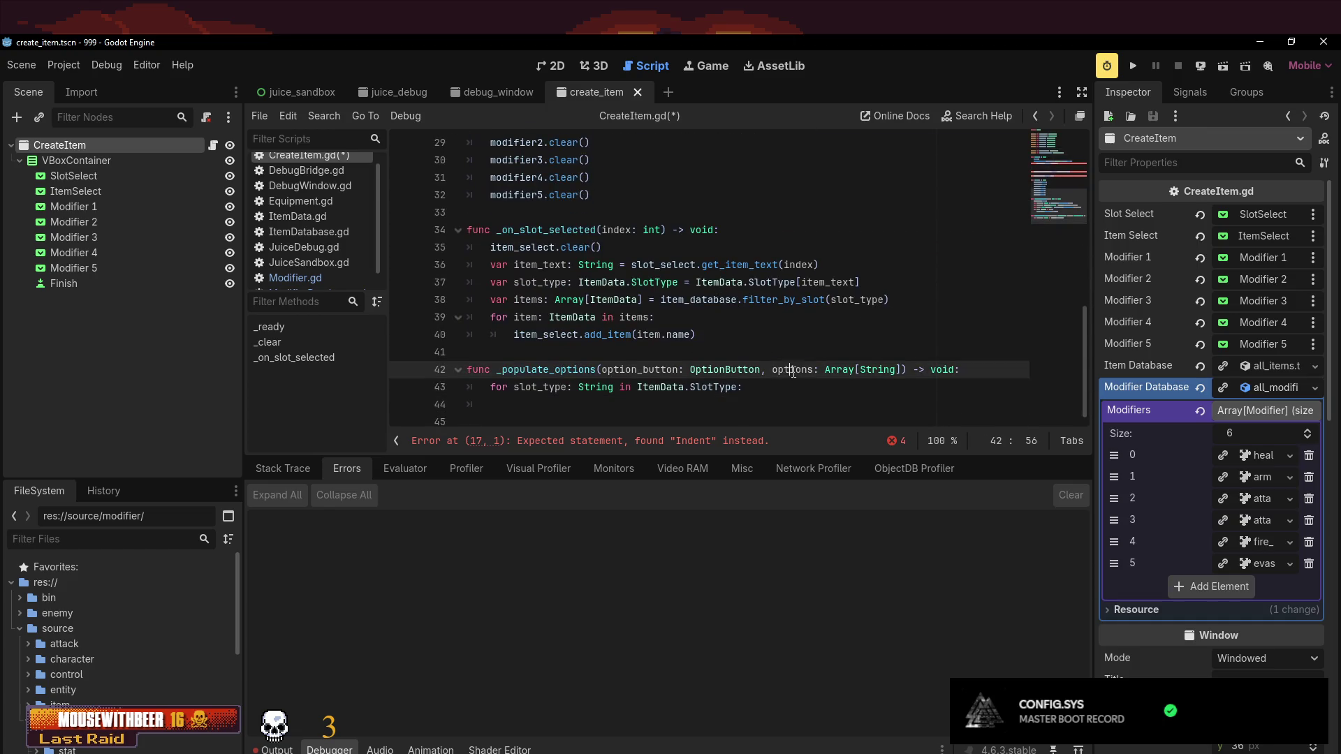
Make the loop header iterate 'option' over options instead of ItemData.SlotType.
drag(637, 386, 742, 387)
key(ctrl+v)
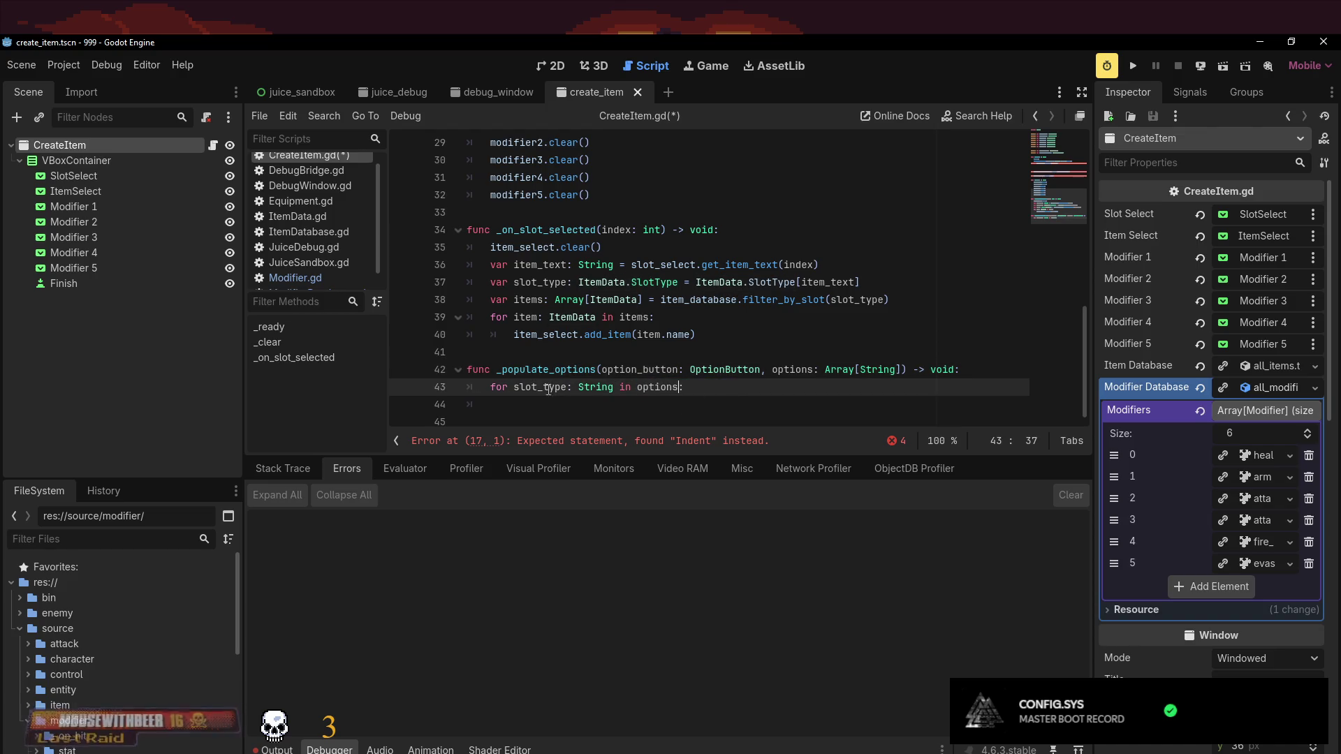
double_click(548, 389)
text(optio)
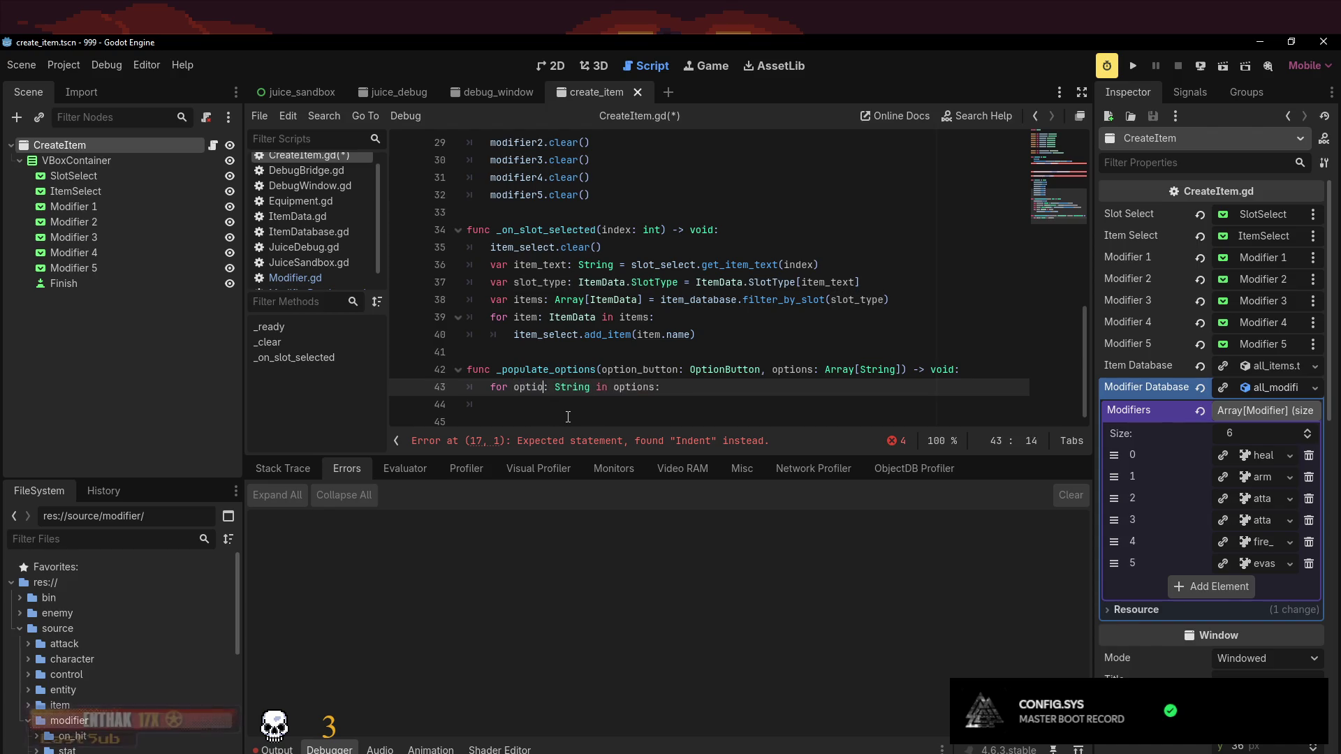
text(n)
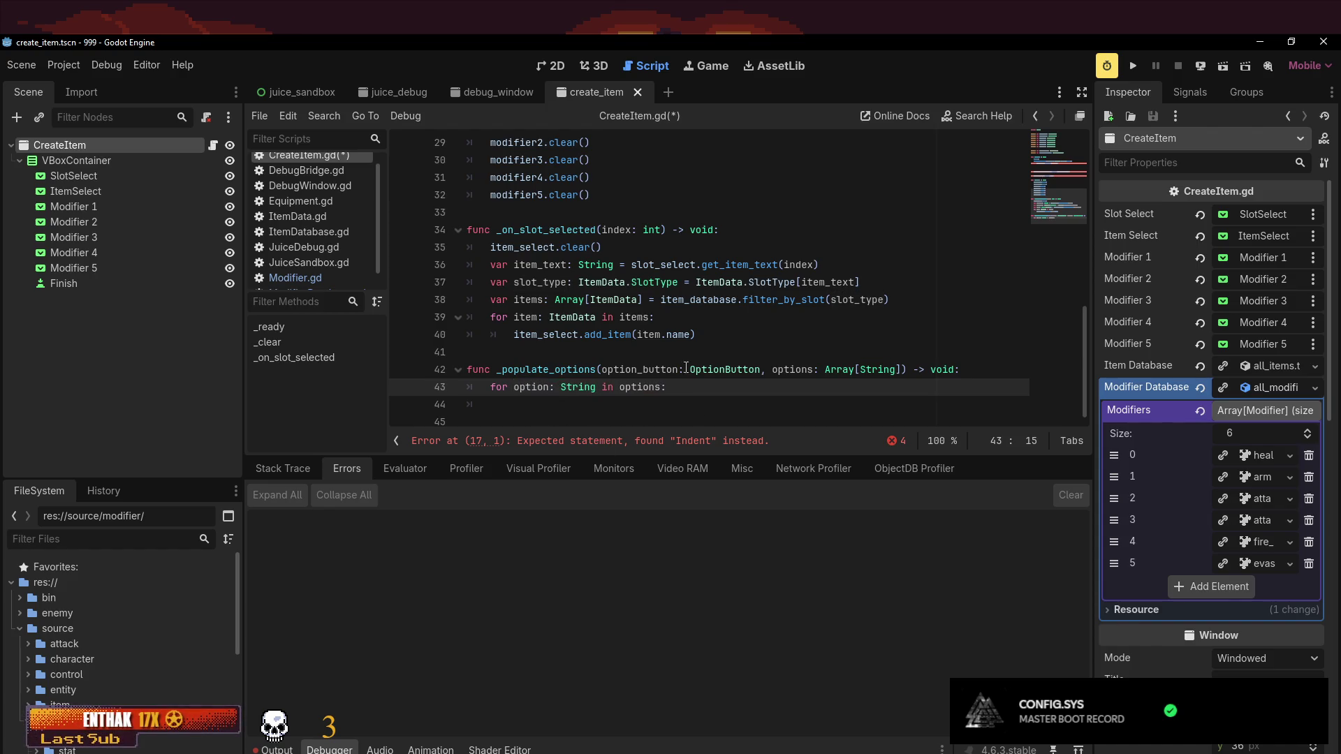
Remove the leftover add_item line from _ready.
scroll(563, 240, up, 7)
click(593, 282)
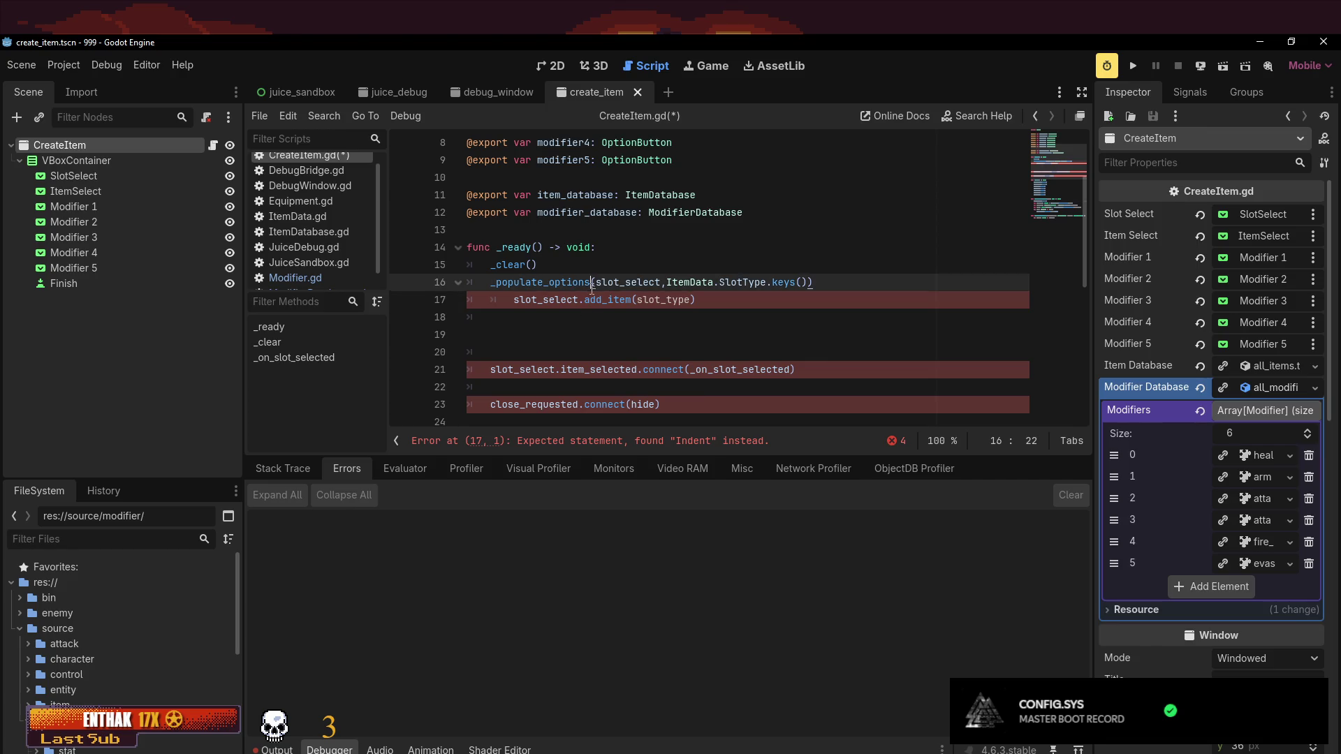
key(Down)
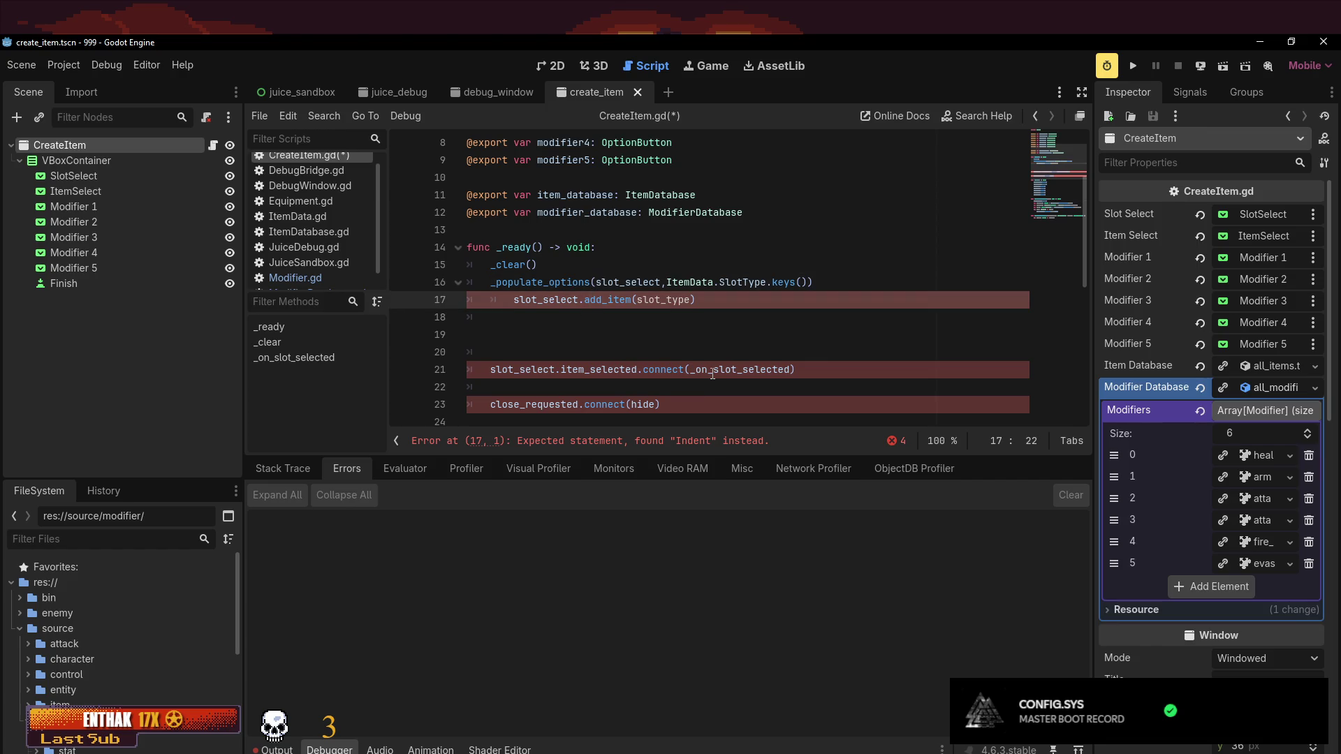
key(Home)
key(Home)
key(shift+Down)
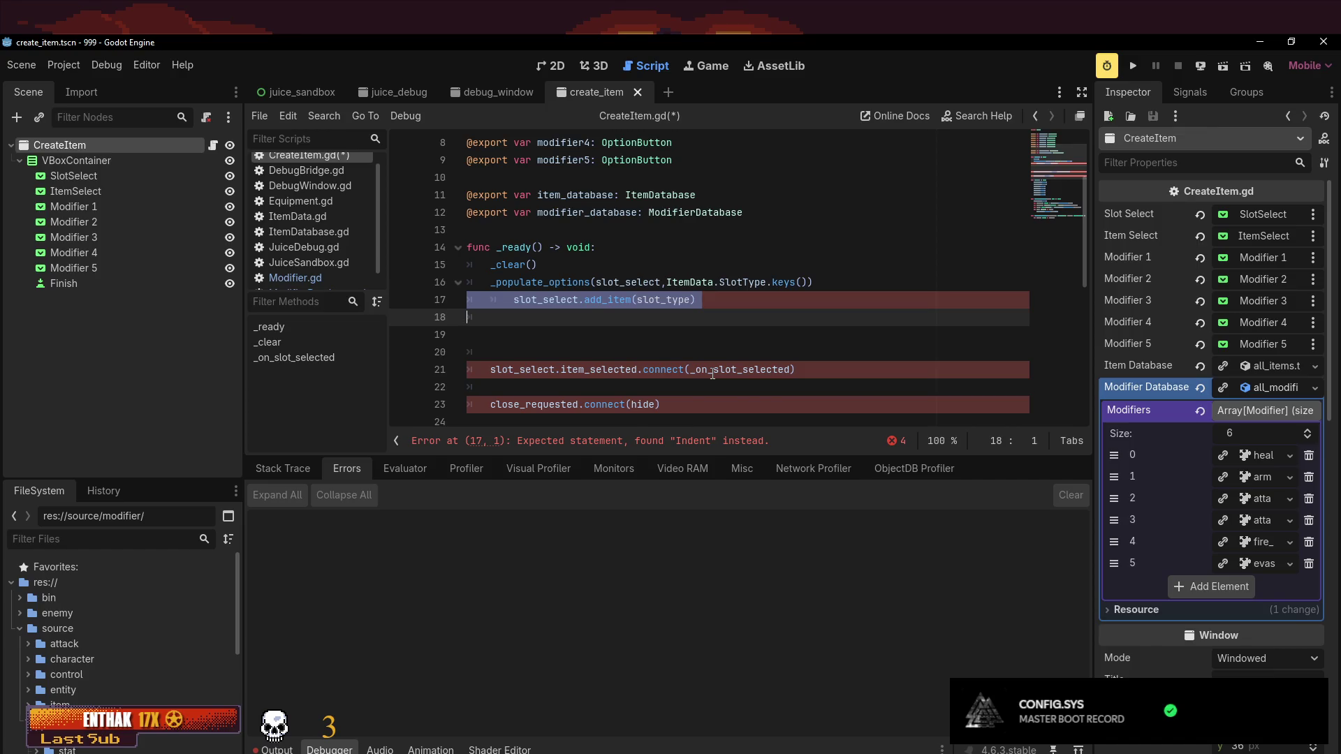
key(ctrl+x)
Write option_button.add_item(option) in the loop body and save the script.
scroll(734, 329, down, 7)
click(611, 399)
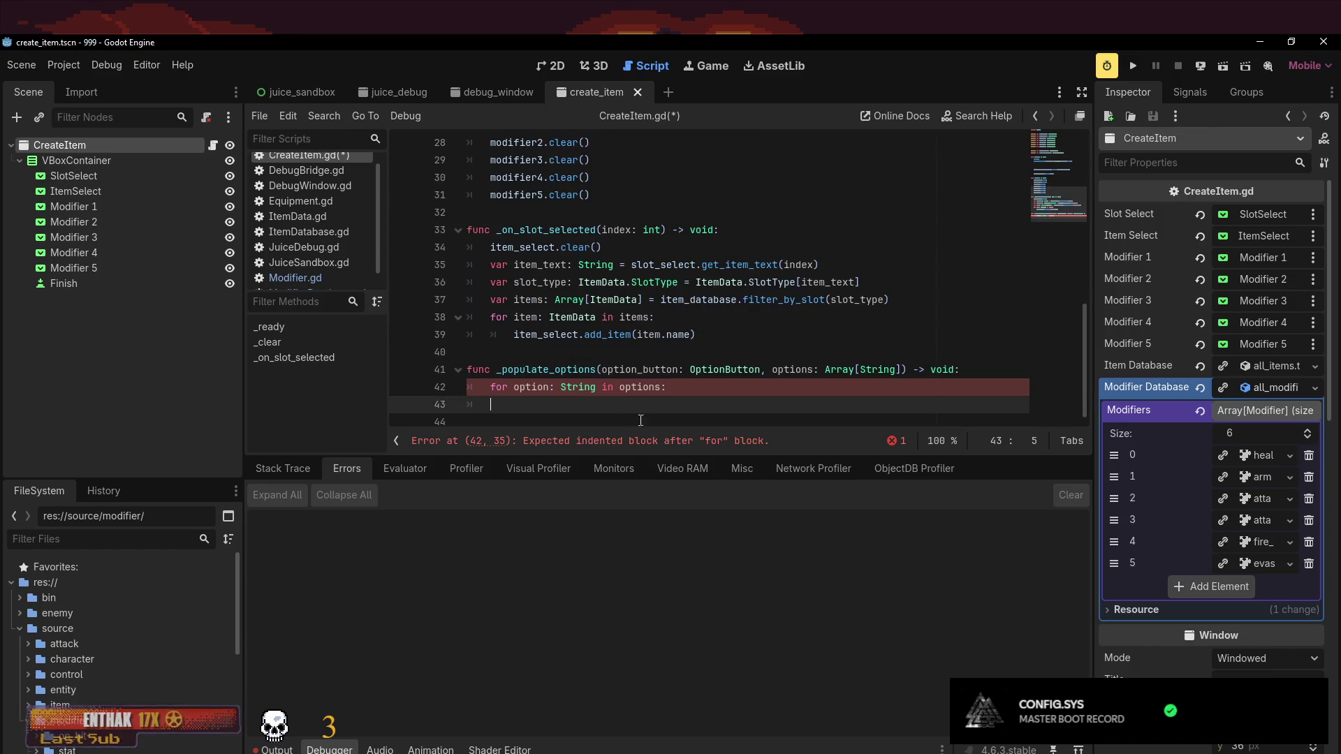
text(option_button.)
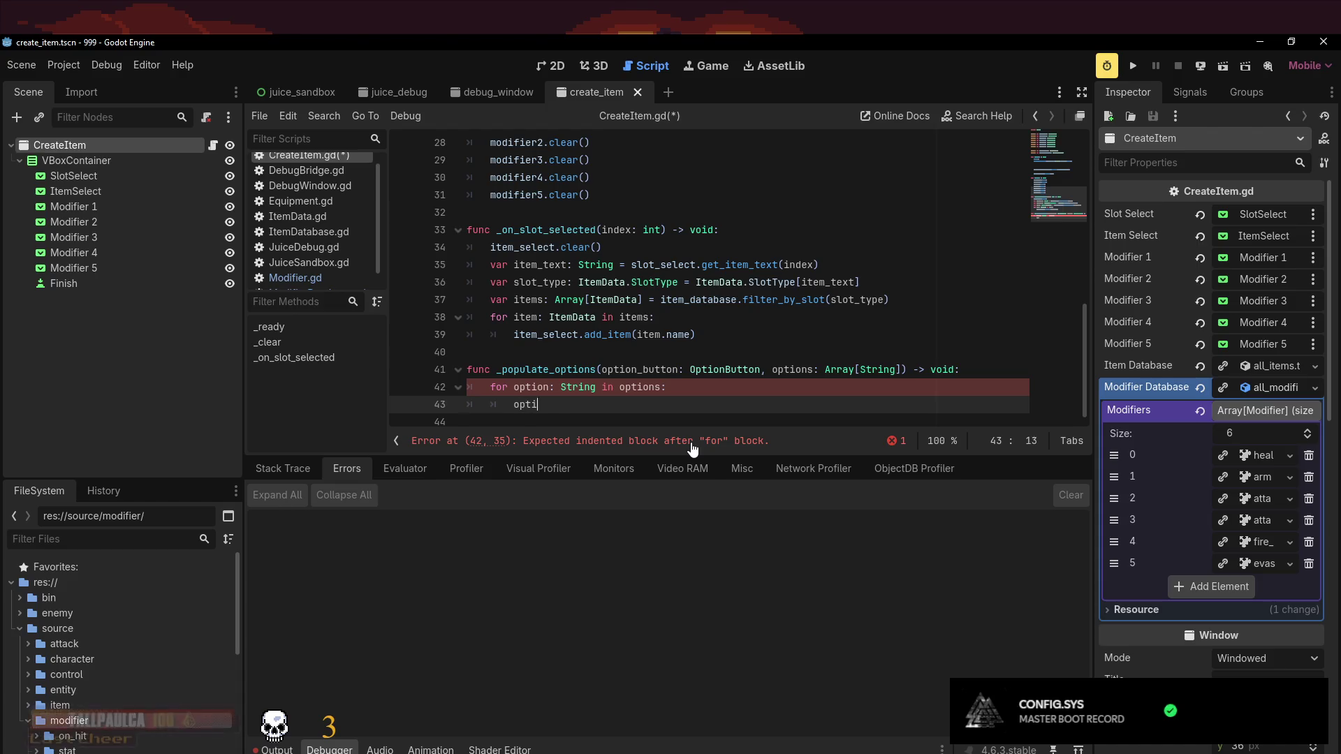
text(add_)
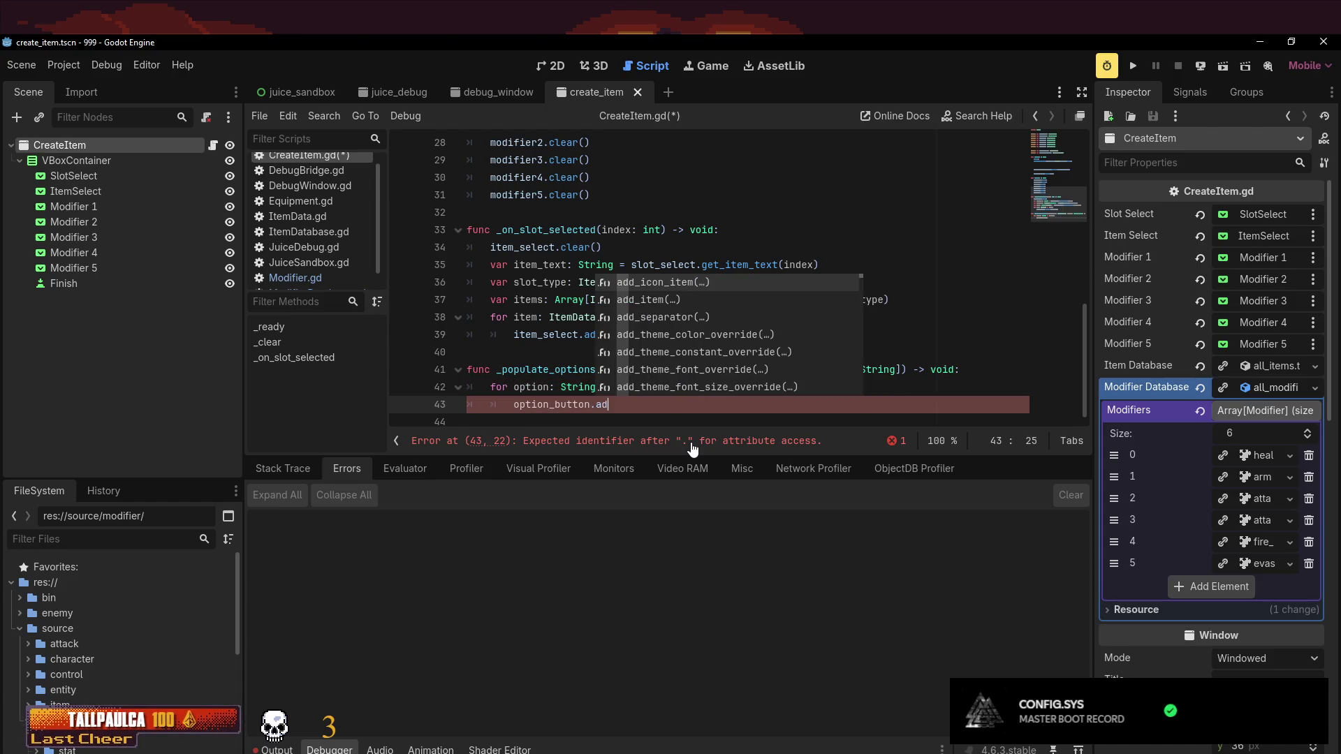
text(option)
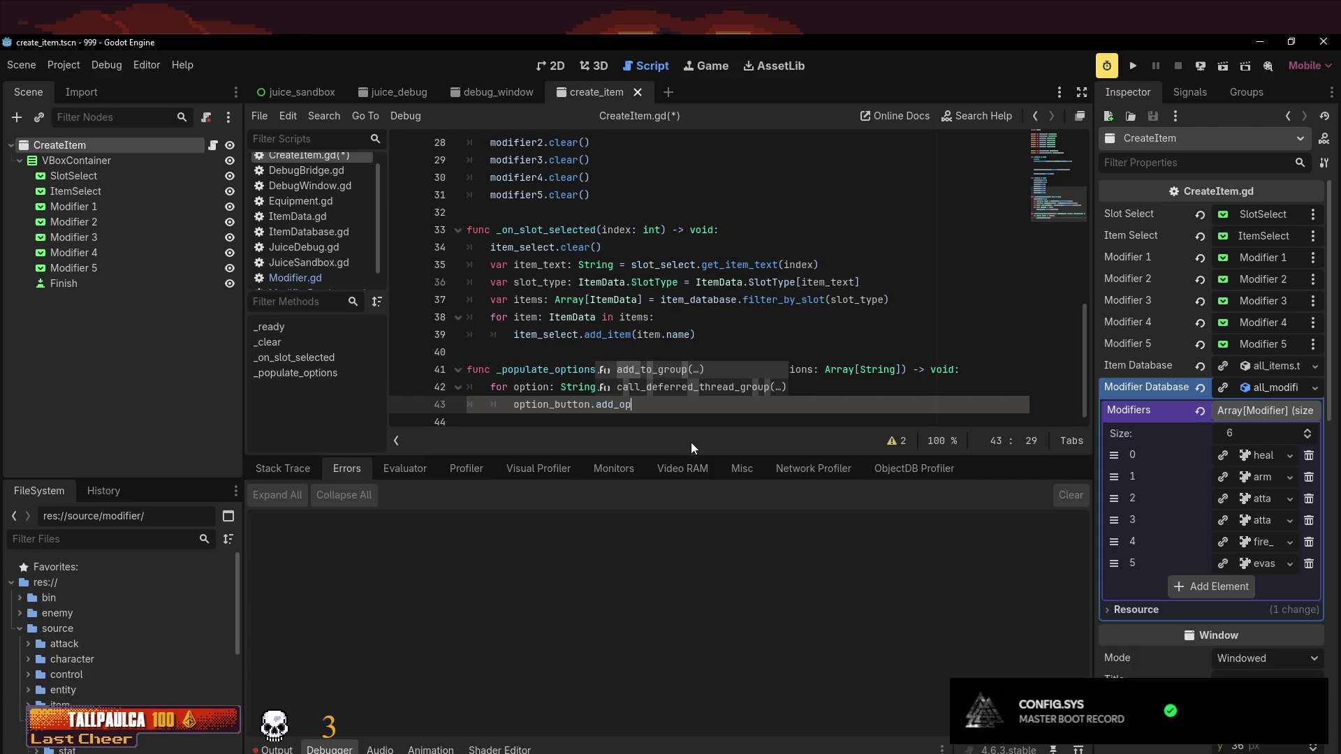
key(BackSpace)
key(BackSpace)
key(BackSpace)
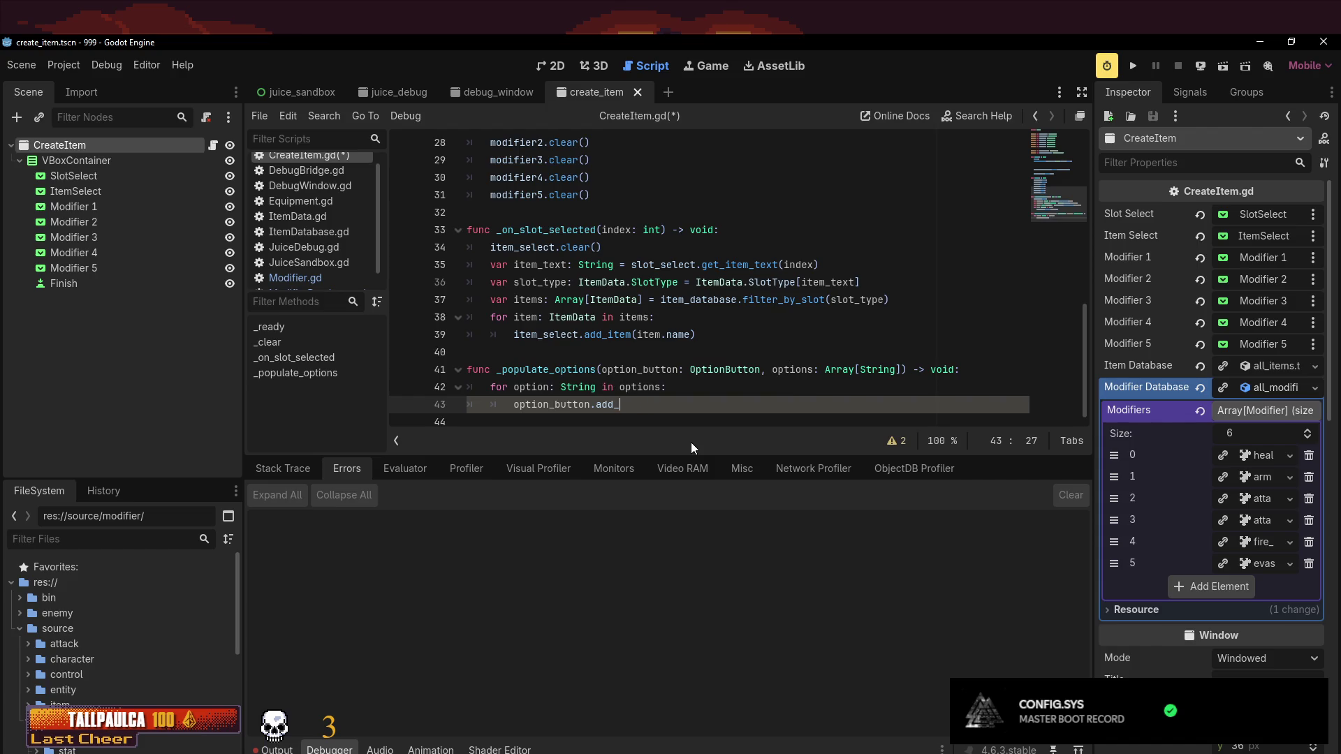
key(ctrl+space)
key(Down)
key(Return)
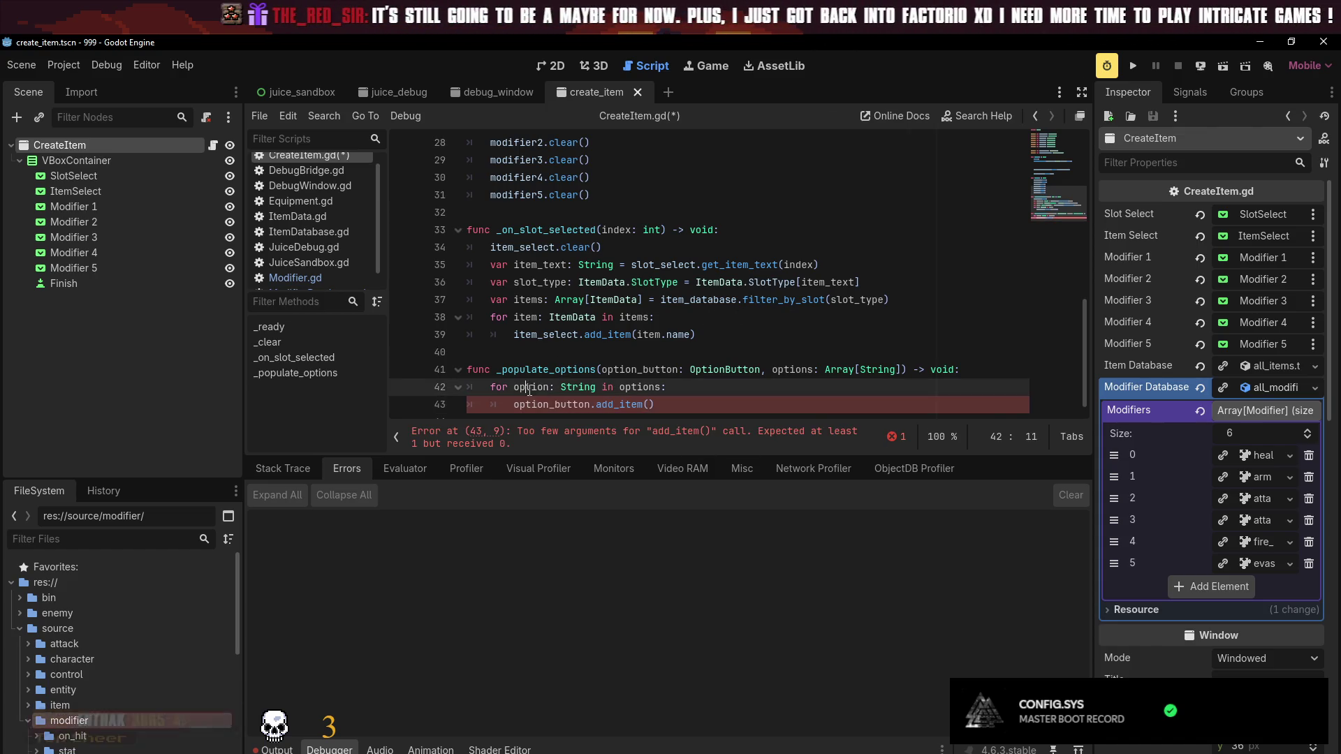
text(option)
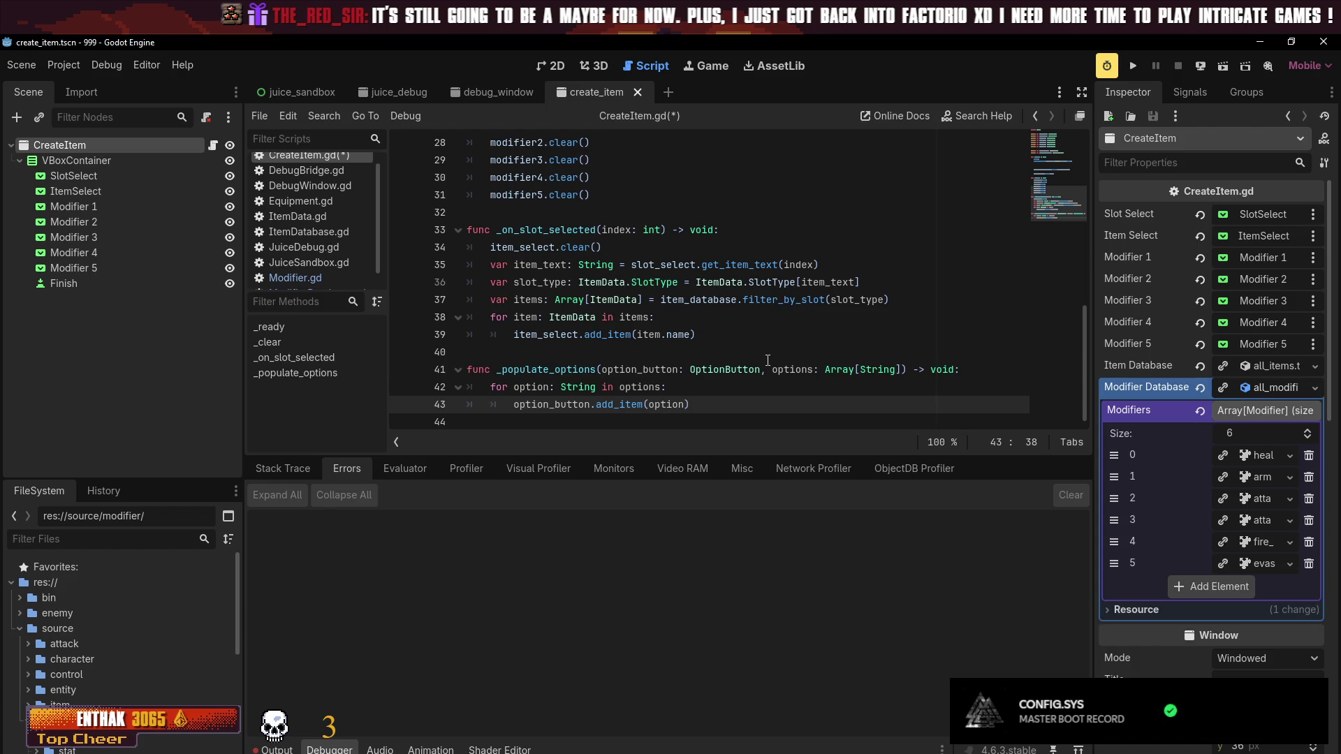
key(Down)
key(ctrl+s)
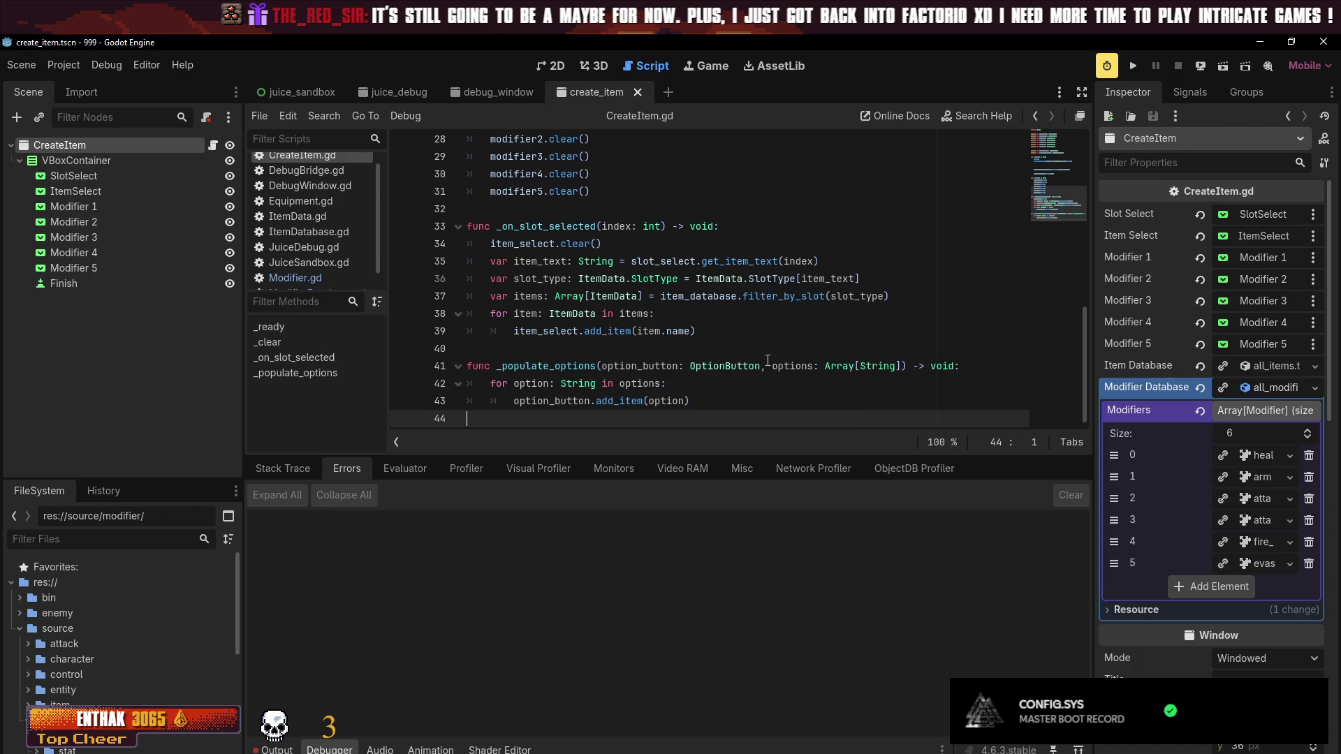
scroll(768, 360, up, 6)
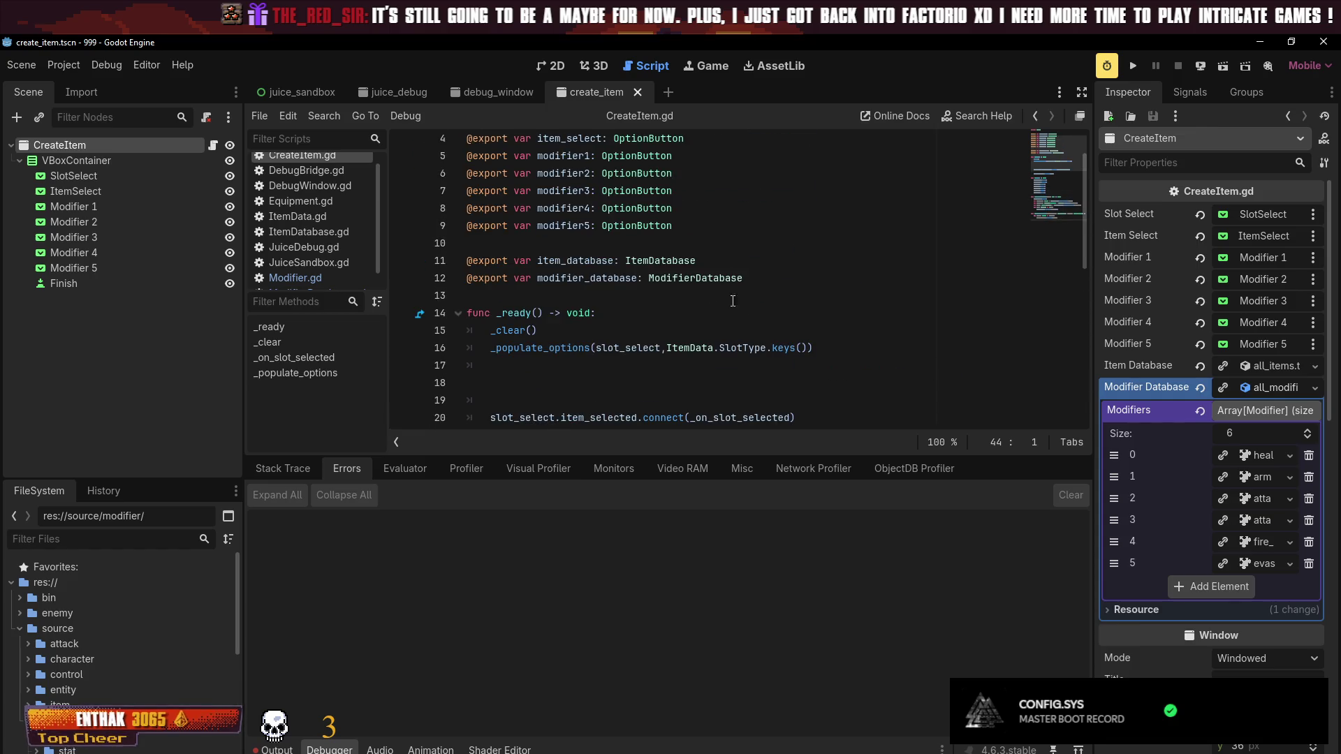
click(619, 260)
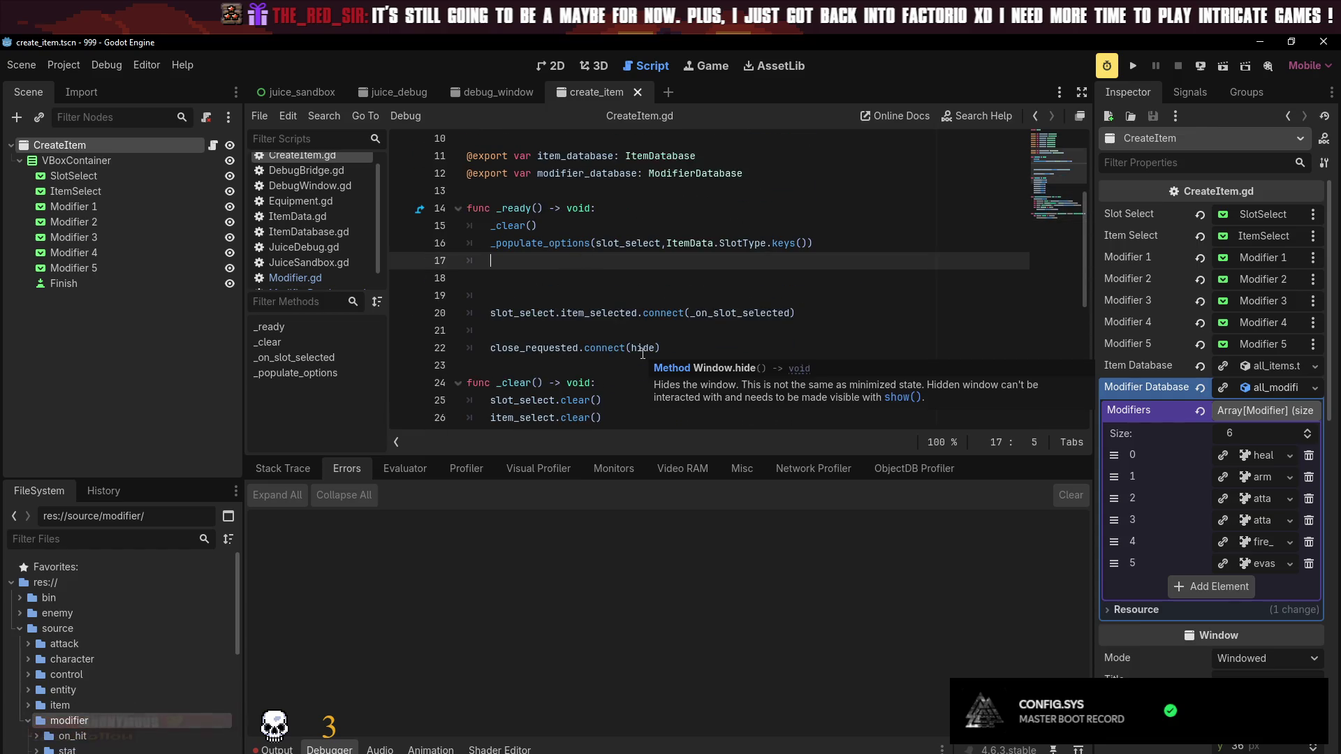
key(Down)
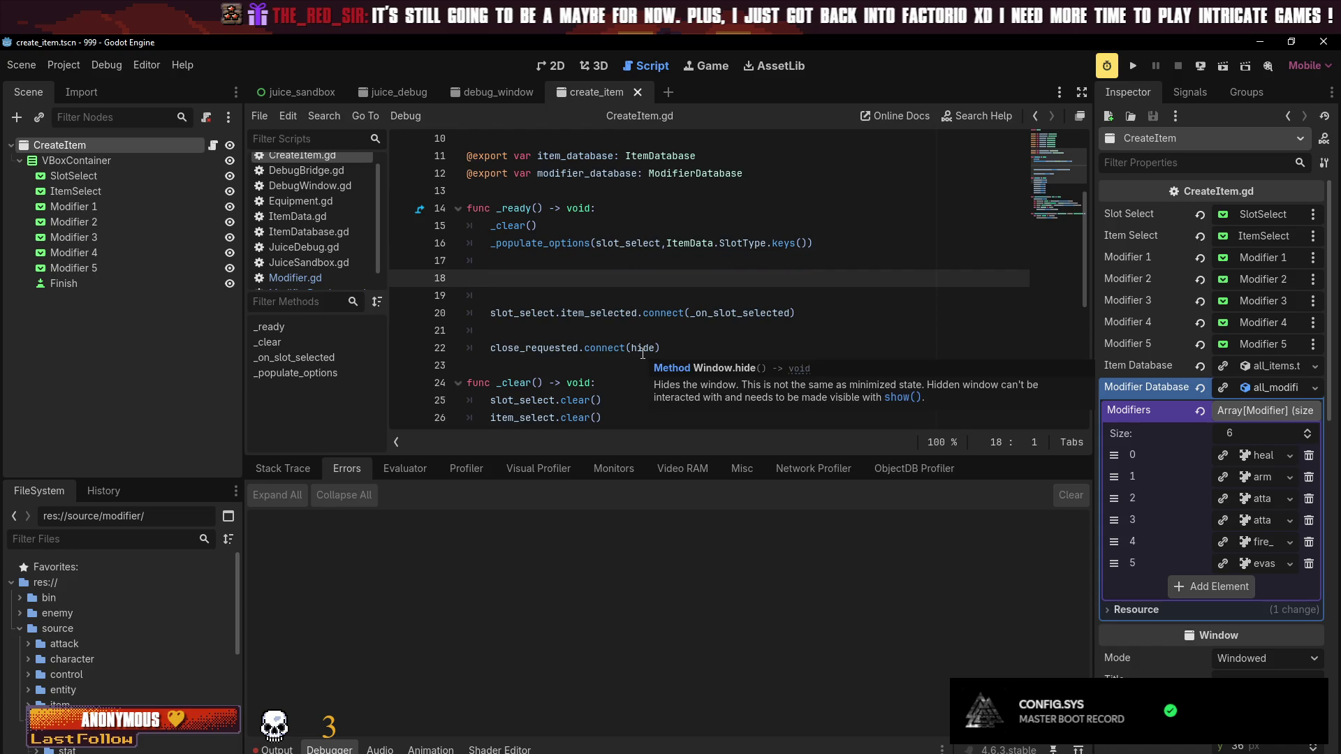
key(Delete)
click(522, 211)
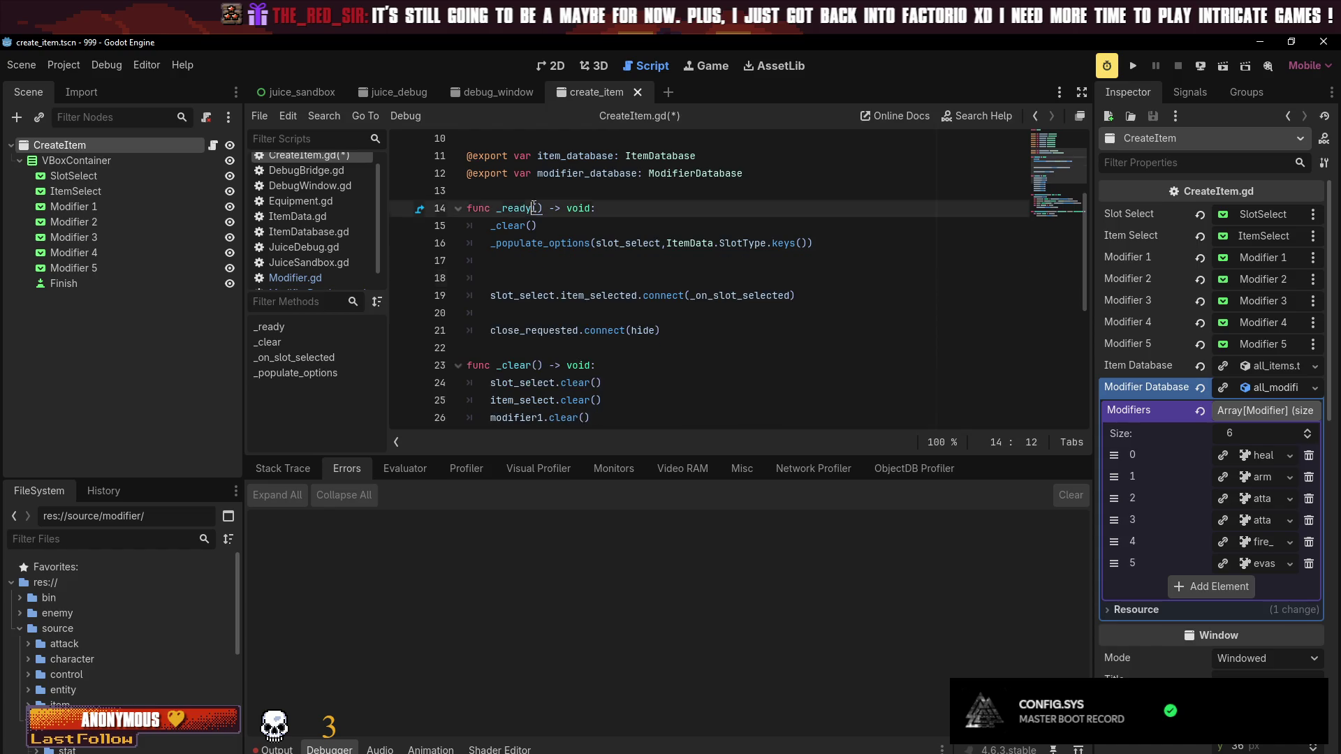
key(Down)
text(_all)
key(ctrl+s)
text(_option_buttons)
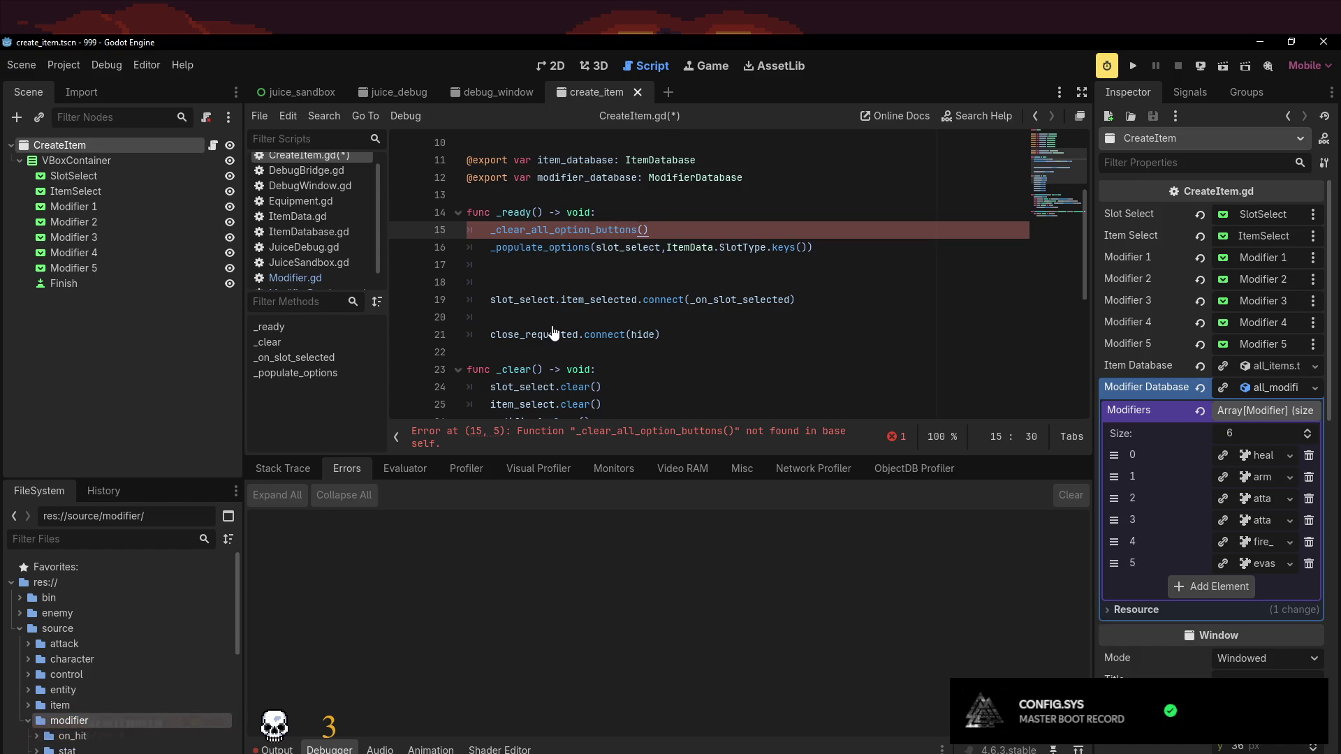
double_click(566, 232)
key(ctrl+c)
double_click(513, 369)
key(ctrl+v)
key(ctrl+s)
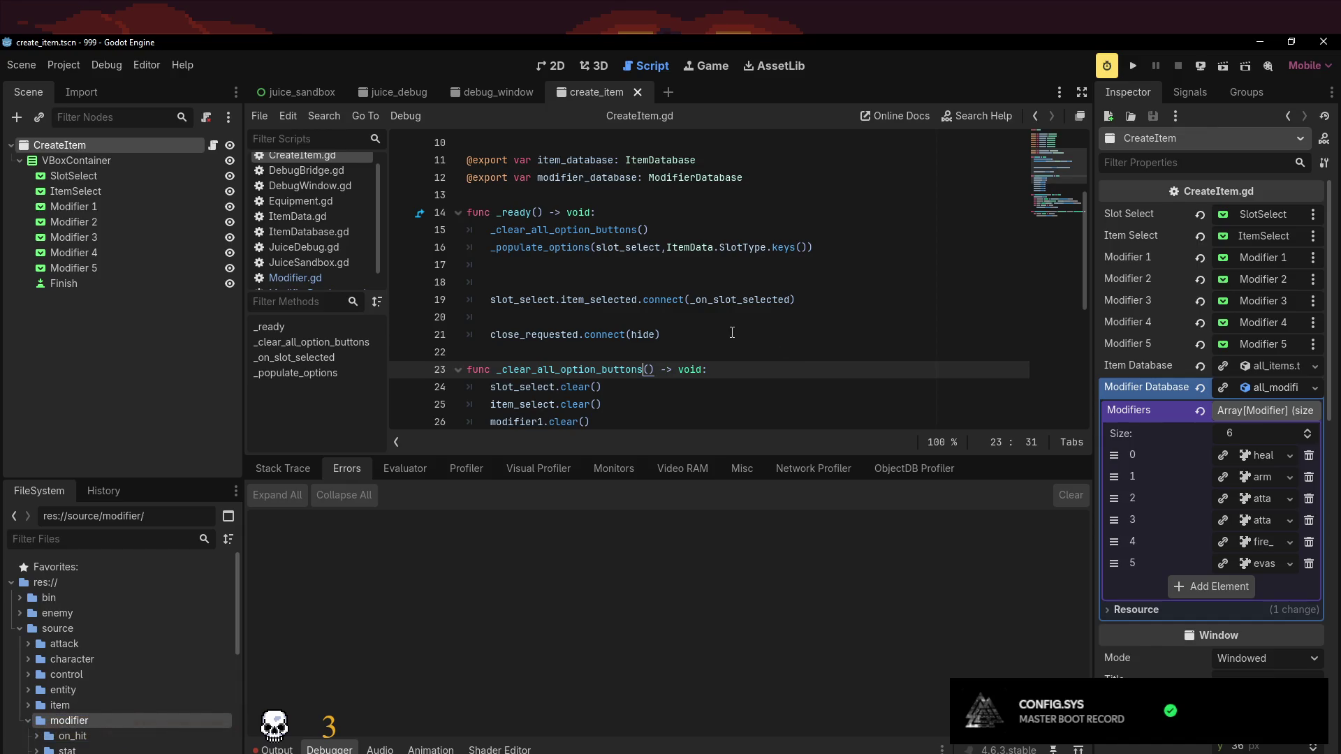
click(629, 289)
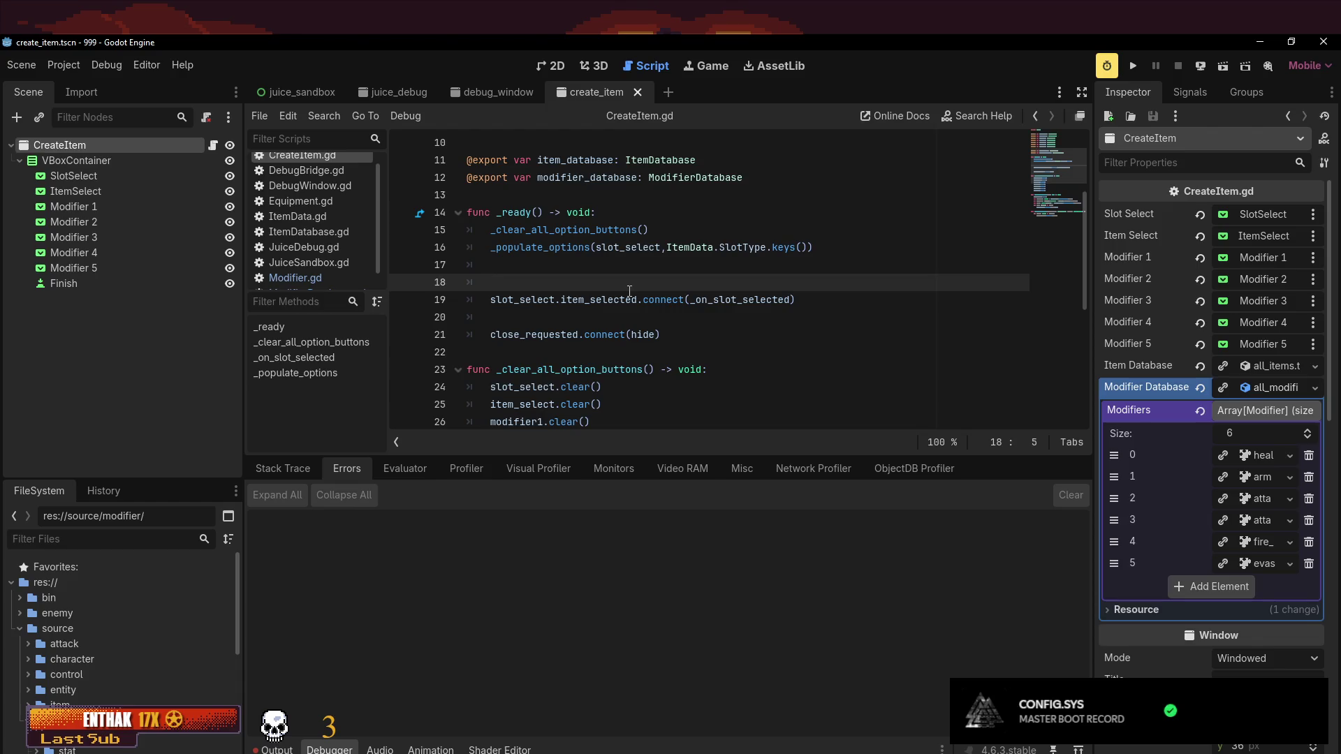
Delete the blank line and duplicate the slot_select _populate_options call for the modifiers.
key(ctrl+x)
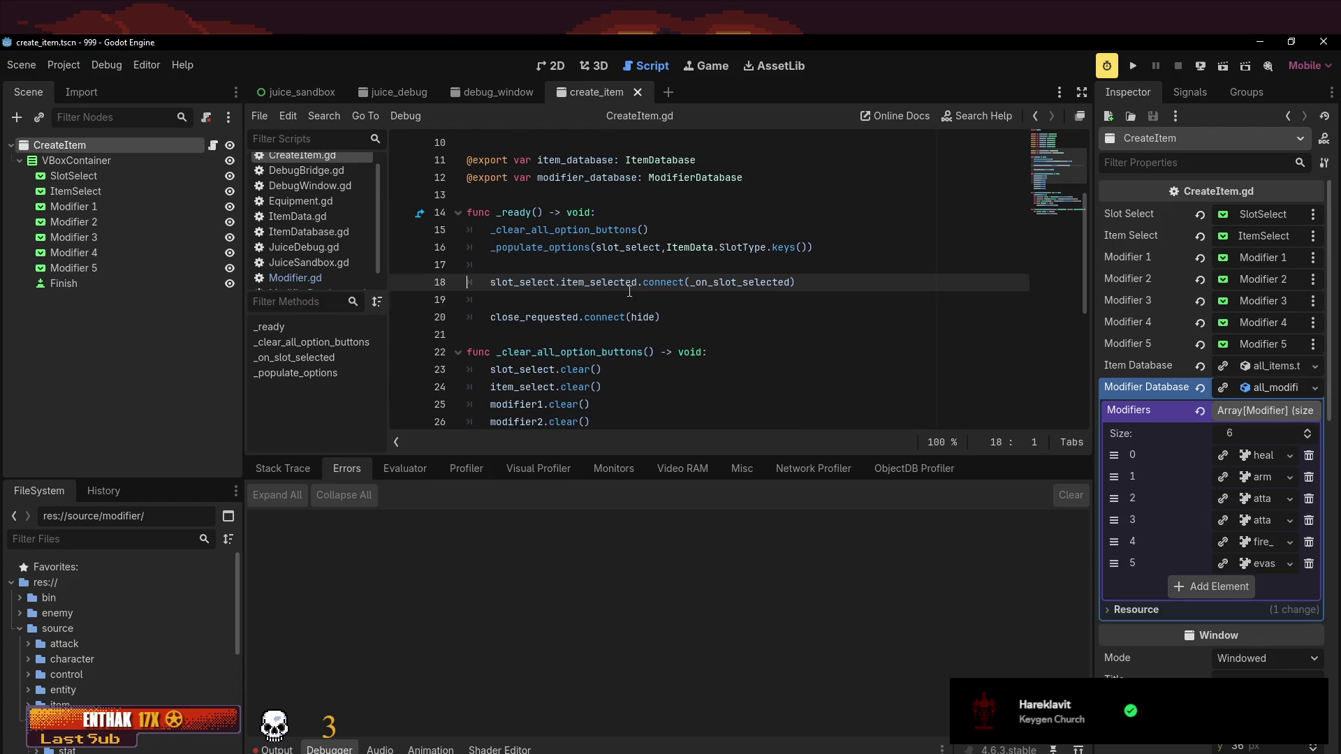
key(Up)
key(Up)
key(ctrl+c)
key(Down)
key(ctrl+v)
key(ctrl+v)
key(ctrl+v)
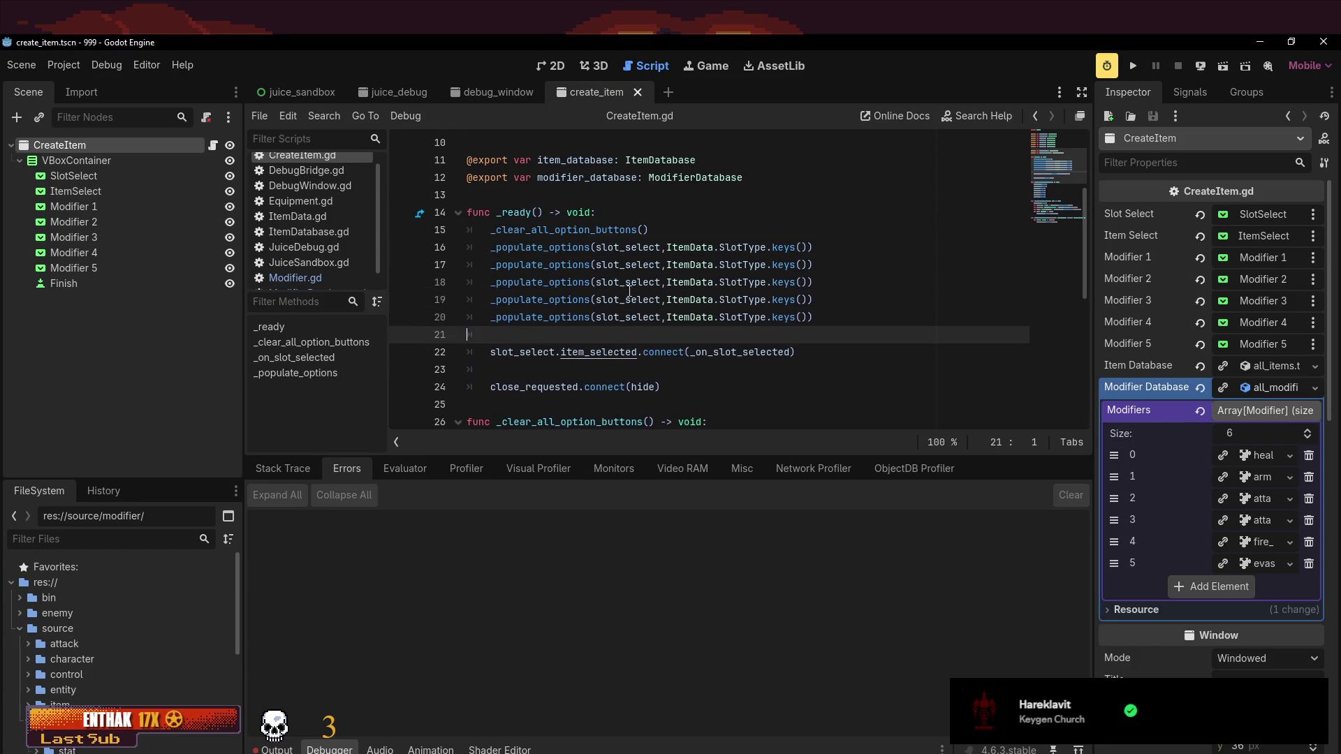
key(ctrl+v)
key(ctrl+v)
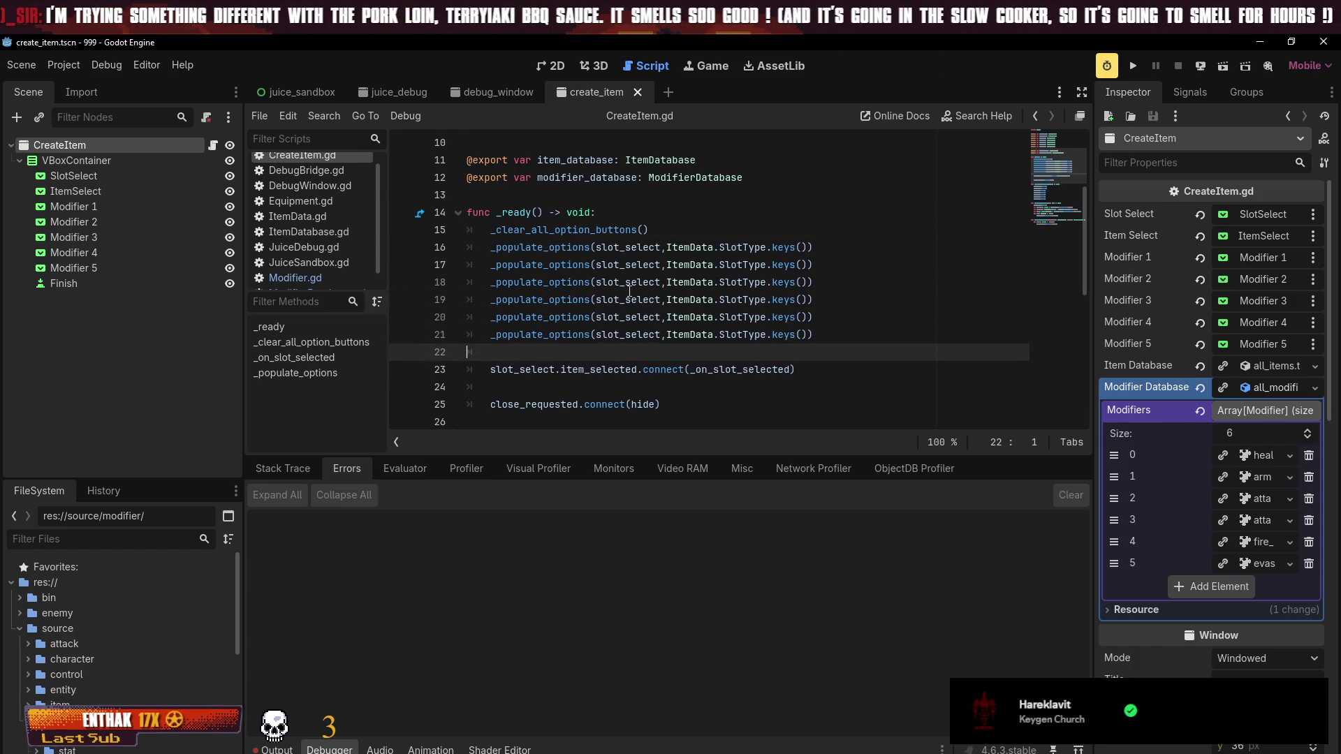
Replace slot_select with modifier1, modifier2 and modifier3 in the first copied calls.
scroll(688, 235, up, 2)
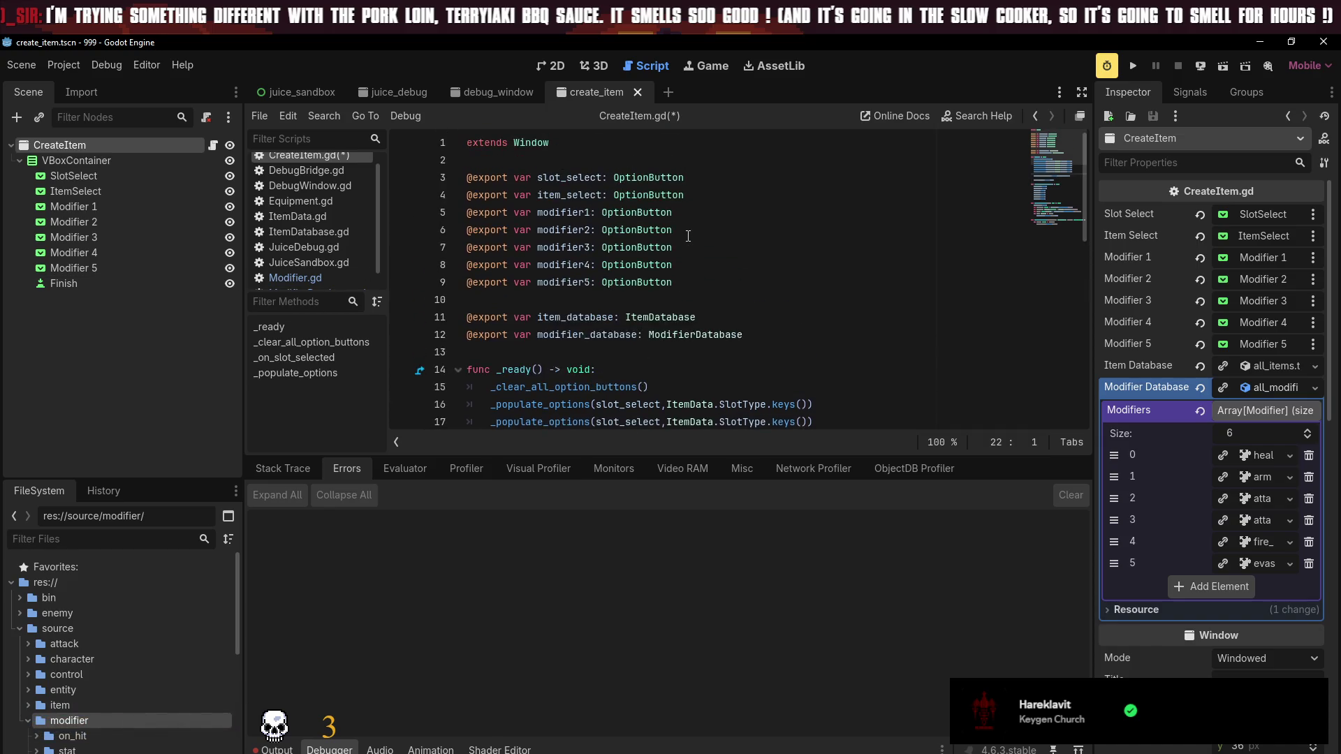
double_click(557, 159)
key(ctrl+c)
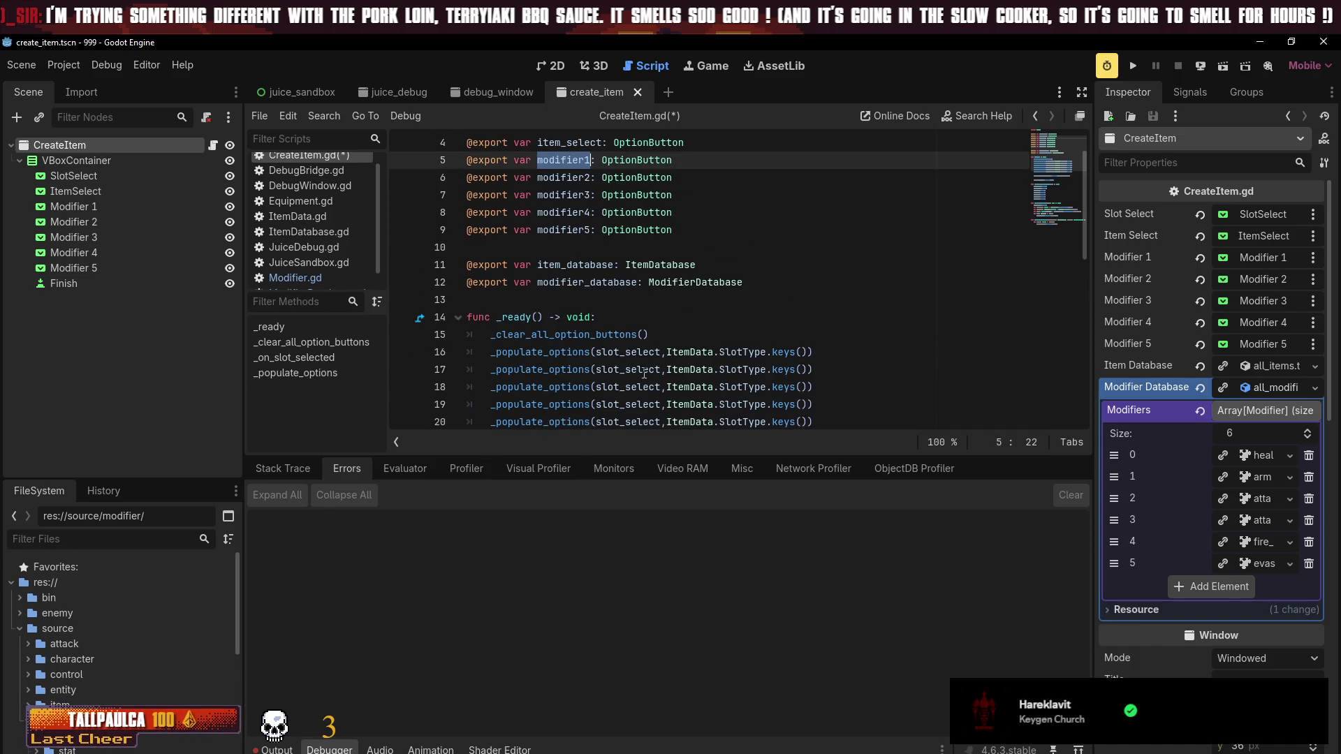
double_click(642, 370)
key(ctrl+v)
double_click(563, 173)
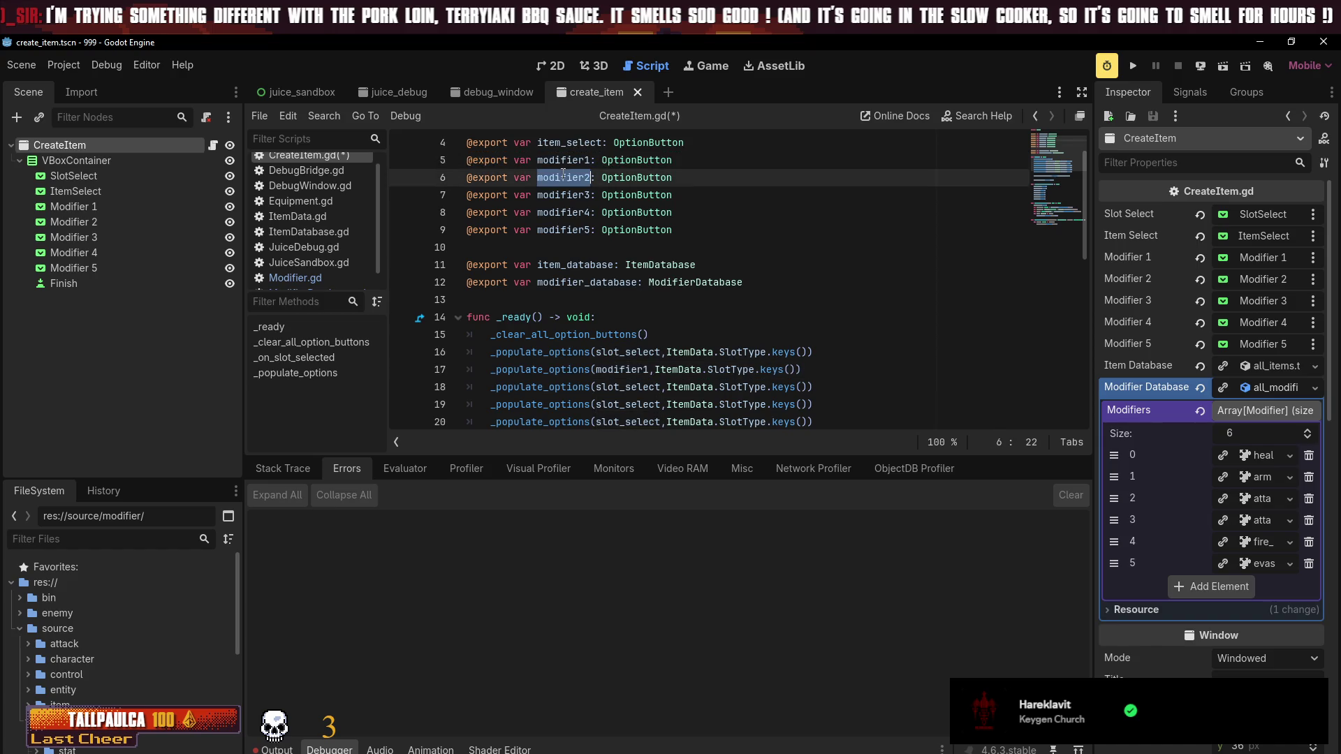
double_click(622, 388)
key(ctrl+v)
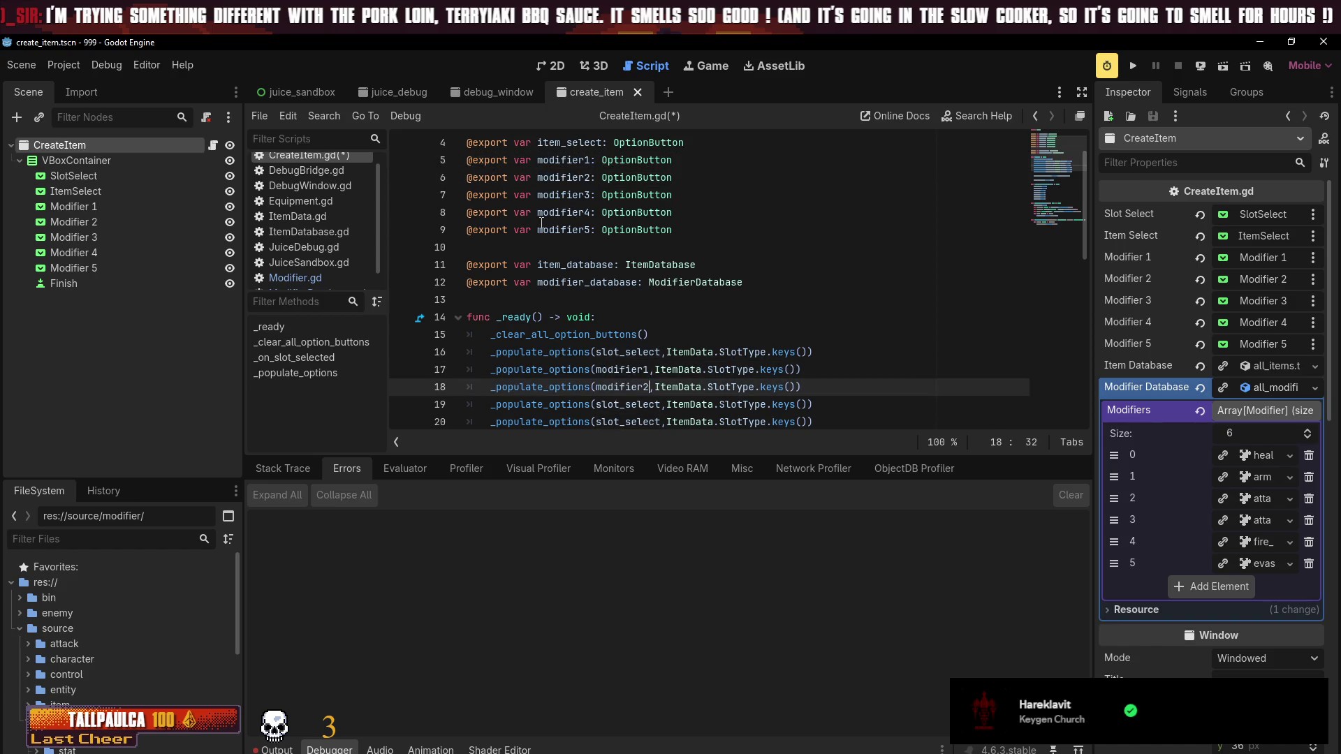
double_click(564, 195)
key(ctrl+c)
double_click(622, 404)
key(ctrl+v)
Replace slot_select with modifier4 and modifier5 in the remaining calls and save.
double_click(563, 212)
scroll(563, 212, down, 1)
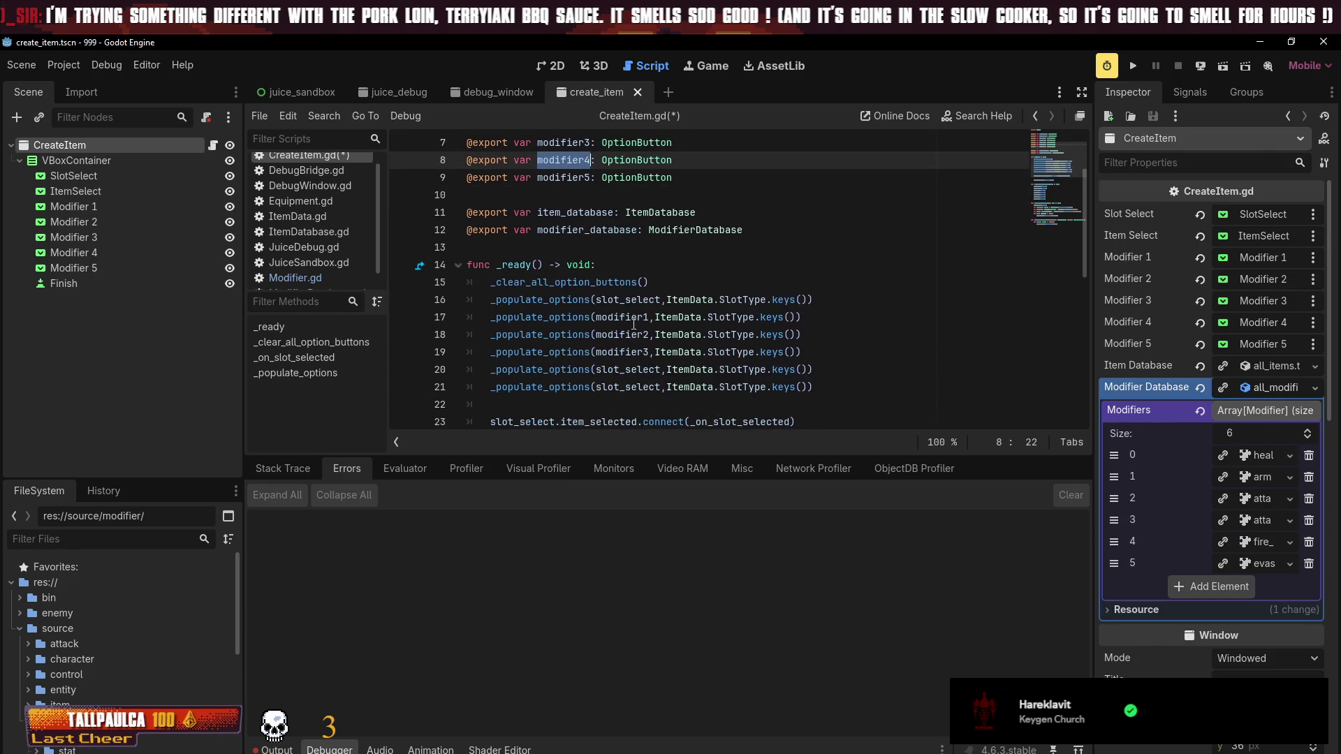
double_click(622, 370)
key(ctrl+v)
double_click(564, 177)
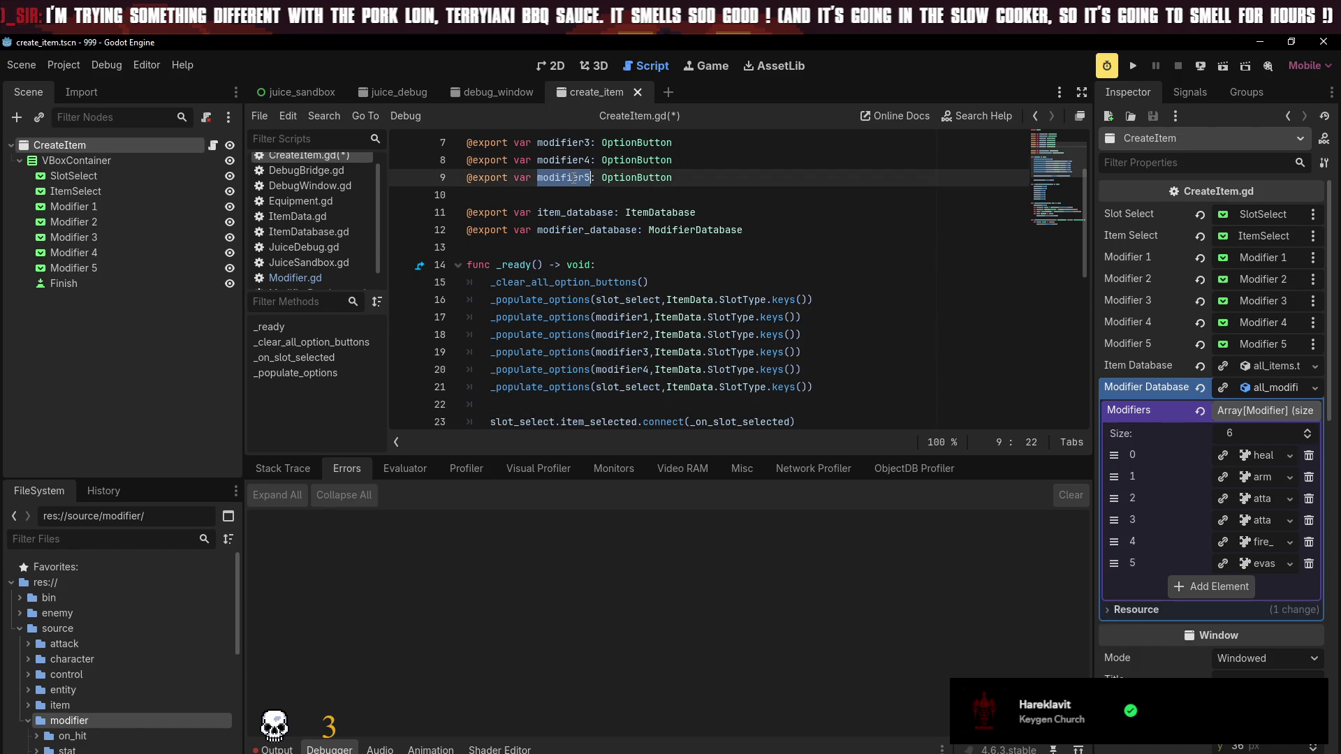
key(ctrl+c)
double_click(627, 387)
key(ctrl+v)
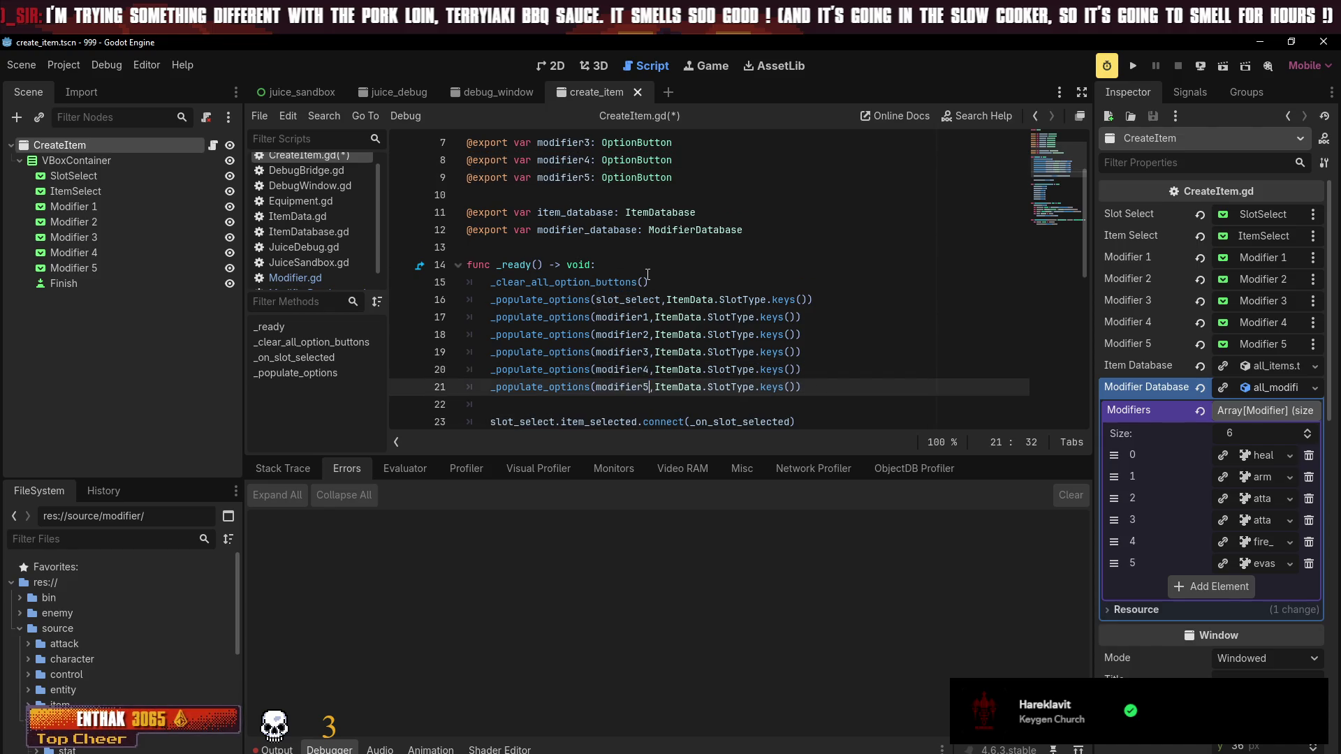
key(ctrl+s)
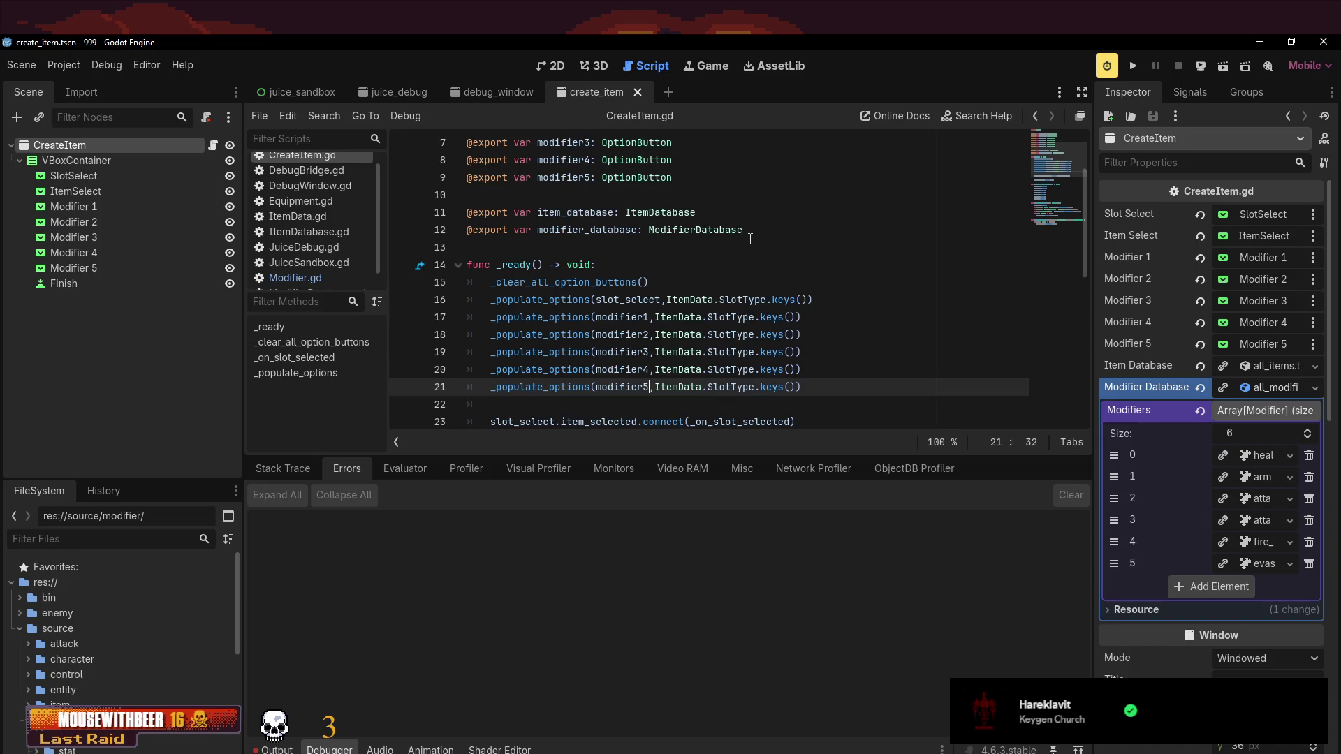
Add a space after the comma in each _populate_options call on lines 16–21.
key(Up)
key(Up)
key(Up)
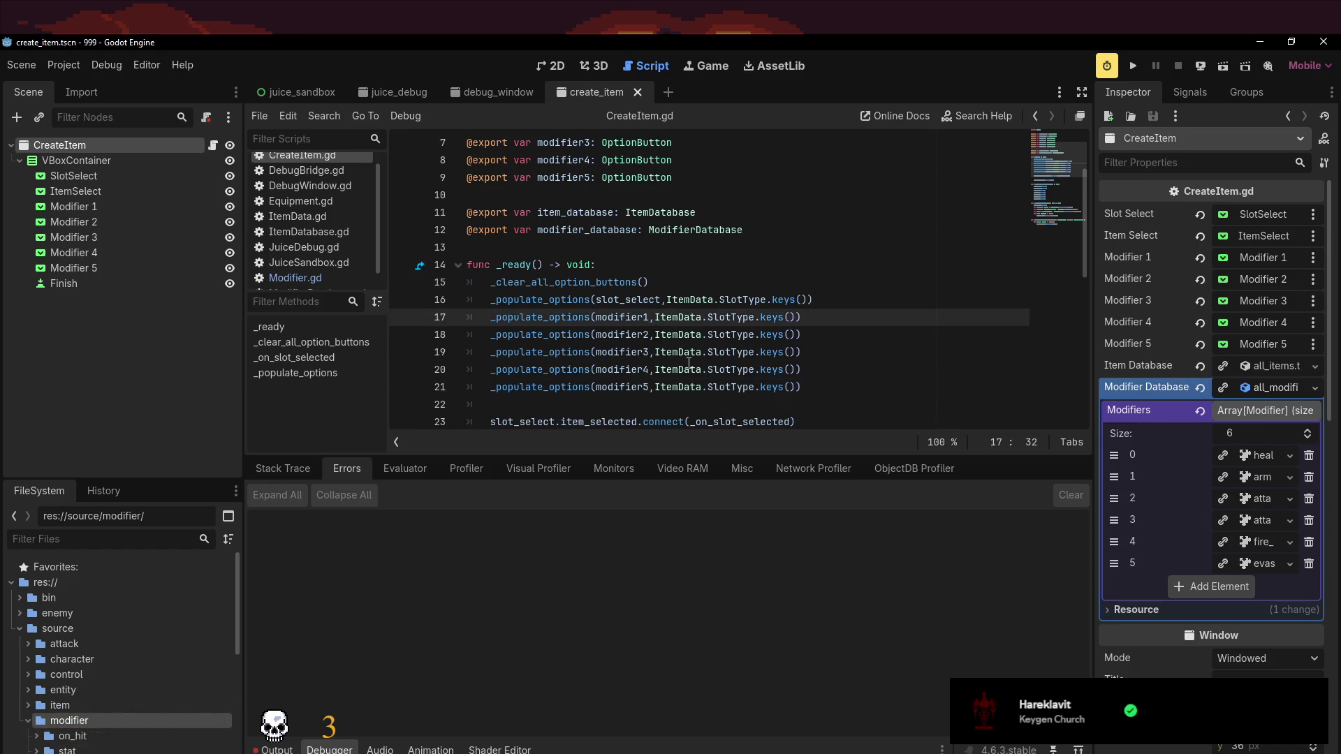
key(Left)
key(Down)
key(Left)
key(Down)
key(Left)
key(Down)
key(Left)
key(Down)
key(Up)
key(Up)
key(Up)
key(Right)
key(Down)
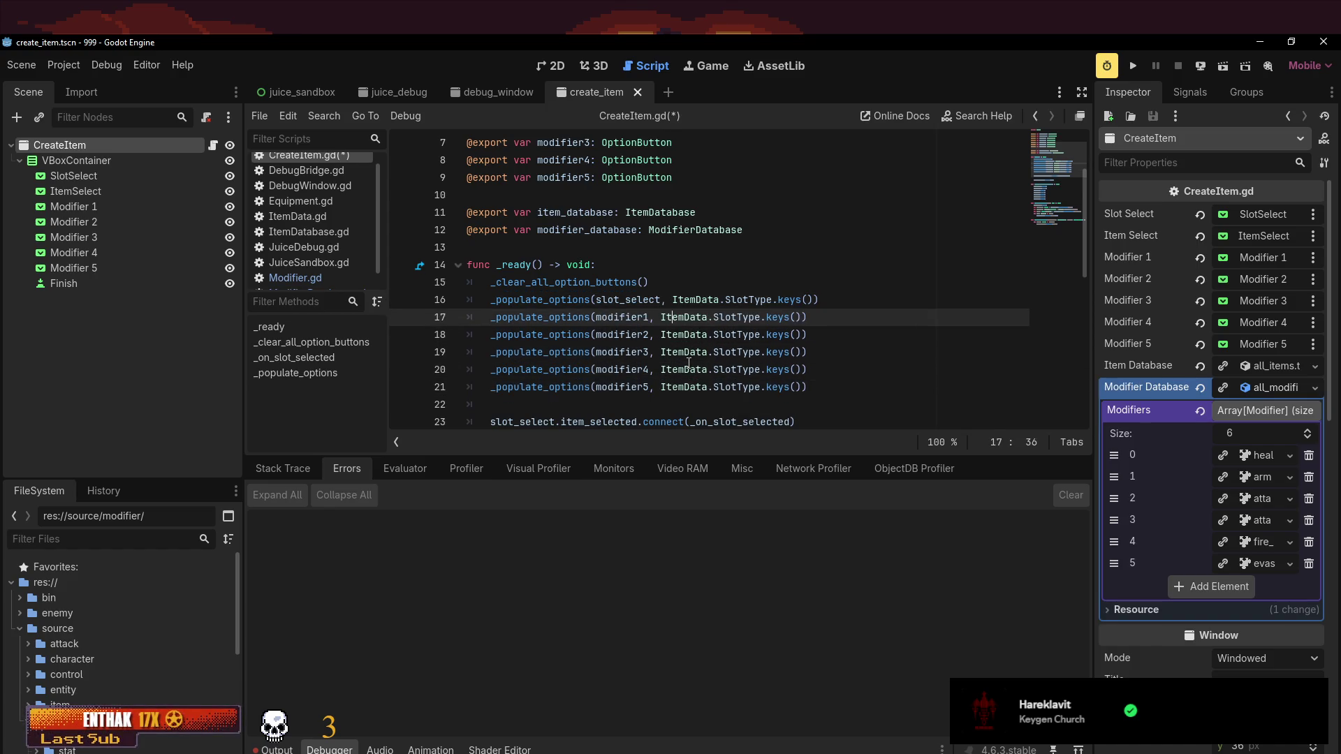
Save CreateItem.gd and return to modifier1's call on line 17.
key(ctrl+s)
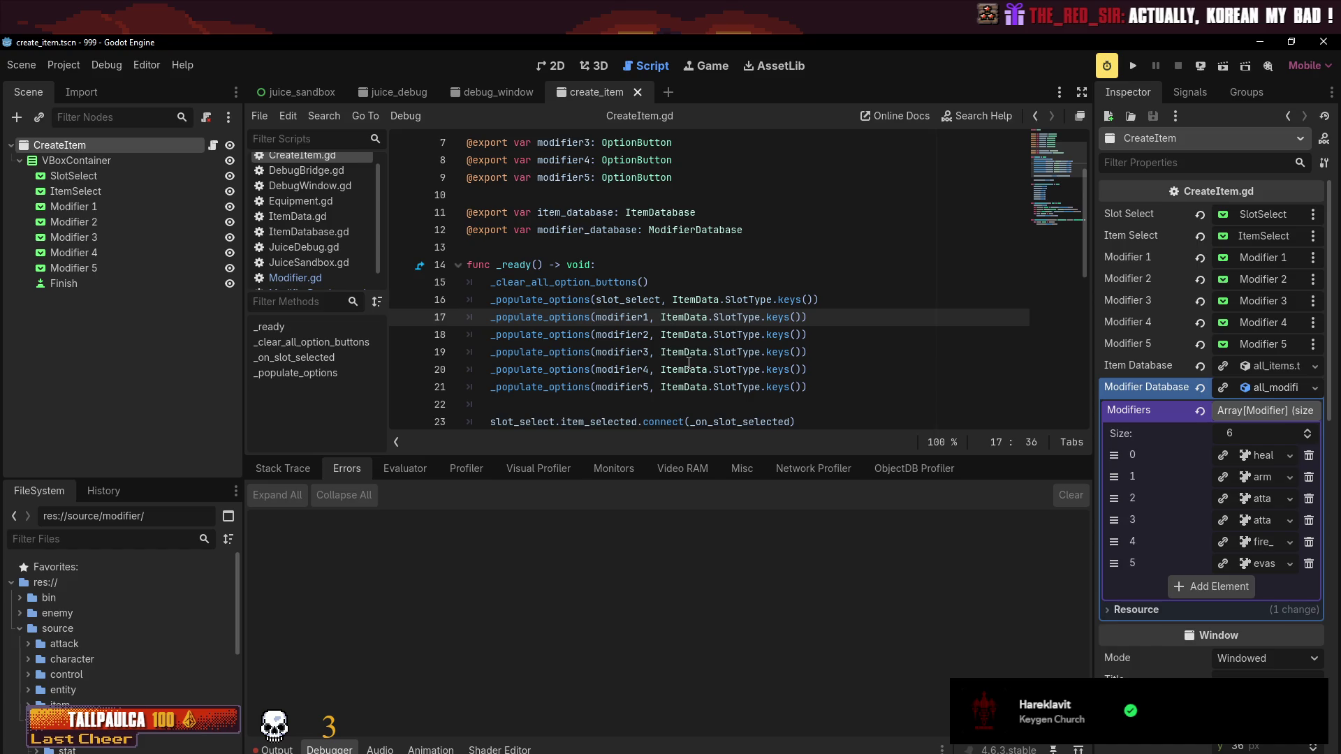
click(649, 318)
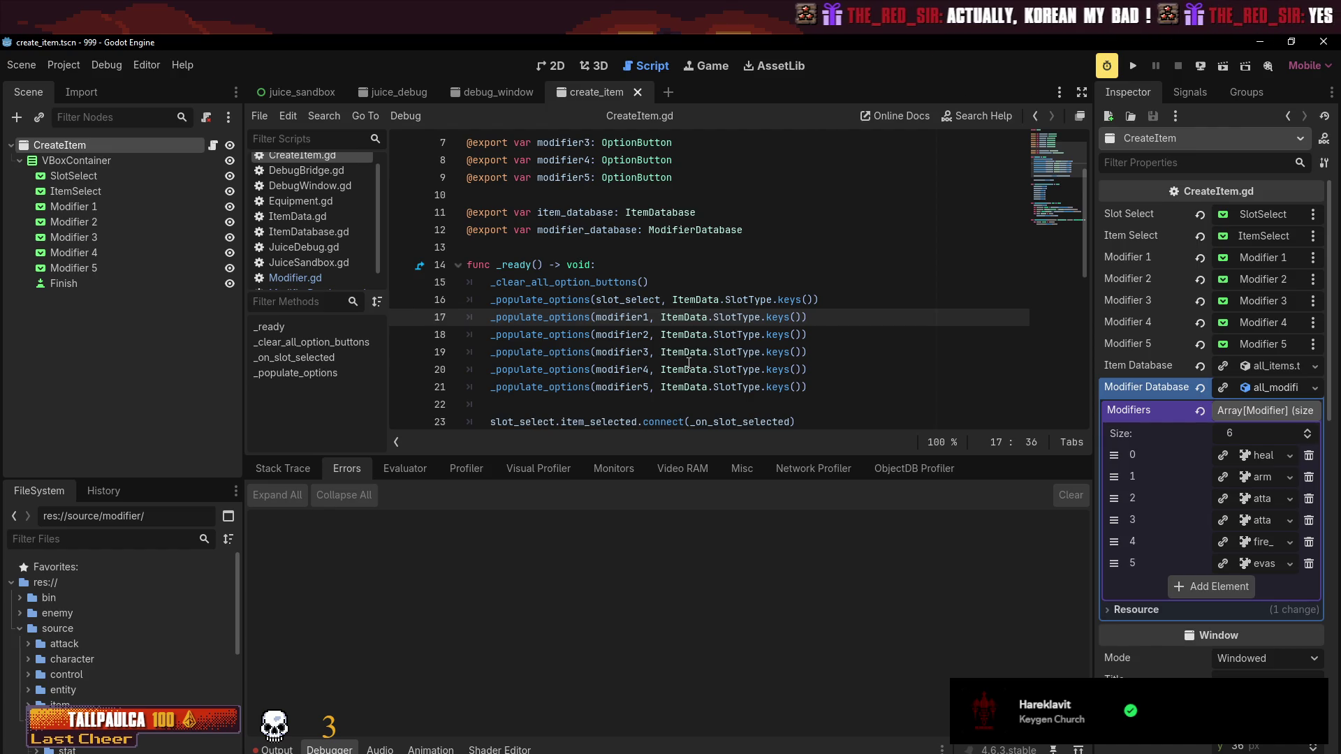
scroll(653, 320, down, 4)
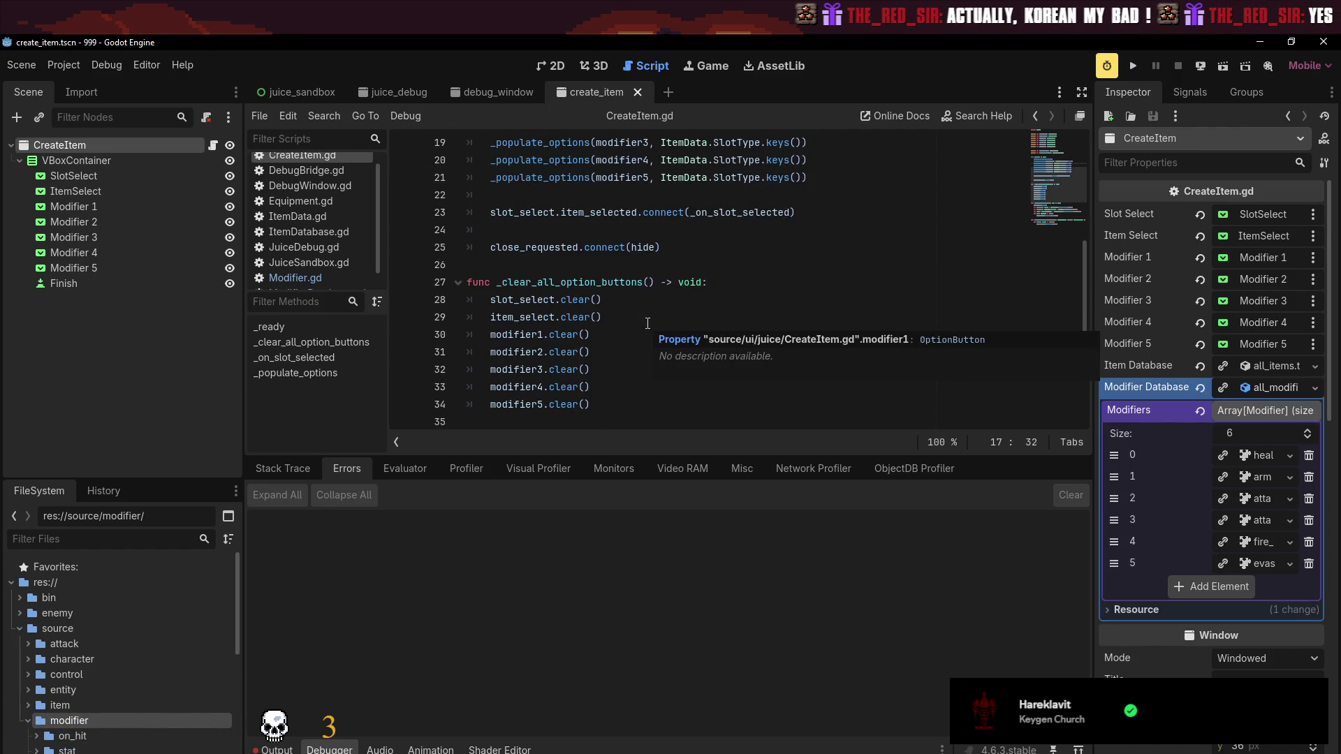
scroll(663, 316, down, 4)
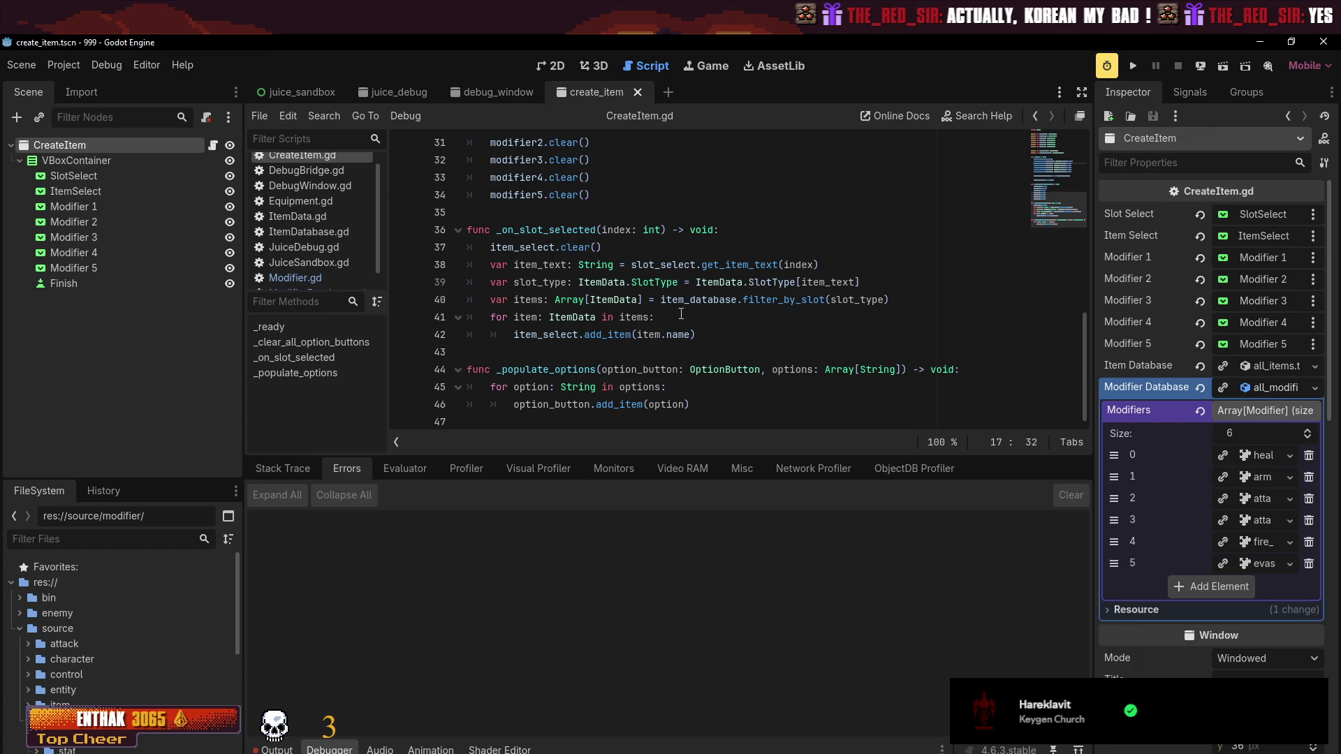
click(682, 395)
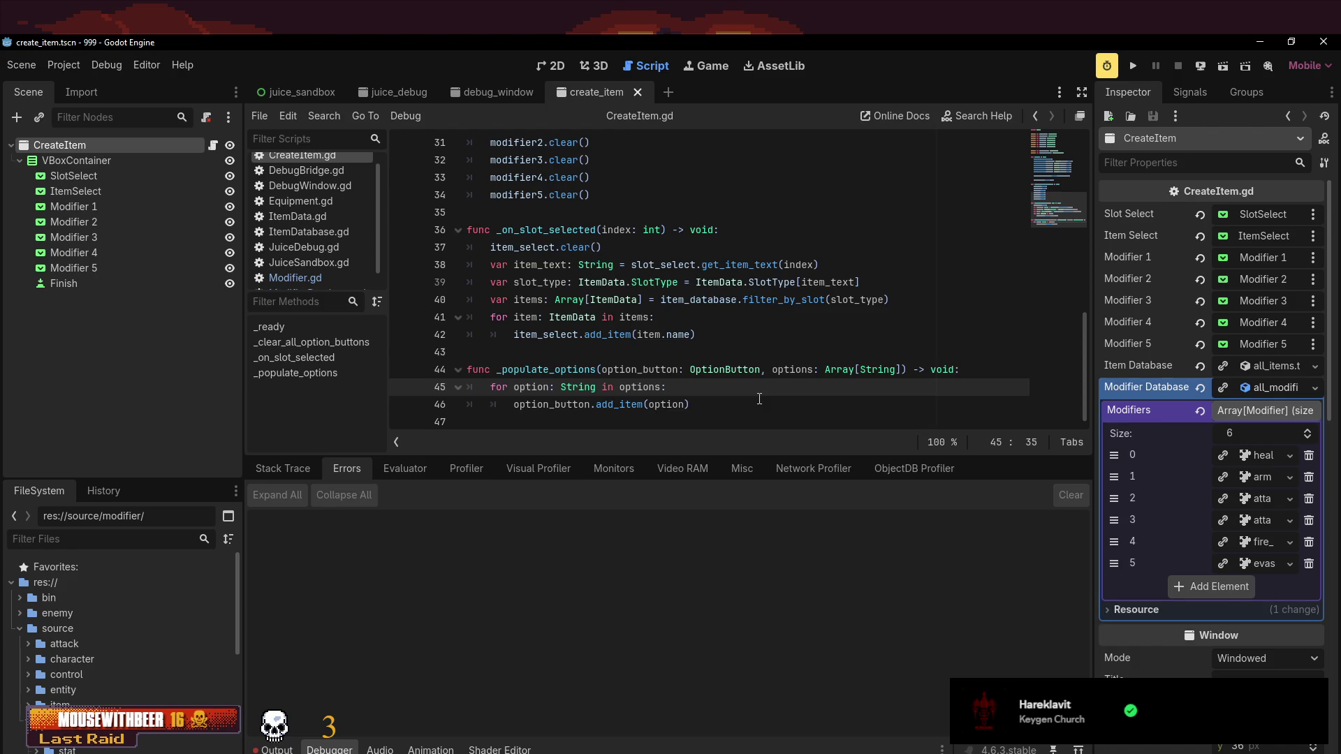
scroll(759, 399, up, 2)
scroll(753, 215, up, 1)
scroll(753, 215, up, 4)
click(586, 312)
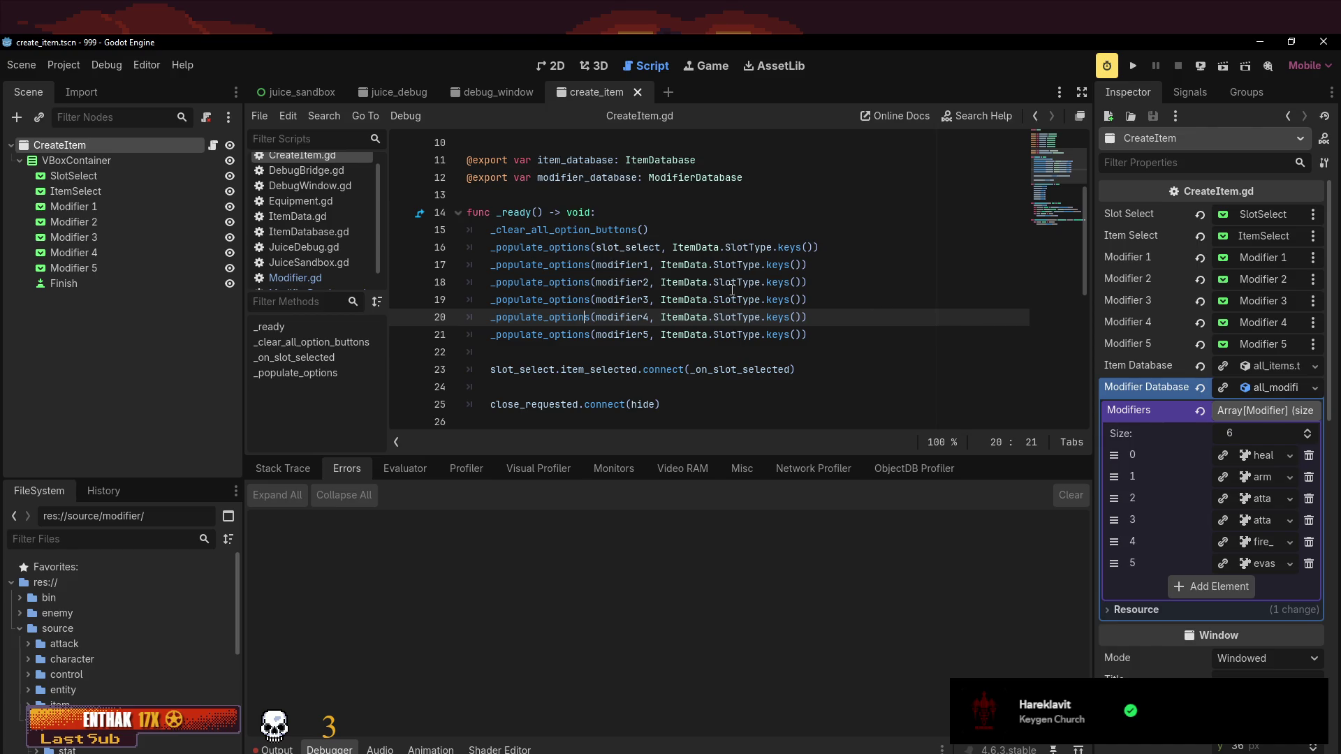
Delete ItemData.SlotType.keys() from modifier1's _populate_options call on line 17.
drag(662, 264, 802, 264)
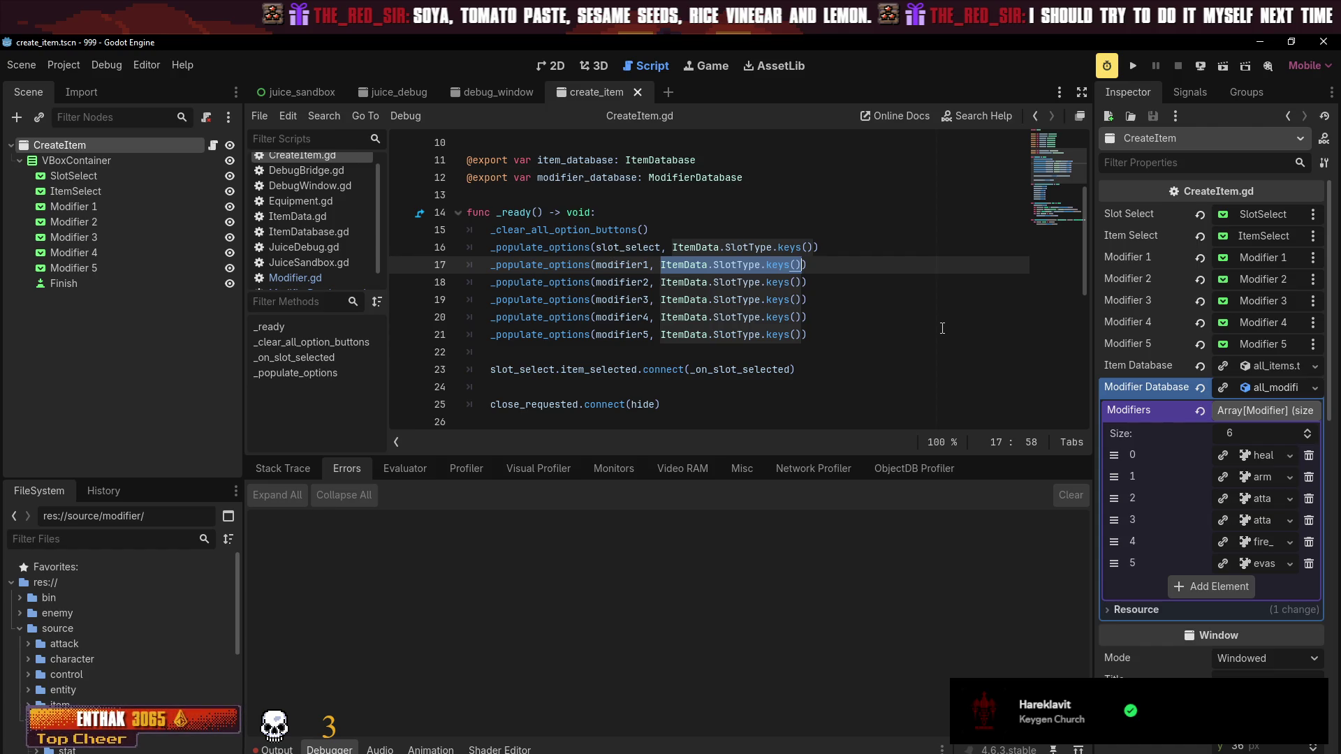
key(Left)
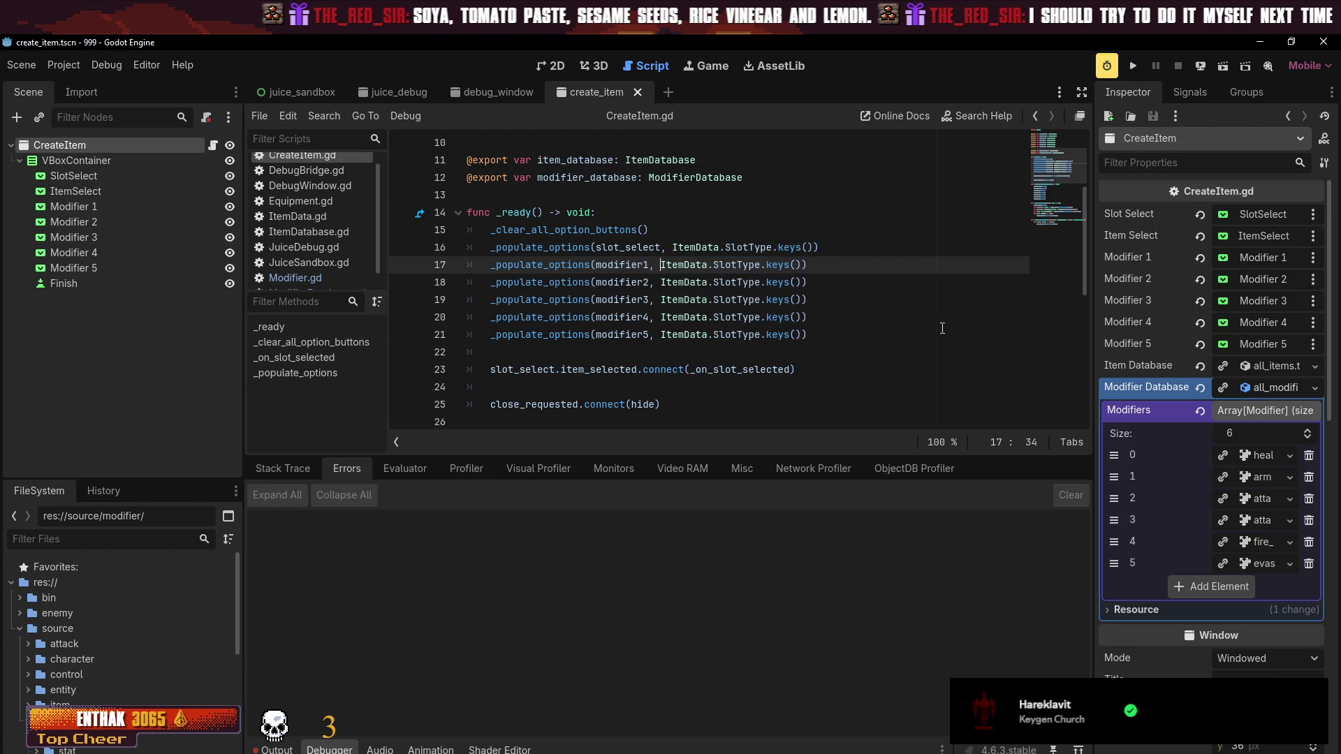
key(shift+End)
key(shift+Left)
key(Delete)
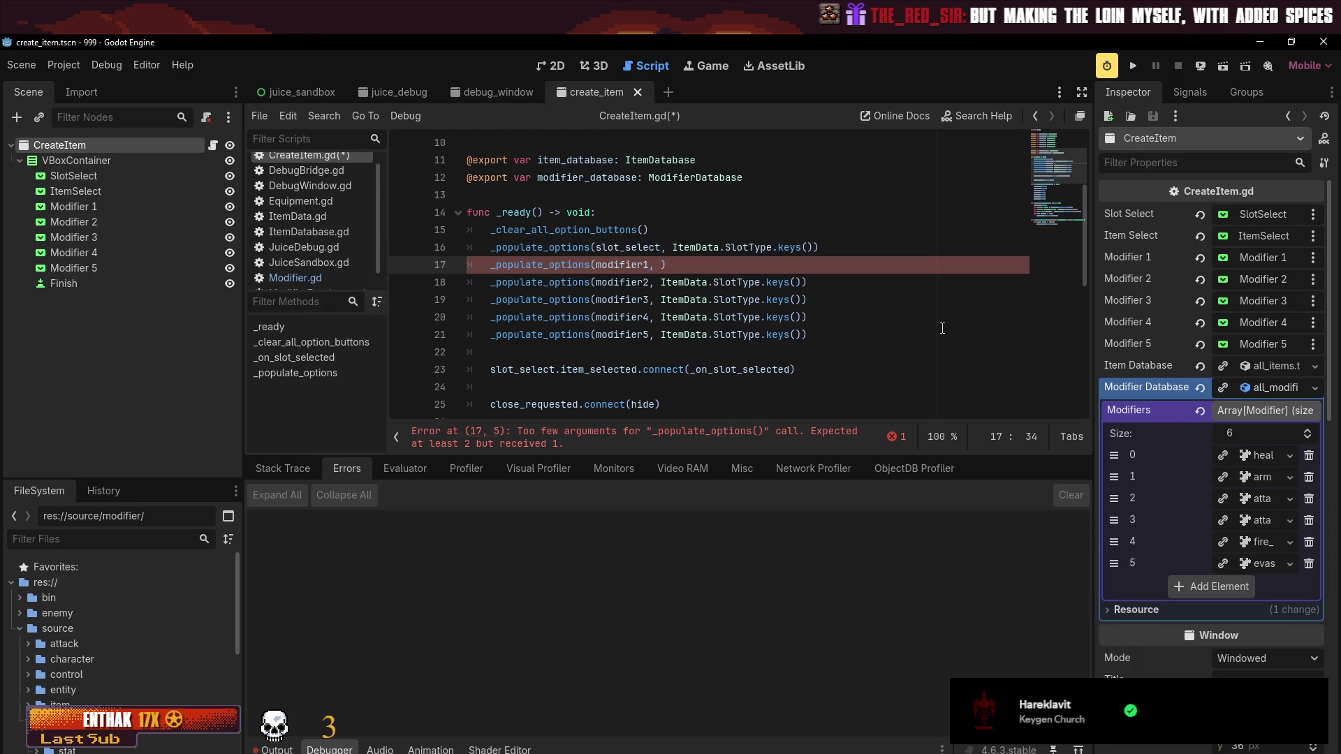
Pass modifier_database.get_all() as the second argument for modifier1 and modifier2 on lines 17–18.
text(modifier_database.)
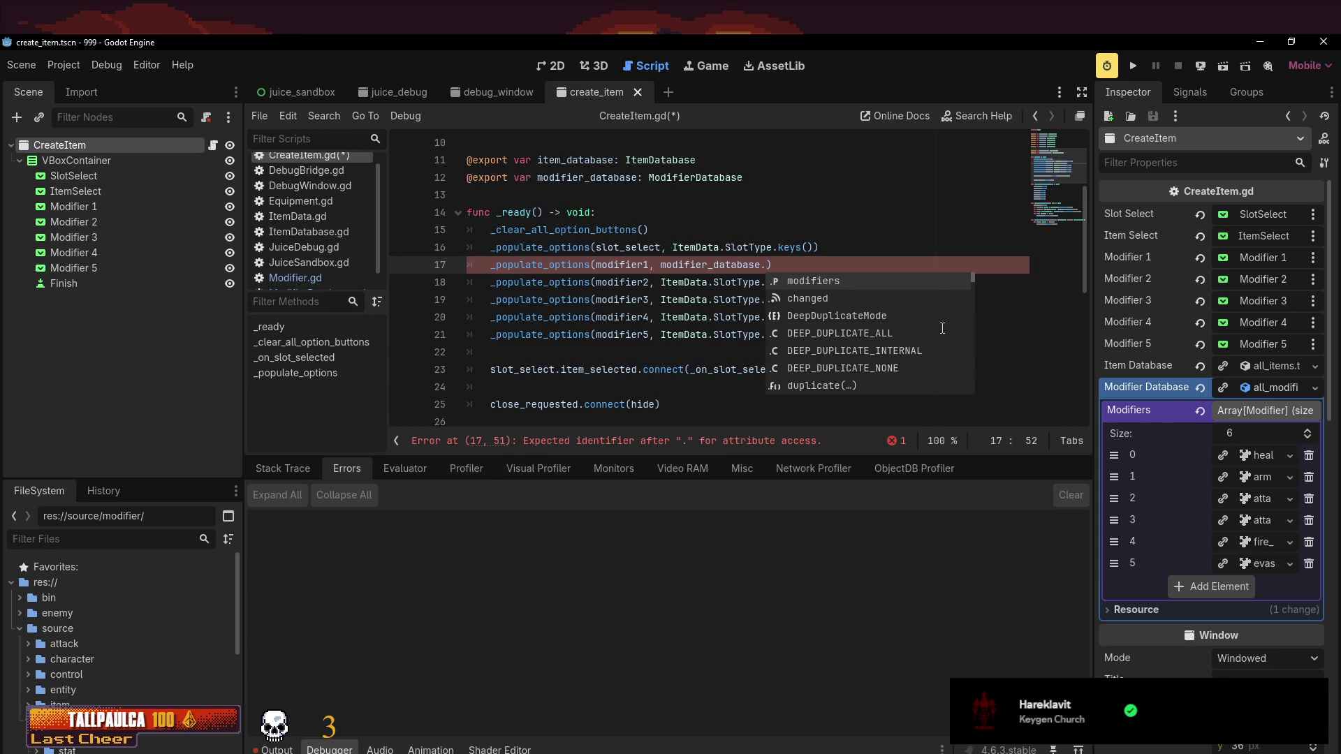
text(get_all)
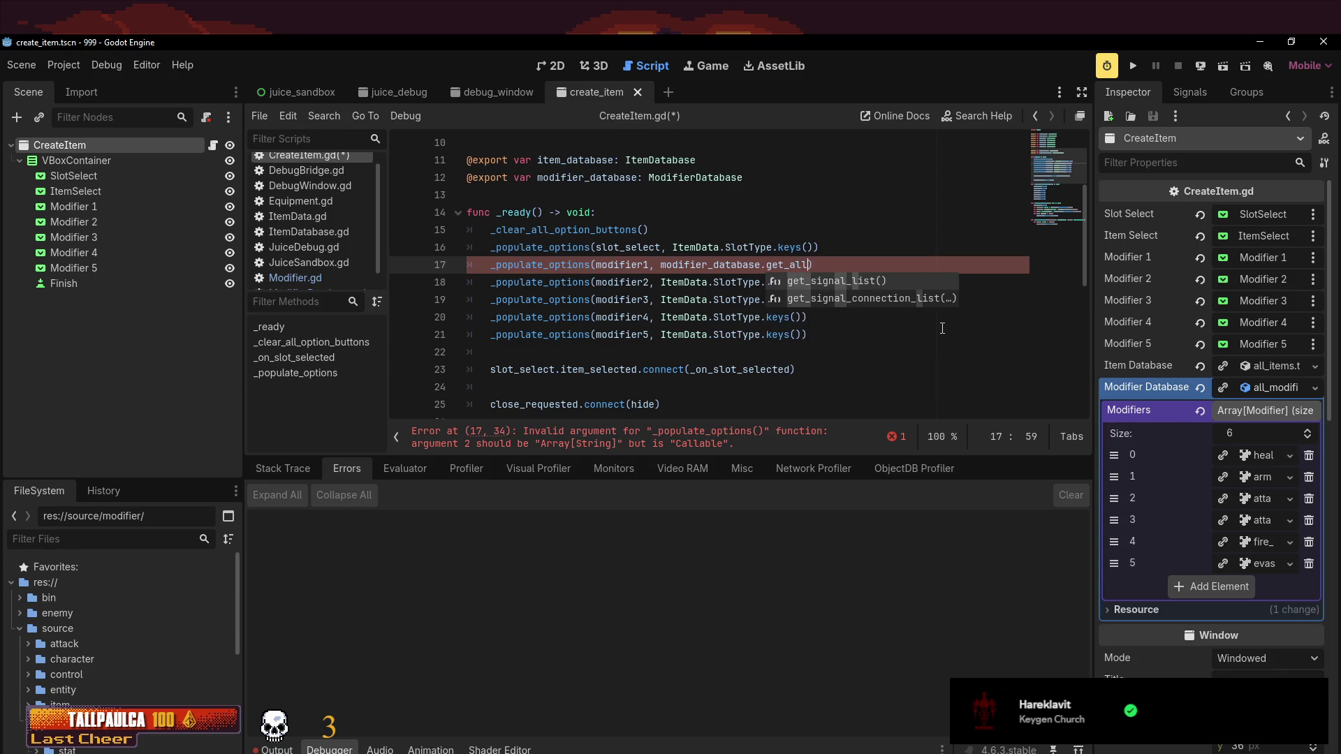
key(Return)
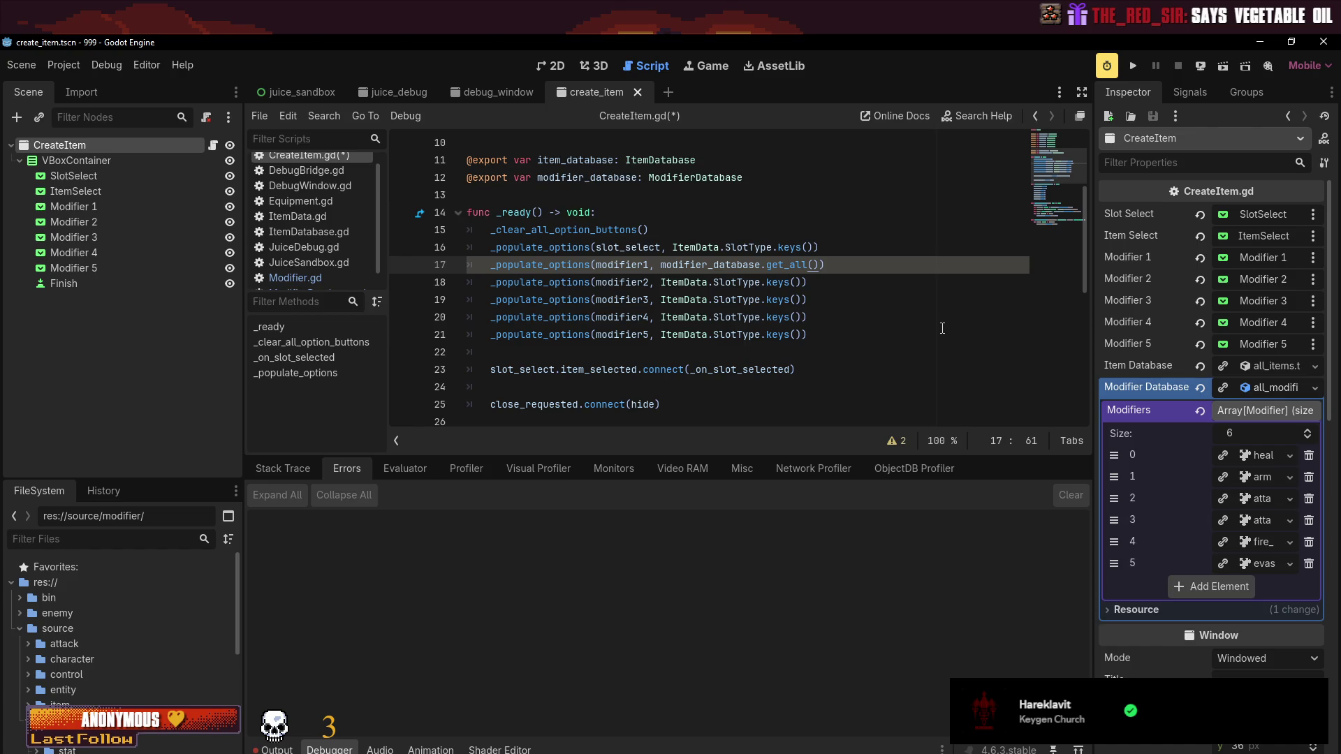
key(shift+Left)
key(shift+Left)
key(shift+Left)
key(ctrl+c)
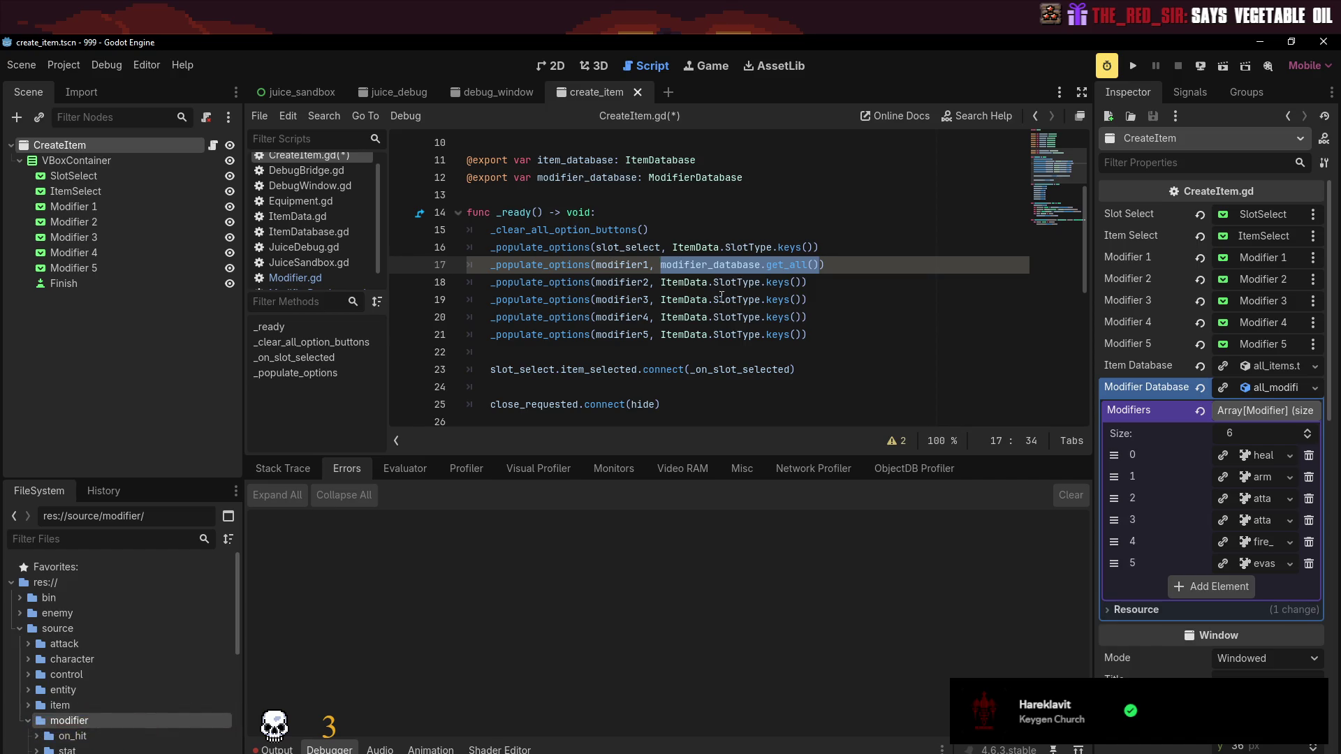
drag(654, 282, 804, 283)
key(ctrl+v)
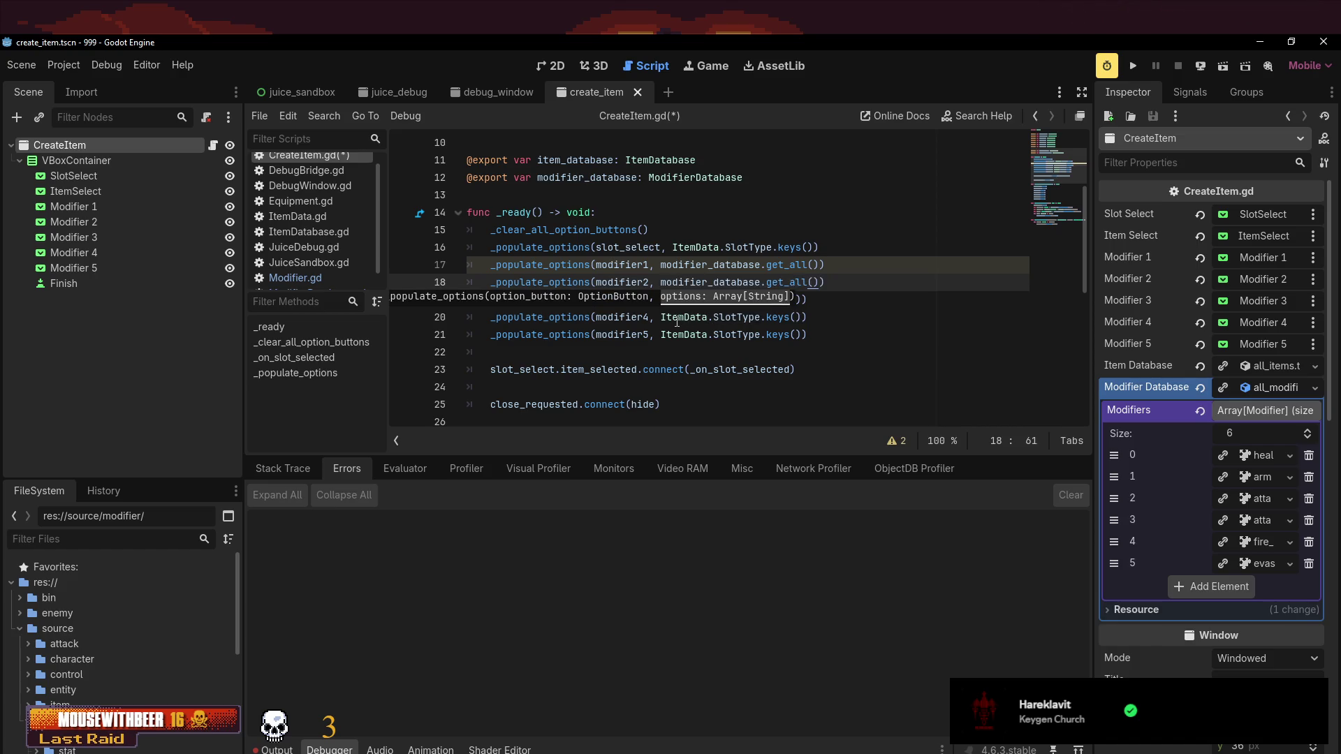
Replace ItemData.SlotType.keys() with modifier_database.get_all() on lines 19–21, then save CreateItem.gd.
click(673, 317)
drag(662, 300, 802, 301)
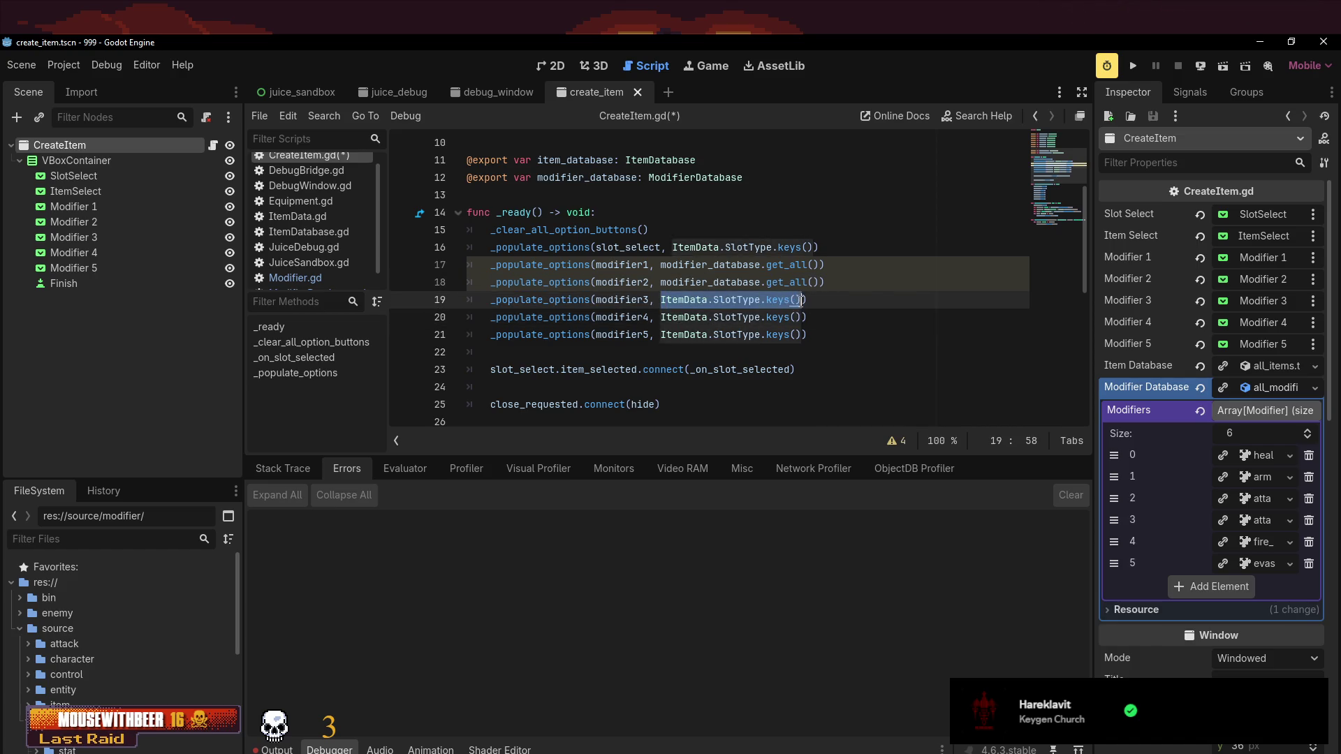
key(ctrl+v)
drag(661, 317, 803, 317)
key(ctrl+v)
drag(661, 335, 802, 335)
key(ctrl+v)
key(ctrl+s)
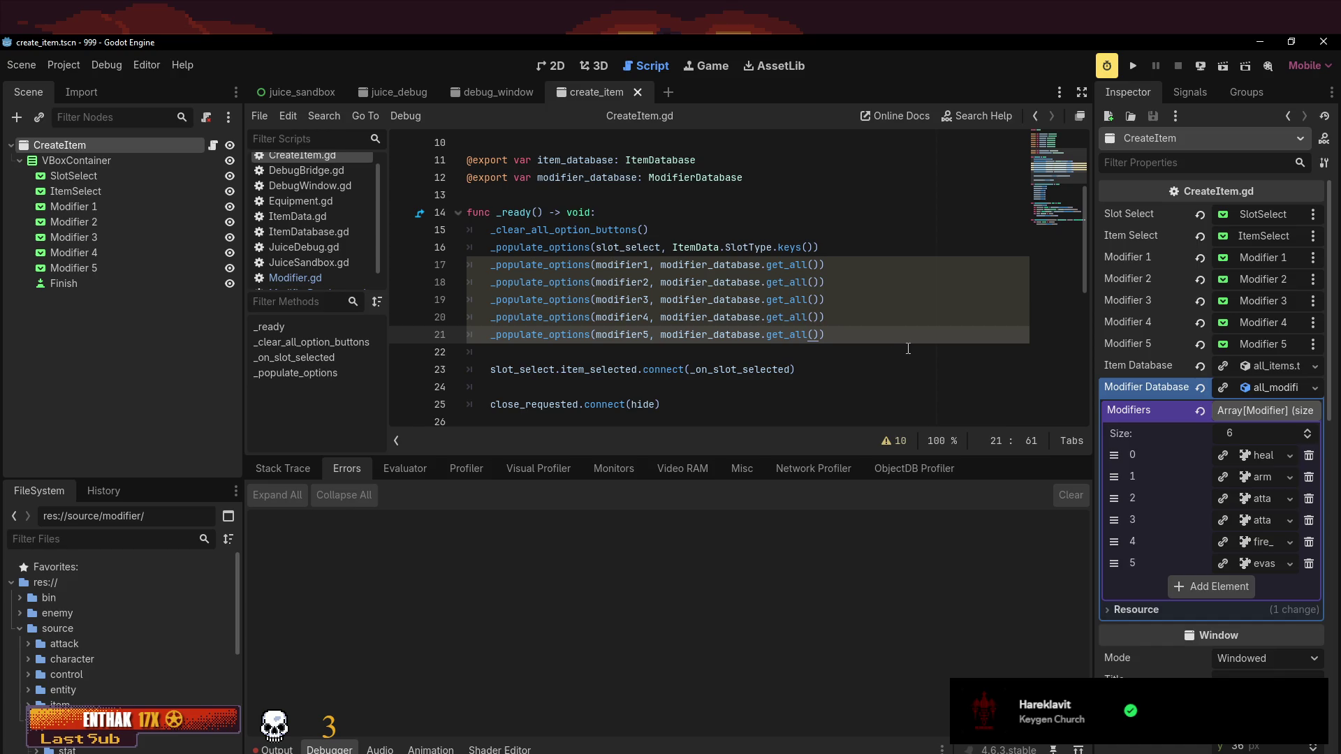
Open the ModifierDatabase script and begin a new function with 'func'.
click(907, 347)
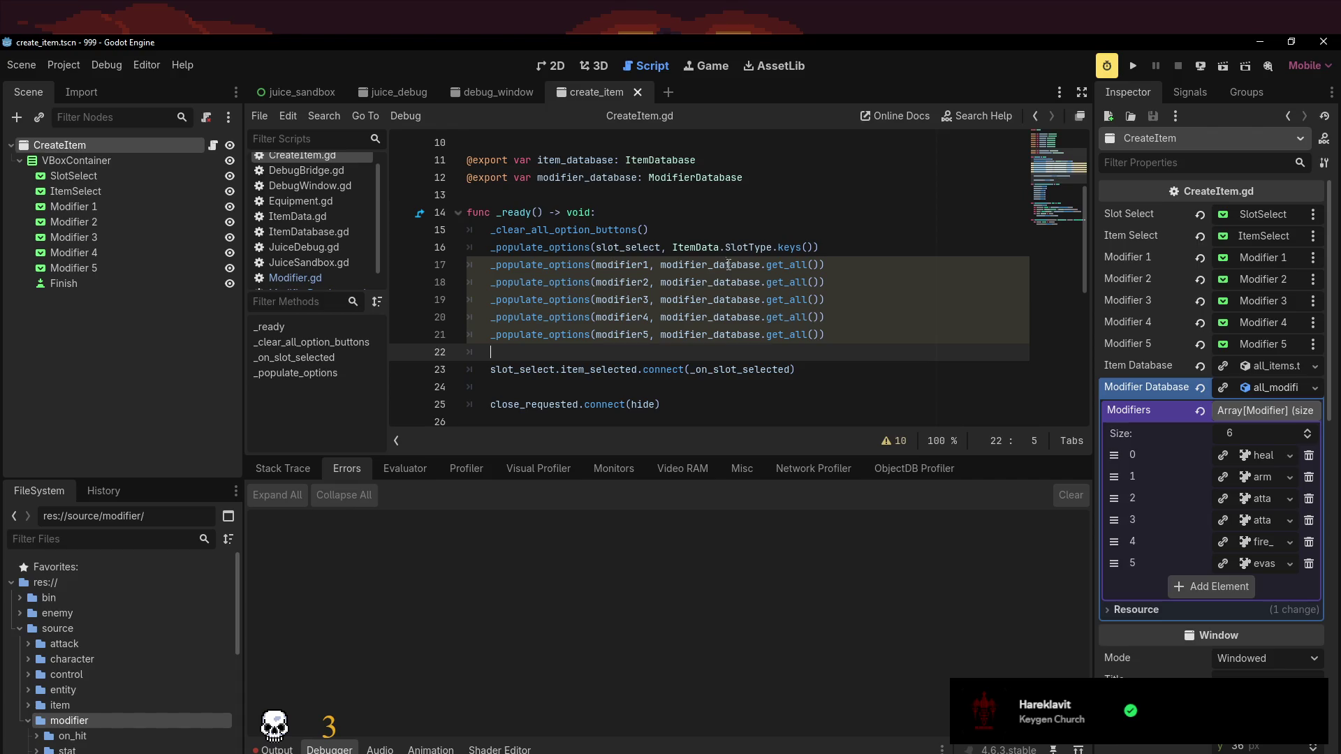
ctrl+click(698, 177)
text(func)
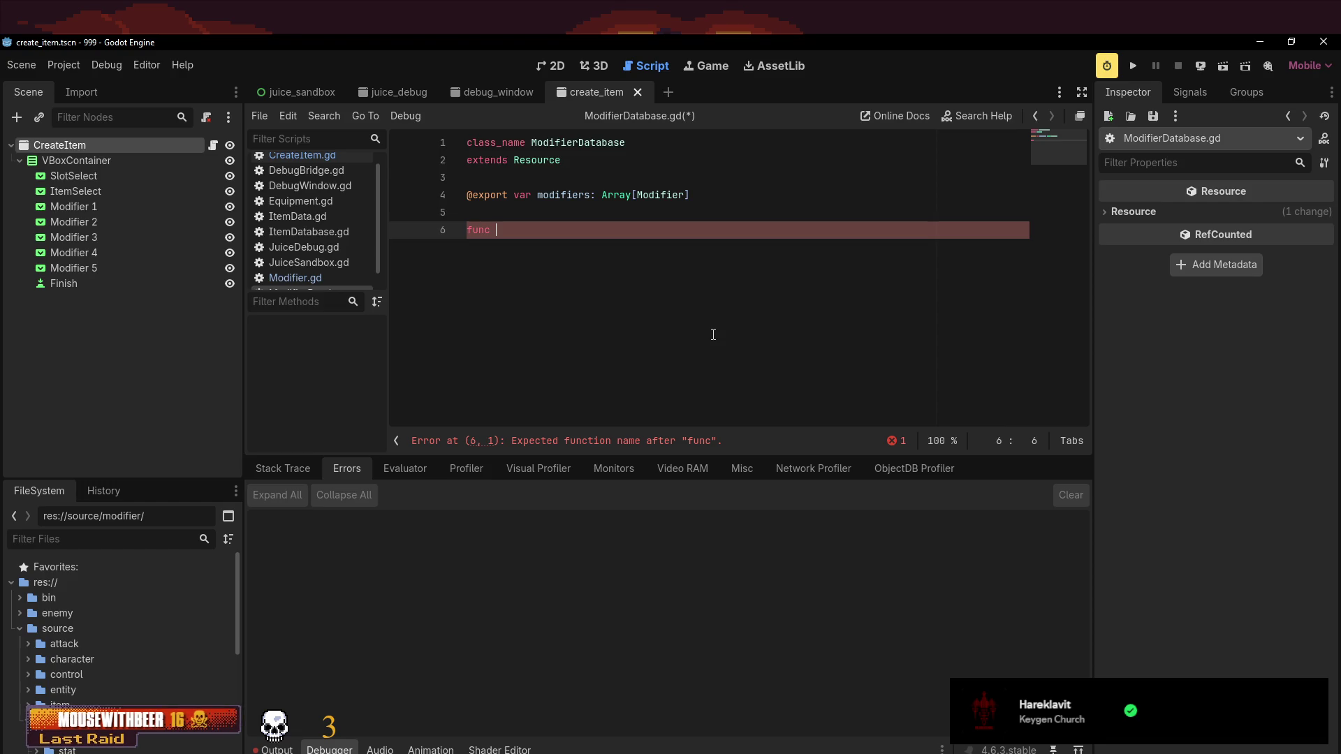
text(get_all())
text( -> v)
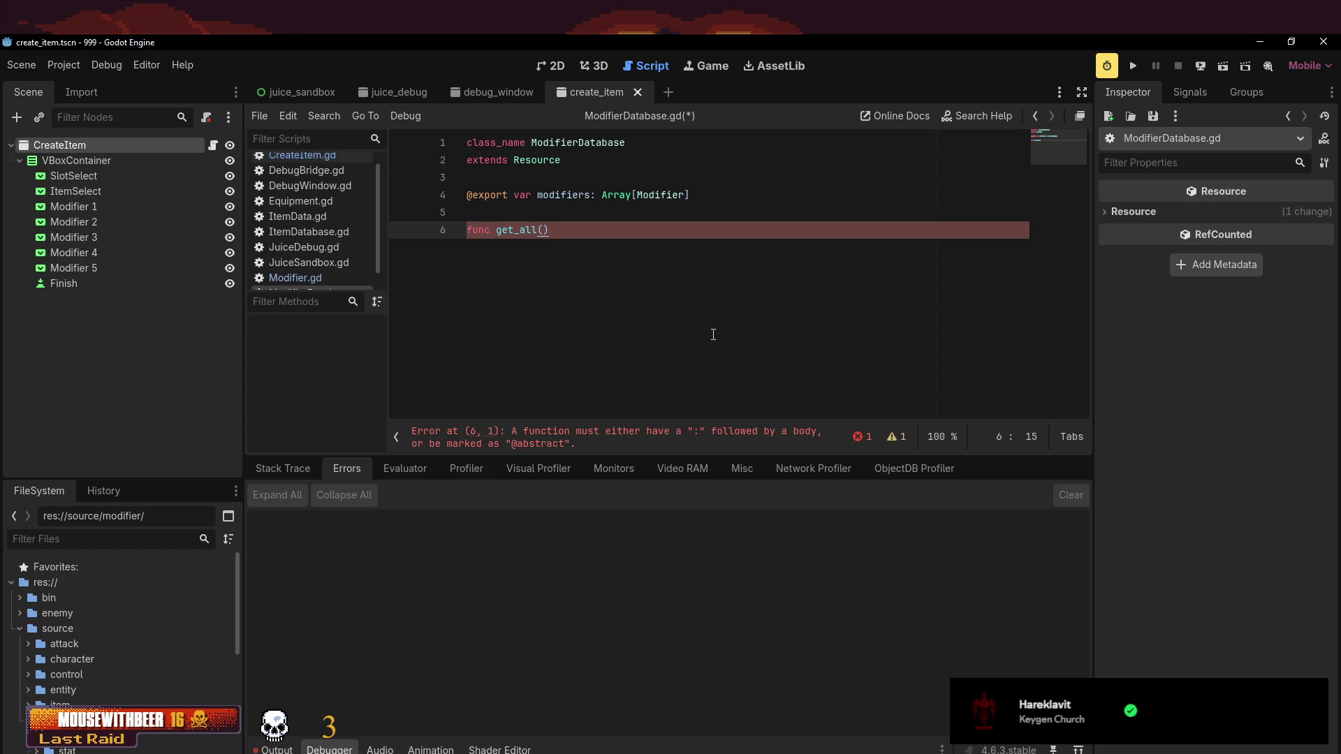
key(BackSpace)
text(Array)
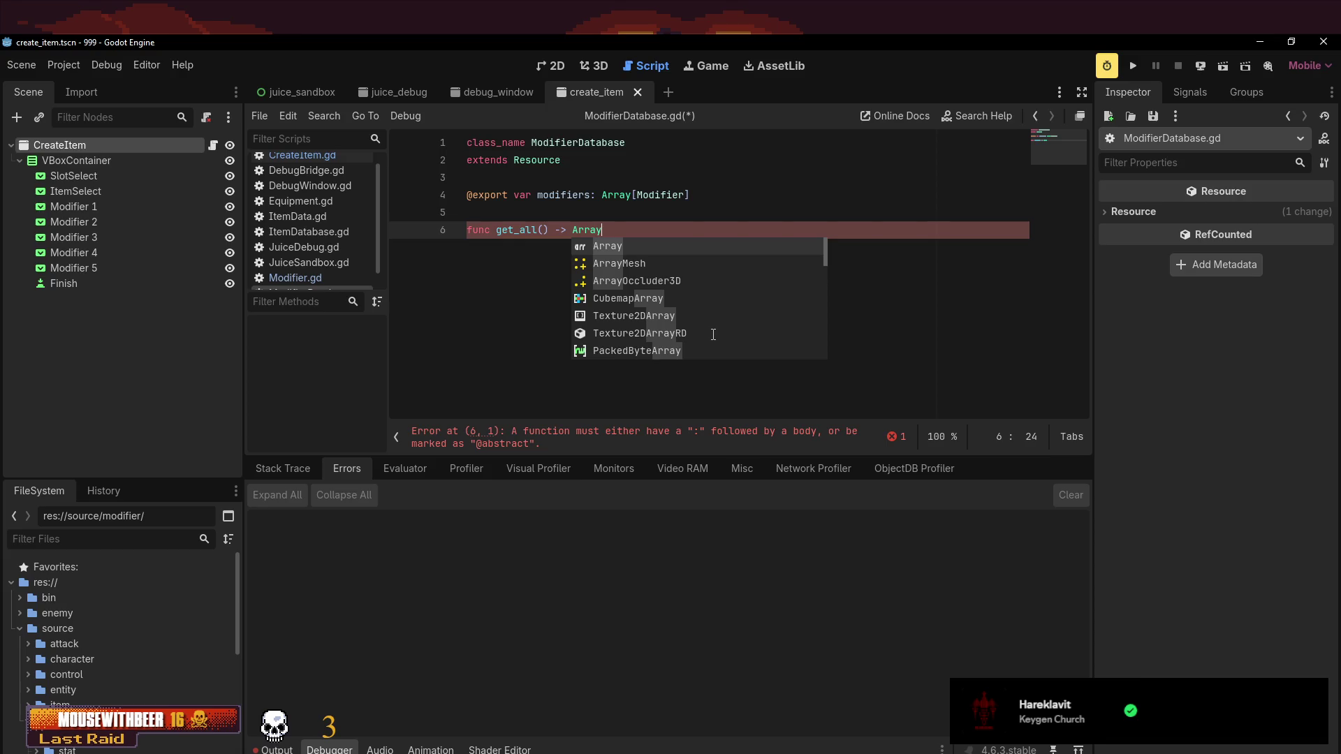
text([])
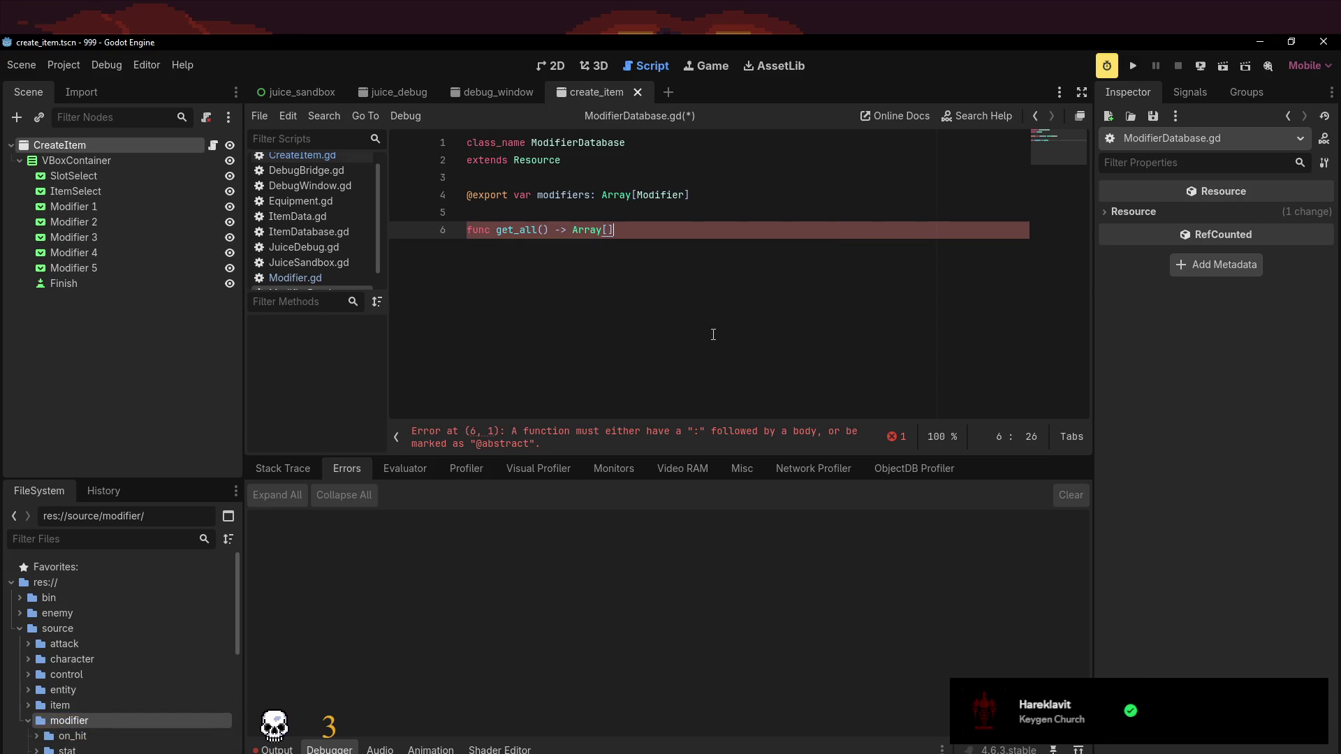
key(Home)
key(shift+End)
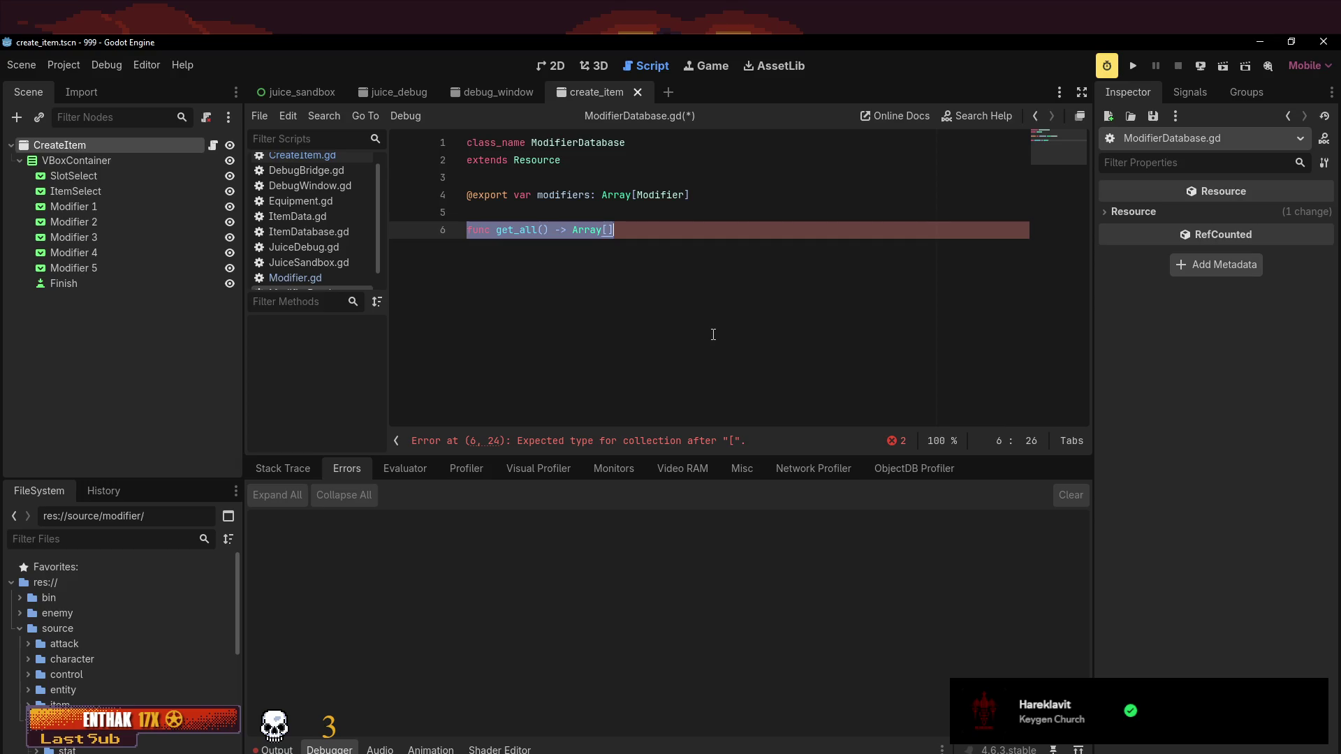
key(BackSpace)
key(BackSpace)
key(Up)
key(End)
key(ctrl+s)
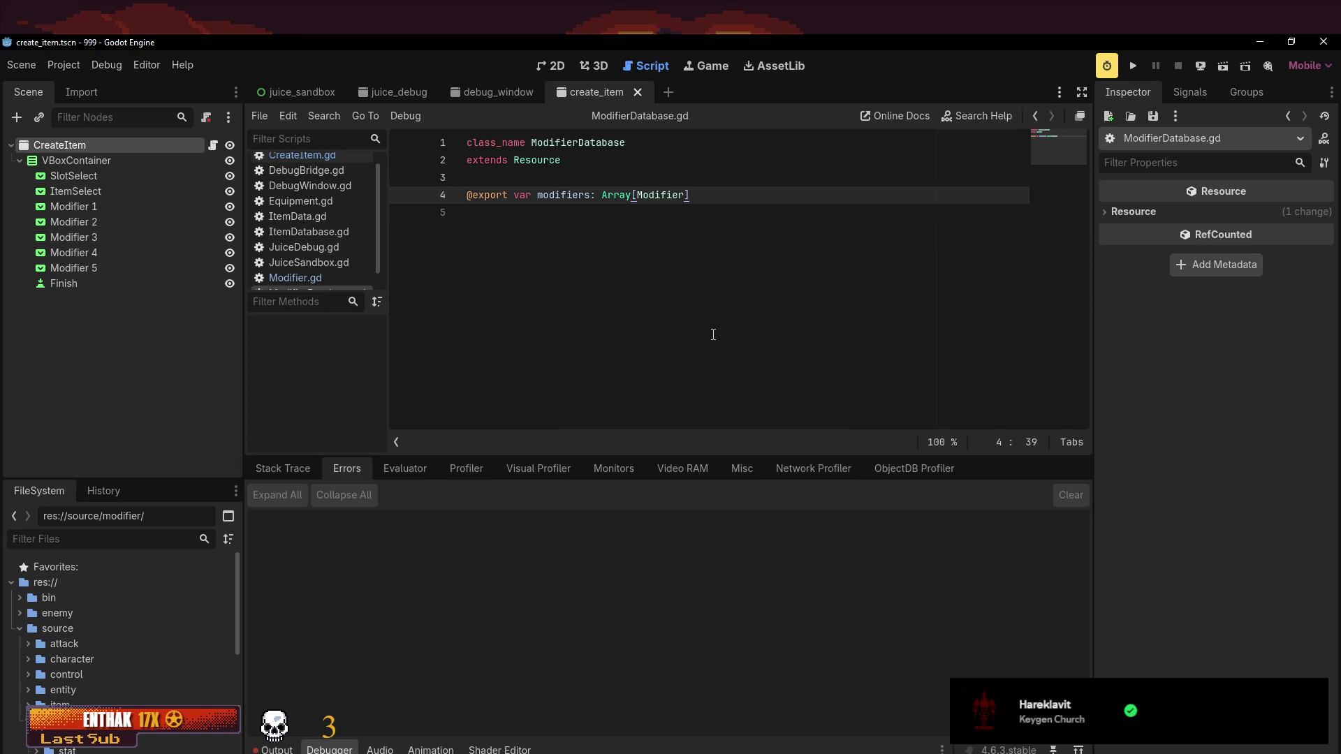
key(Return)
key(Return)
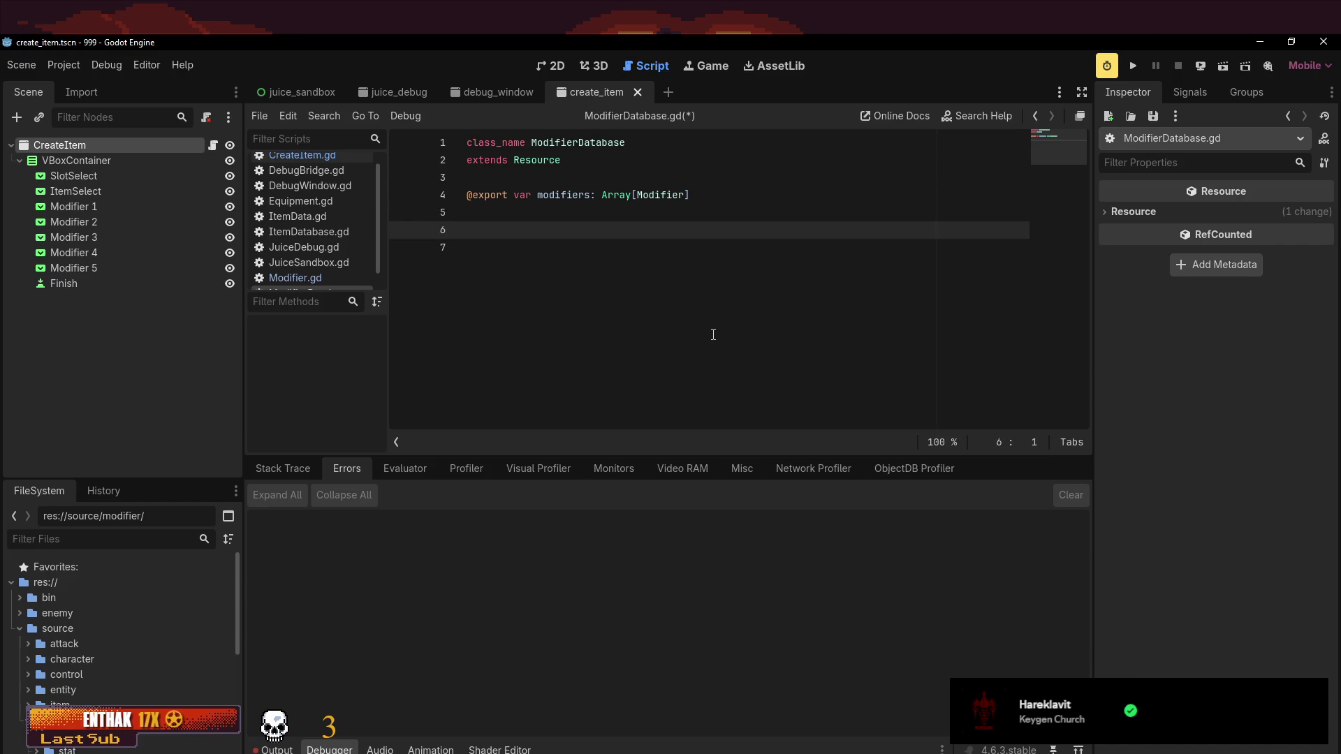
Define func get_all() -> Array[Modifier] returning modifiers.duplicate_deep() in ModifierDatabase.gd, and save.
text(func get_all)
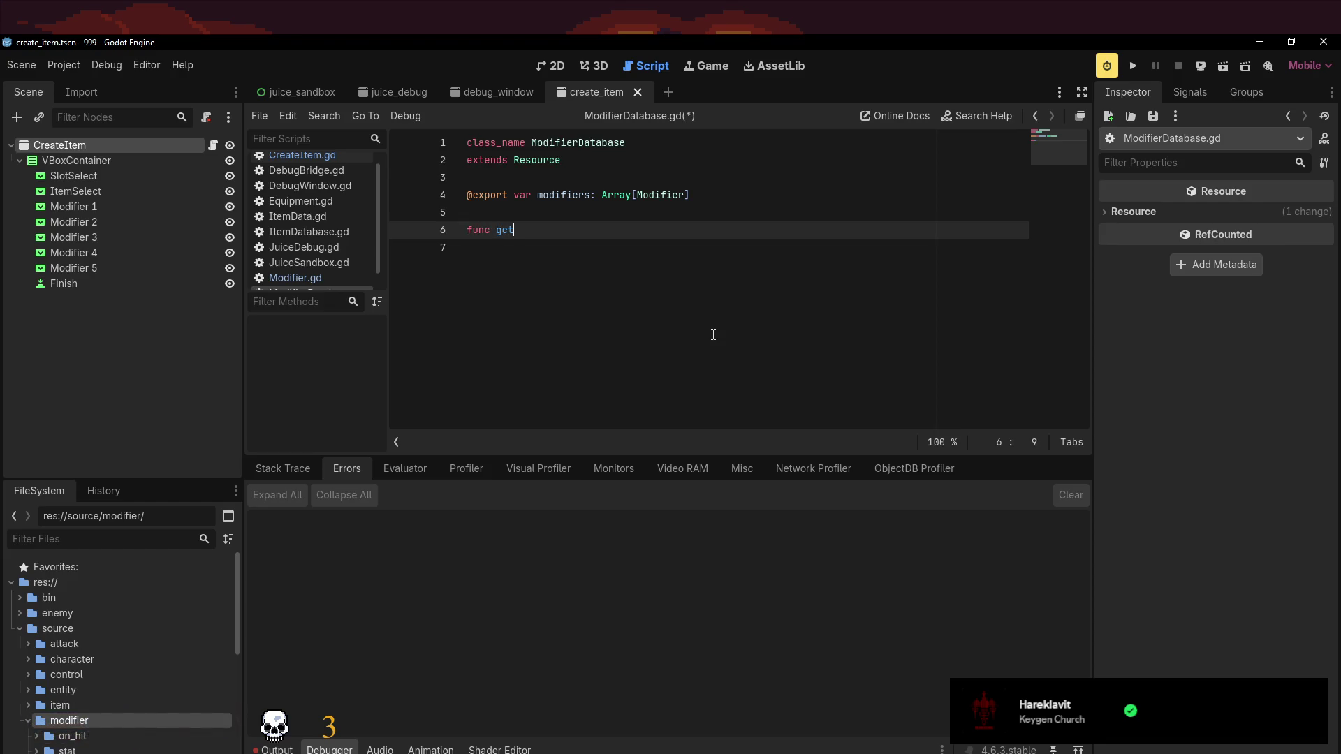
text(() -> Array[Mo)
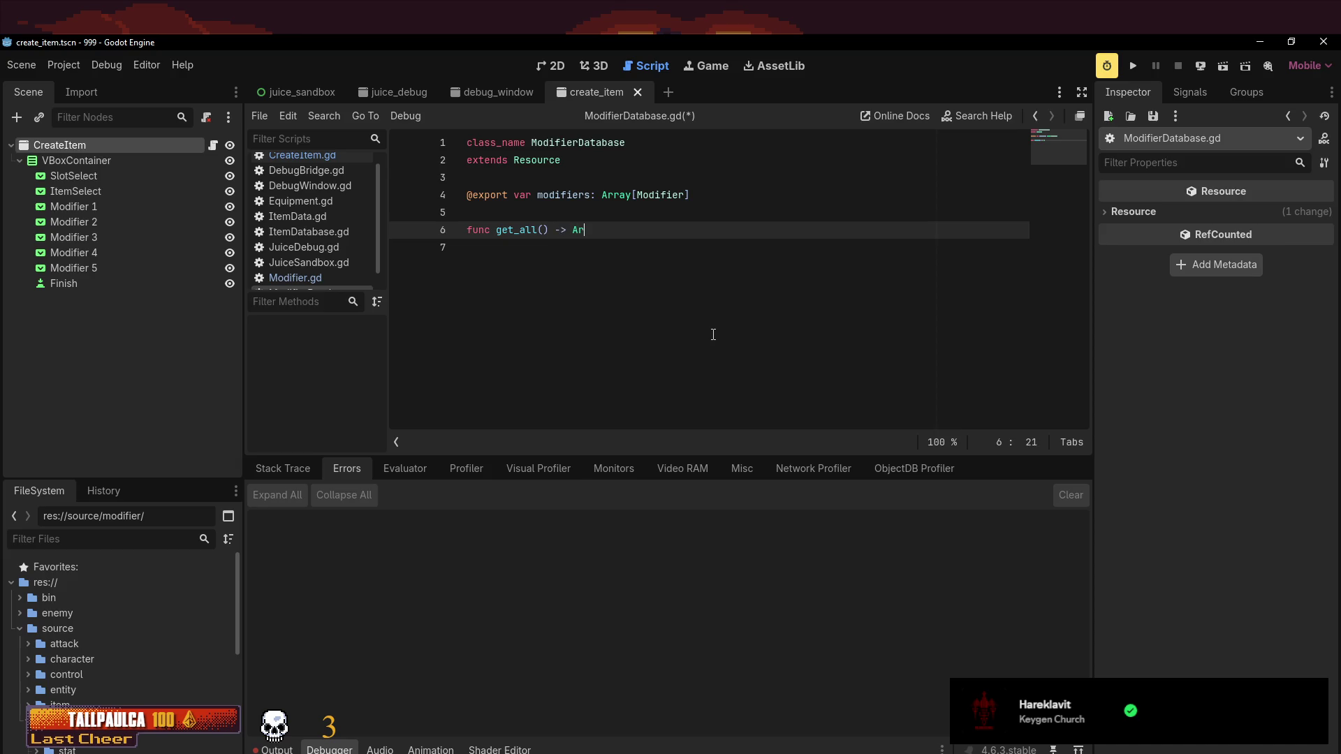
text(difier])
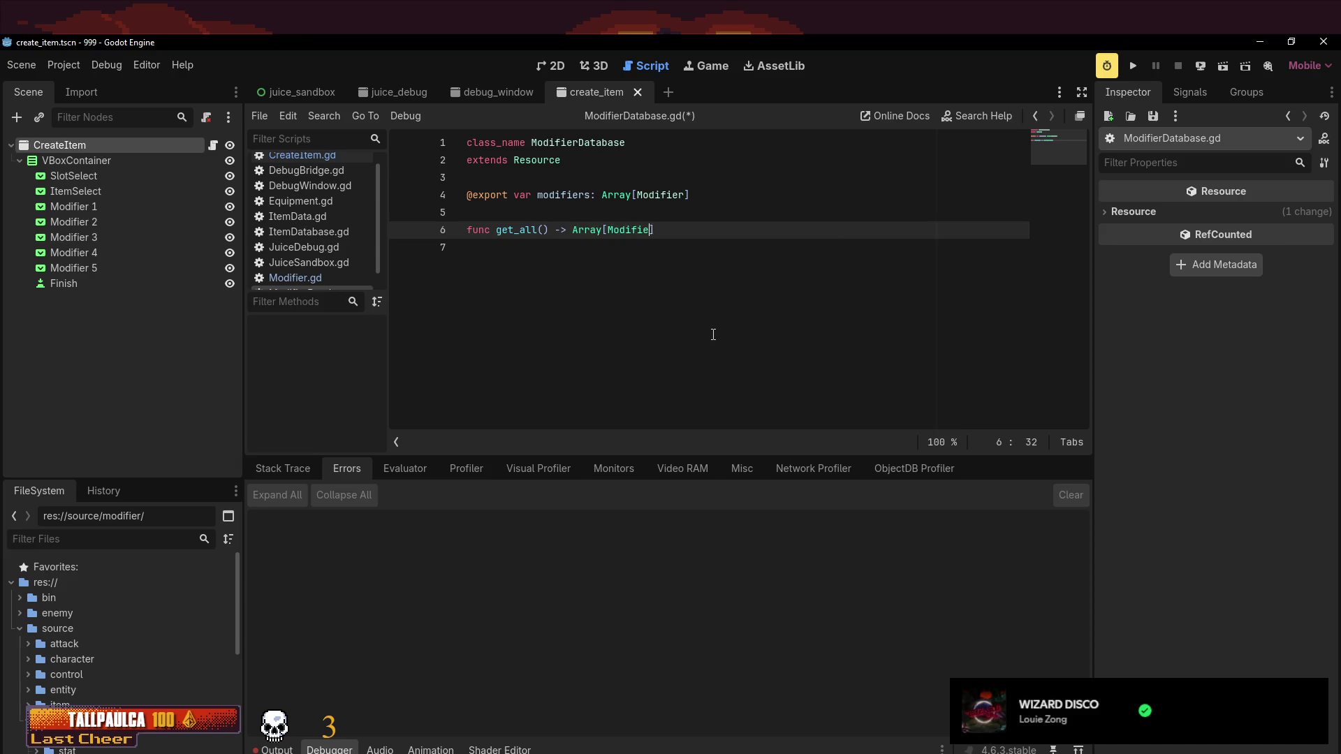
text(:)
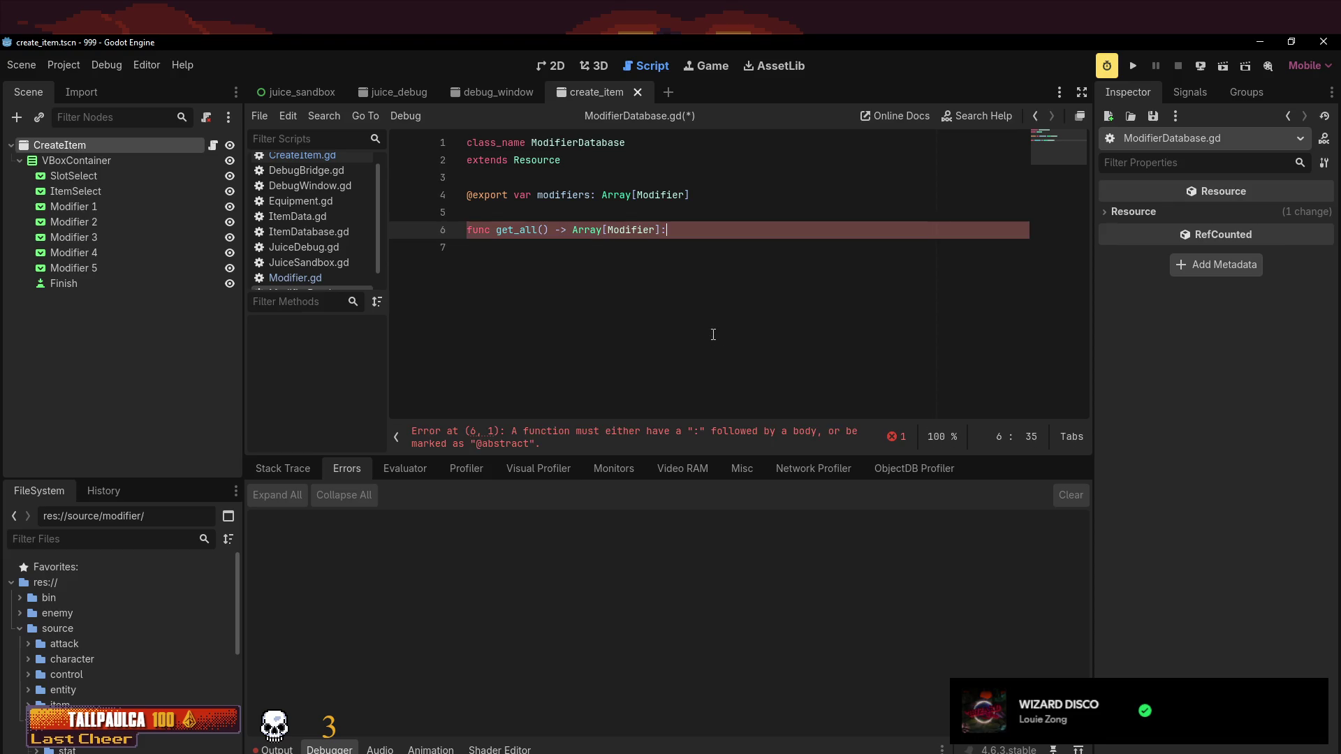
key(Return)
text(return modifie)
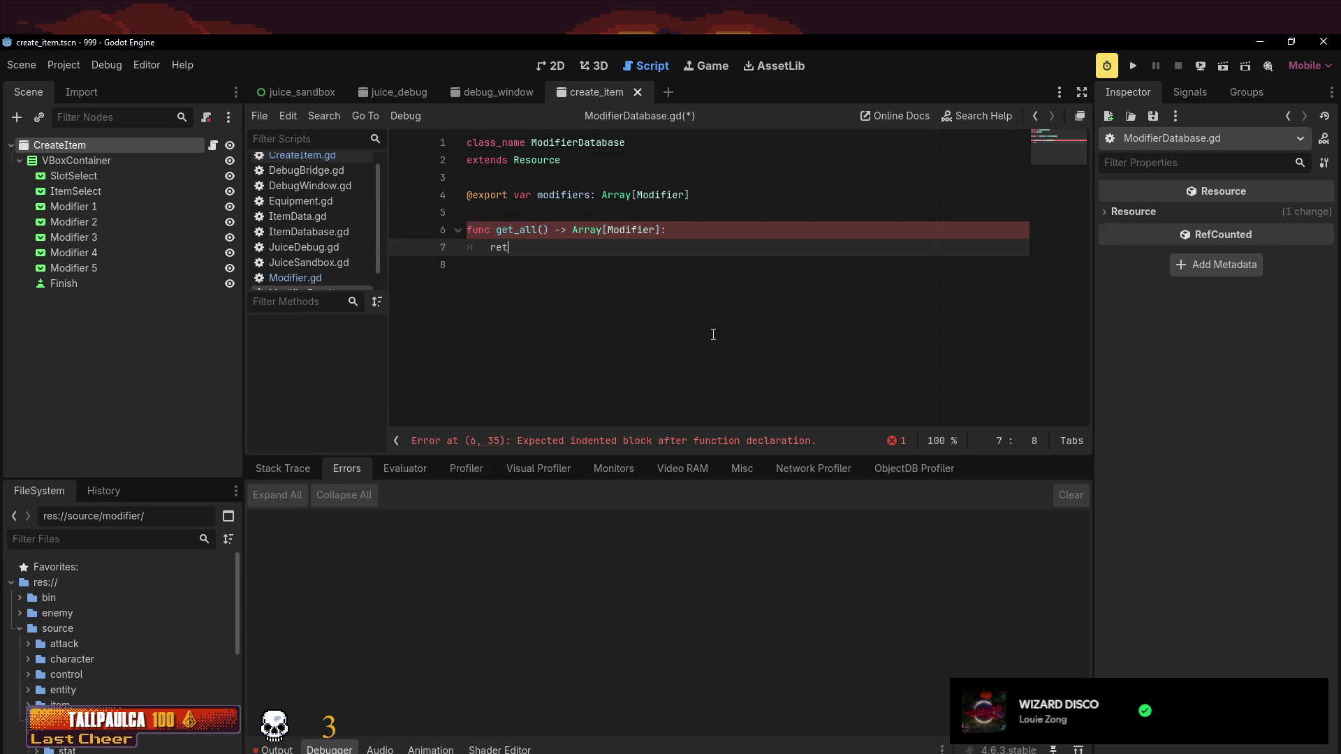
text(rs.)
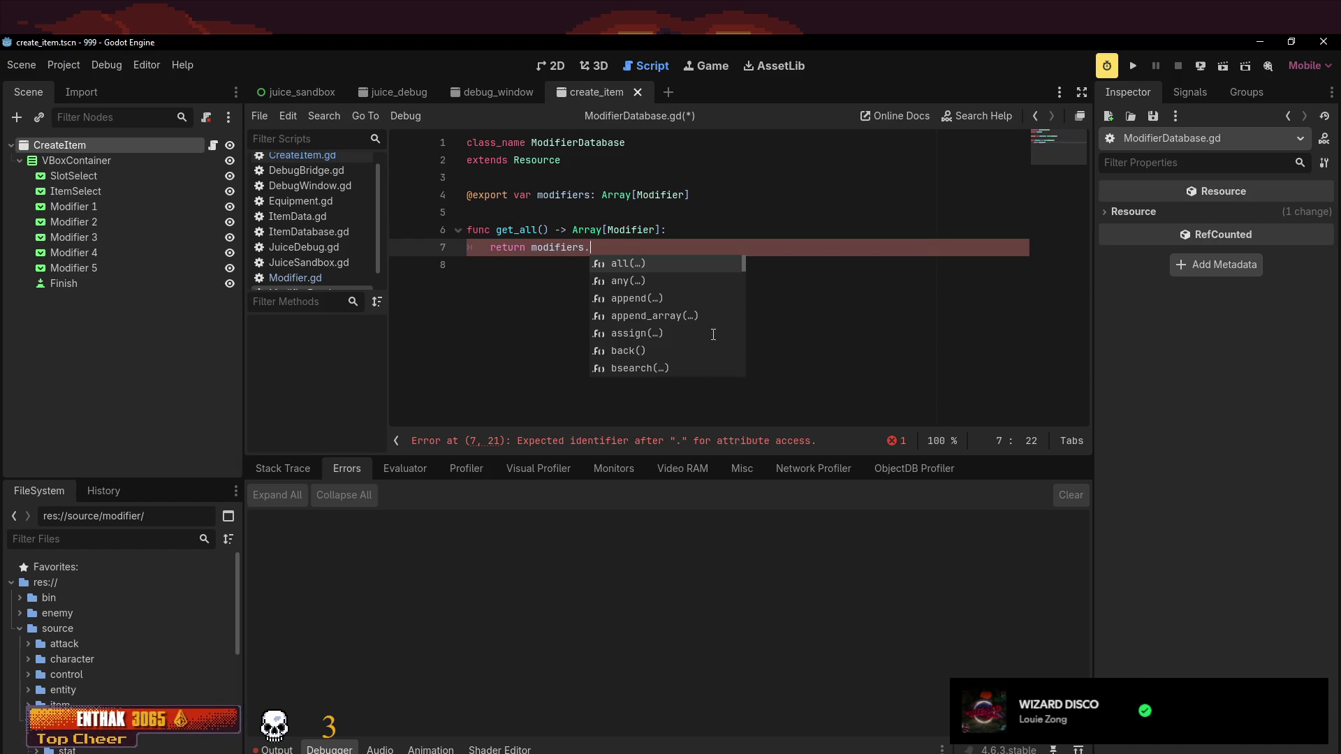
text(du)
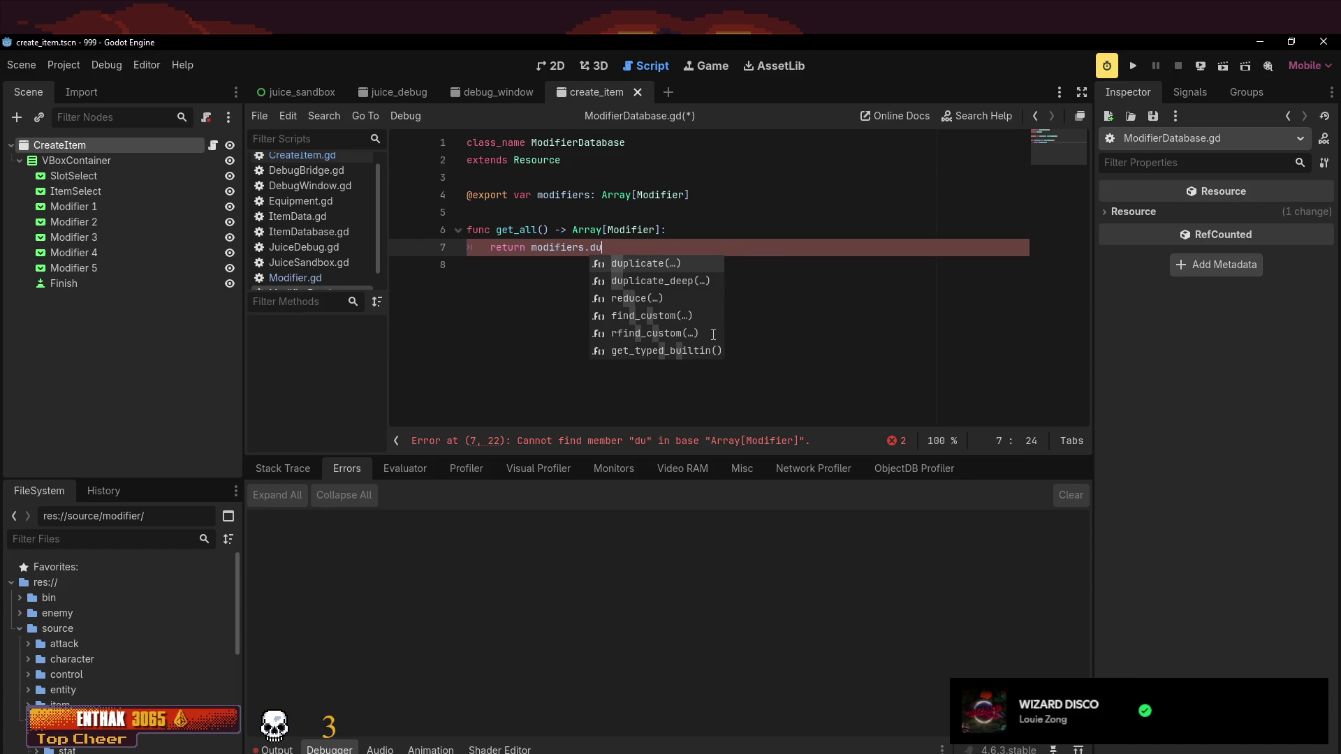
key(Down)
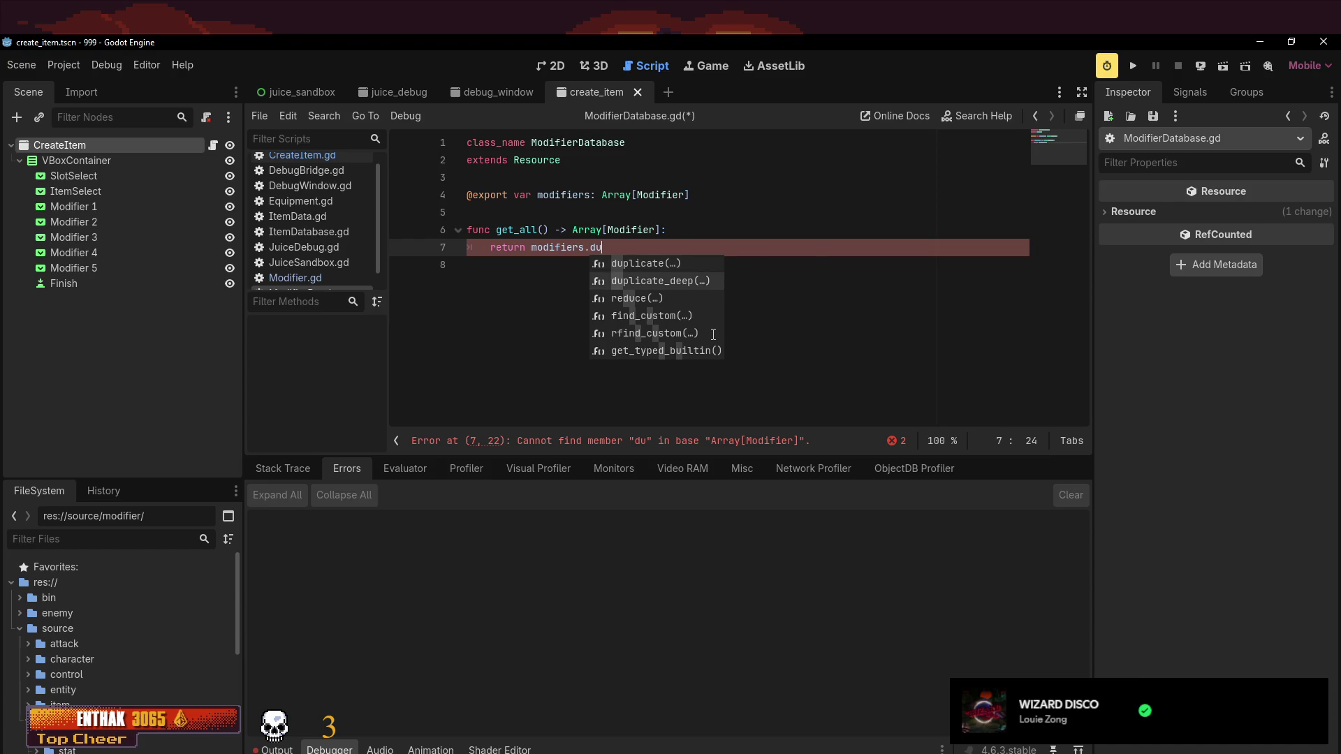
key(Return)
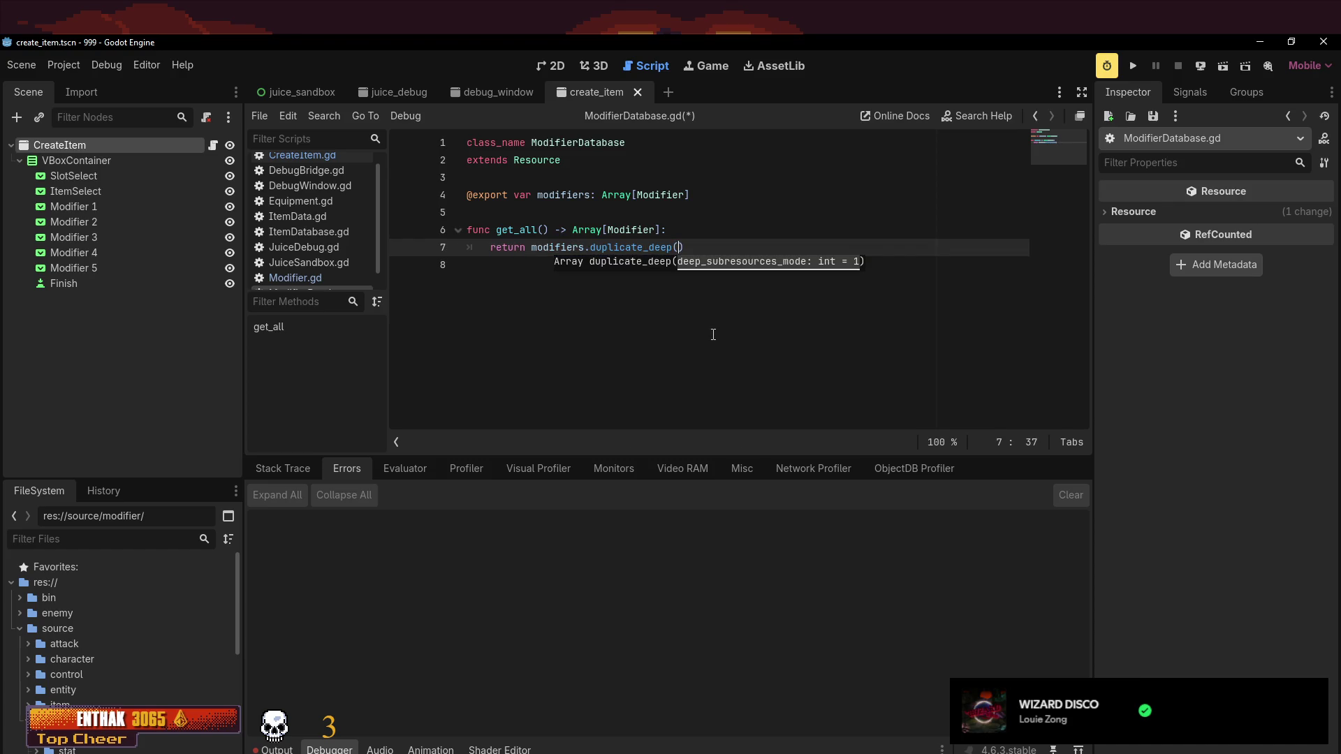
key(Right)
key(ctrl+s)
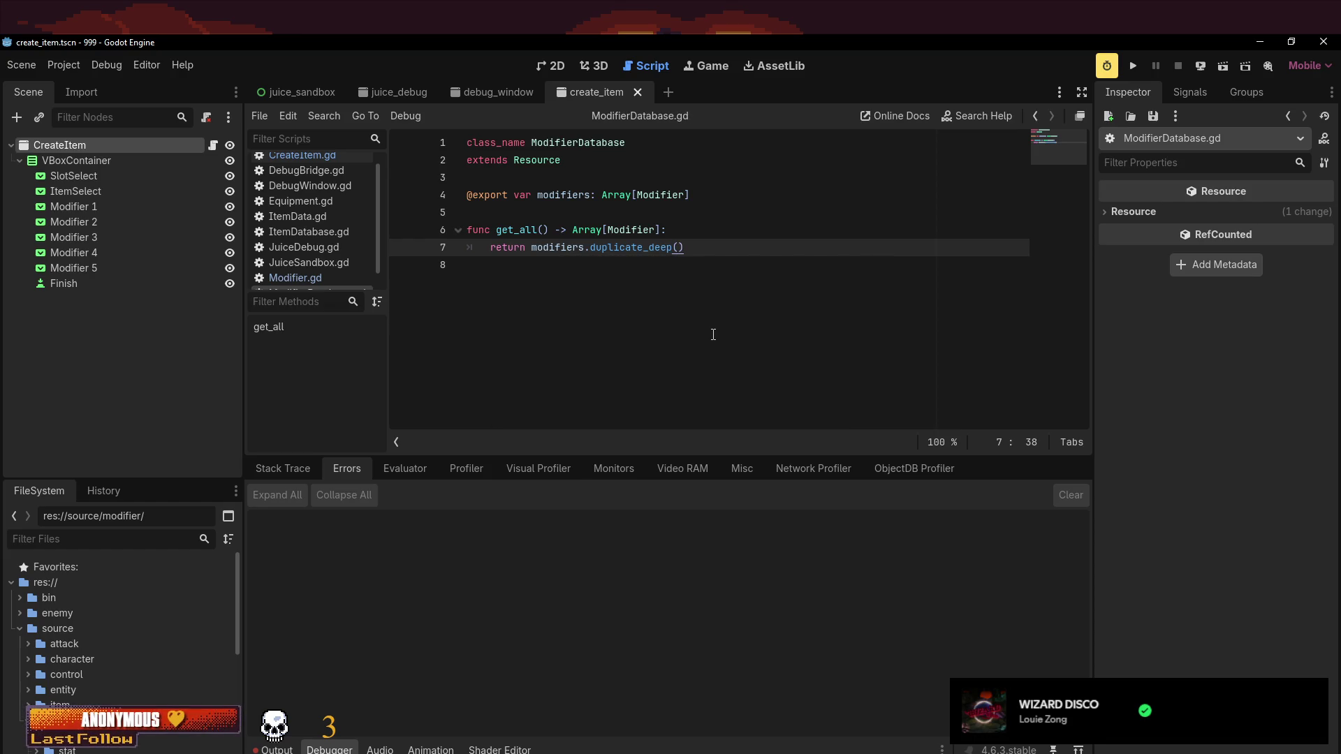